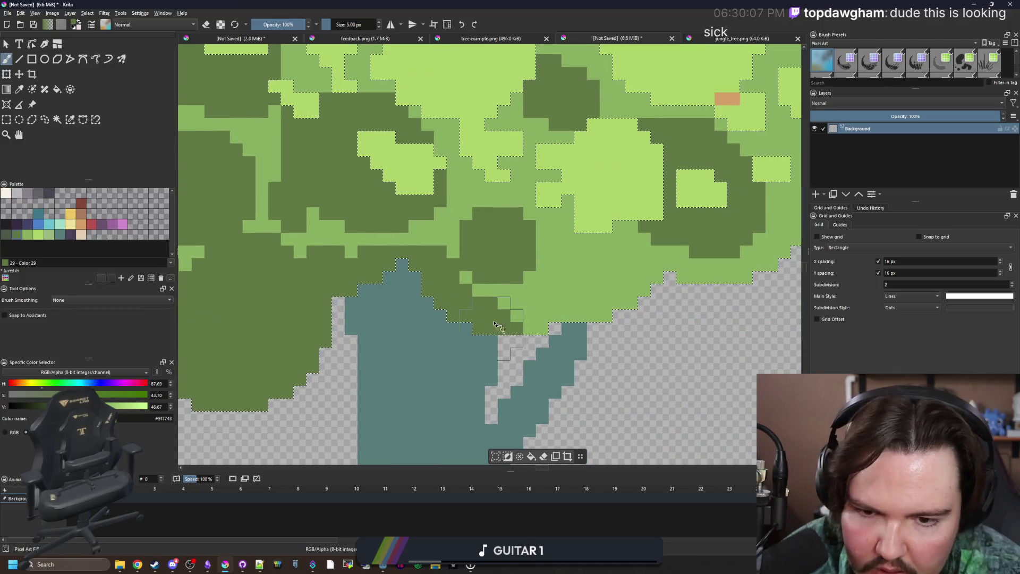
Sample the light green #8ab060 from the canopy and return to the 1 px brush.
scroll(down, 3)
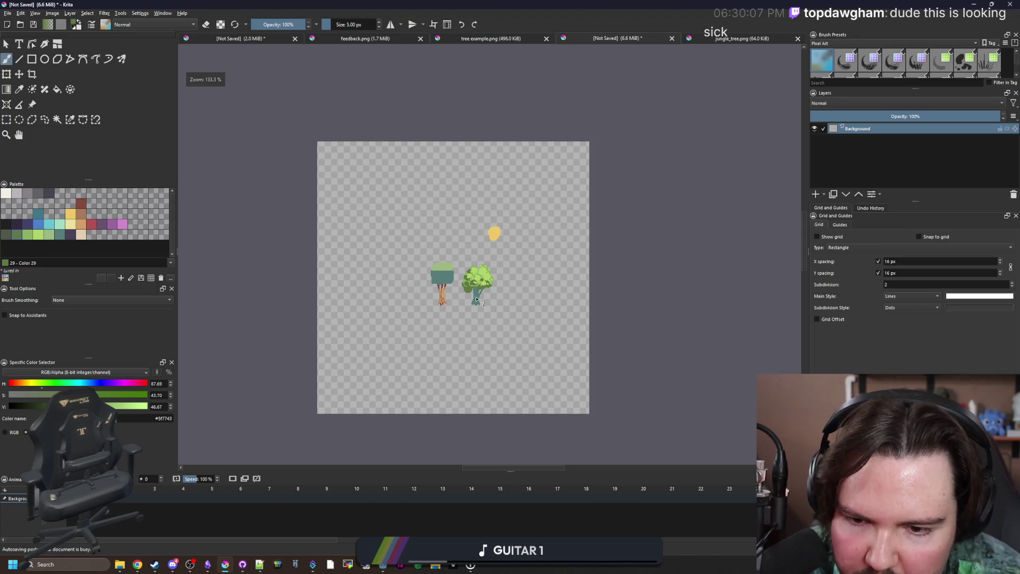
scroll(up, 3)
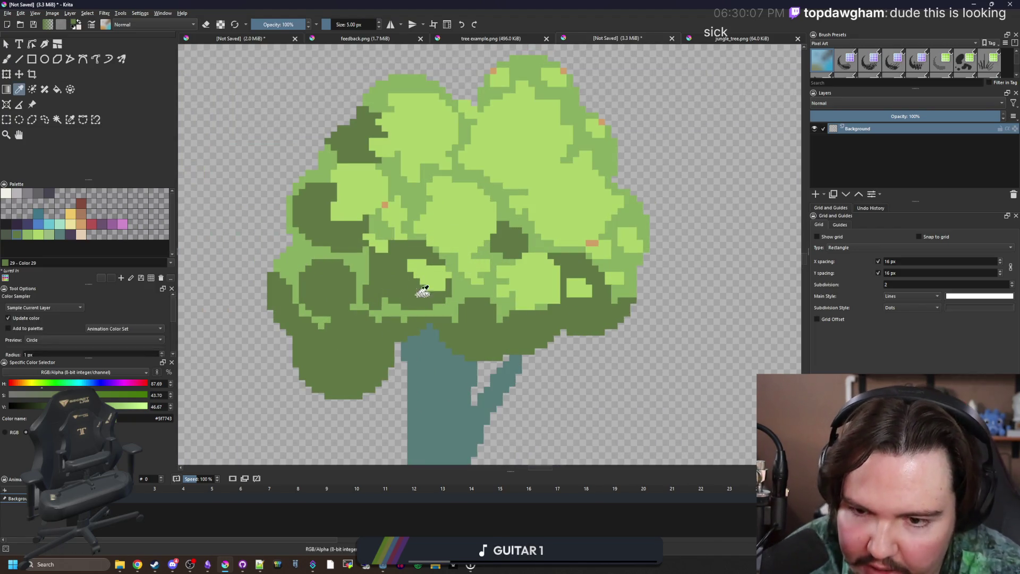
click(466, 286)
scroll(up, 3)
key(bracketleft)
key(bracketleft)
key(bracketleft)
key(bracketleft)
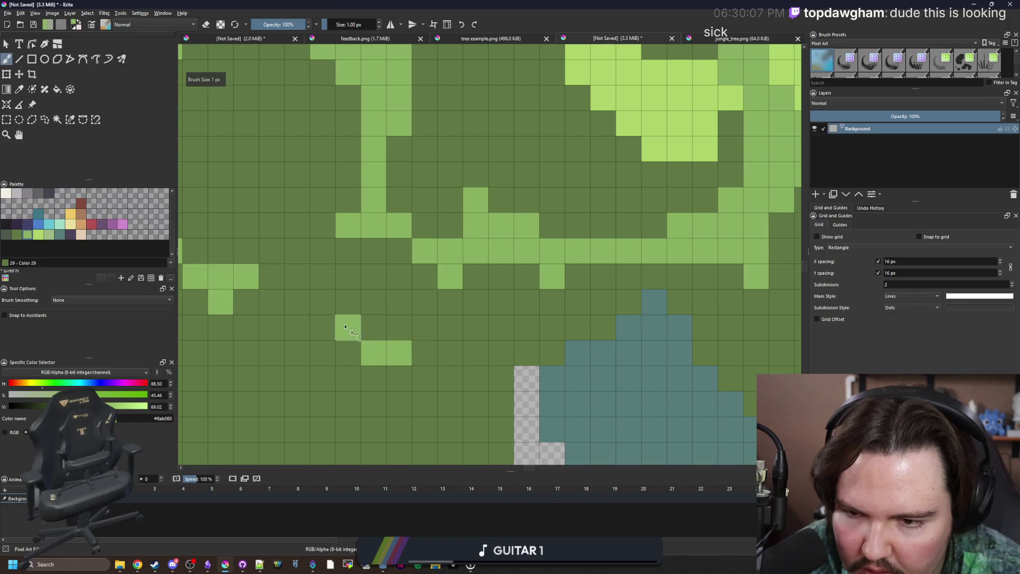
Paint a few of the right tree's dark-green canopy cells light green.
scroll(down, 3)
scroll(up, 3)
drag(351, 239, 342, 264)
click(342, 264)
scroll(down, 3)
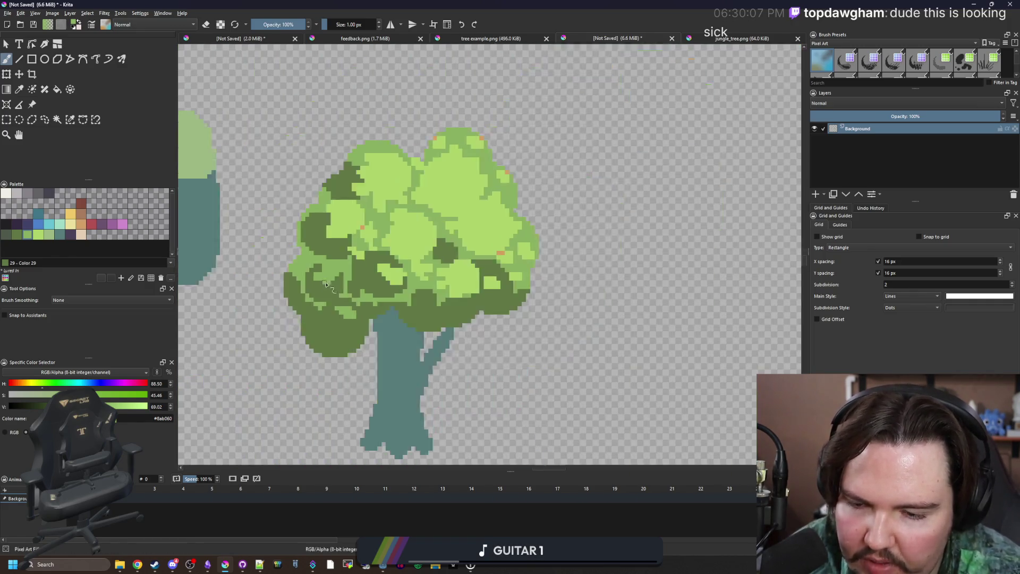
scroll(up, 3)
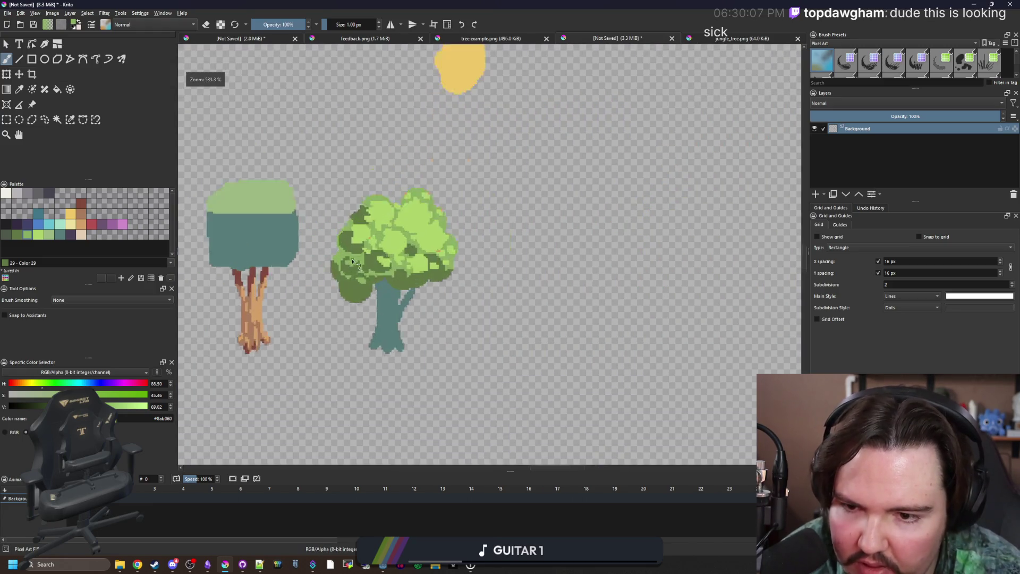
scroll(down, 3)
key(p)
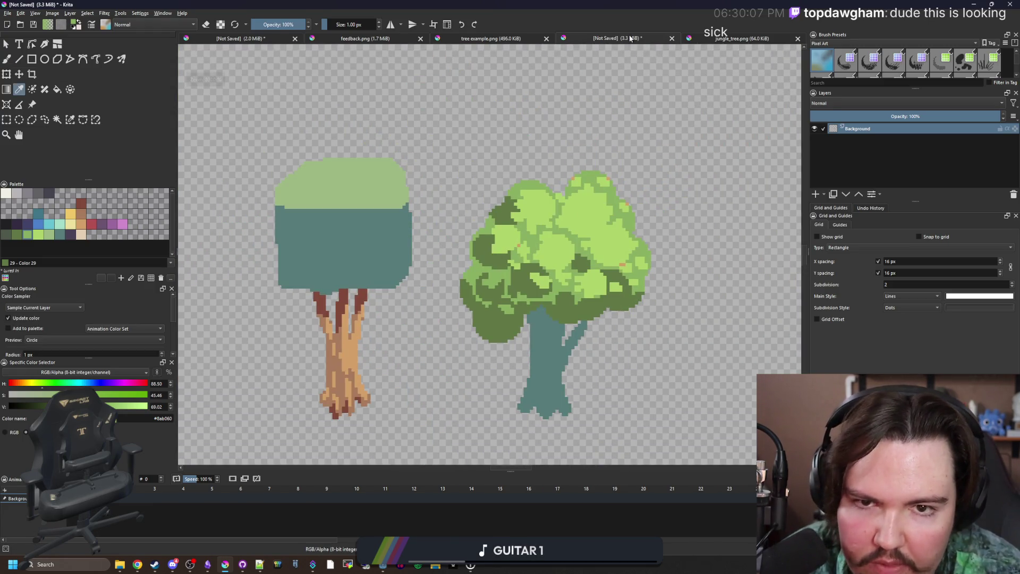
Paint olive-green cells onto the light-green top of tree example.png and save it.
click(484, 38)
scroll(up, 3)
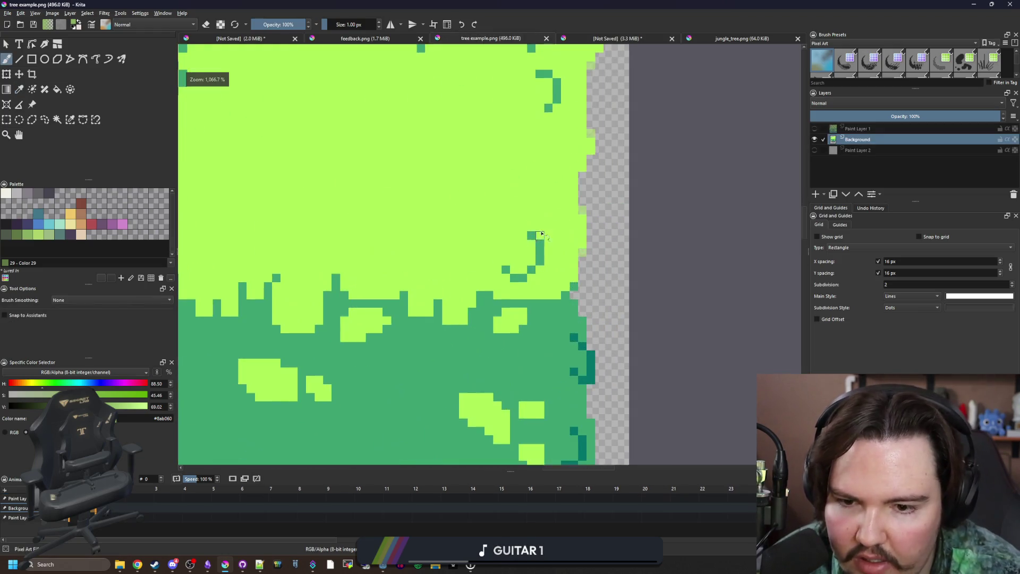
drag(366, 245, 405, 164)
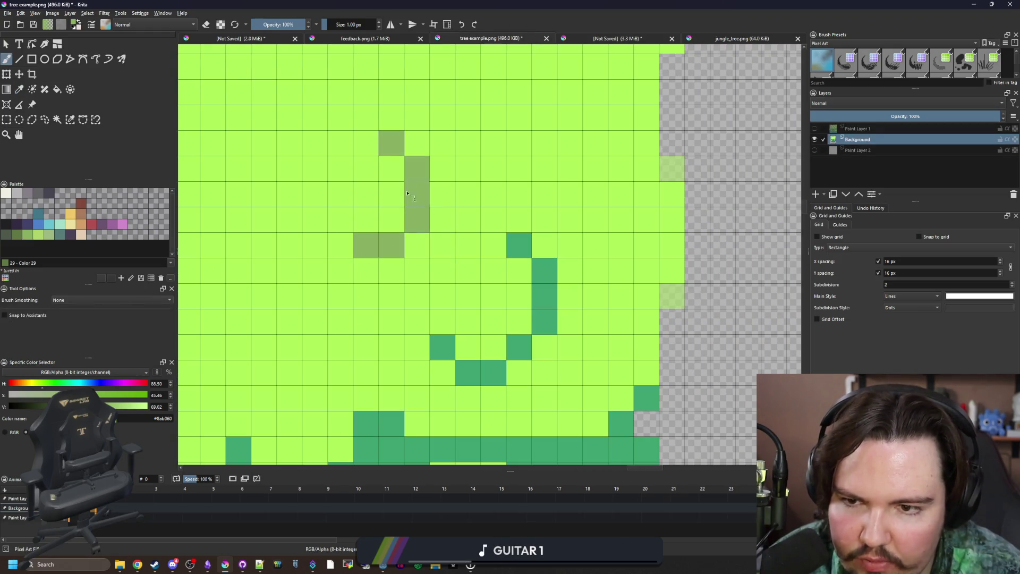
scroll(down, 3)
key(ctrl+s)
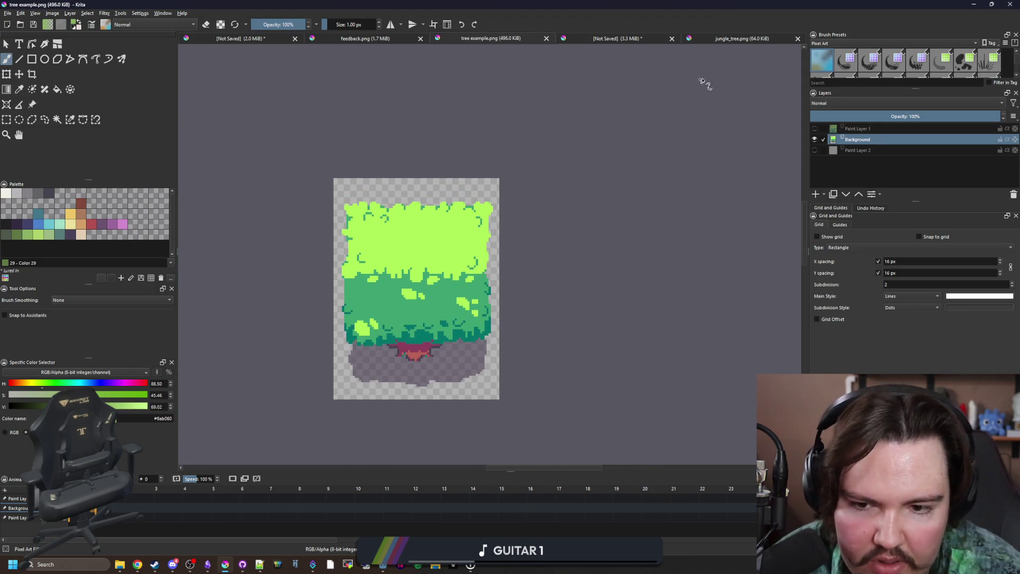
Check the jungle_tree.png reference, then go back to tree example.png.
click(733, 39)
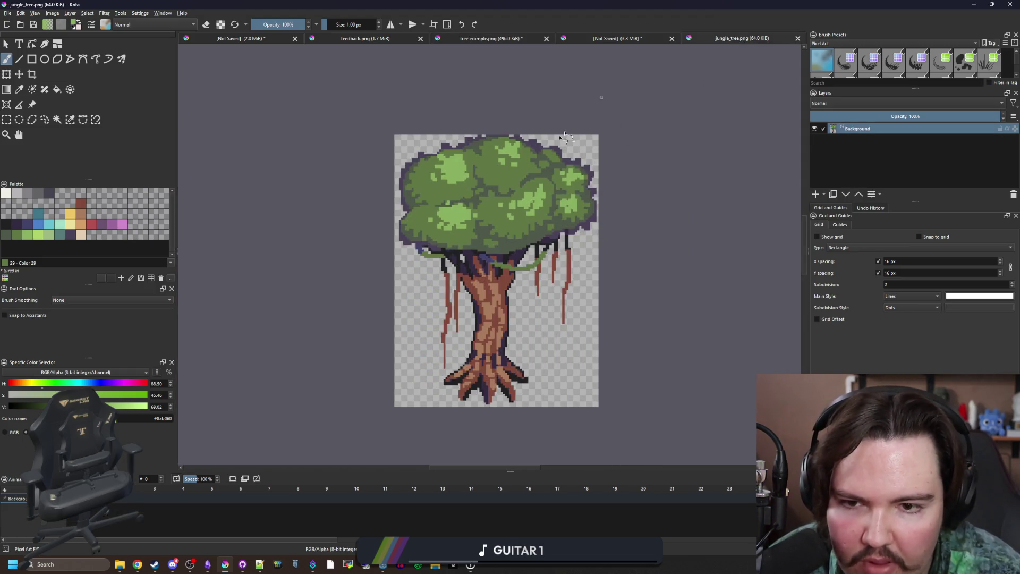
click(491, 38)
scroll(down, 3)
scroll(up, 3)
scroll(up, 3)
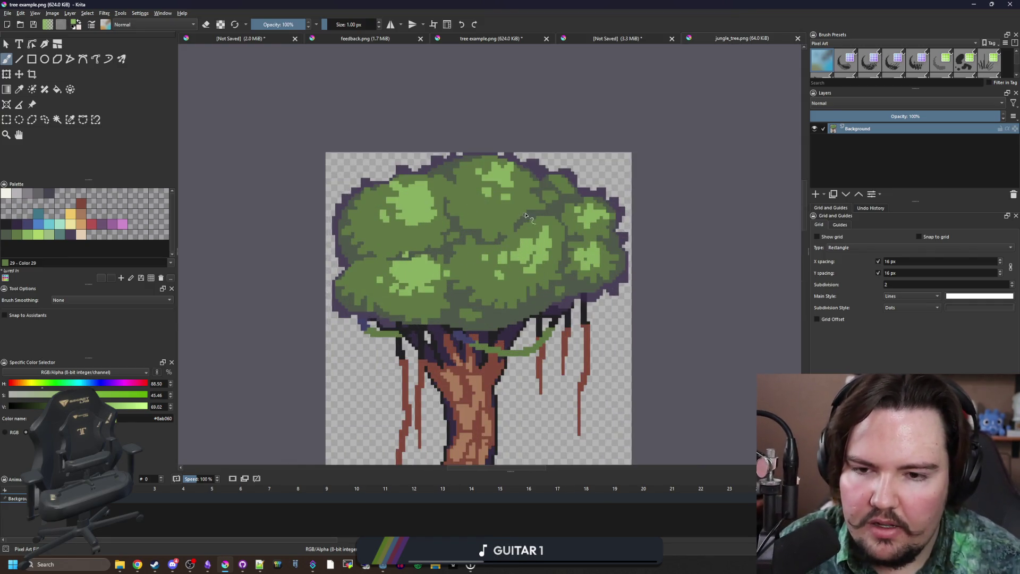
scroll(up, 3)
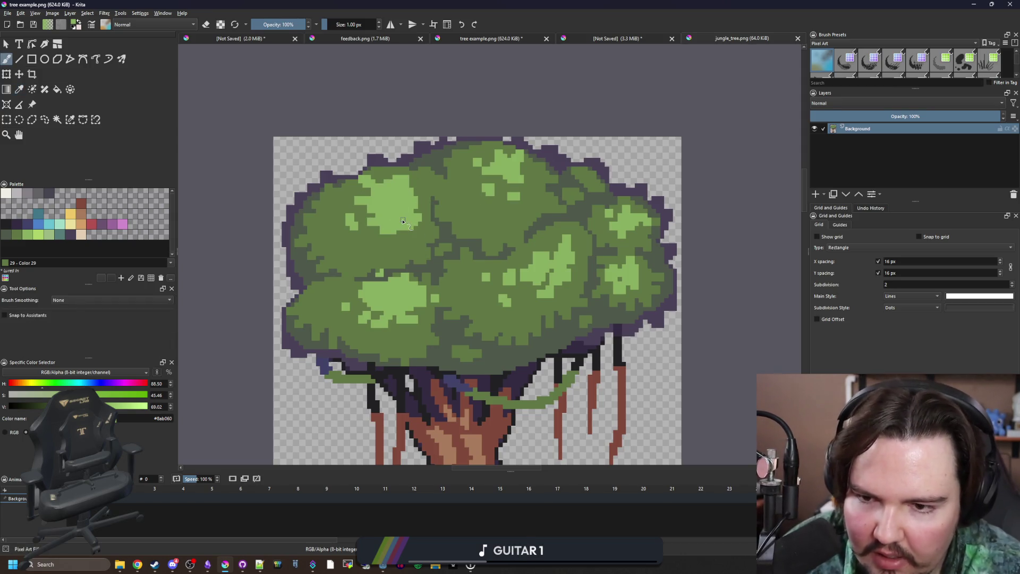
Dab several large light-green circles across the reference tree's crown with an enlarged brush.
key(bracketright)
click(490, 201)
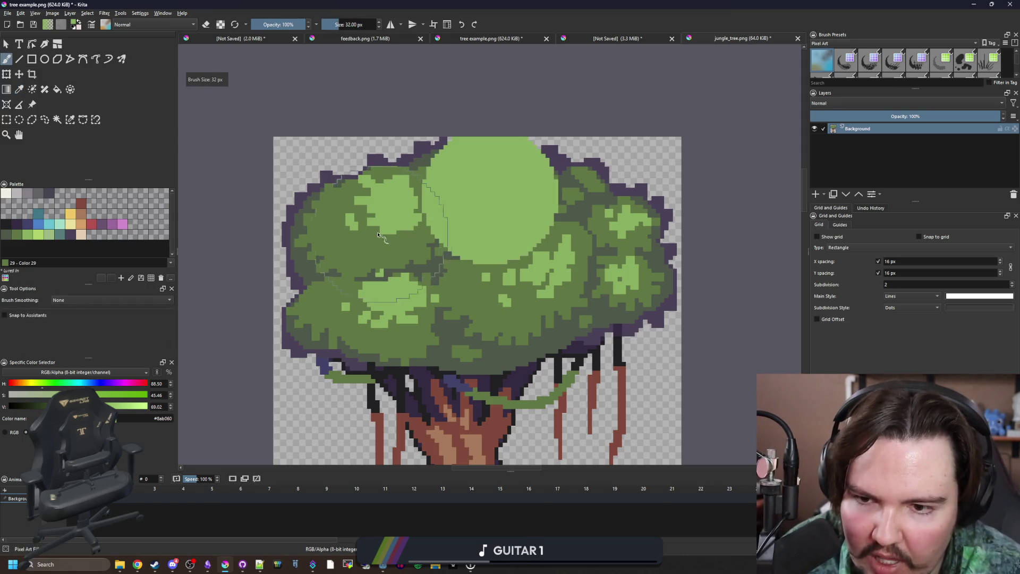
click(367, 332)
key(bracketright)
key(bracketright)
click(504, 307)
click(603, 213)
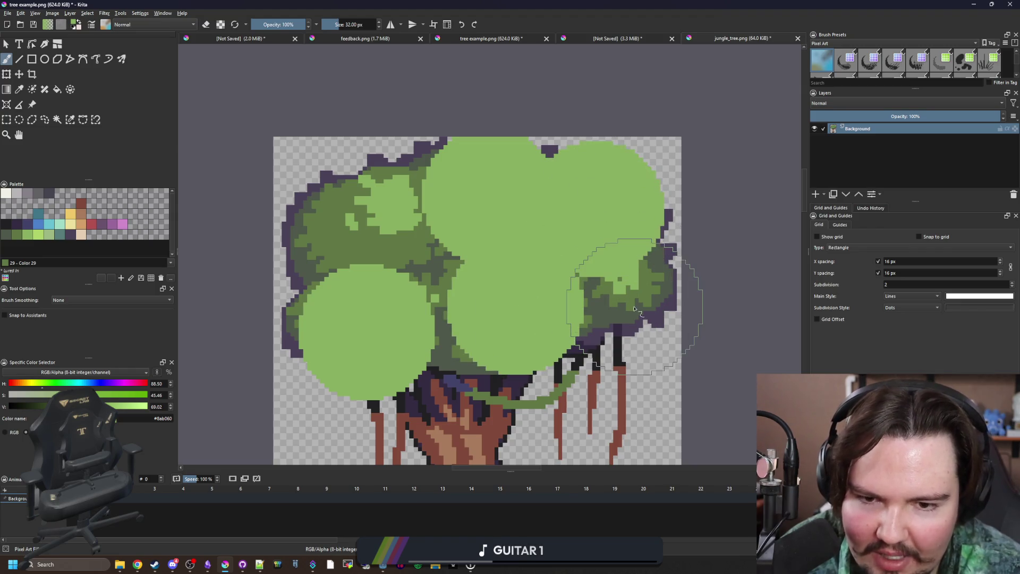
click(611, 301)
click(336, 223)
click(394, 221)
Undo the large light-green dabs on the crown.
scroll(down, 3)
scroll(down, 3)
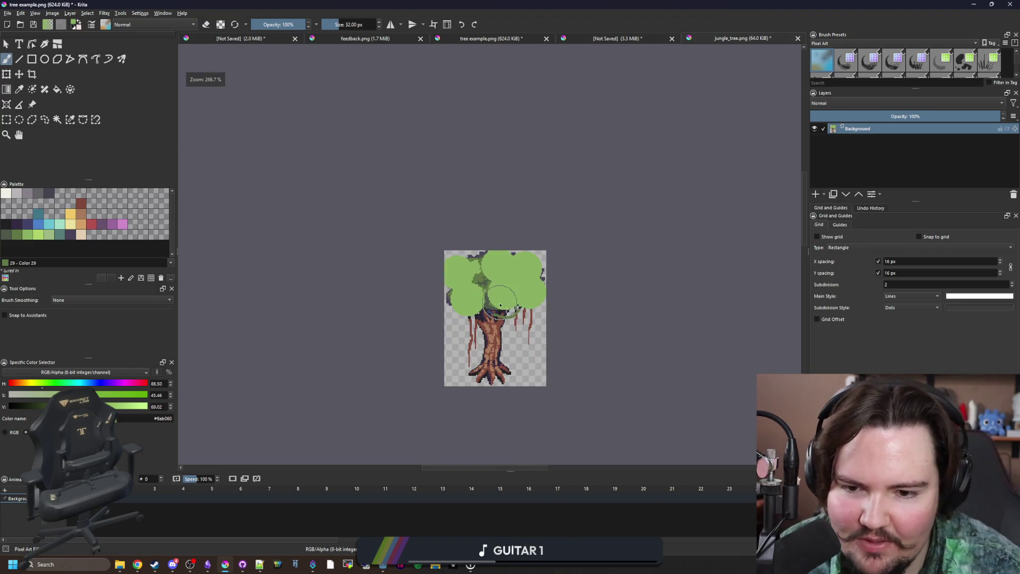
key(ctrl+z)
key(ctrl+z)
key(ctrl+z)
key(ctrl+z)
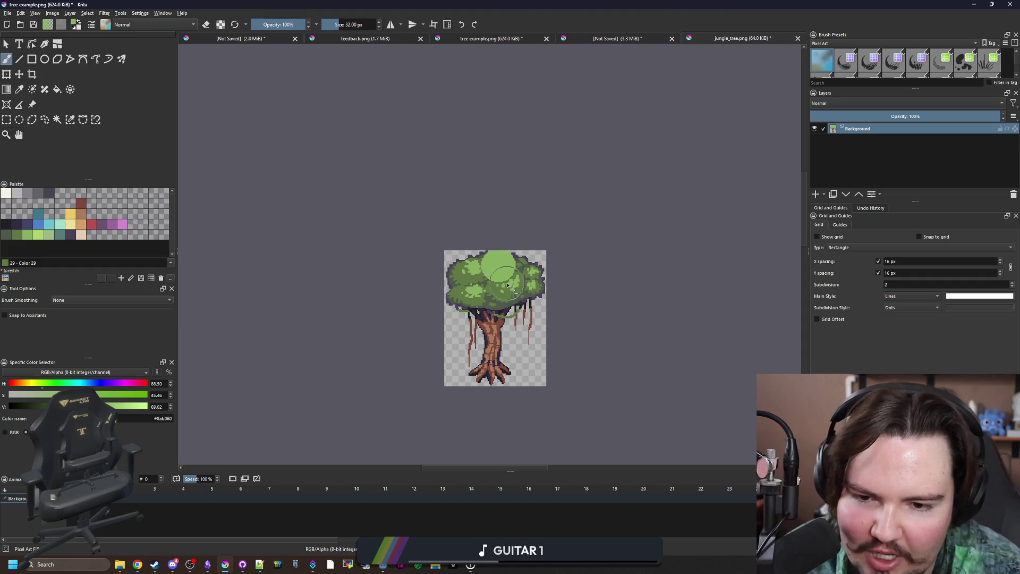
scroll(up, 3)
key(ctrl+z)
Add smaller light-green highlights across the crown with a 15 px brush.
key(bracketleft)
scroll(up, 3)
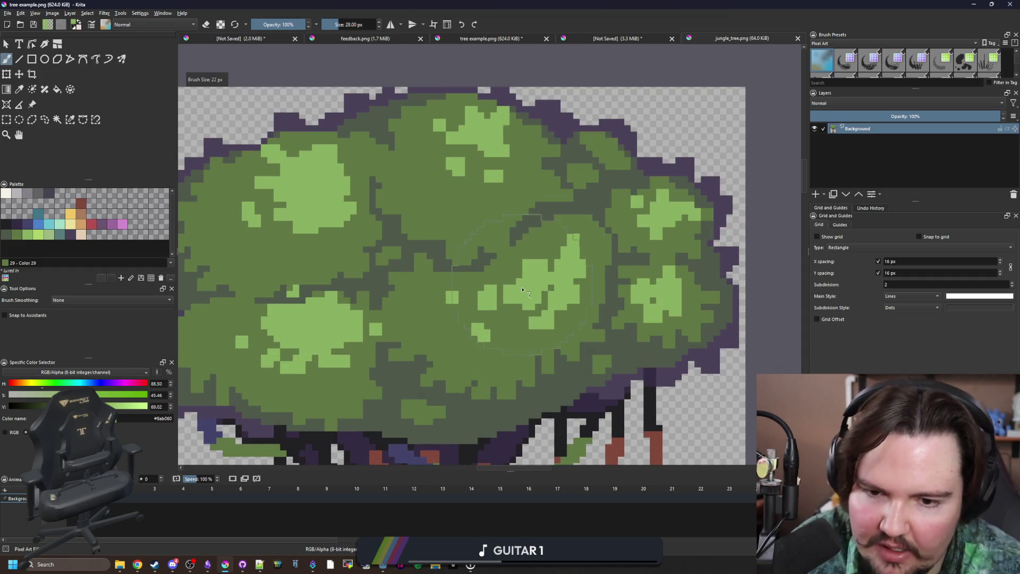
key(bracketleft)
key(bracketleft)
key(bracketleft)
click(524, 285)
click(455, 154)
click(652, 301)
click(302, 166)
Return to the two-tree drawing and sample the brown from the left tree's trunk.
scroll(down, 3)
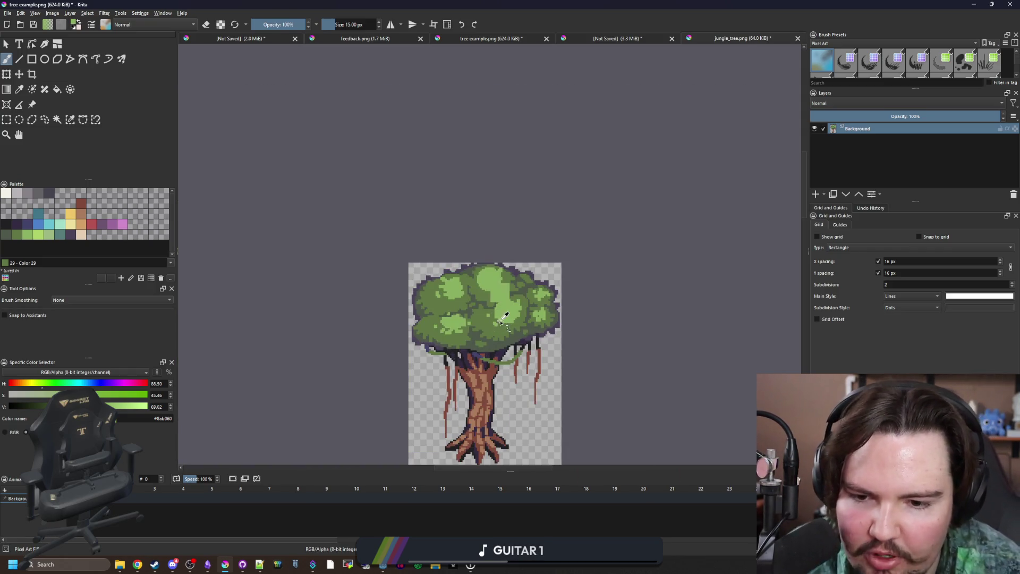
scroll(down, 3)
scroll(up, 3)
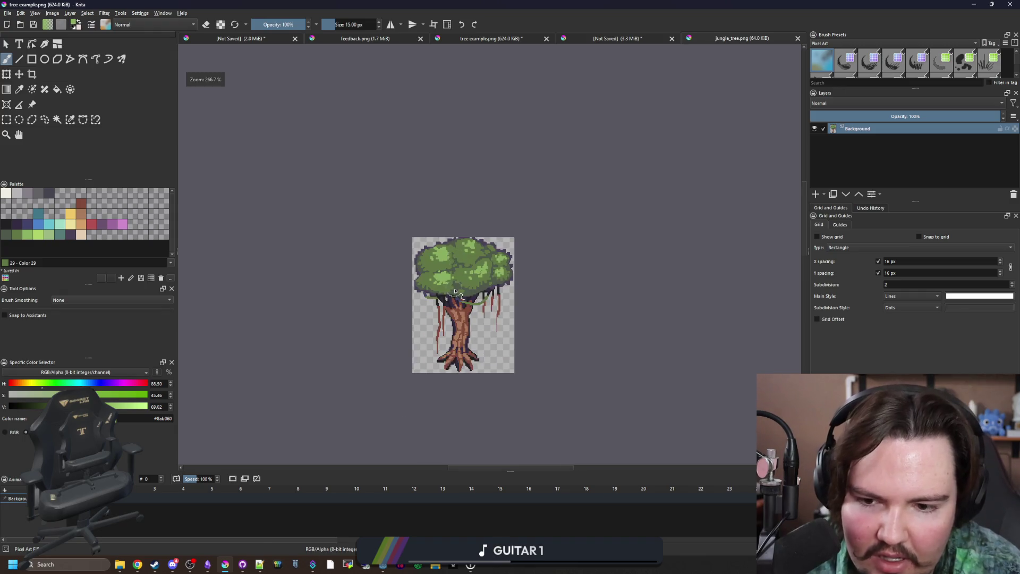
click(659, 39)
click(642, 211)
scroll(up, 3)
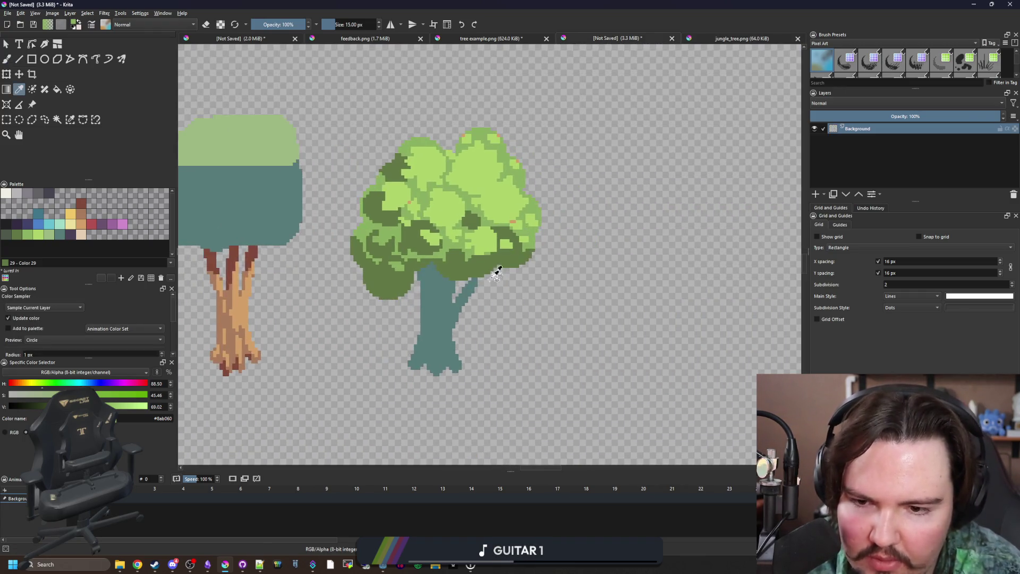
Fill the right tree's teal trunk with brown, undoing an accidental teal background fill.
click(421, 312)
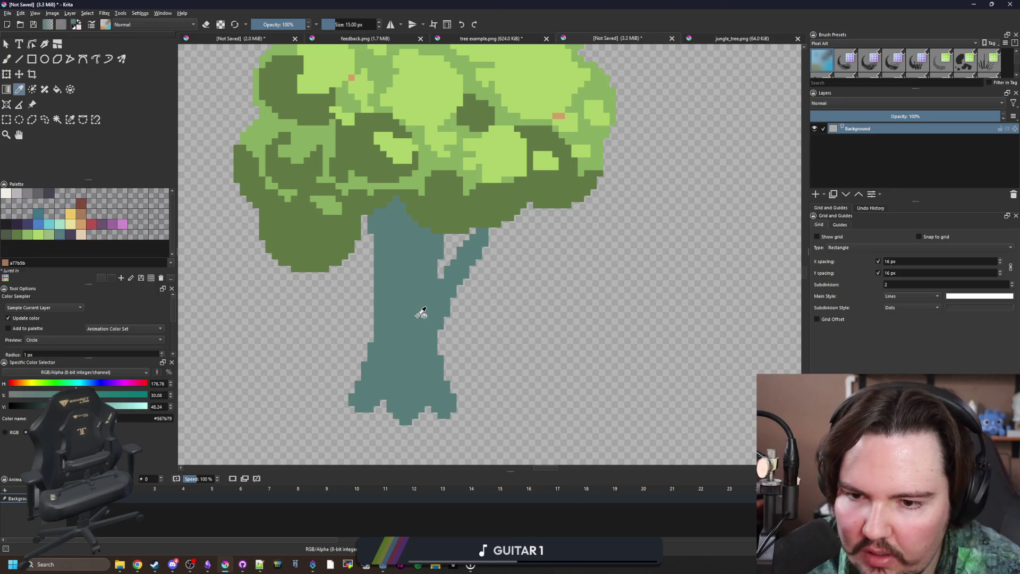
key(f)
click(452, 300)
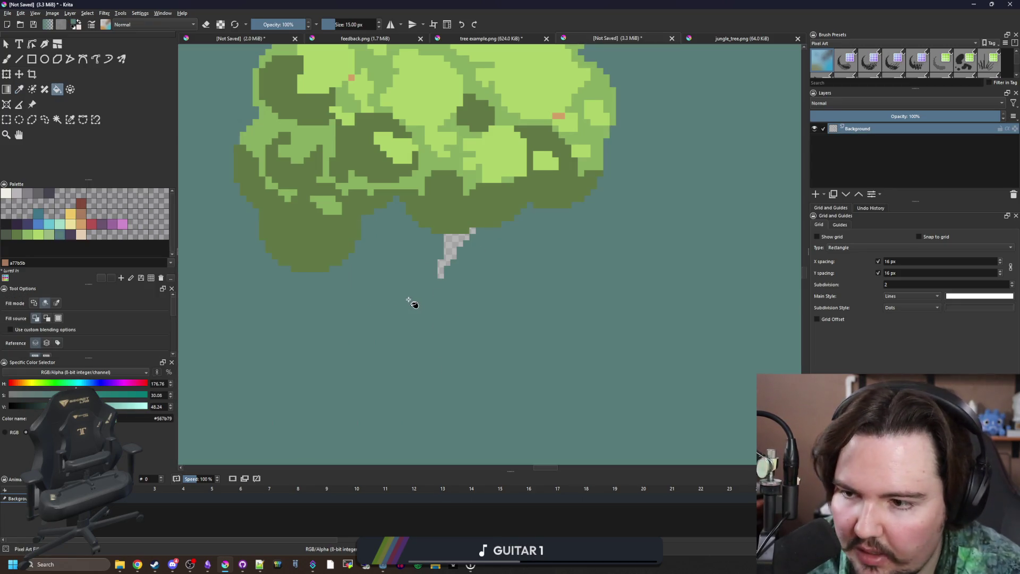
key(ctrl+z)
click(80, 213)
click(423, 307)
scroll(up, 3)
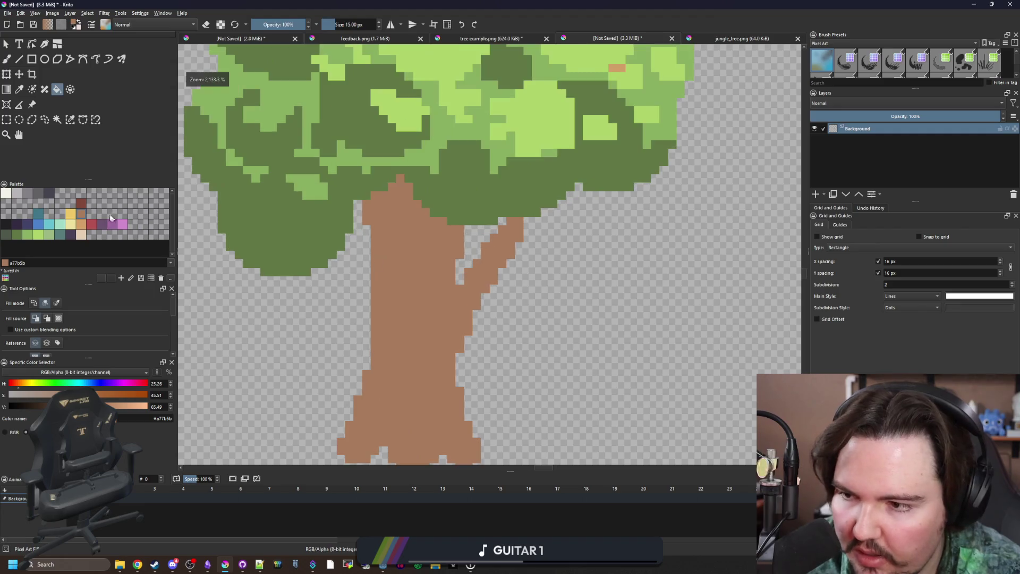
Select the trunk and brush dark red #80493a over its upper part and branch.
click(80, 204)
click(57, 119)
click(406, 261)
key(b)
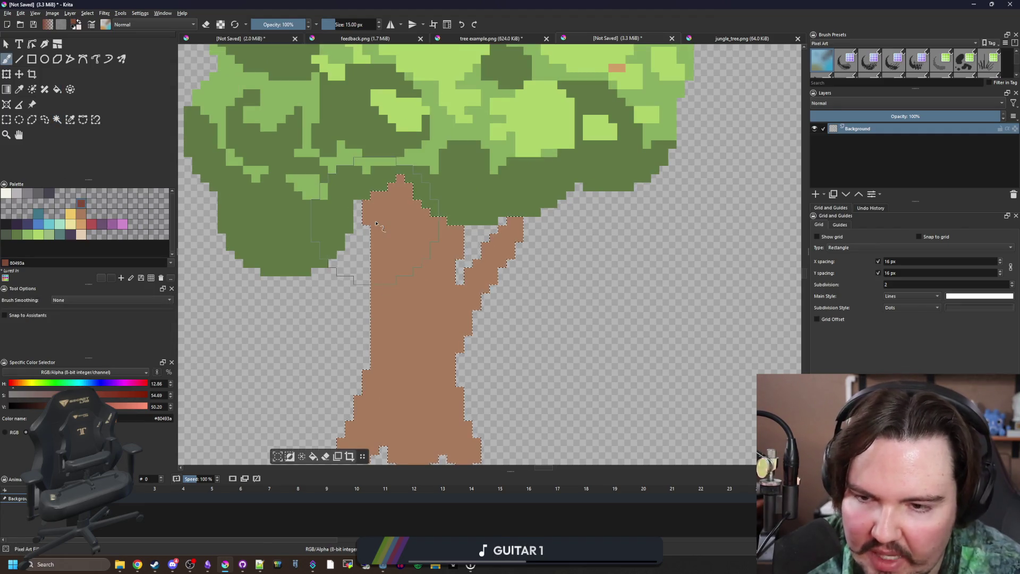
click(399, 223)
drag(400, 223, 478, 250)
Shrink the brush and pick a light tan for trunk highlights.
scroll(down, 3)
scroll(up, 3)
scroll(up, 3)
key(bracketleft)
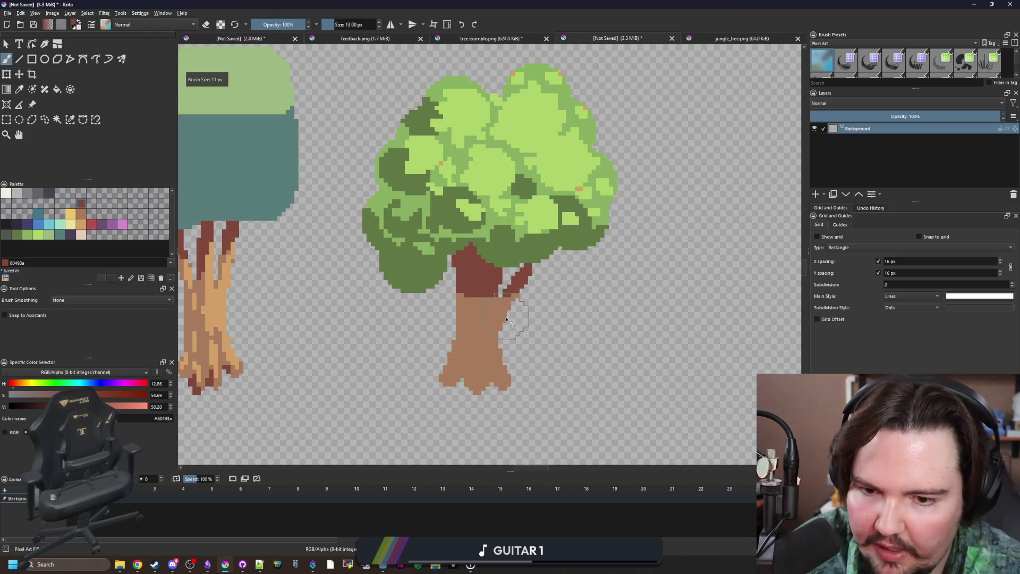
scroll(up, 3)
click(537, 260)
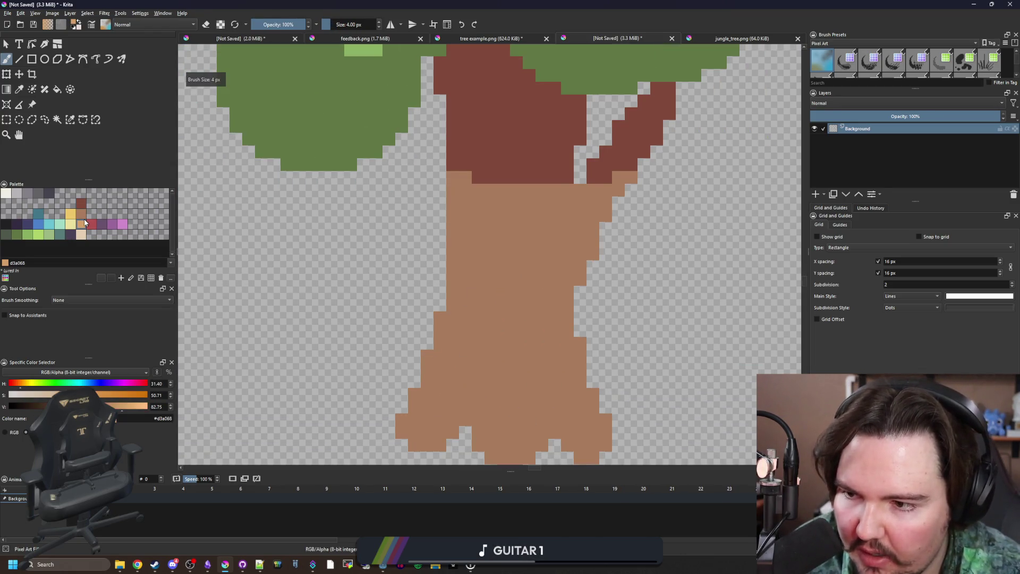
Paint tan highlight columns and blocks down the trunk with a 1 px brush.
key(bracketleft)
drag(526, 235, 515, 287)
click(514, 327)
drag(513, 326, 530, 348)
scroll(up, 3)
key(bracketleft)
drag(425, 314, 424, 389)
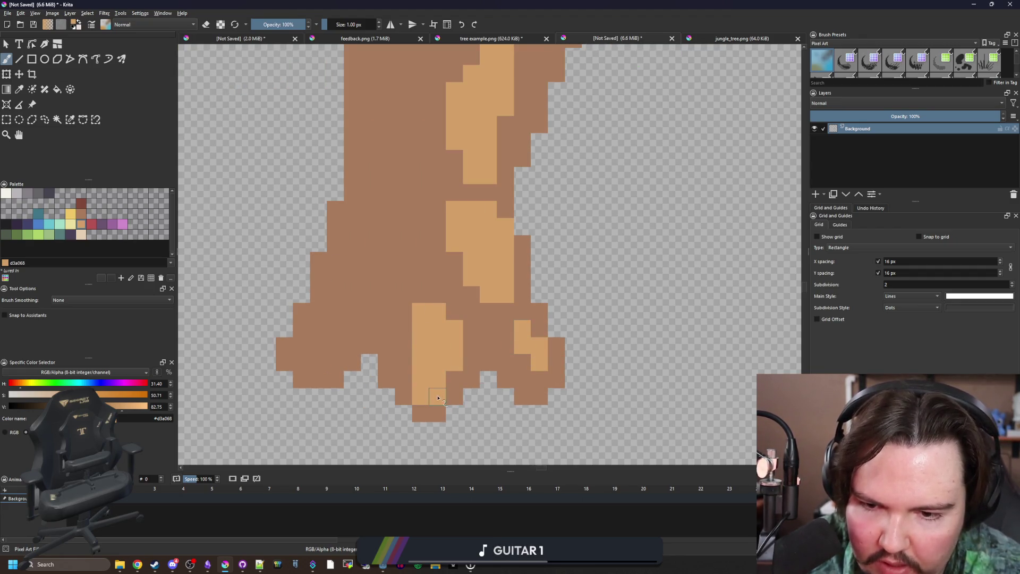
scroll(up, 3)
drag(427, 351, 429, 120)
scroll(up, 3)
Repaint some dark red top cells medium brown and restore dark red on two trunk cells.
click(469, 251)
scroll(up, 3)
drag(505, 196, 540, 248)
drag(489, 205, 482, 221)
click(483, 143)
scroll(down, 3)
scroll(up, 3)
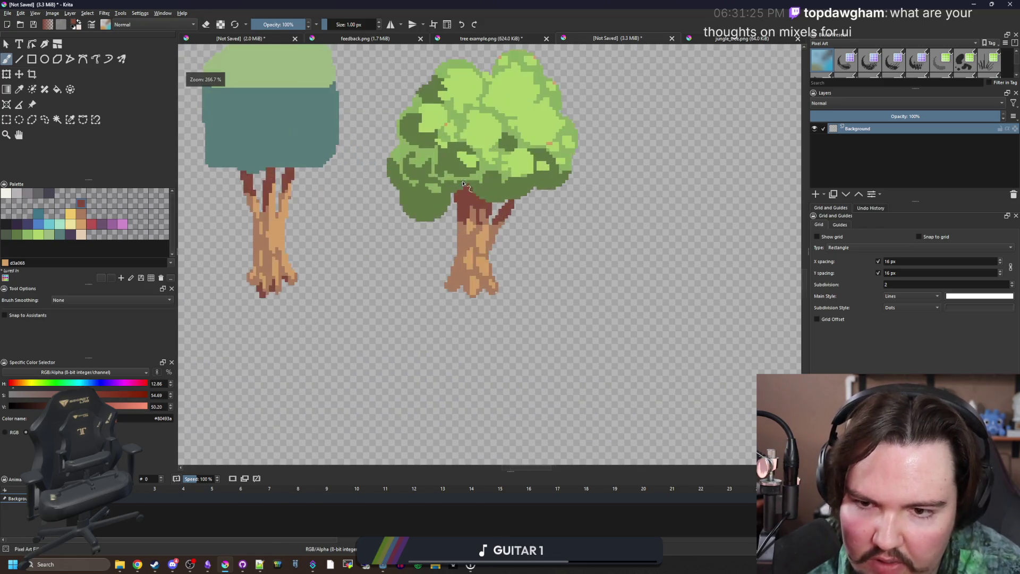
scroll(up, 3)
Add diagonal dark red shading along the trunk's left and right sides and roots.
drag(418, 415, 368, 260)
drag(597, 414, 494, 260)
drag(368, 312, 291, 388)
scroll(up, 3)
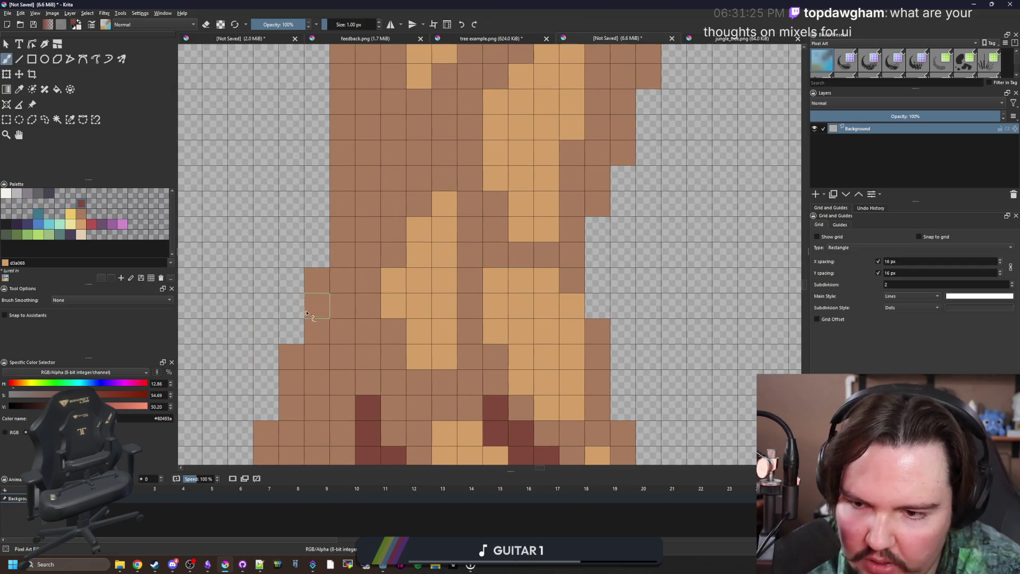
scroll(up, 3)
Paint dark red columns and a long dark line down the trunk, plus one darkened cell.
drag(351, 366, 371, 164)
drag(346, 241, 347, 159)
drag(474, 345, 474, 183)
scroll(down, 3)
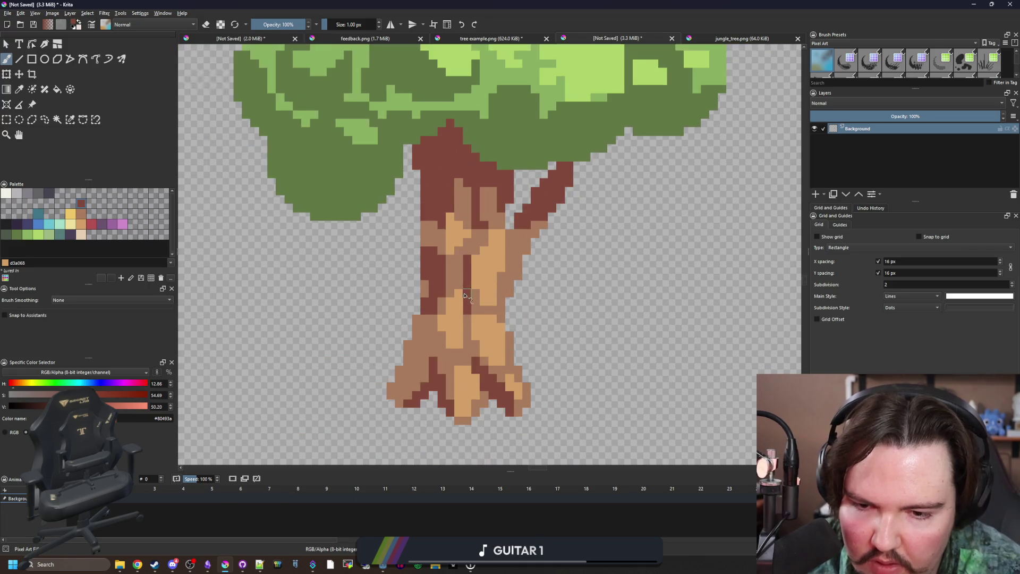
click(468, 315)
scroll(down, 3)
scroll(up, 3)
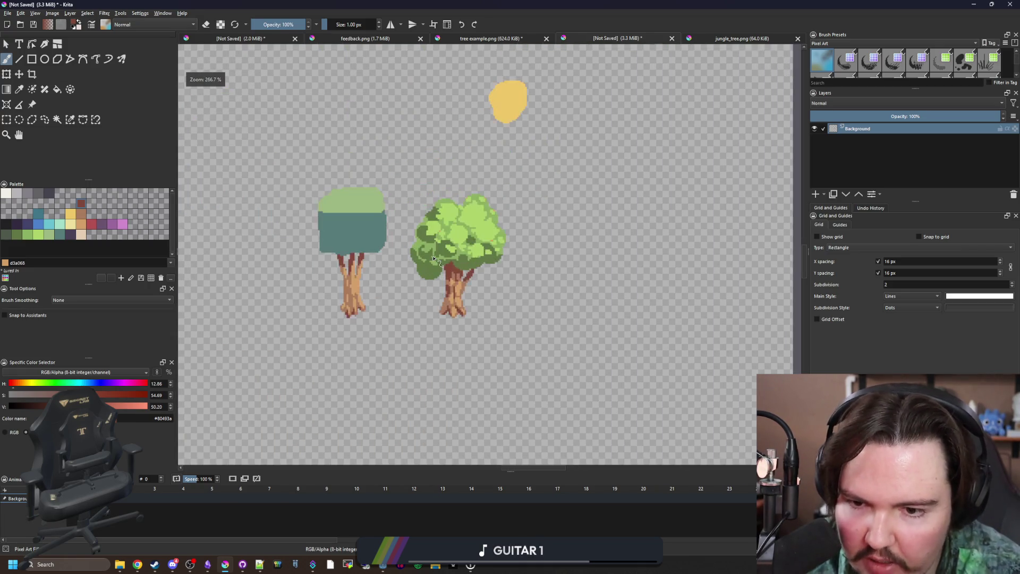
scroll(up, 3)
Erase the stray green cells beside the trunk and pick the dark green canopy colour.
key(e)
drag(553, 279, 414, 337)
key(e)
click(405, 291)
Paint a green cell at the canopy edge and sample the light green canopy colour.
click(416, 319)
scroll(down, 3)
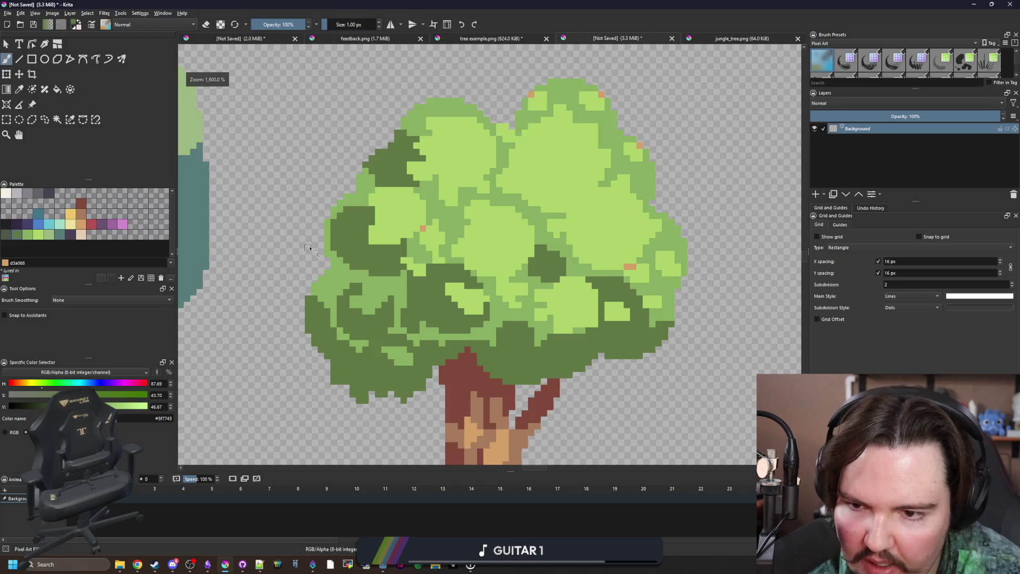
scroll(up, 3)
key(p)
click(375, 342)
scroll(down, 3)
scroll(up, 3)
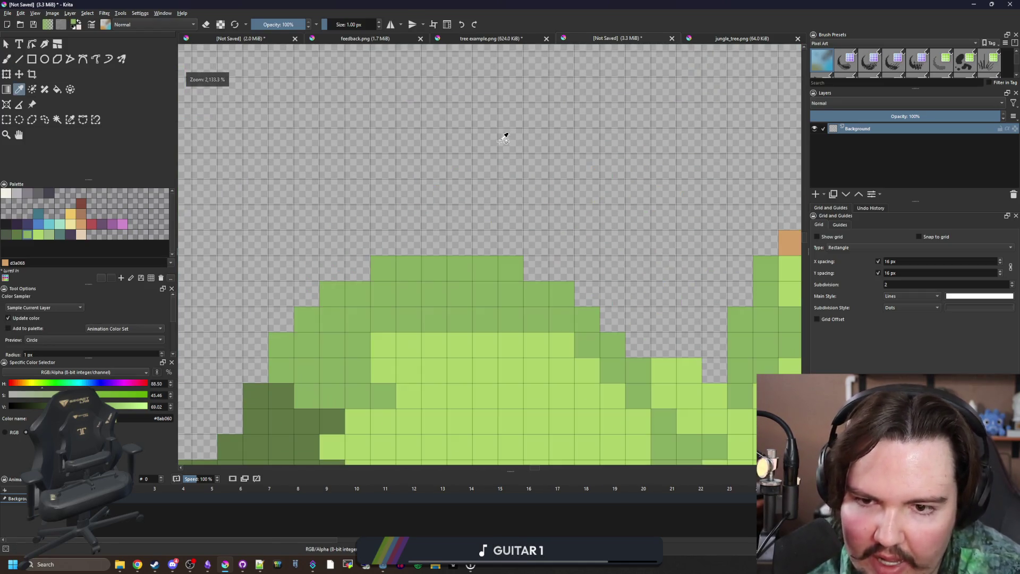
key(b)
Fill the canopy gap and paint missing green cells along the top and right edges.
drag(413, 273, 542, 268)
drag(447, 173, 535, 274)
drag(534, 273, 541, 88)
drag(539, 233, 483, 261)
scroll(down, 3)
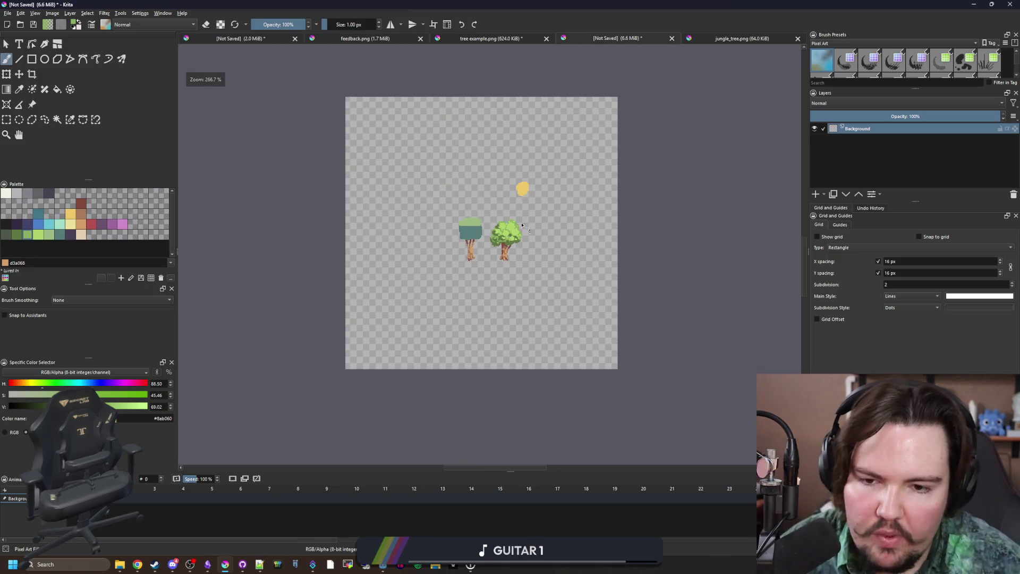
scroll(down, 3)
scroll(up, 3)
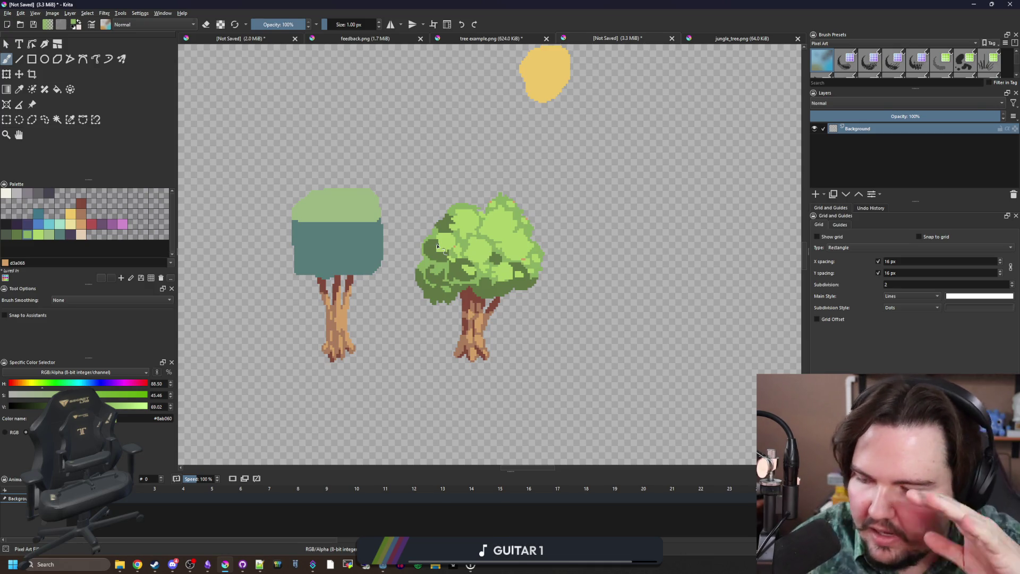
scroll(up, 3)
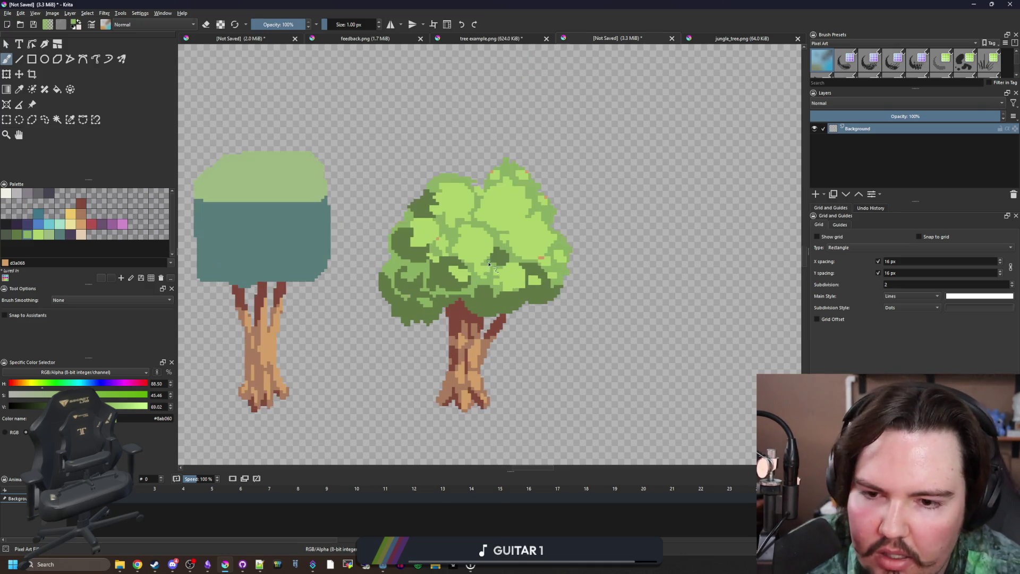
Briefly try rectangular selection while inspecting the canvas, then return to the brush.
key(ctrl+r)
scroll(down, 3)
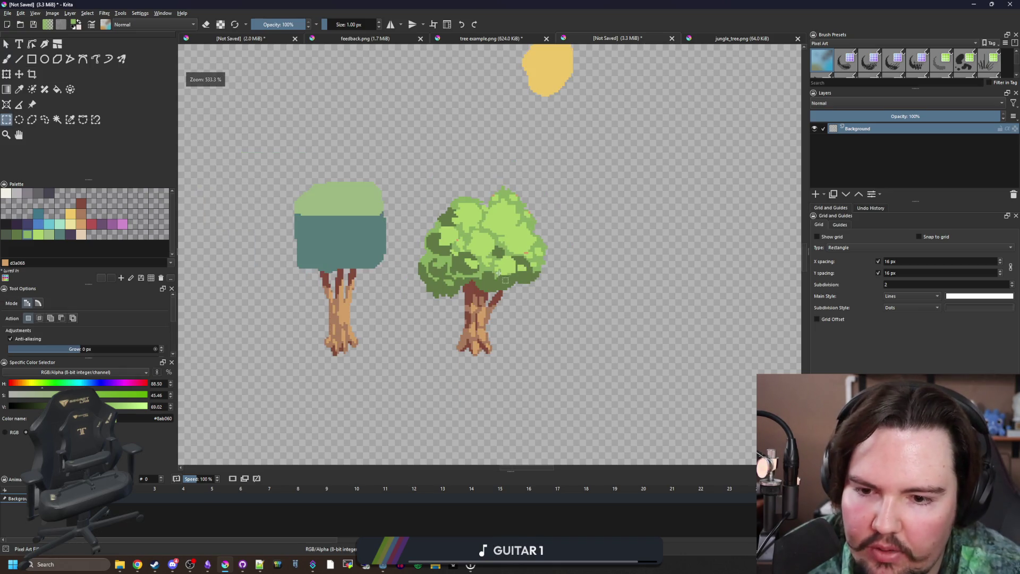
scroll(down, 3)
scroll(up, 3)
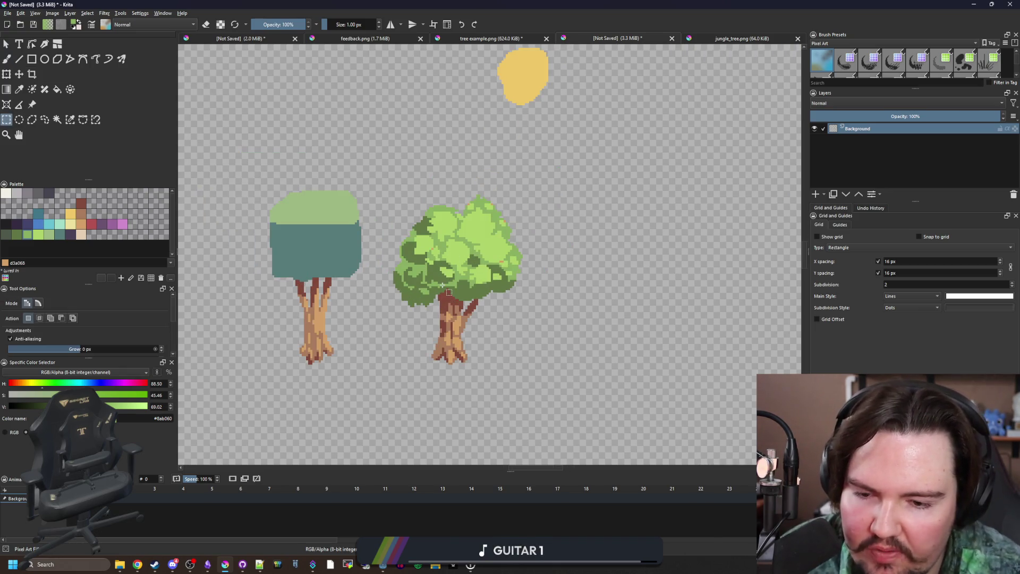
scroll(up, 3)
scroll(up, 3)
scroll(down, 3)
scroll(down, 3)
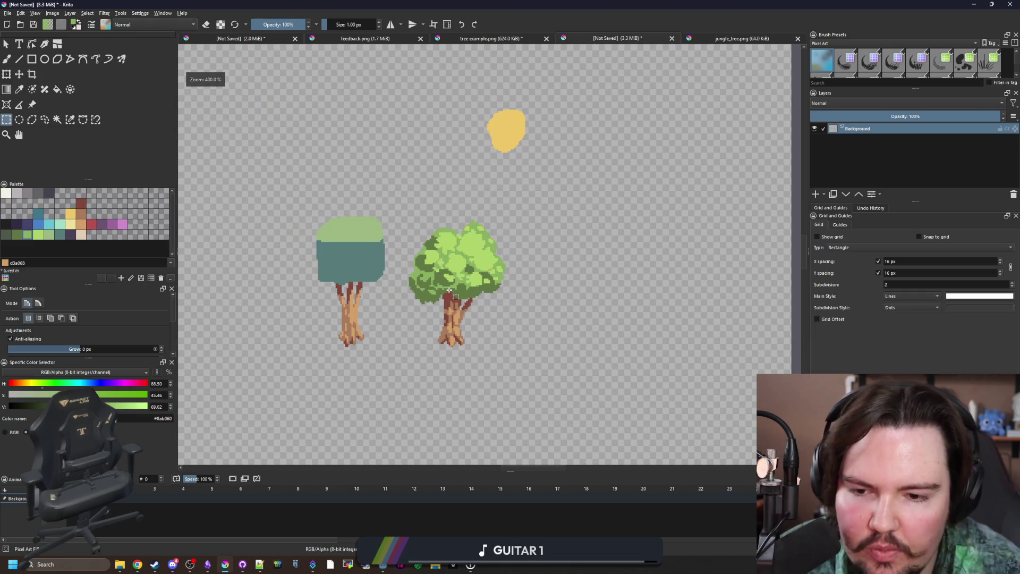
scroll(up, 3)
key(b)
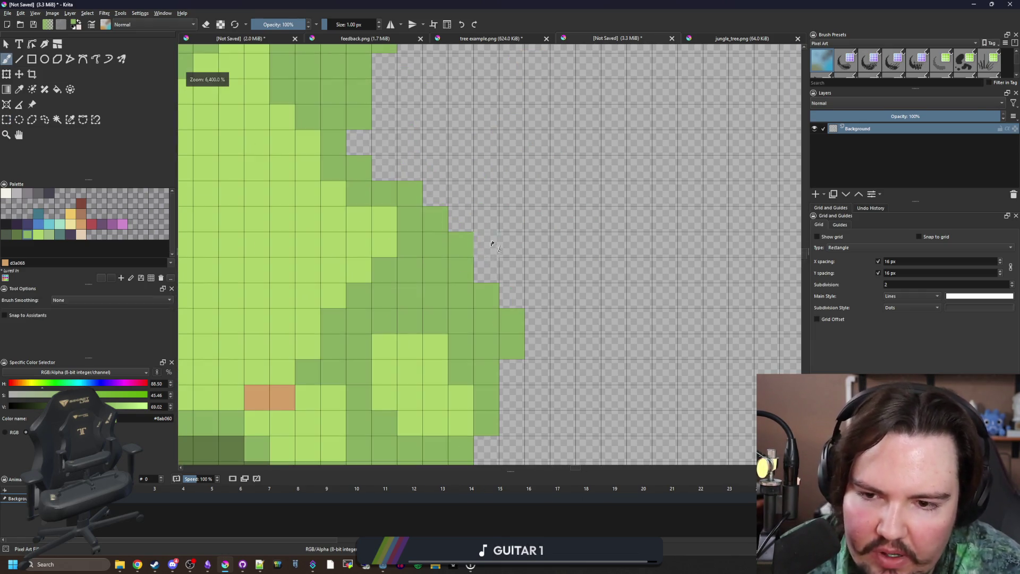
scroll(down, 3)
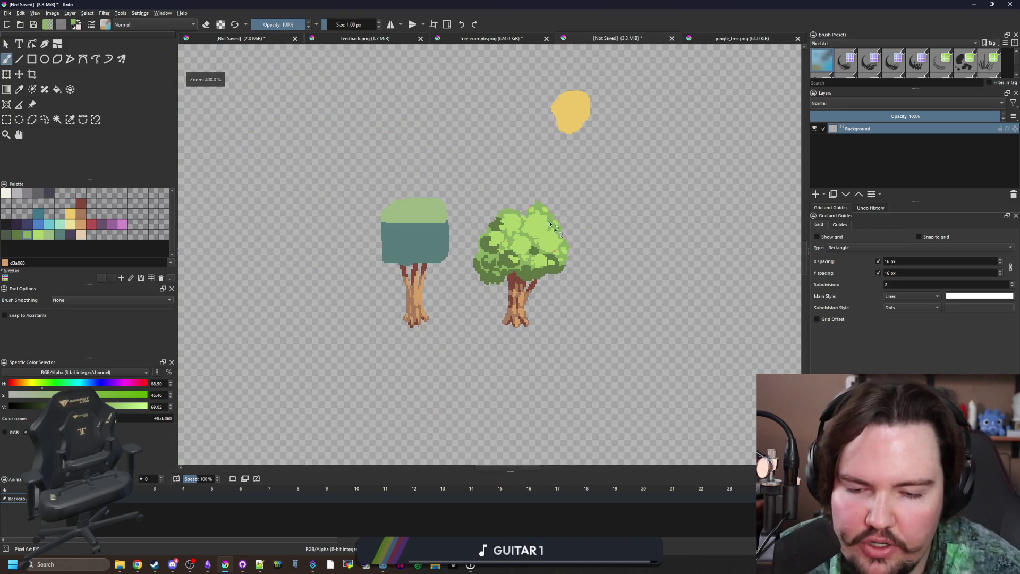
scroll(down, 3)
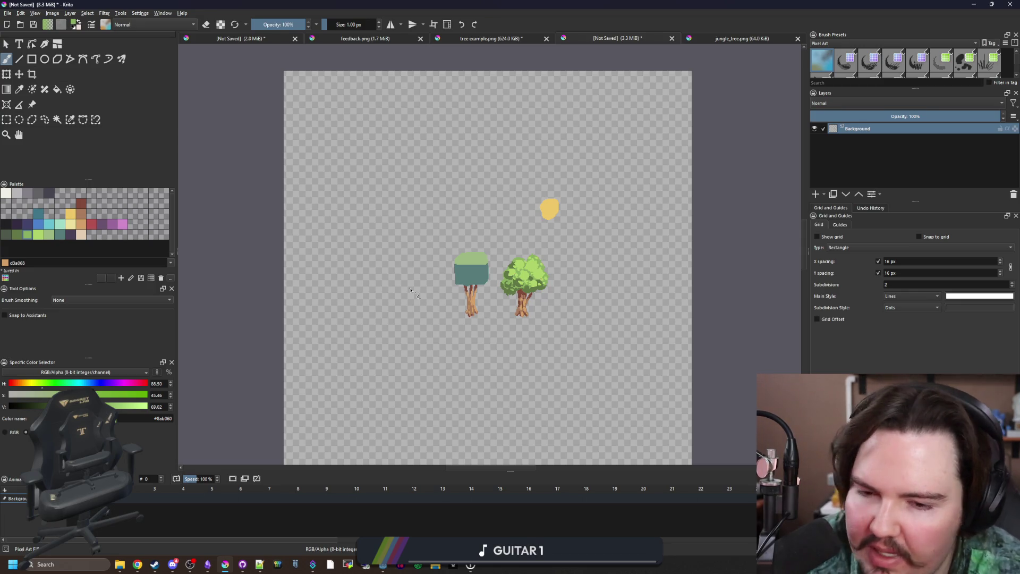
Sample the tree's light-green canopy colour and go back to the brush to touch up the top edge.
scroll(up, 3)
key(p)
click(488, 273)
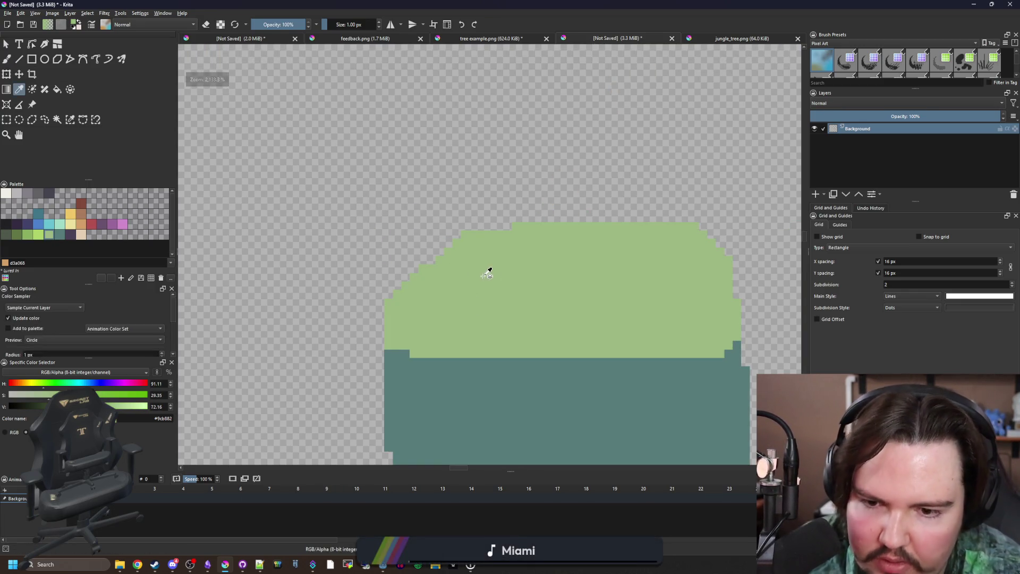
scroll(up, 3)
key(b)
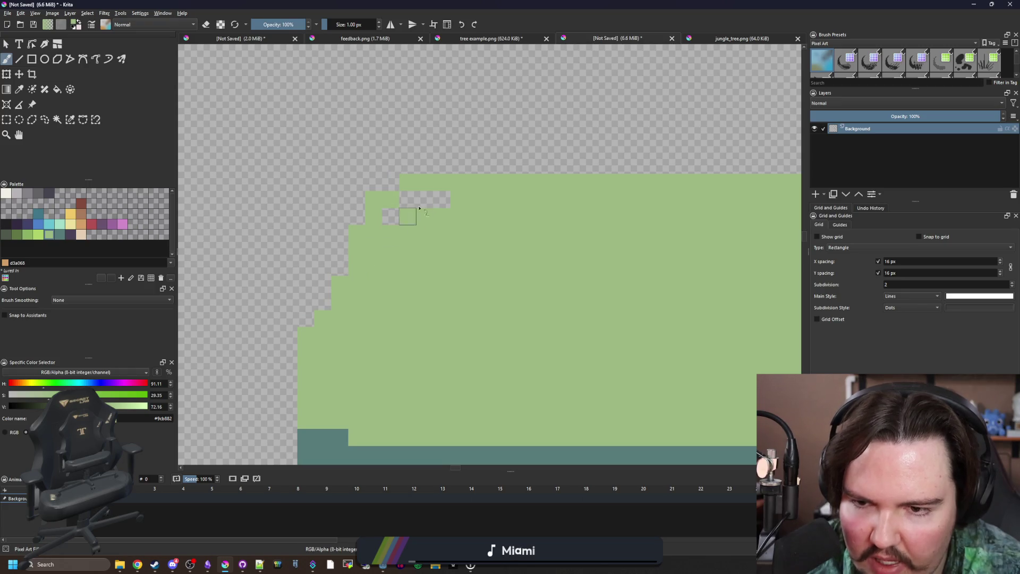
scroll(down, 3)
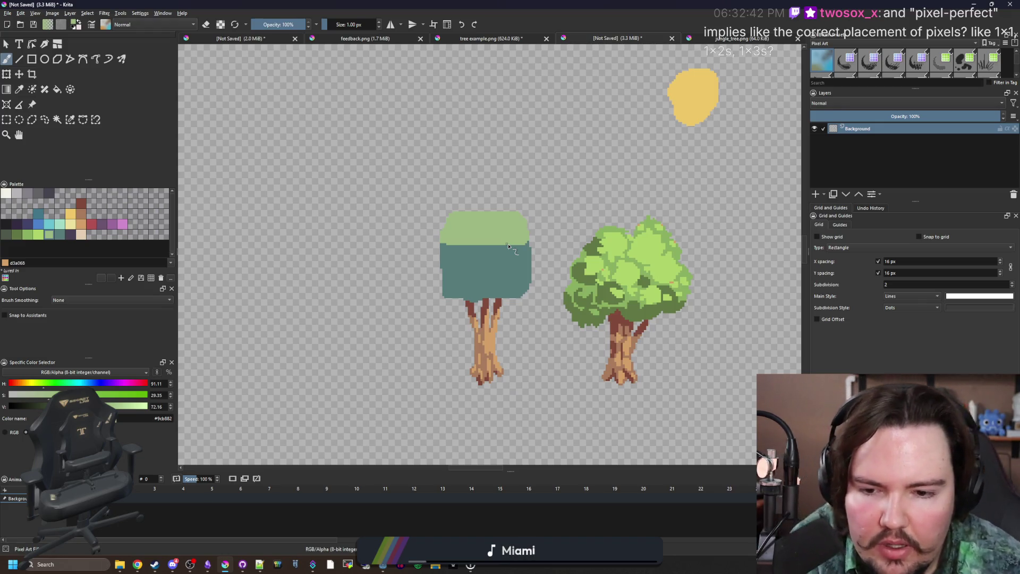
scroll(down, 3)
scroll(up, 3)
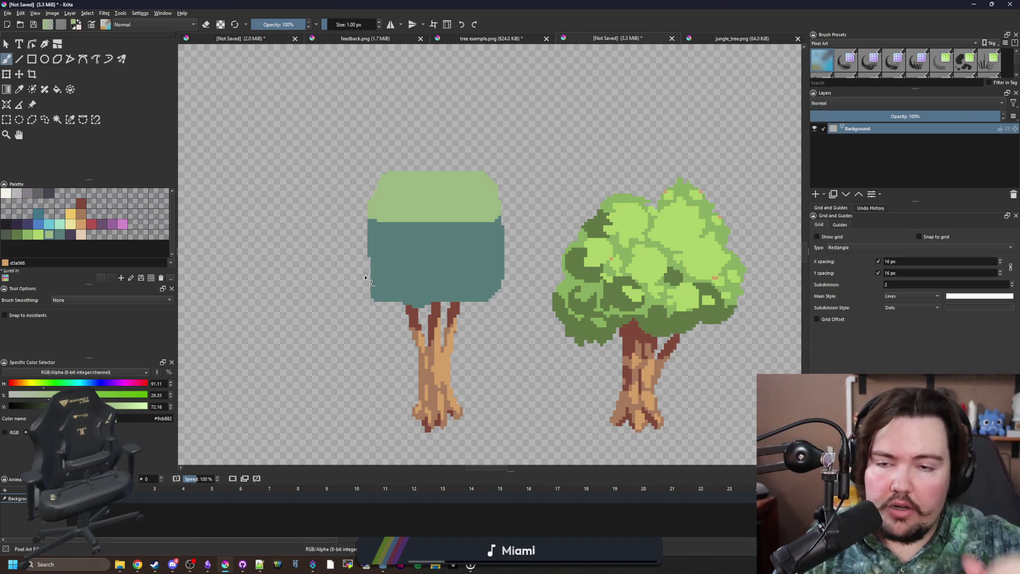
Shrink the Krita window and switch to the running Godot FarmTown game.
drag(460, 4, 584, 4)
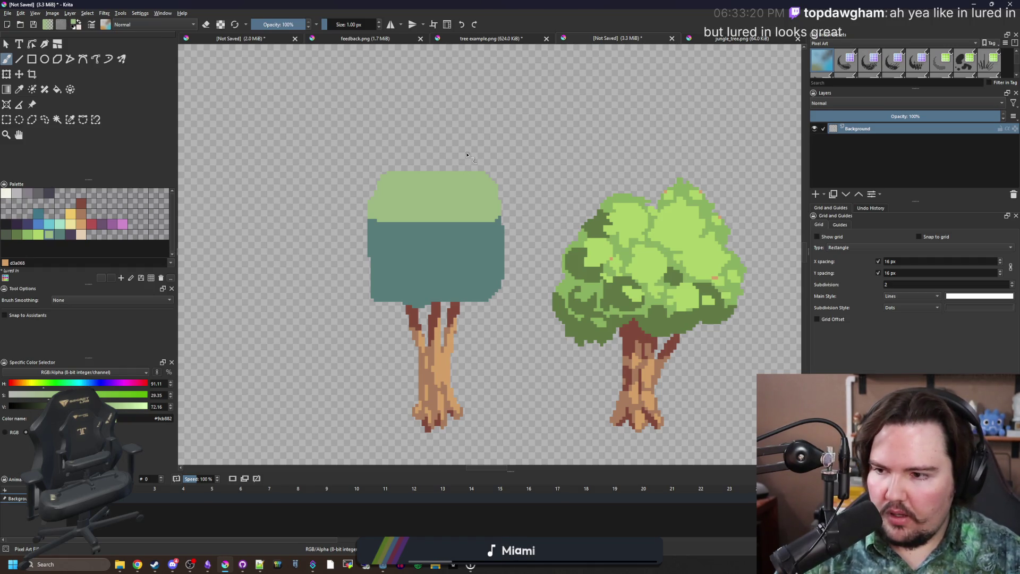
scroll(down, 3)
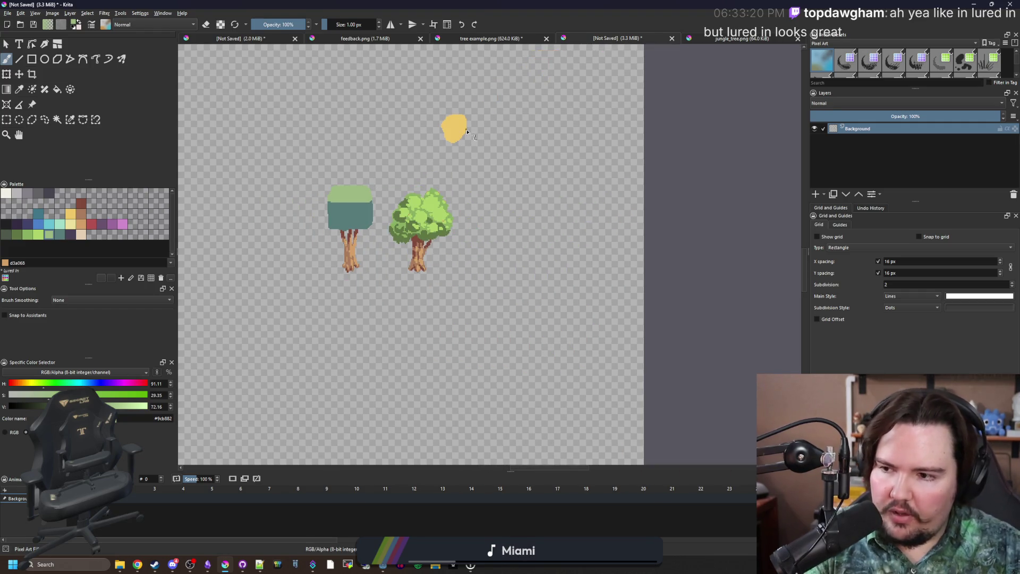
scroll(up, 3)
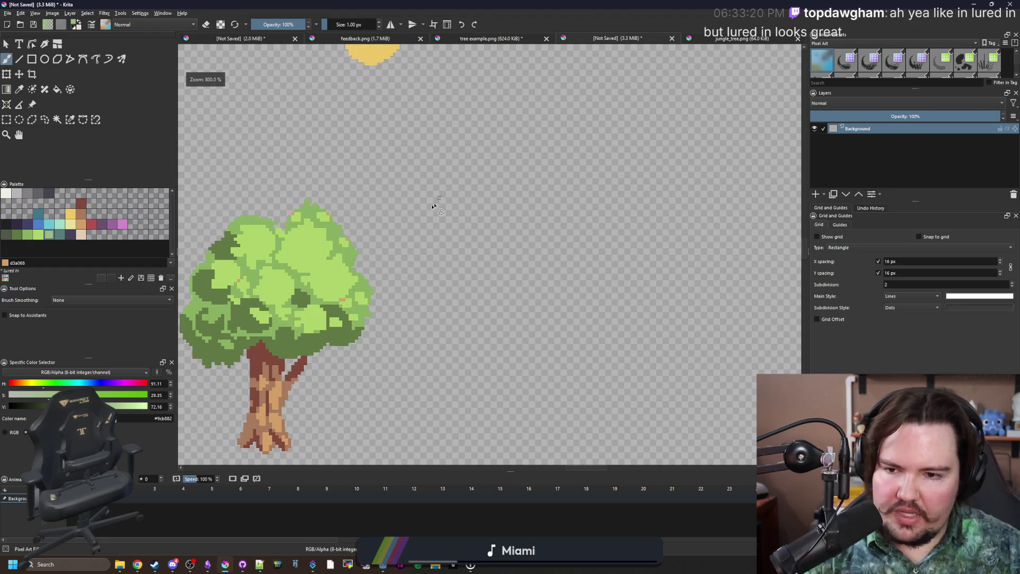
key(alt+Tab)
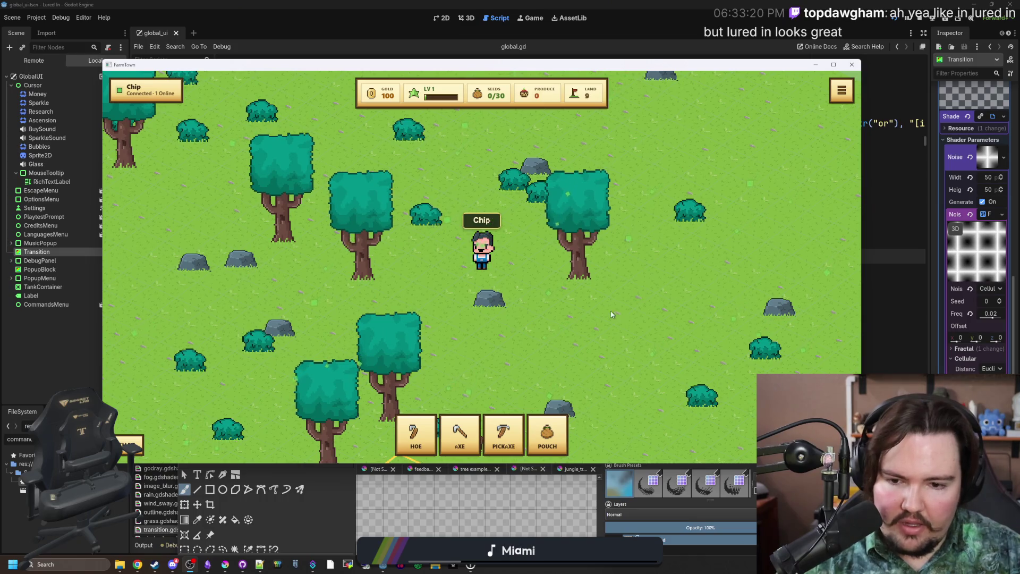
Walk the character among the teal trees in full-screen FarmTown, then switch to the Desktop folder.
key(d)
click(833, 65)
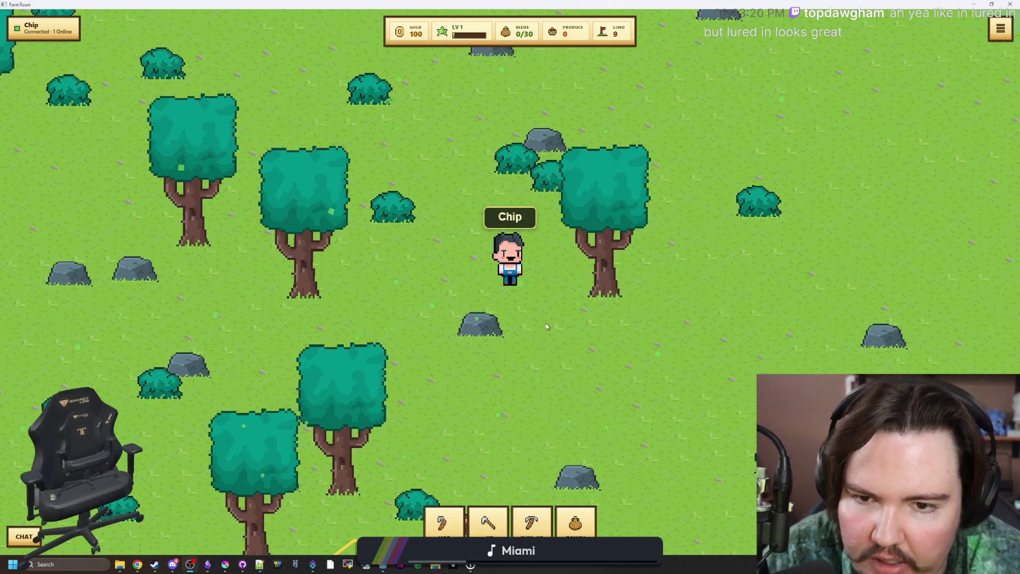
key(d)
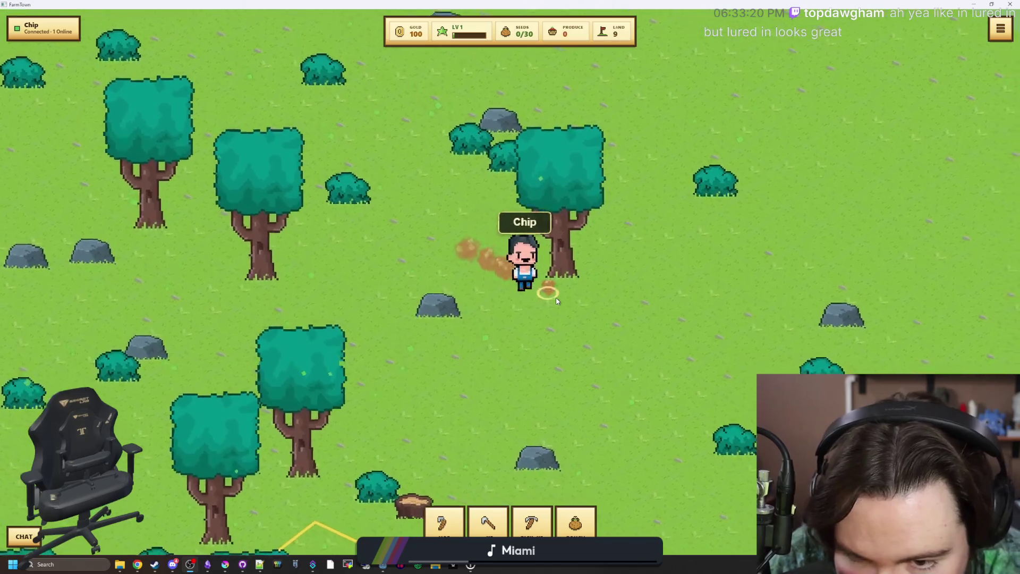
key(w)
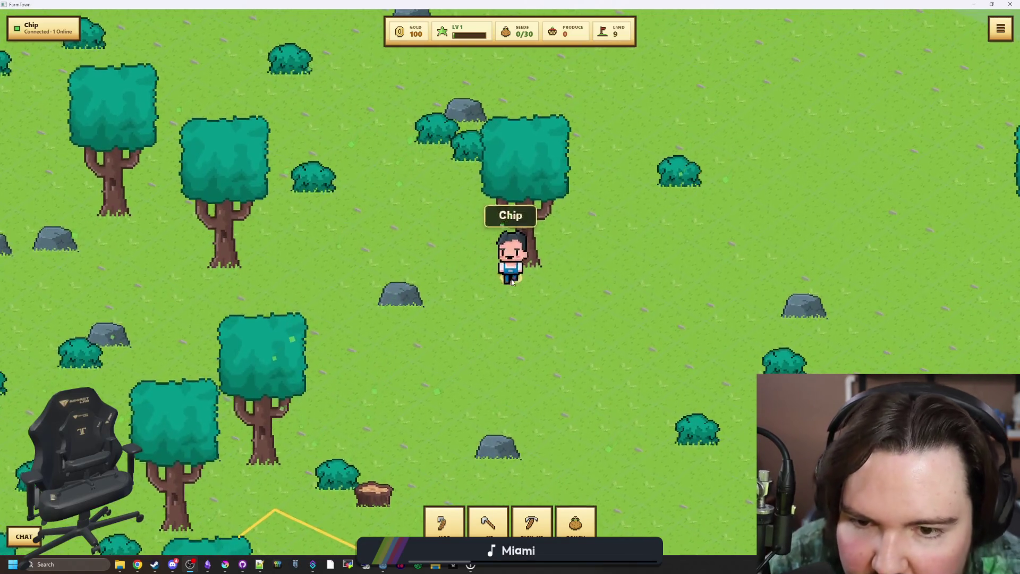
key(s)
key(a)
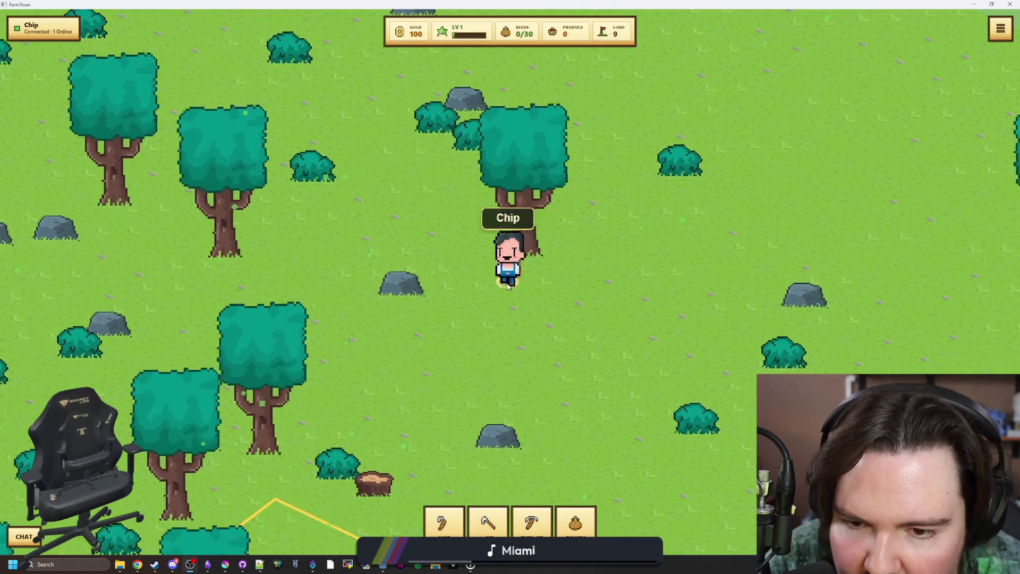
key(alt+Tab)
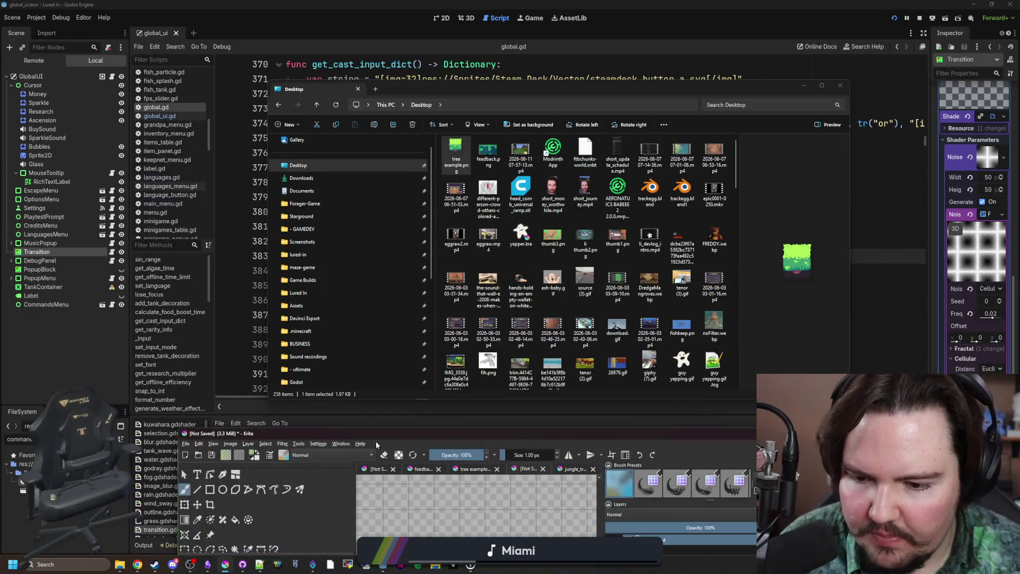
With the Rectangle tool in dark purple, draw a row of three squares.
drag(439, 433, 390, 4)
scroll(down, 3)
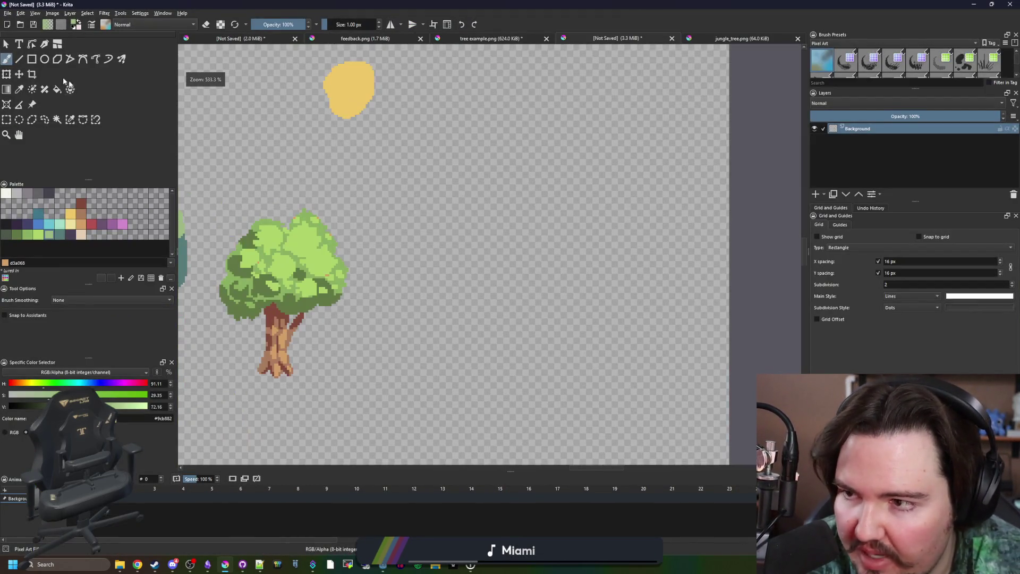
click(31, 59)
scroll(up, 3)
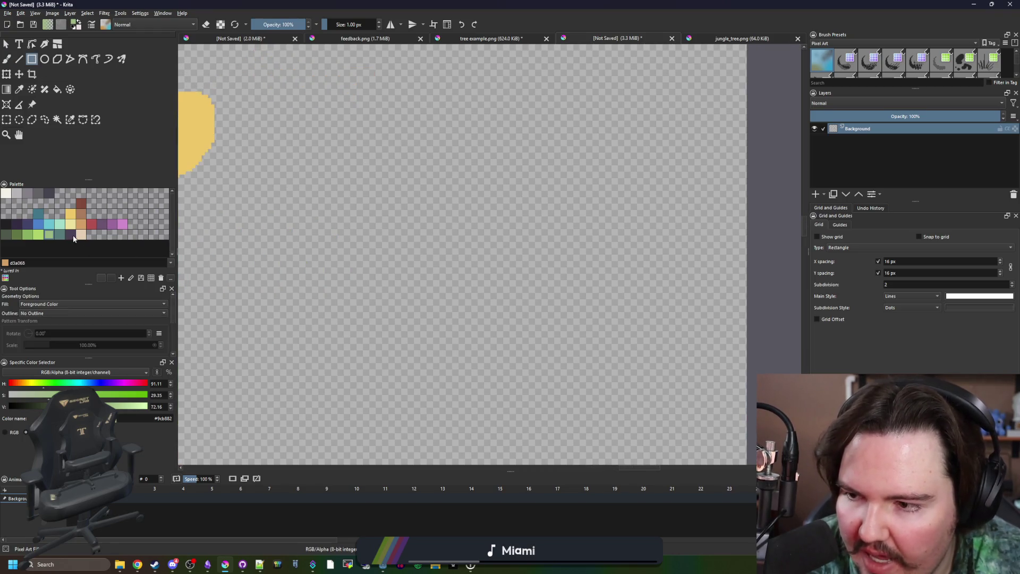
click(70, 235)
click(321, 232)
drag(380, 295, 388, 296)
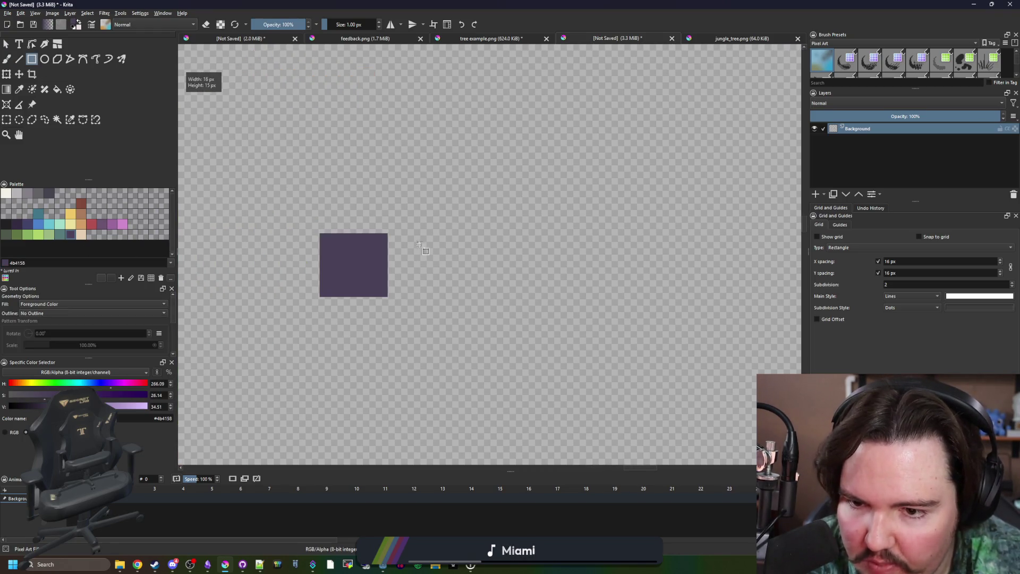
drag(471, 298, 472, 297)
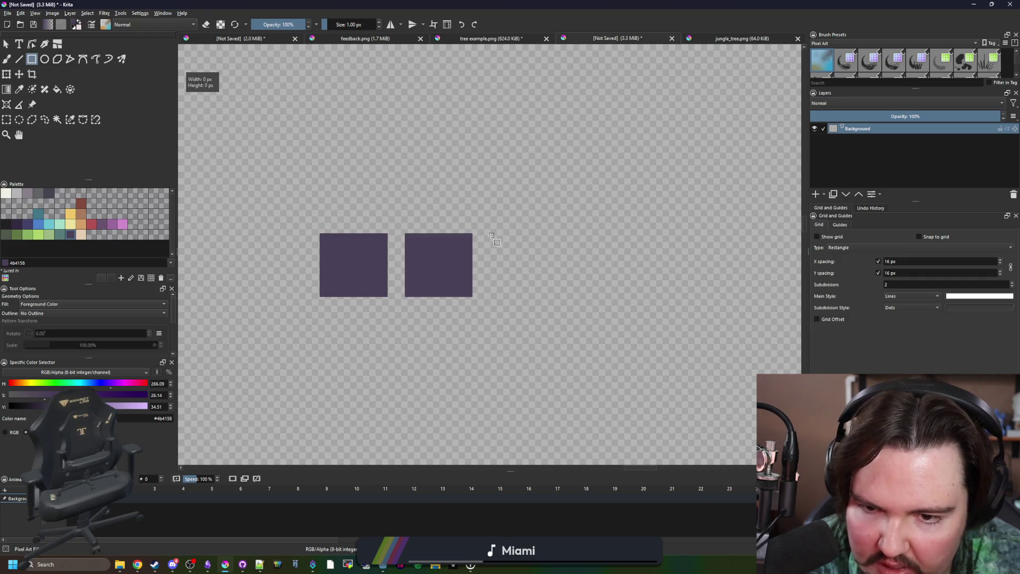
drag(559, 295, 560, 296)
Switch to yellow and draw two yellow squares above the purple row.
scroll(down, 3)
scroll(up, 3)
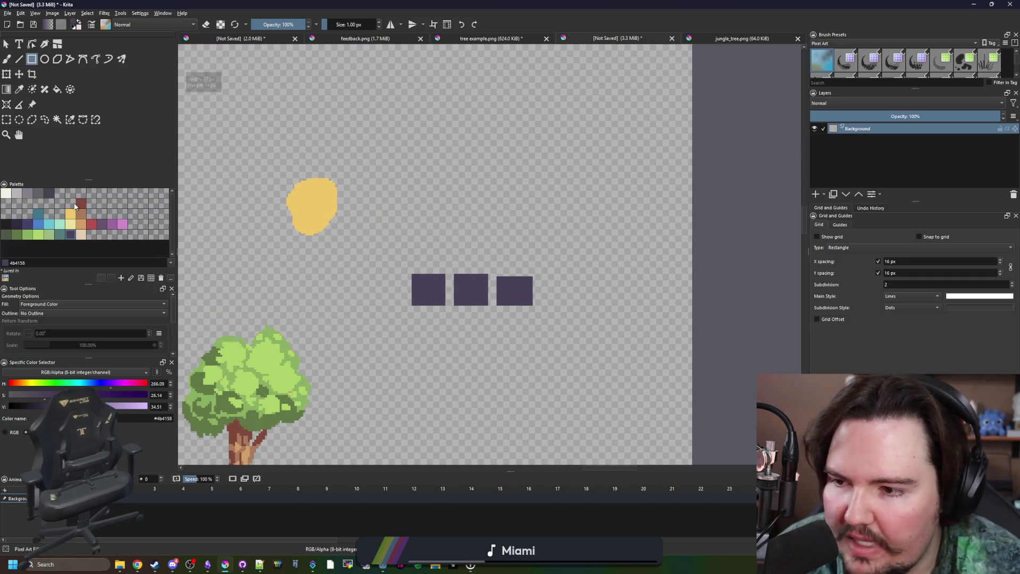
click(71, 213)
scroll(up, 3)
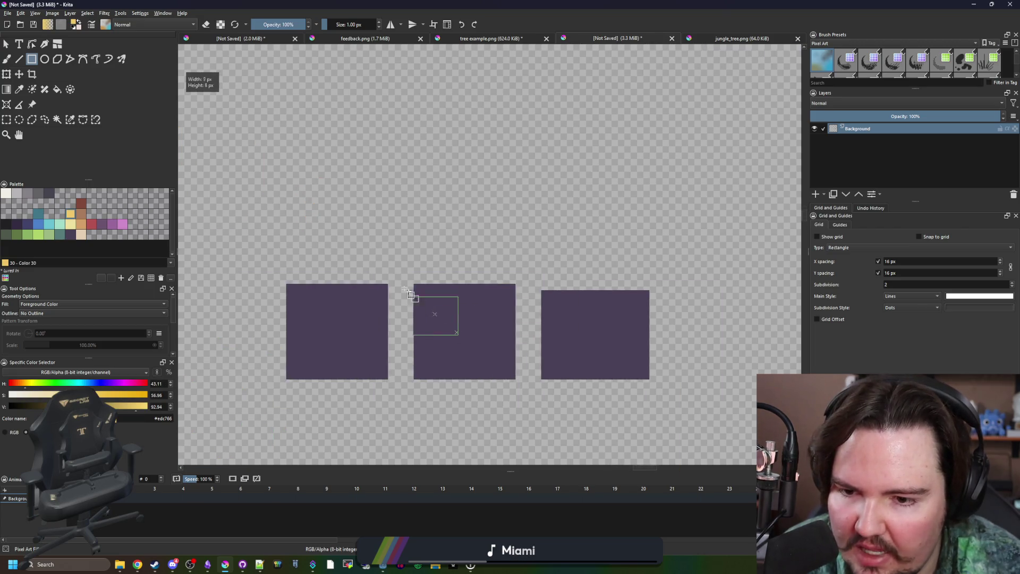
drag(345, 228, 458, 333)
scroll(down, 3)
scroll(up, 3)
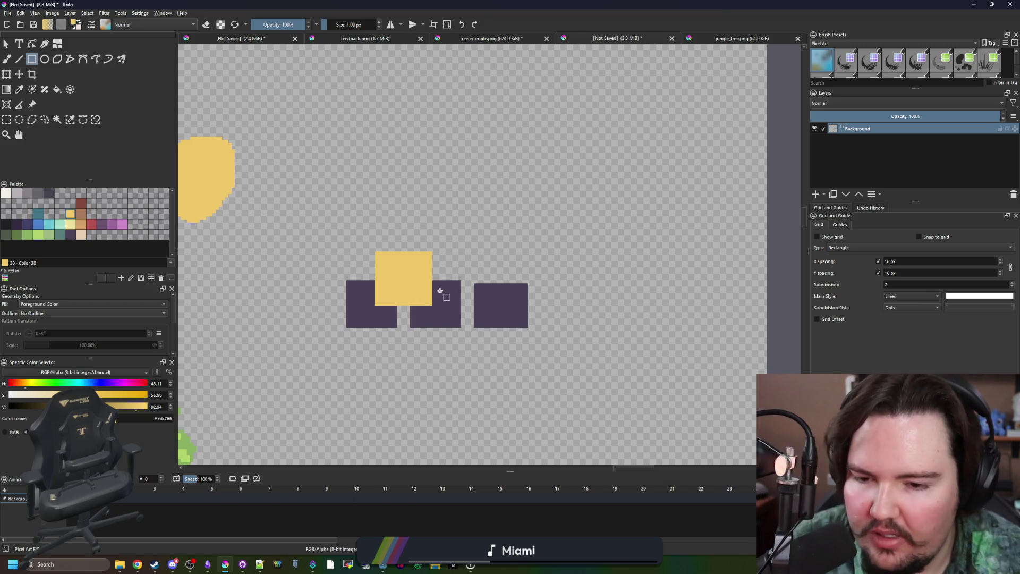
scroll(up, 3)
drag(557, 200, 557, 200)
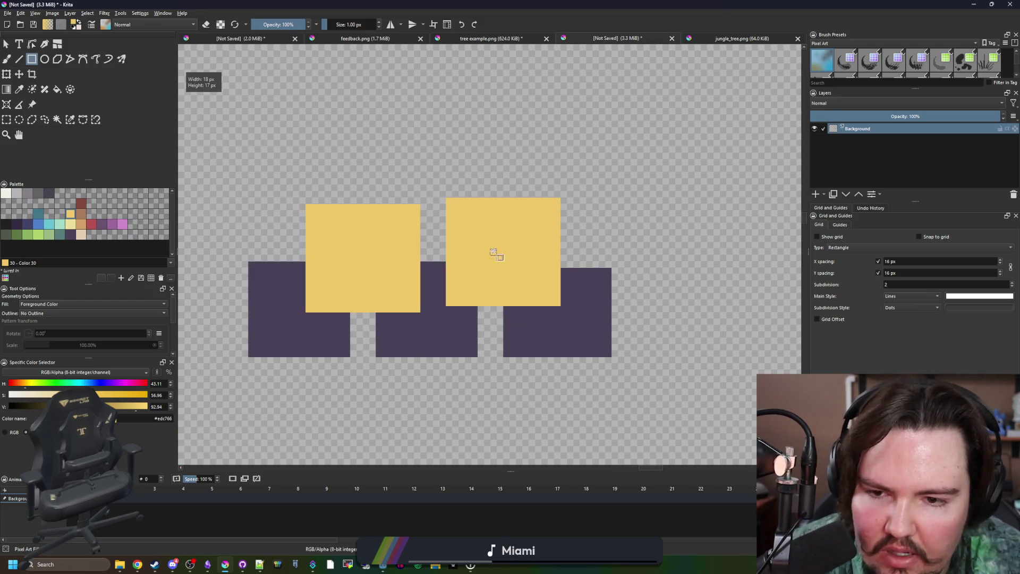
scroll(down, 3)
scroll(up, 3)
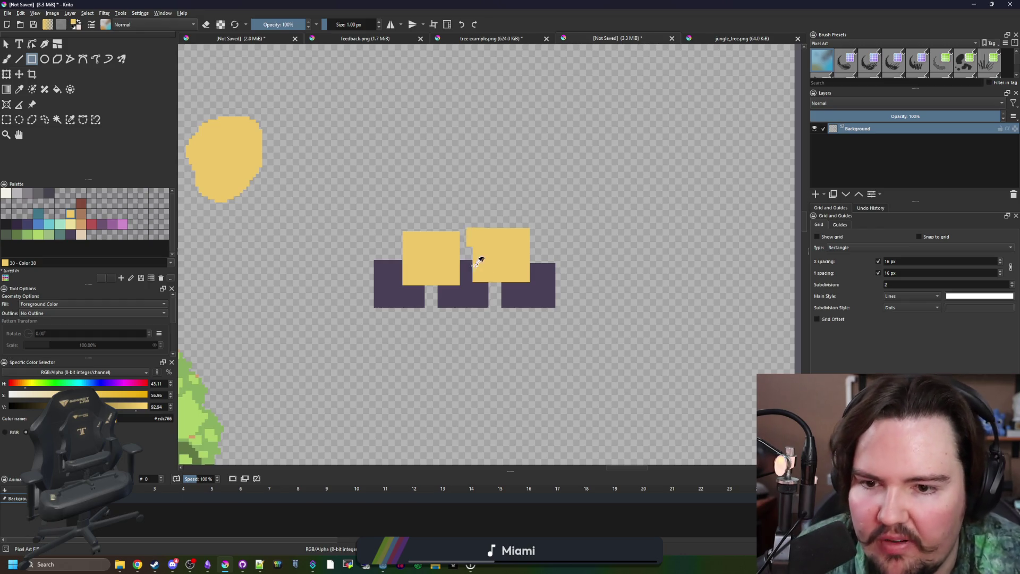
scroll(up, 3)
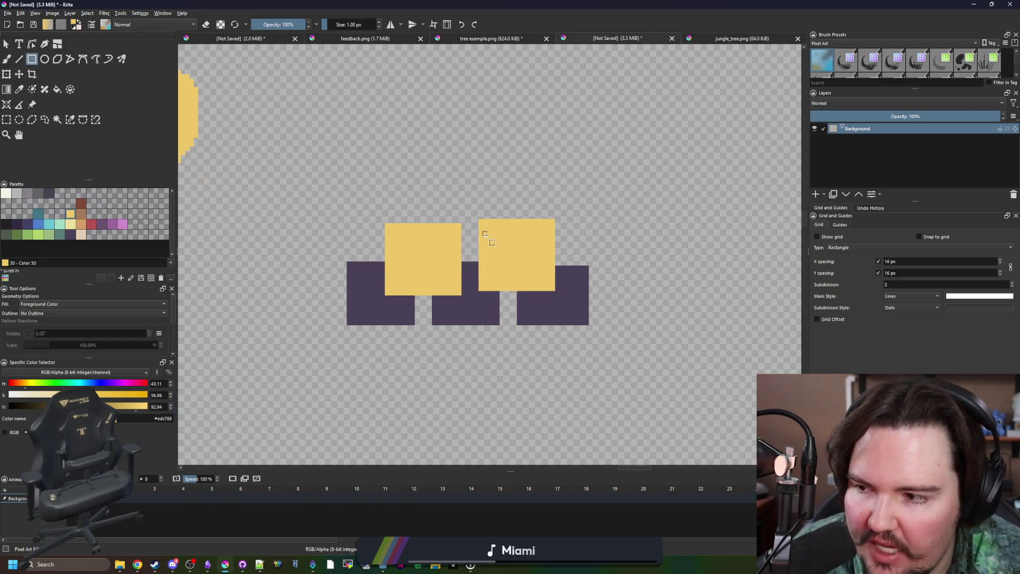
scroll(up, 3)
Undo the yellow squares, redraw two yellow squares above the purple row, and minimize Krita.
key(ctrl+z)
key(ctrl+z)
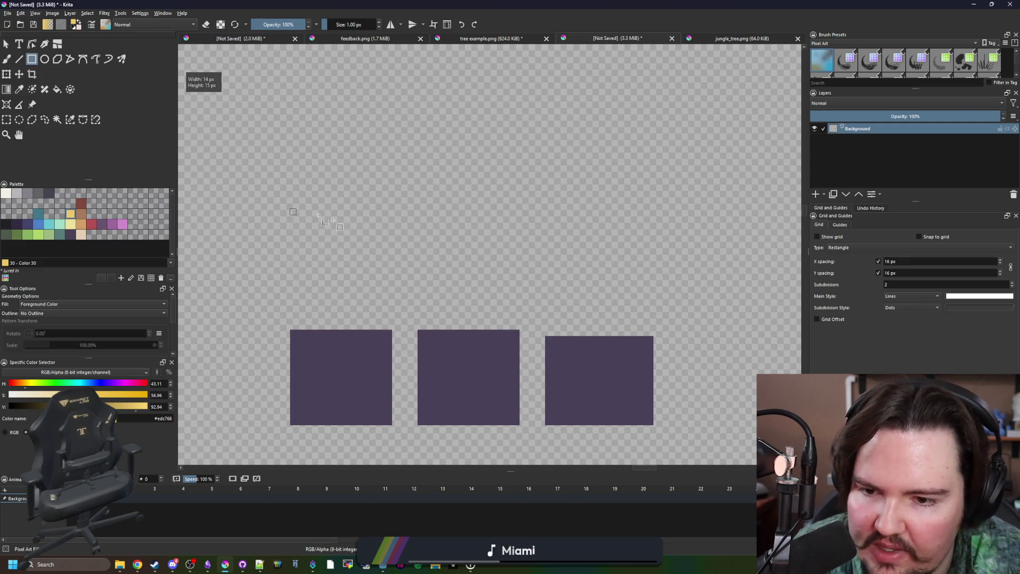
drag(299, 215, 386, 311)
drag(521, 218, 521, 217)
scroll(down, 3)
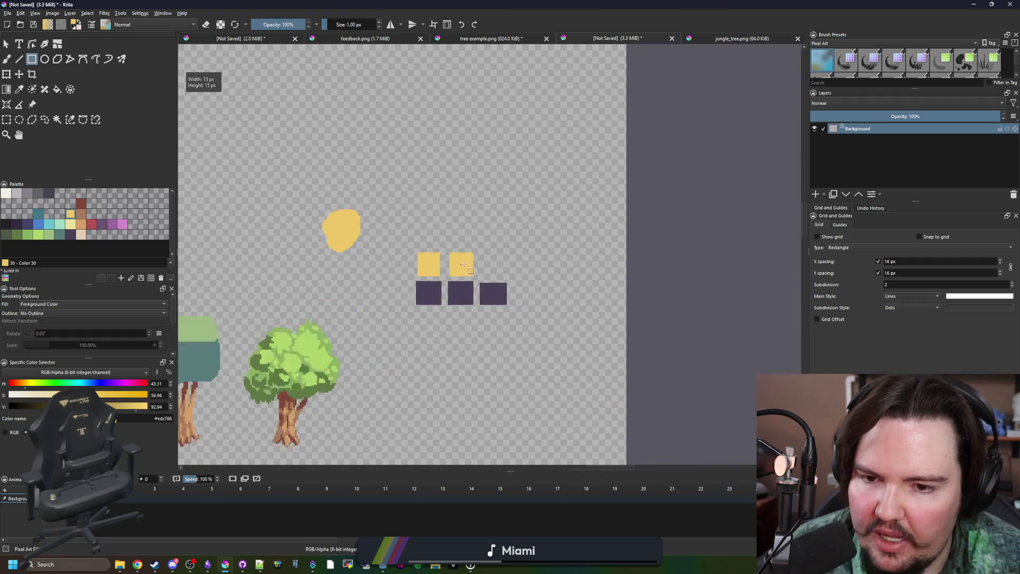
scroll(down, 3)
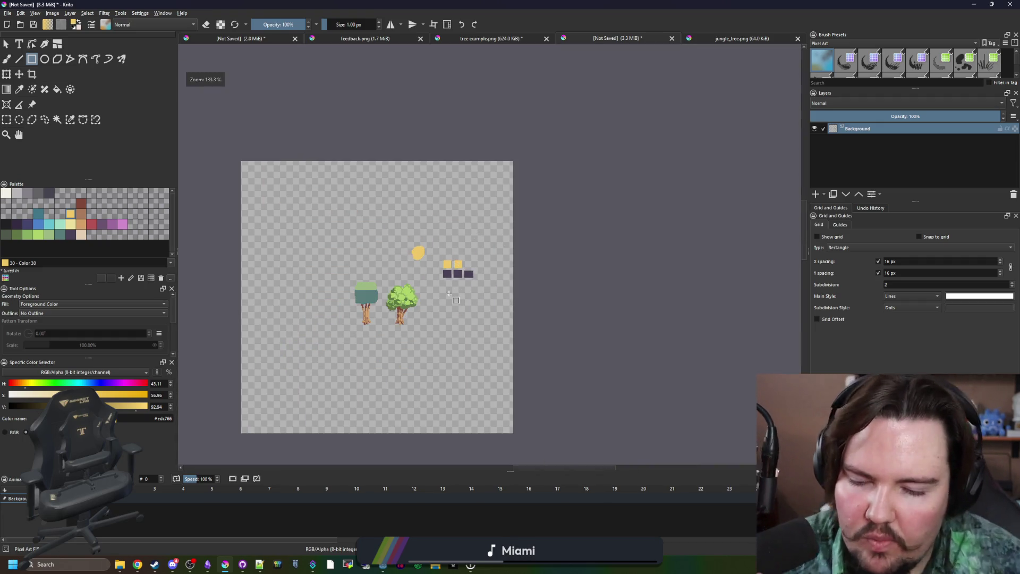
scroll(up, 3)
scroll(up, 3)
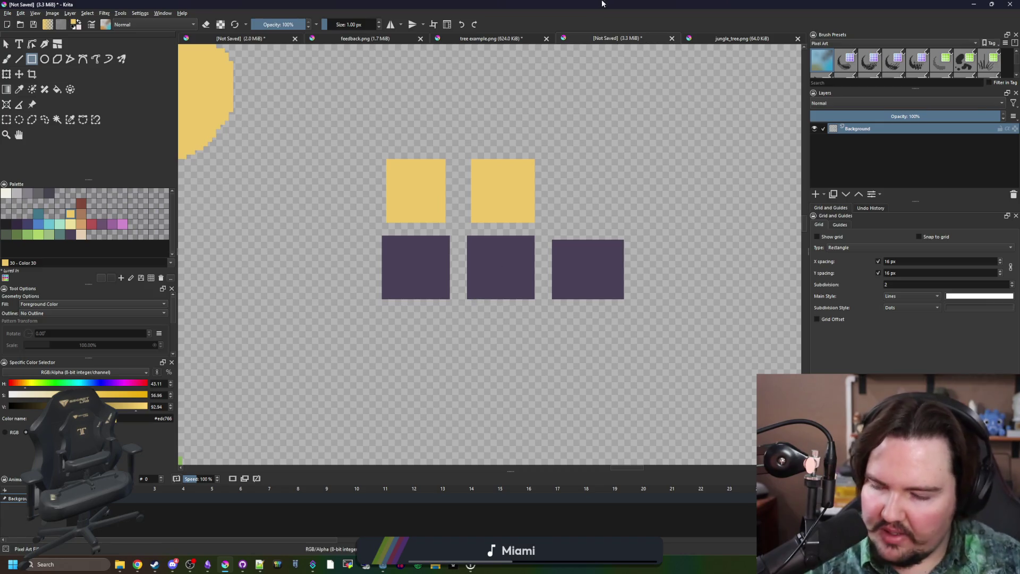
key(super+Down)
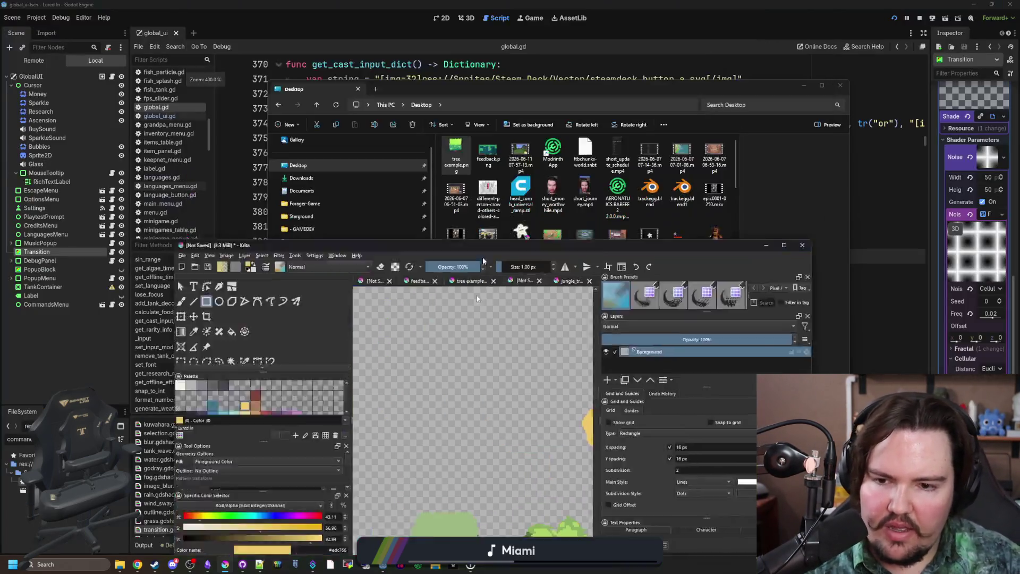
Bring up FarmTown and walk the farmer down-left with the S and A keys.
key(alt+Tab)
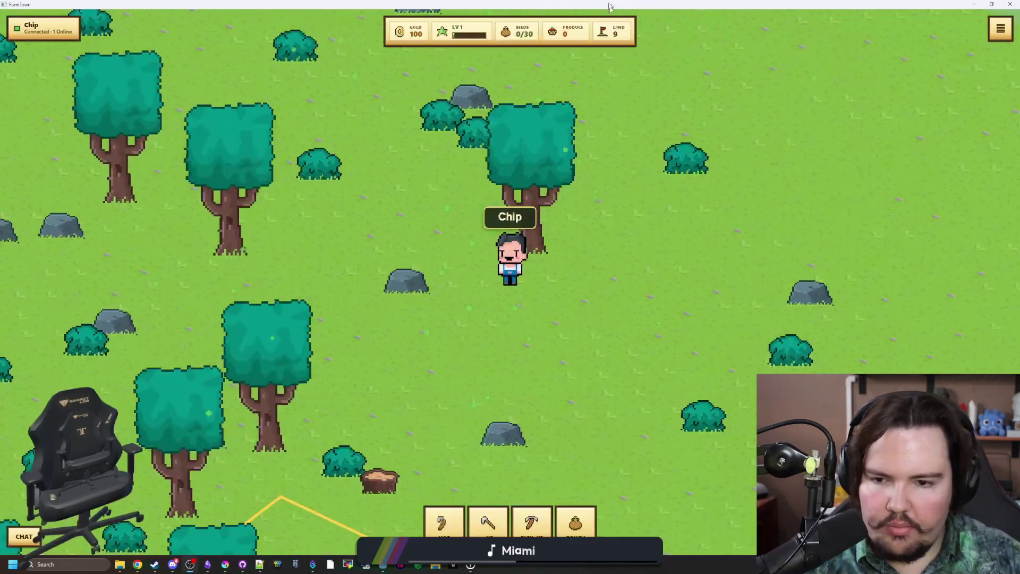
key(s)
key(a)
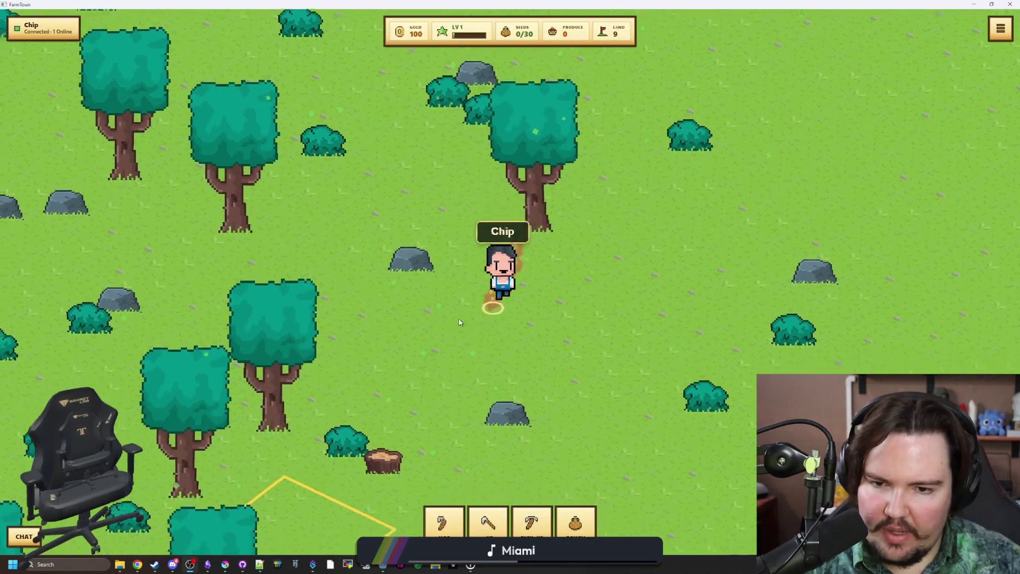
key(a)
key(s)
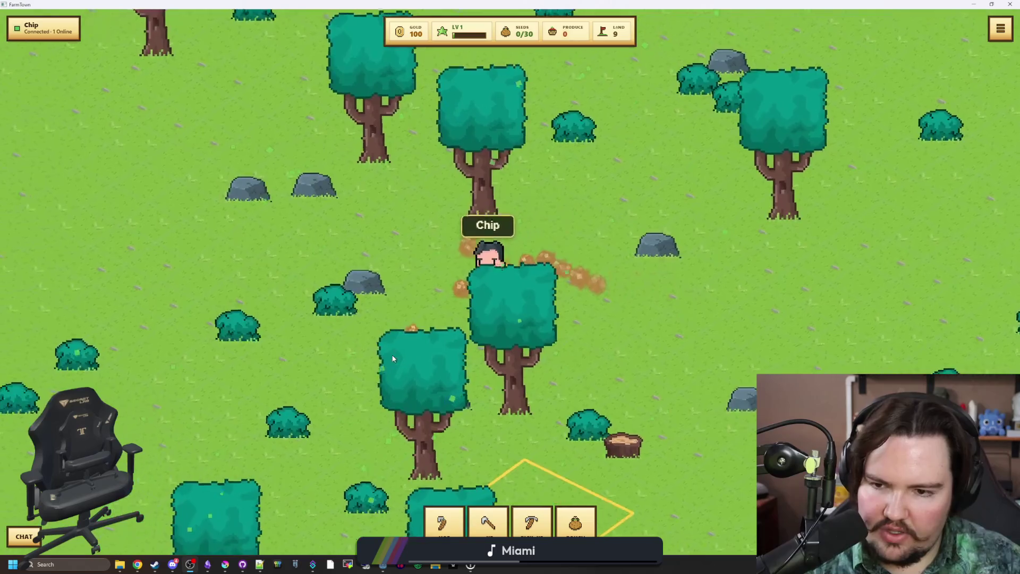
Click-walk the farmer around the meadow among the teal trees, then un-maximize the game window.
click(598, 363)
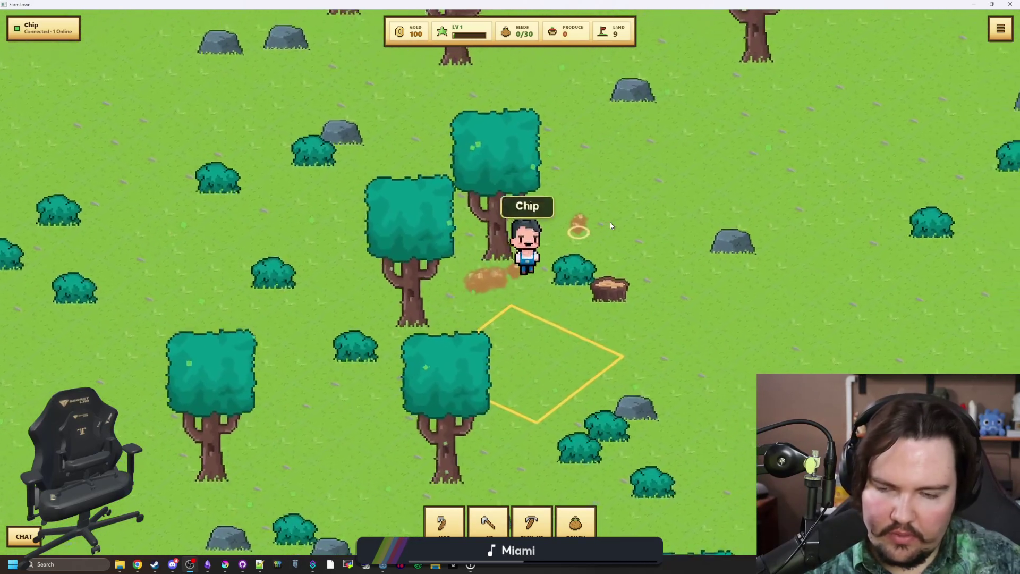
click(554, 371)
click(409, 257)
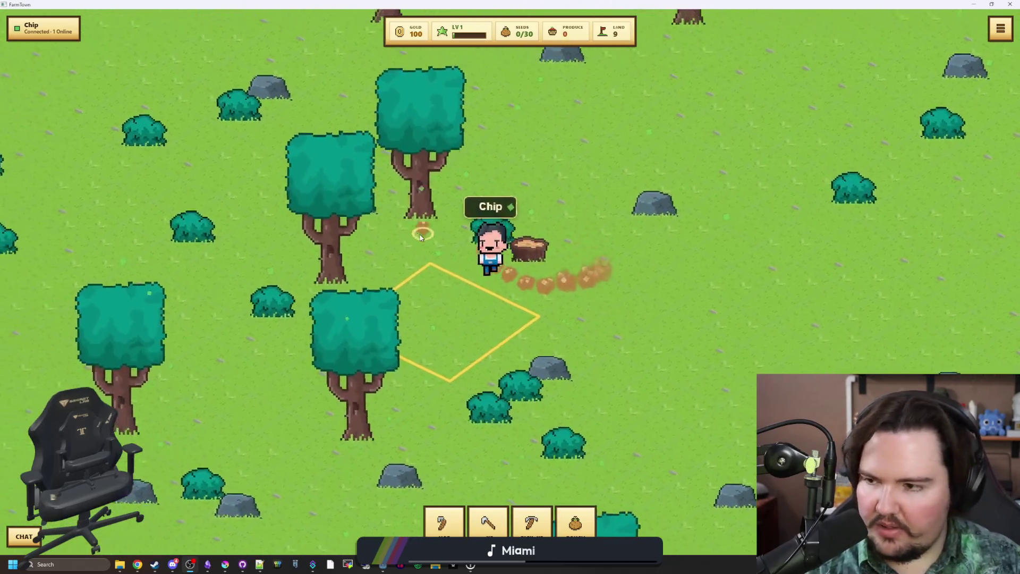
click(594, 229)
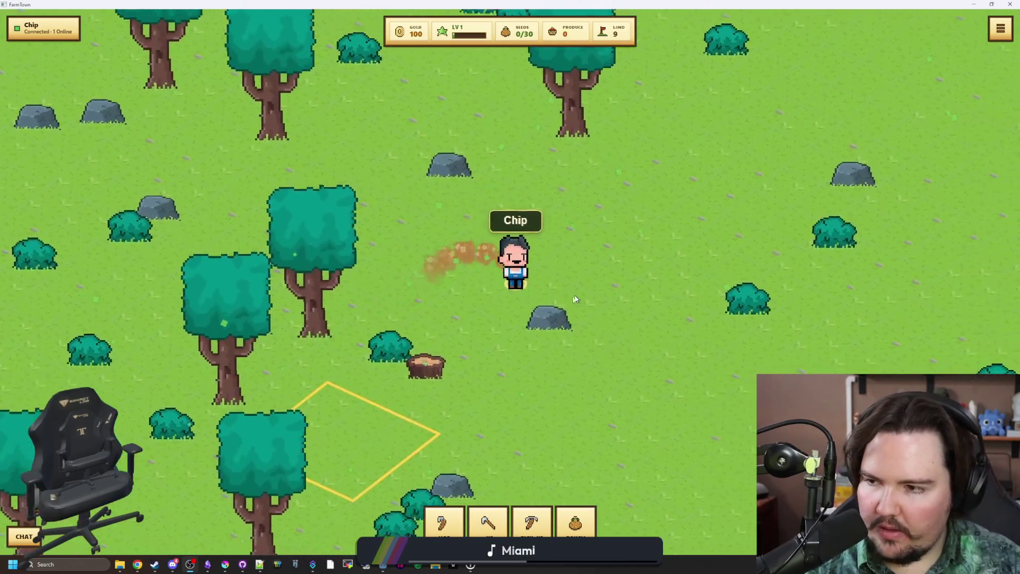
click(540, 330)
click(393, 340)
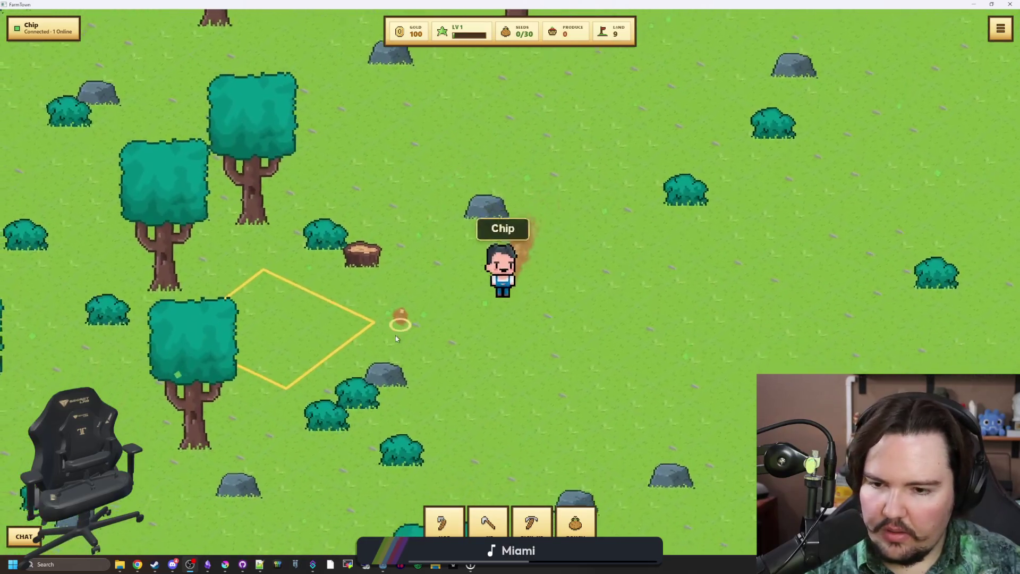
click(356, 369)
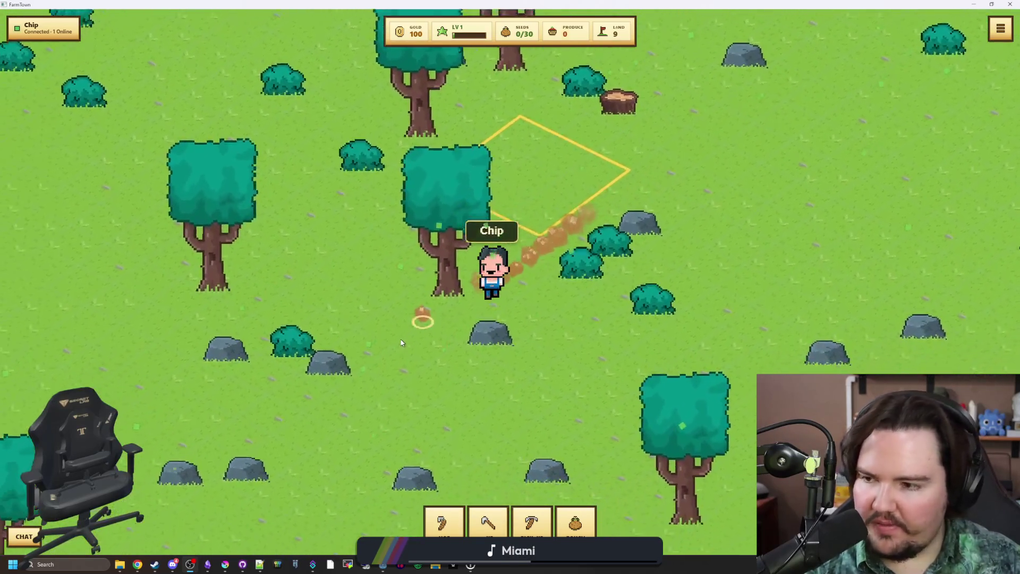
click(364, 233)
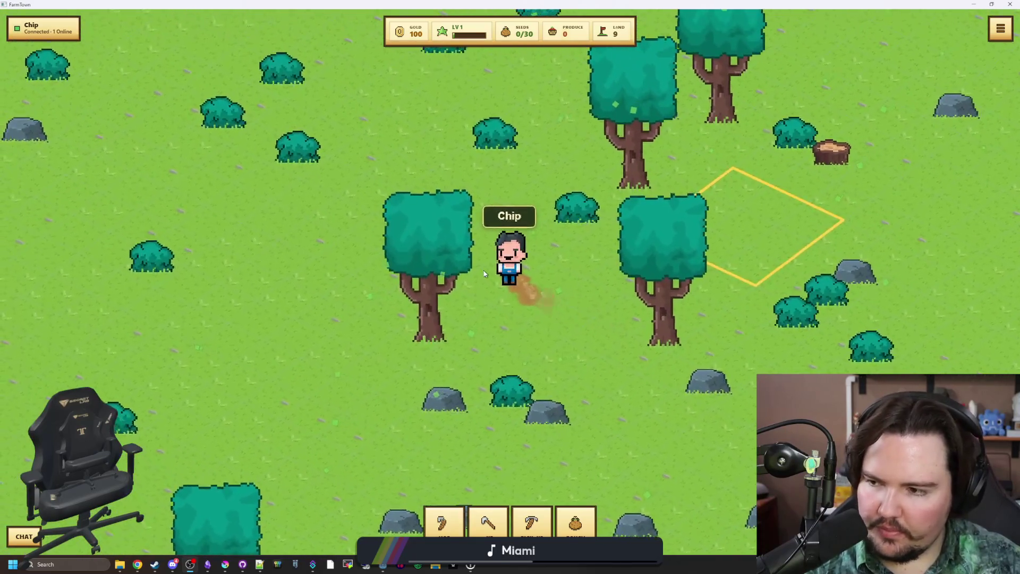
click(553, 304)
click(632, 289)
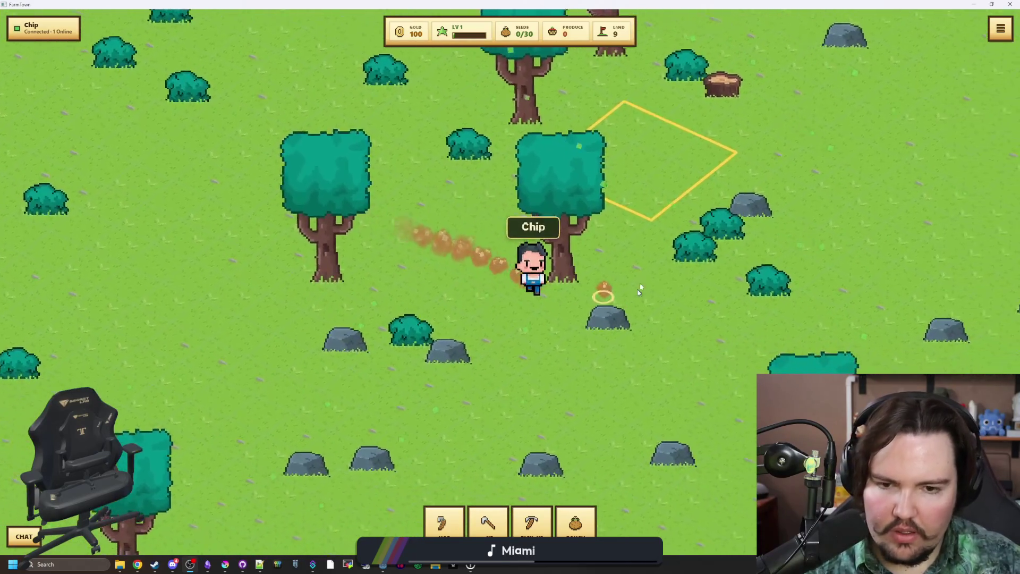
click(679, 289)
key(super+Down)
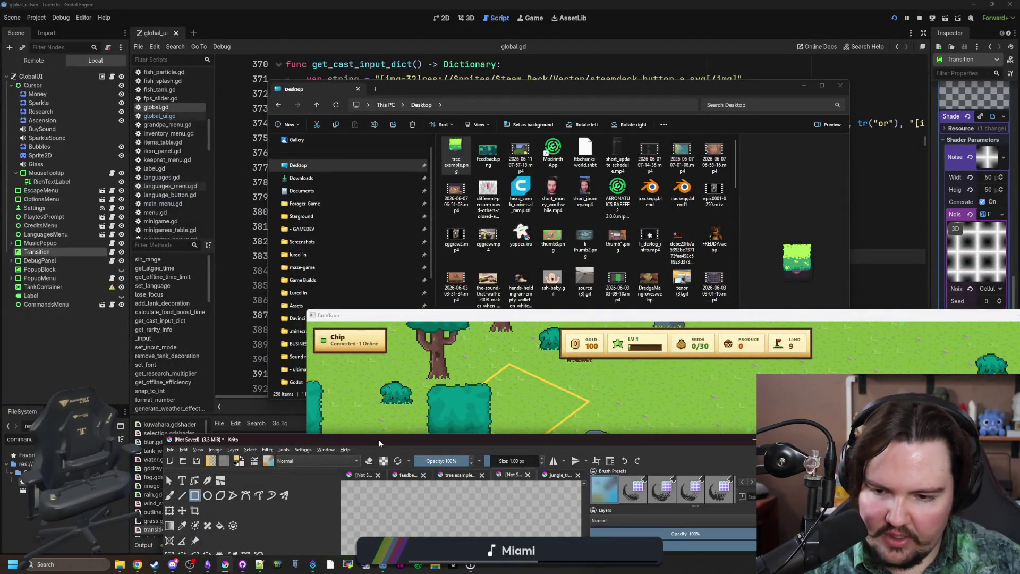
Back in Krita, sample the tree's green and teal, then choose dark purple #4b4158 for the brush.
click(225, 564)
scroll(up, 3)
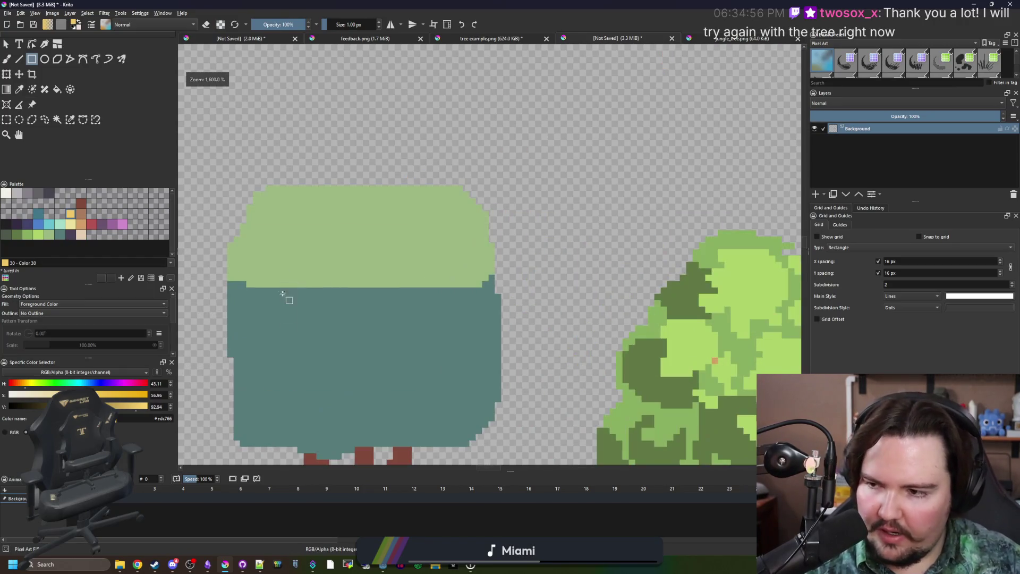
key(p)
scroll(up, 3)
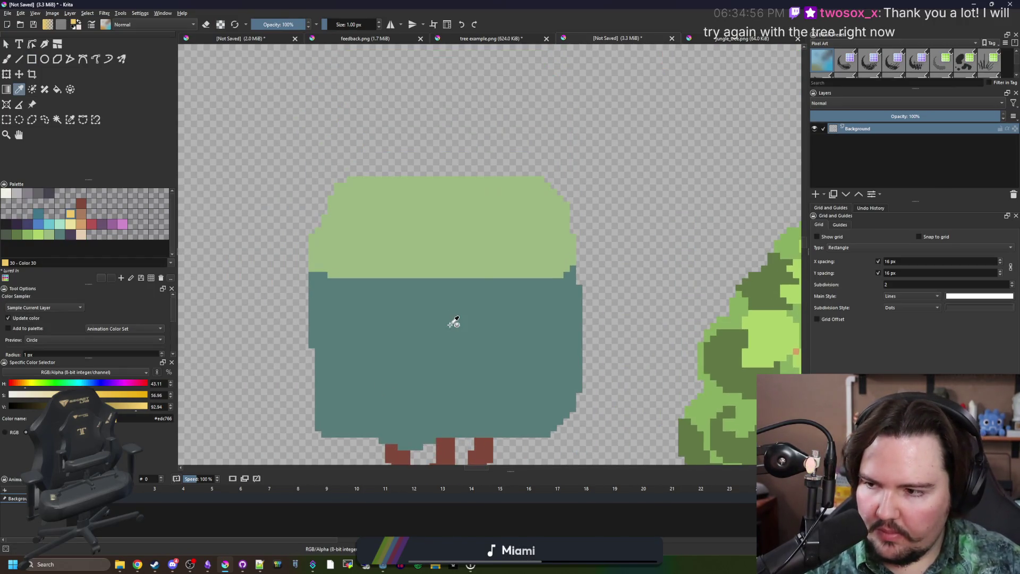
scroll(up, 3)
click(441, 237)
scroll(up, 3)
scroll(down, 3)
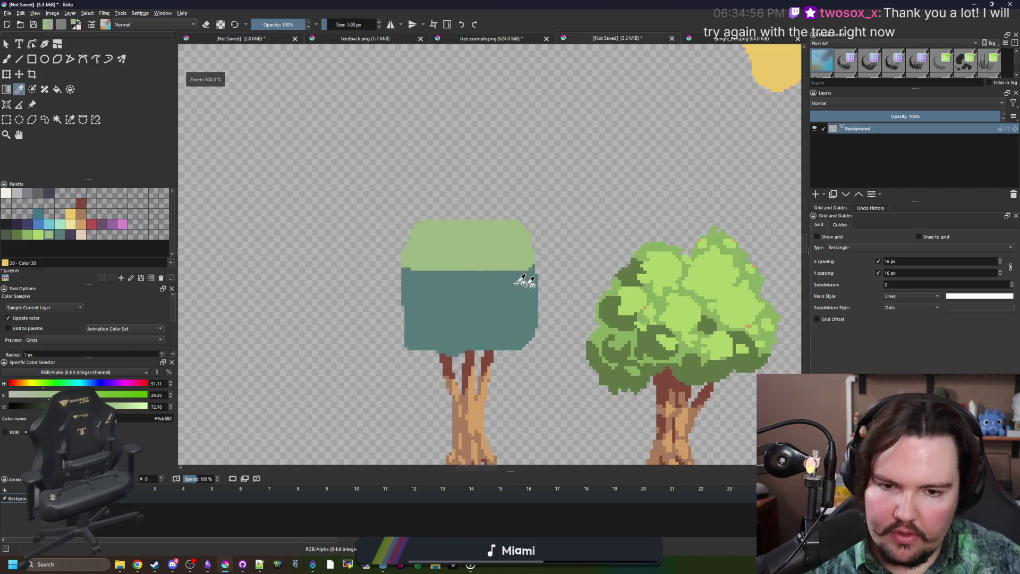
scroll(up, 3)
scroll(up, 3)
click(421, 323)
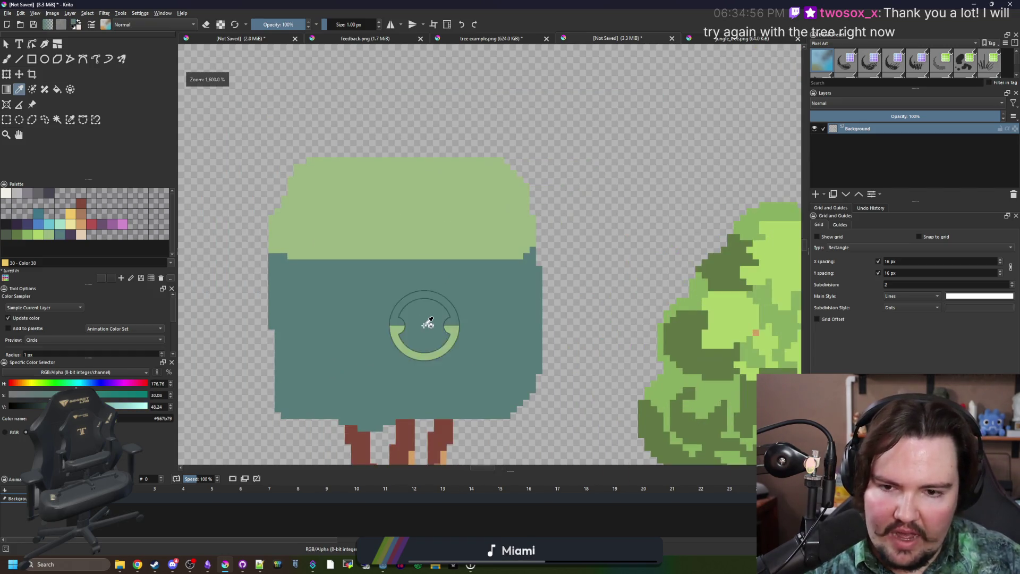
scroll(up, 3)
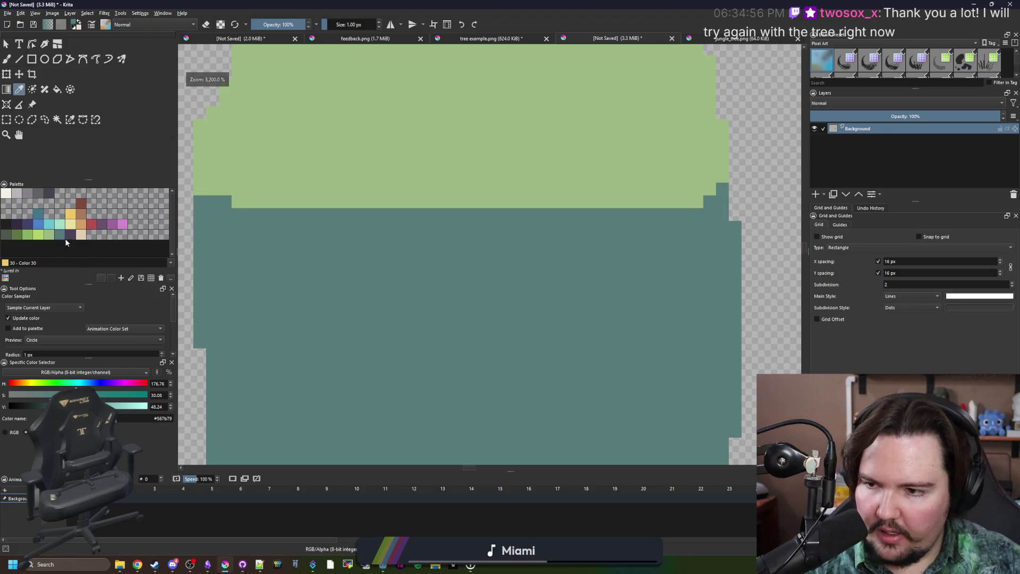
click(65, 238)
key(b)
Paint dark purple outline pixels along the canopy's bottom edge, discarding a test stroke.
drag(409, 307, 392, 319)
key(ctrl+z)
scroll(down, 3)
scroll(up, 3)
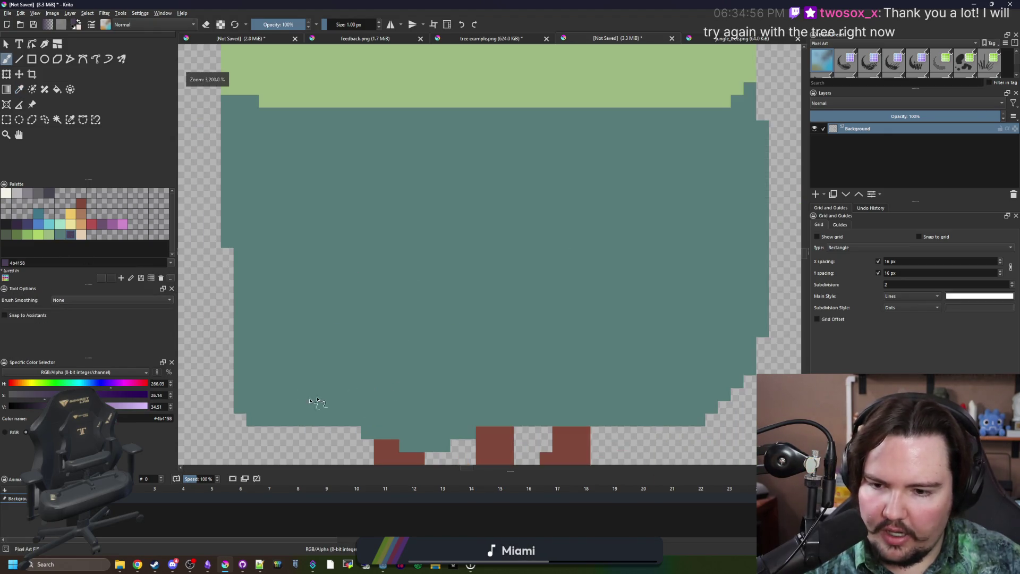
scroll(up, 3)
drag(250, 386, 265, 441)
drag(286, 406, 349, 401)
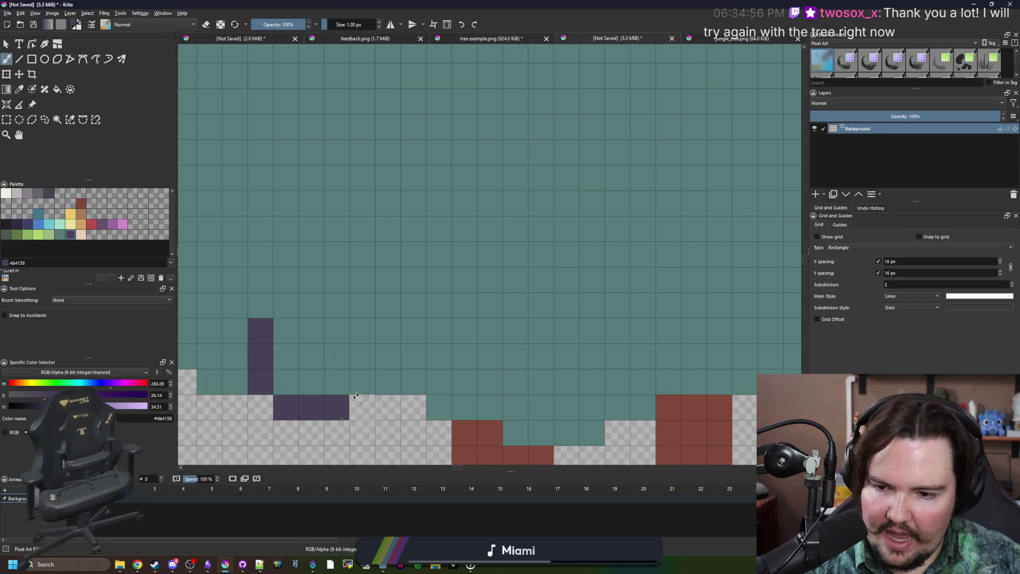
scroll(down, 3)
scroll(up, 3)
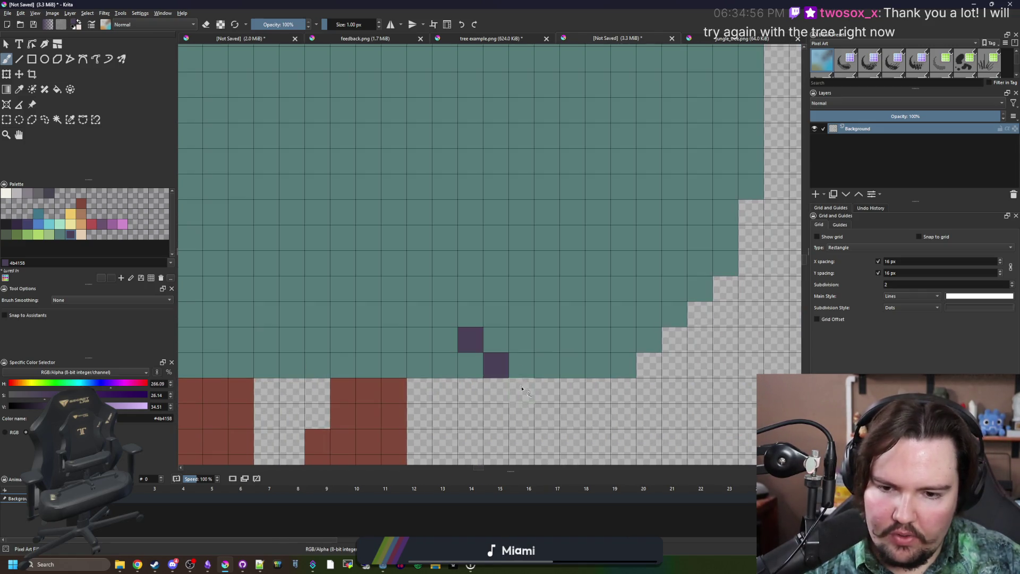
drag(521, 388, 572, 391)
click(602, 342)
scroll(down, 3)
scroll(up, 3)
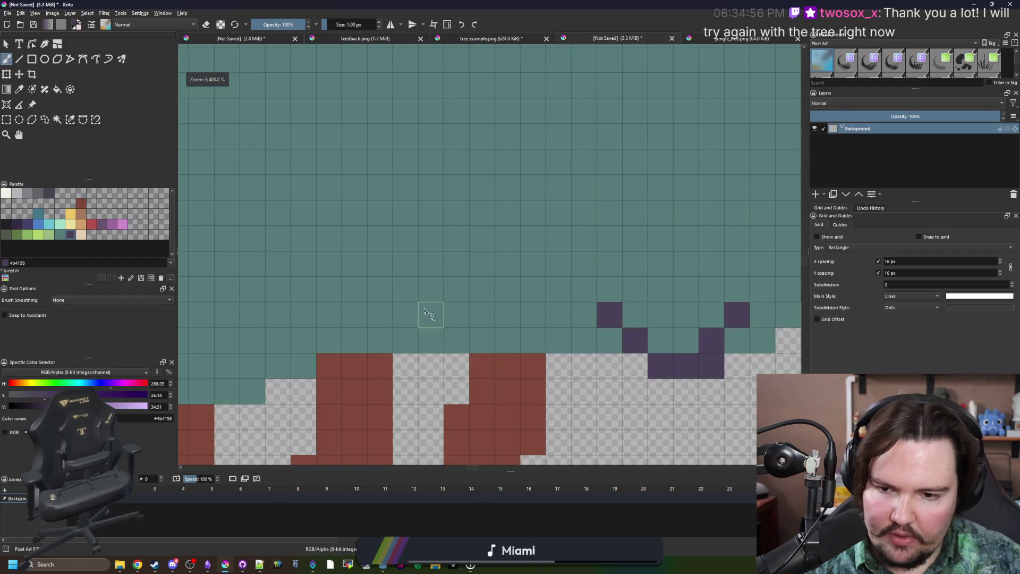
Add a diagonal purple outline step, an extra pixel, and a J-shaped curl inside the canopy.
click(423, 291)
click(455, 315)
click(481, 339)
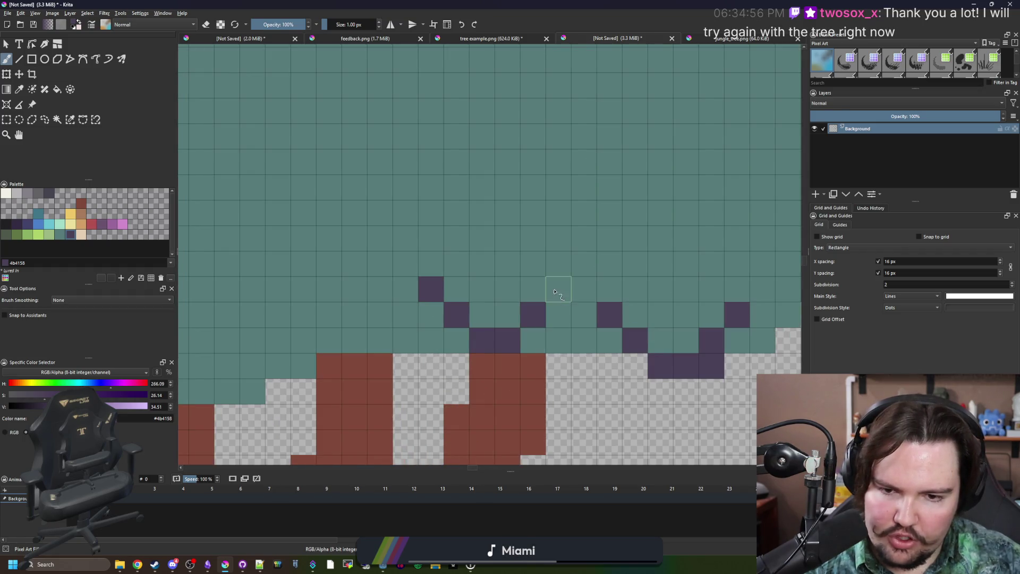
click(554, 291)
scroll(down, 3)
scroll(up, 3)
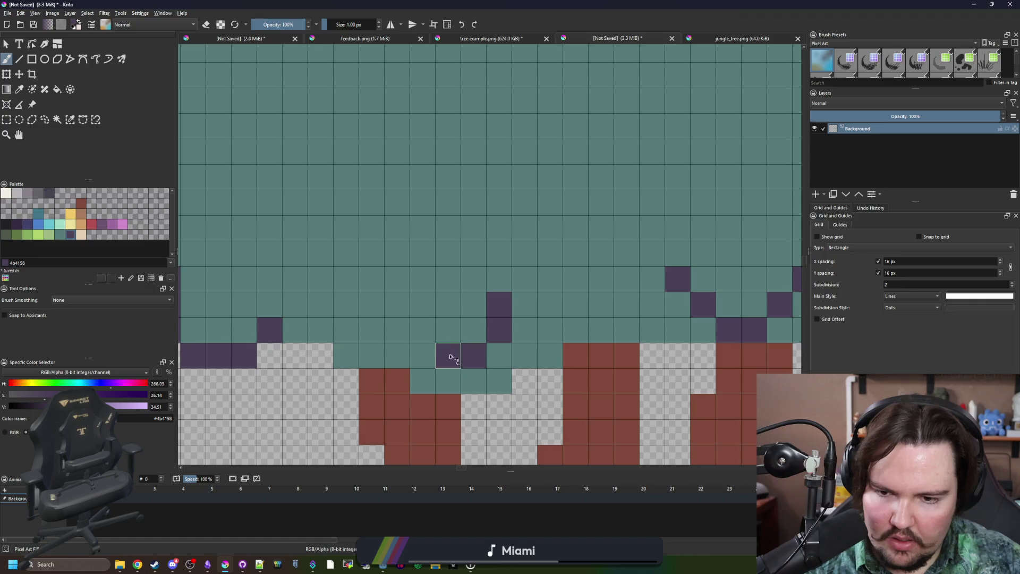
scroll(down, 3)
scroll(up, 3)
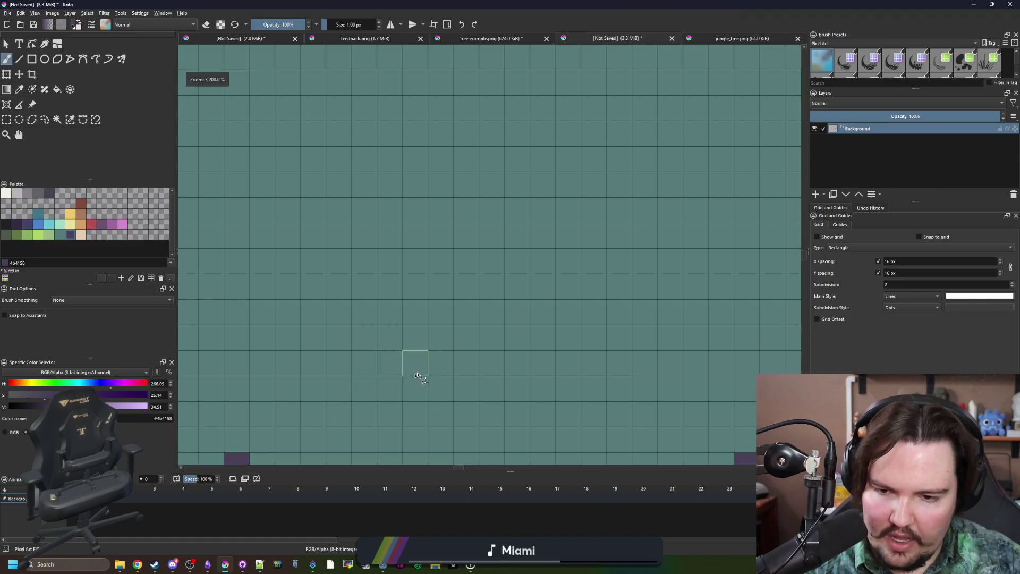
drag(371, 364, 441, 287)
scroll(down, 3)
scroll(up, 3)
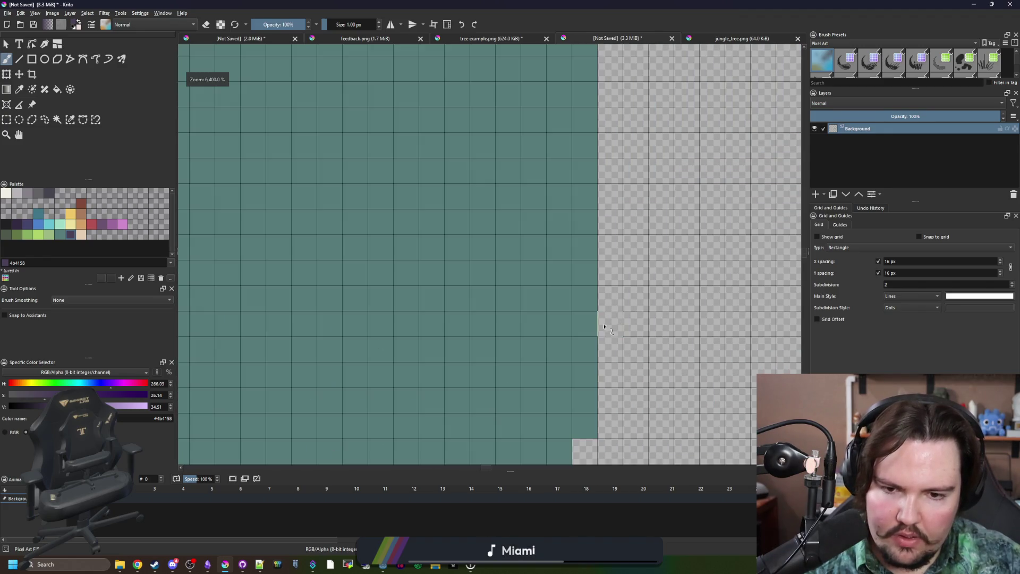
Outline the canopy's right and left edges with dark purple pixels.
drag(569, 334, 599, 242)
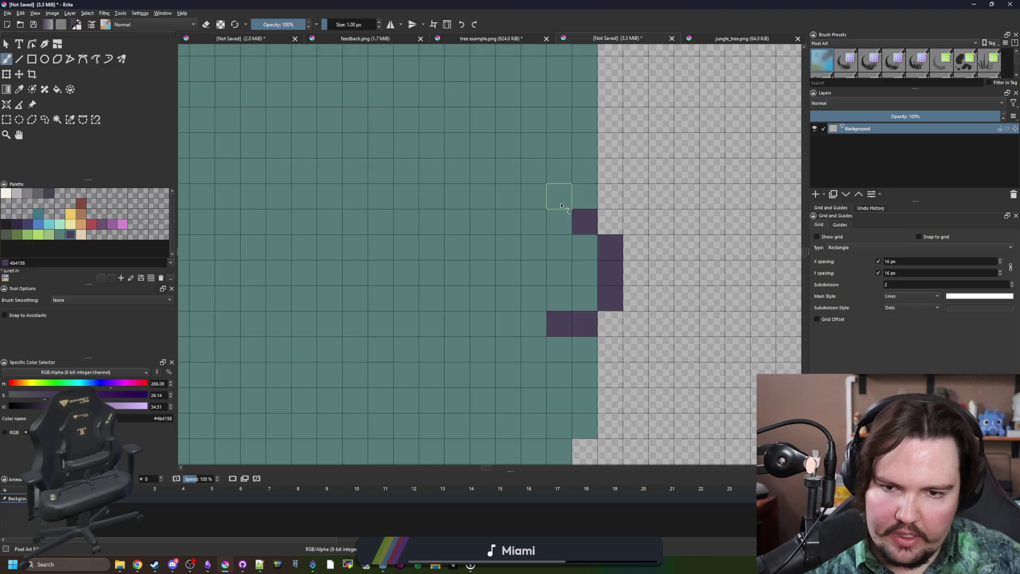
scroll(down, 3)
scroll(up, 3)
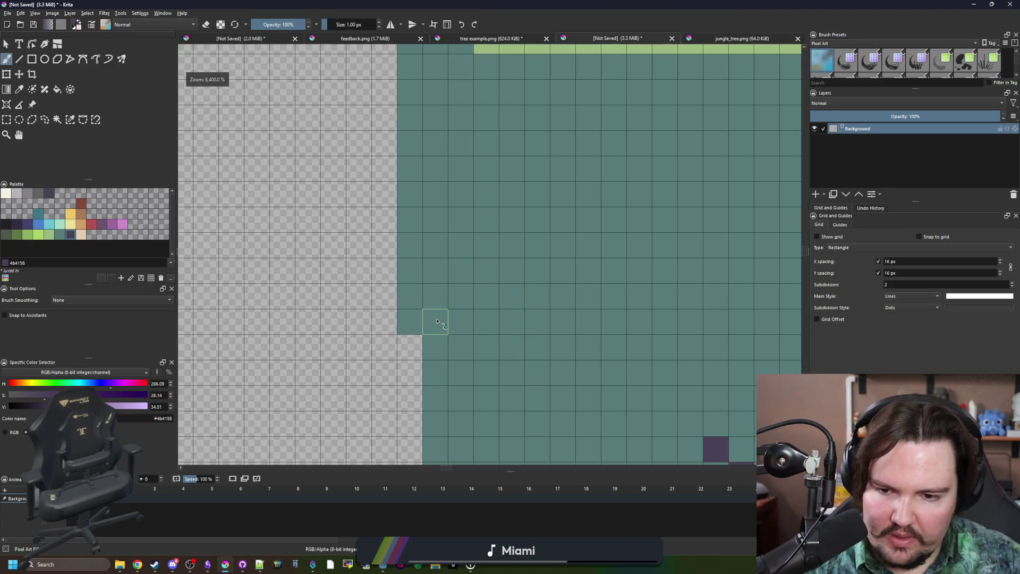
click(436, 322)
drag(377, 298, 376, 257)
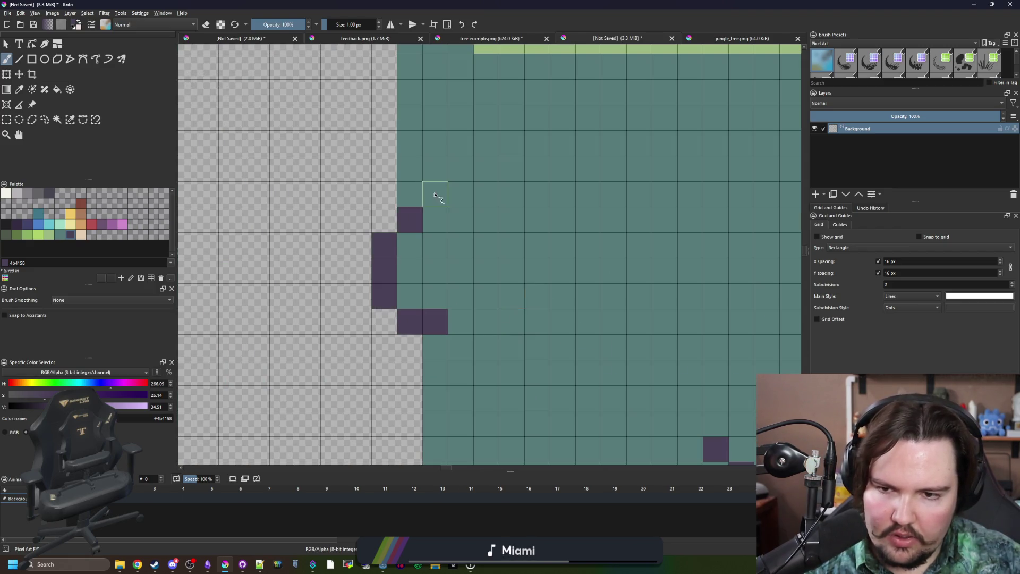
scroll(down, 3)
scroll(up, 3)
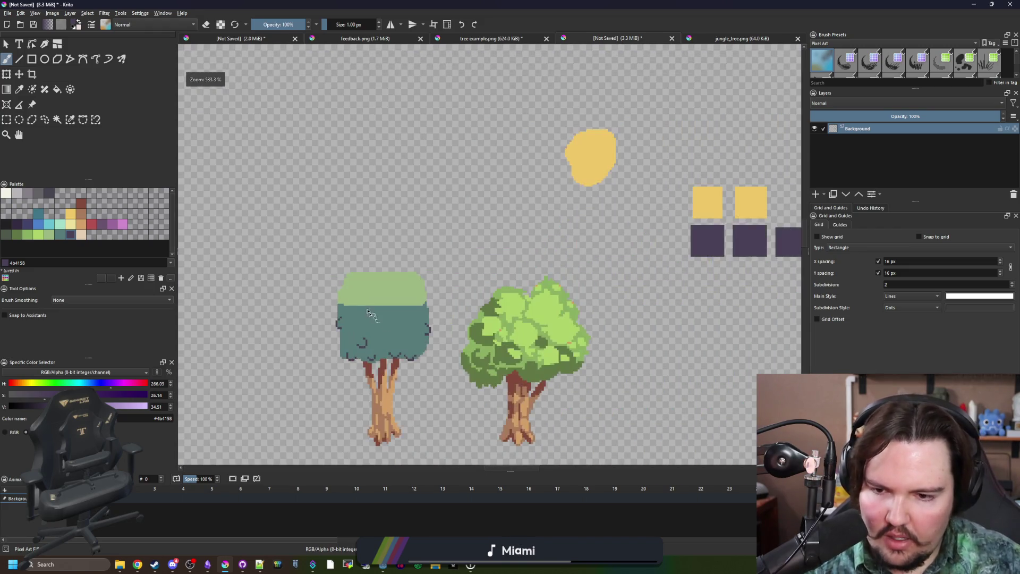
scroll(up, 3)
key(p)
click(394, 285)
Sample the teal and paint teal spikes up into the light green along the boundary.
scroll(up, 3)
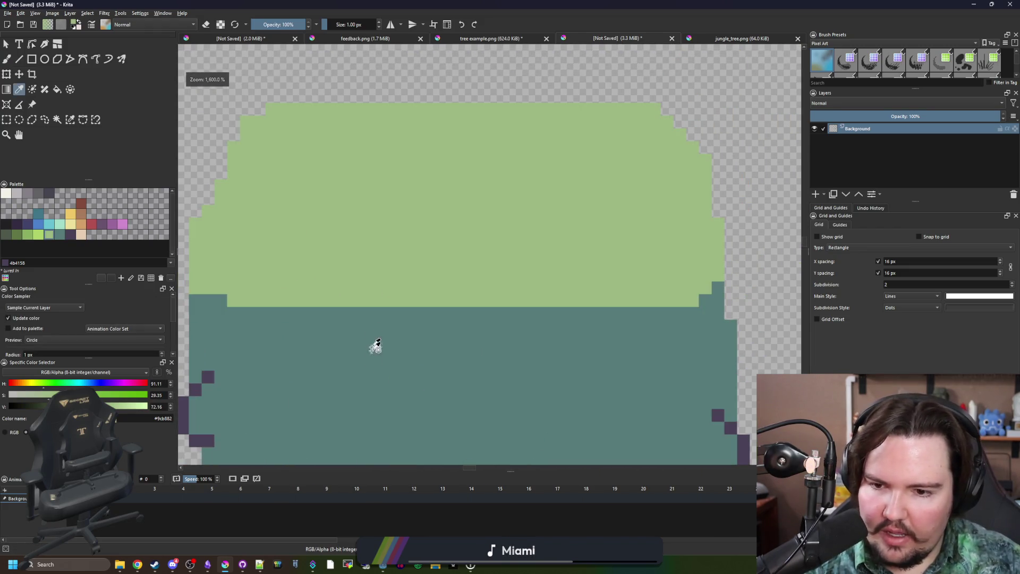
click(375, 339)
key(b)
scroll(up, 3)
drag(330, 305, 339, 272)
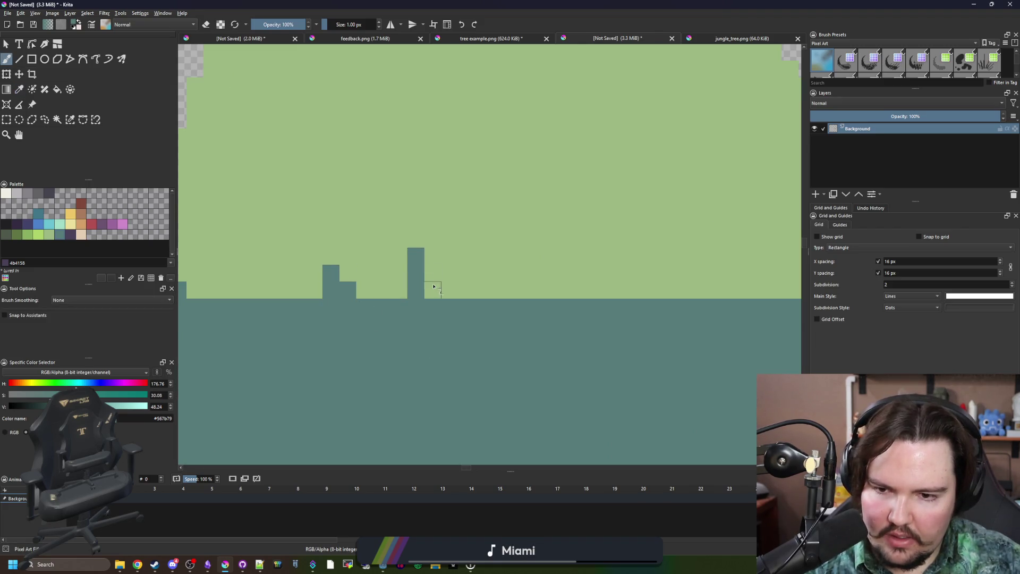
drag(539, 317, 426, 328)
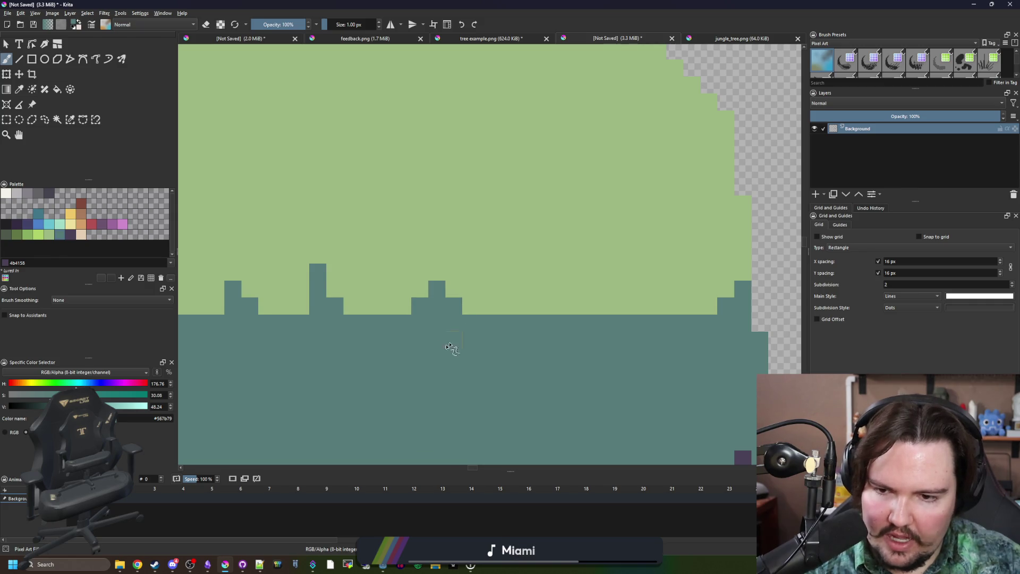
drag(532, 308, 394, 339)
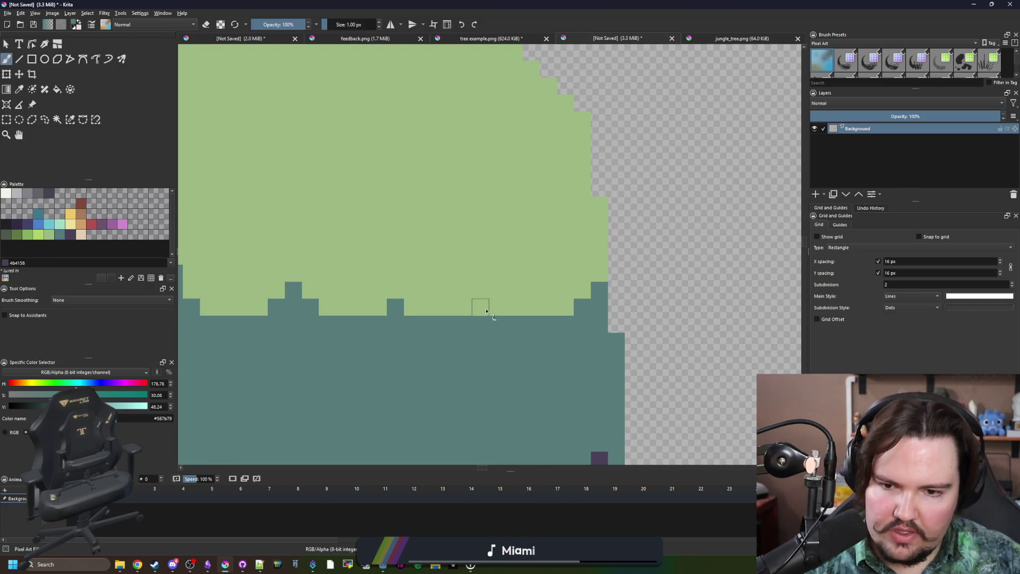
drag(473, 351, 374, 317)
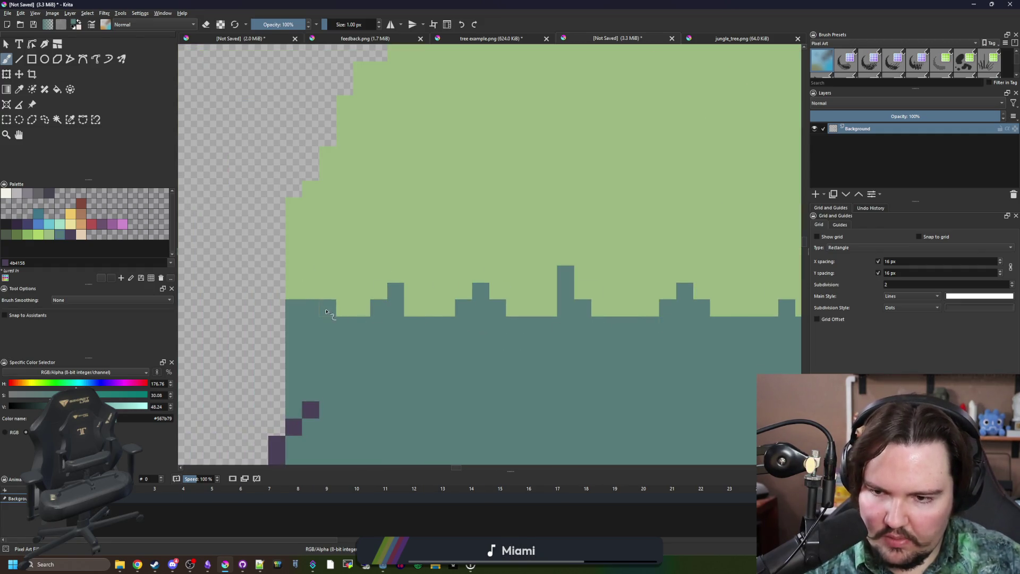
scroll(down, 3)
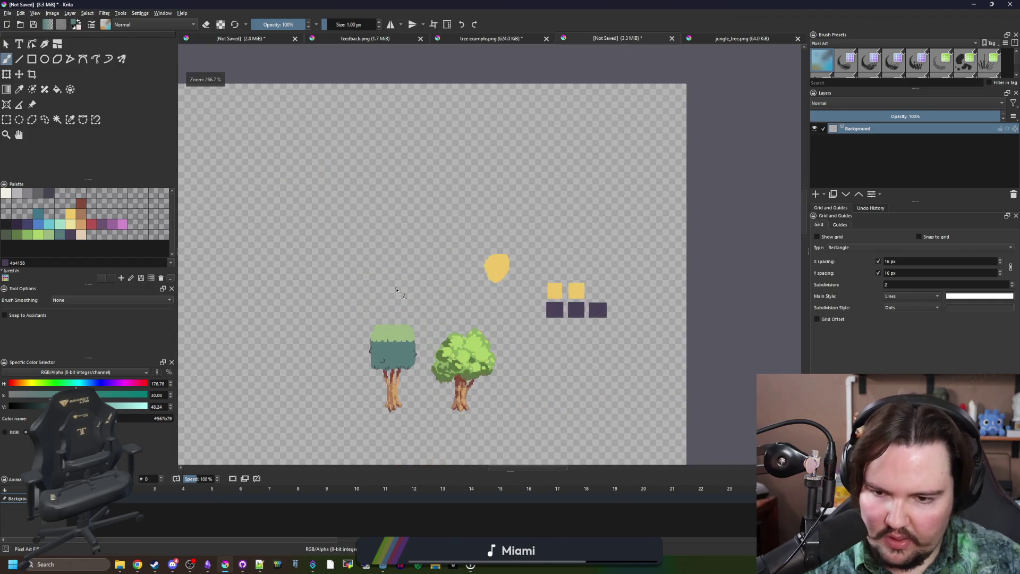
scroll(up, 3)
Sample the light green and paint green notches down into the teal canopy.
key(p)
click(454, 223)
scroll(up, 3)
key(b)
drag(475, 260, 457, 246)
scroll(down, 3)
scroll(up, 3)
drag(398, 296, 353, 282)
scroll(down, 3)
scroll(up, 3)
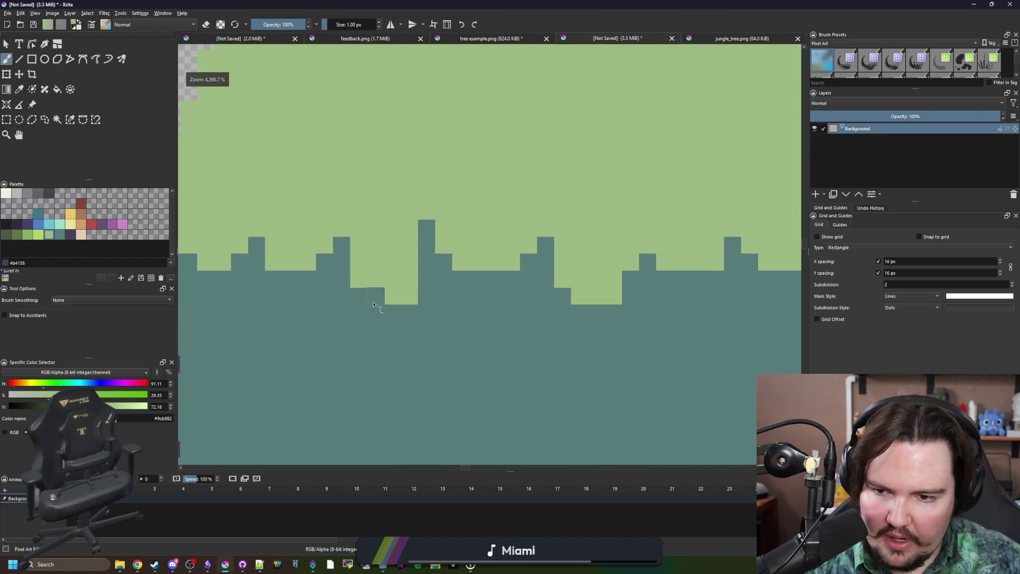
scroll(down, 3)
scroll(up, 3)
drag(409, 281, 421, 283)
scroll(down, 3)
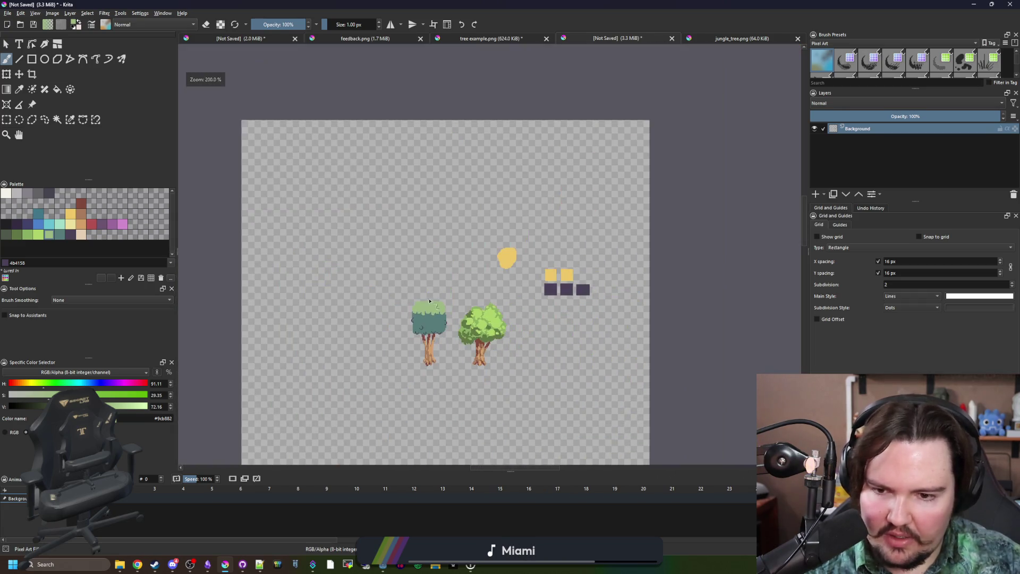
scroll(up, 3)
Sample the teal canopy colour and paint small curl marks inside the light-green top.
click(435, 316)
scroll(up, 3)
drag(420, 319, 436, 320)
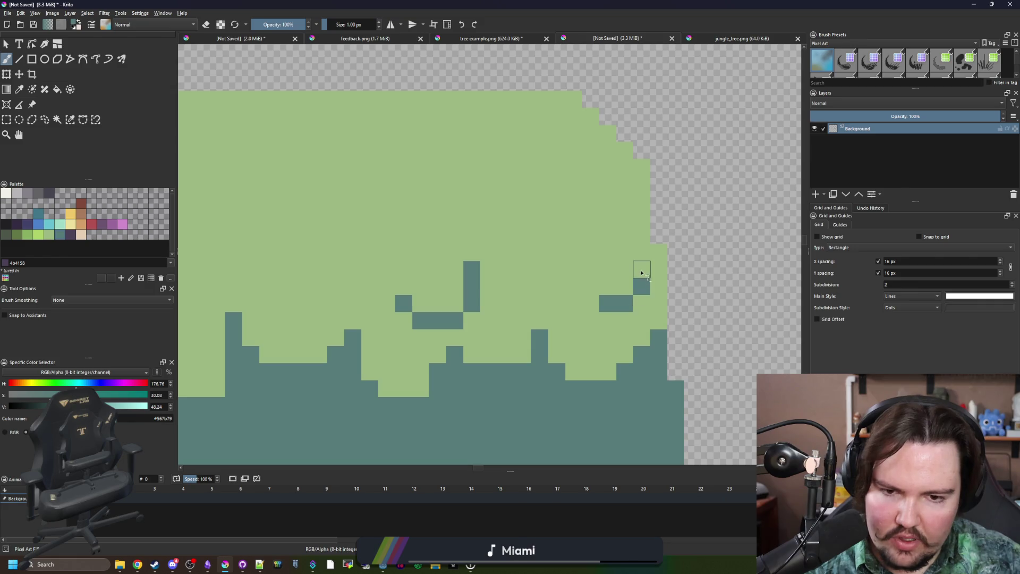
scroll(left, 3)
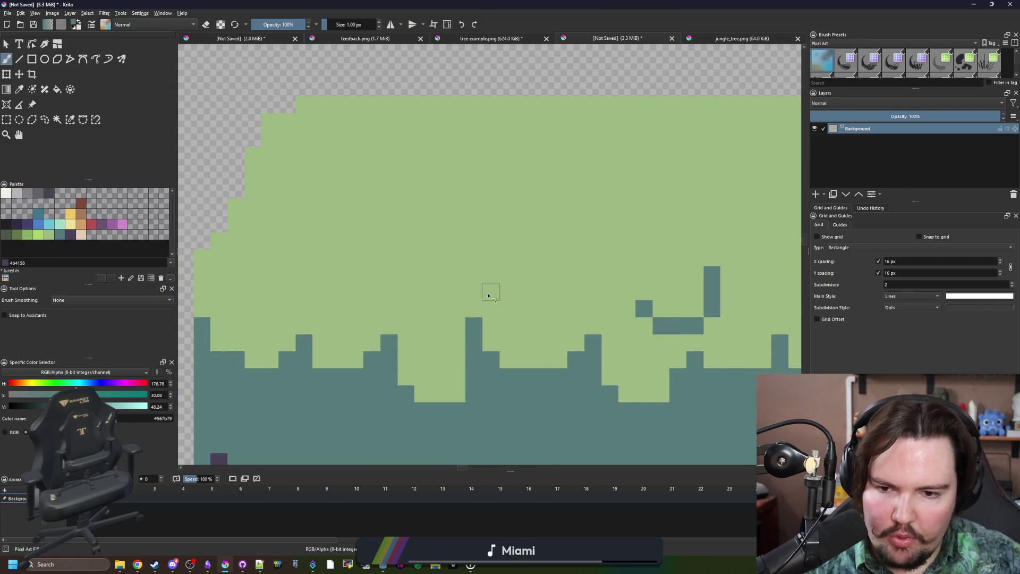
drag(457, 340, 440, 341)
drag(413, 300, 414, 295)
scroll(left, 3)
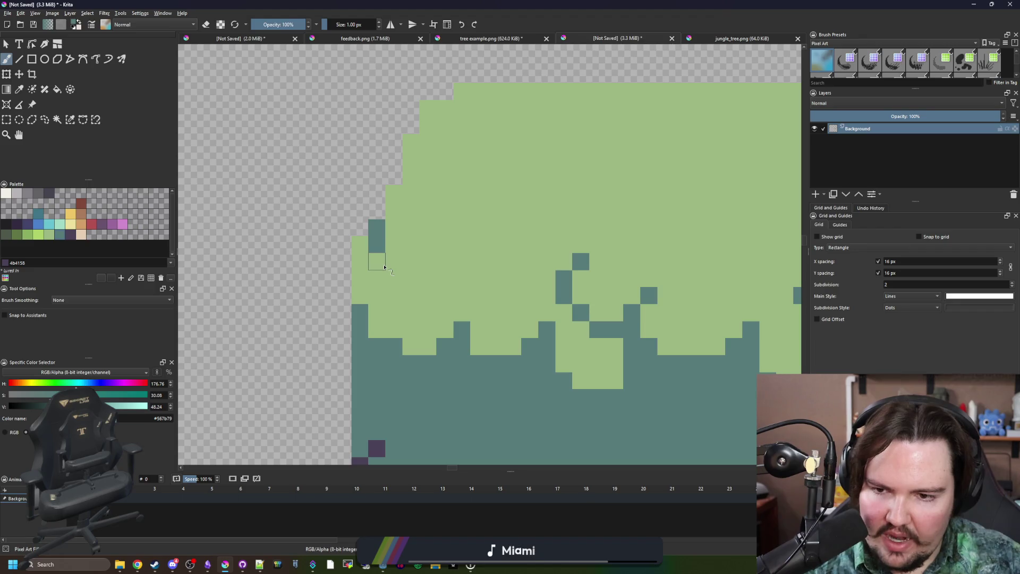
Paint teal curls and bumps along the treetop's top-left and upper edges.
drag(461, 277, 323, 352)
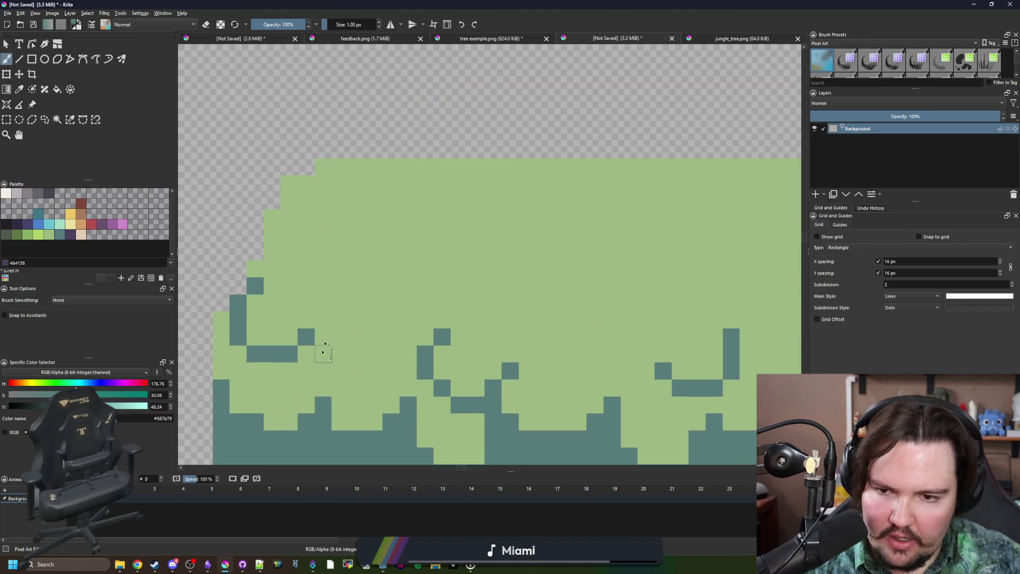
scroll(down, 3)
scroll(up, 3)
drag(461, 234, 527, 187)
drag(769, 223, 521, 165)
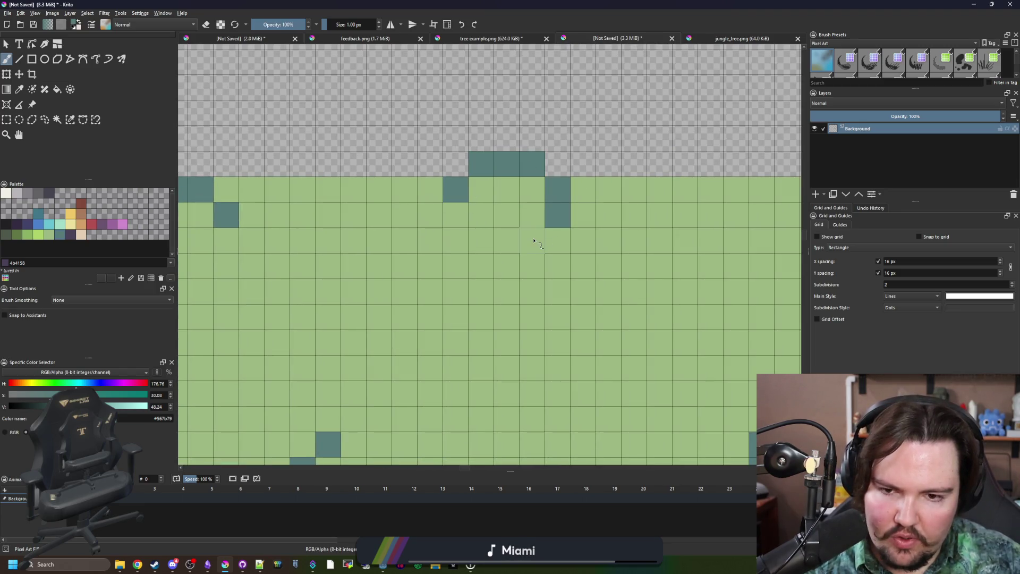
click(534, 240)
scroll(down, 3)
scroll(up, 3)
drag(543, 301, 464, 247)
scroll(down, 3)
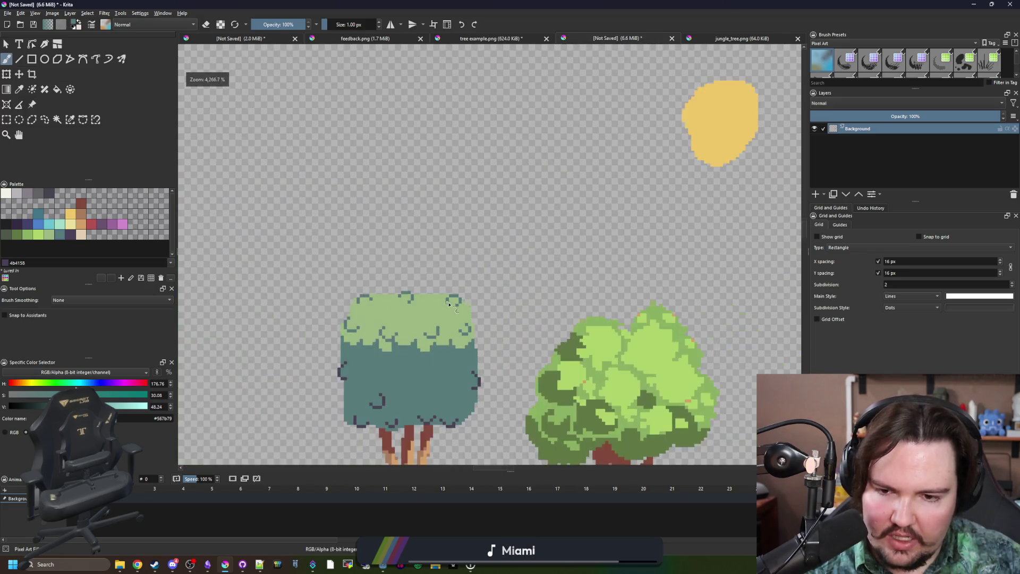
Leave full screen, select the transparent area around the trees, and pick near-black #212123.
scroll(up, 3)
scroll(up, 3)
scroll(down, 3)
scroll(up, 3)
scroll(down, 3)
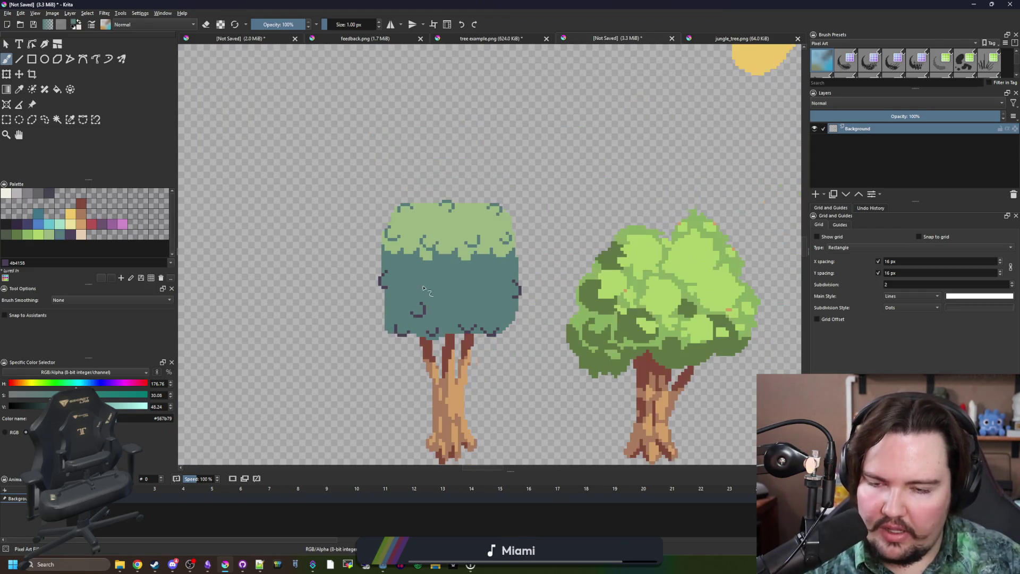
drag(499, 4, 446, 3)
click(398, 160)
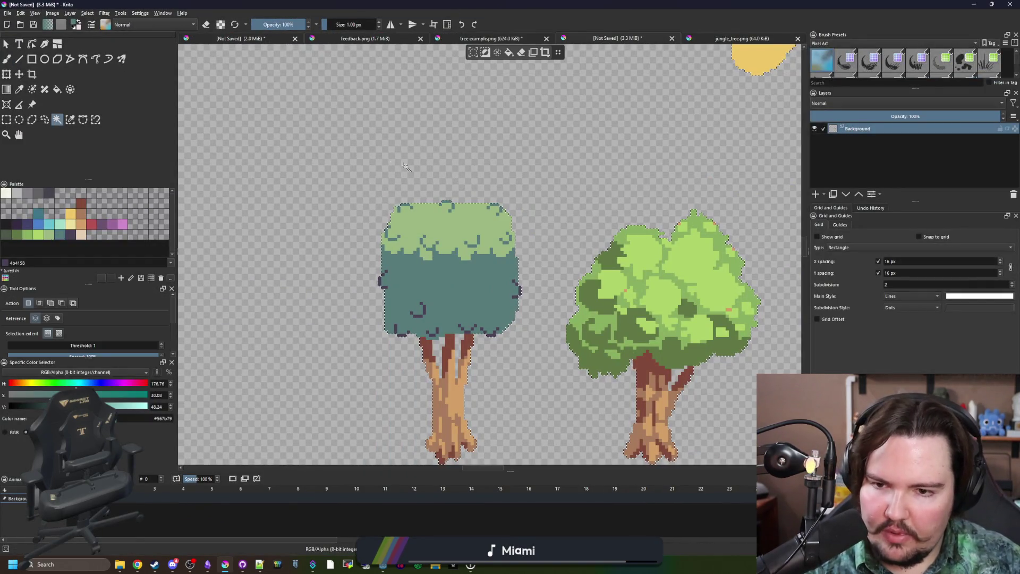
scroll(up, 3)
key(b)
click(12, 228)
click(5, 223)
scroll(up, 3)
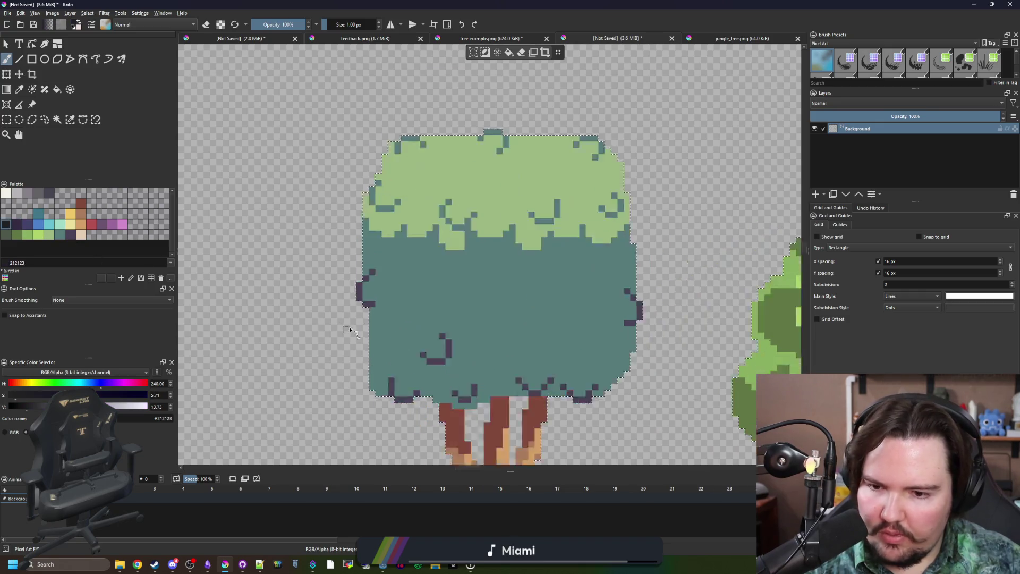
Paint the black outline up the canopy's stepped left edge and across its top.
drag(369, 420, 372, 218)
scroll(up, 3)
drag(339, 423, 334, 128)
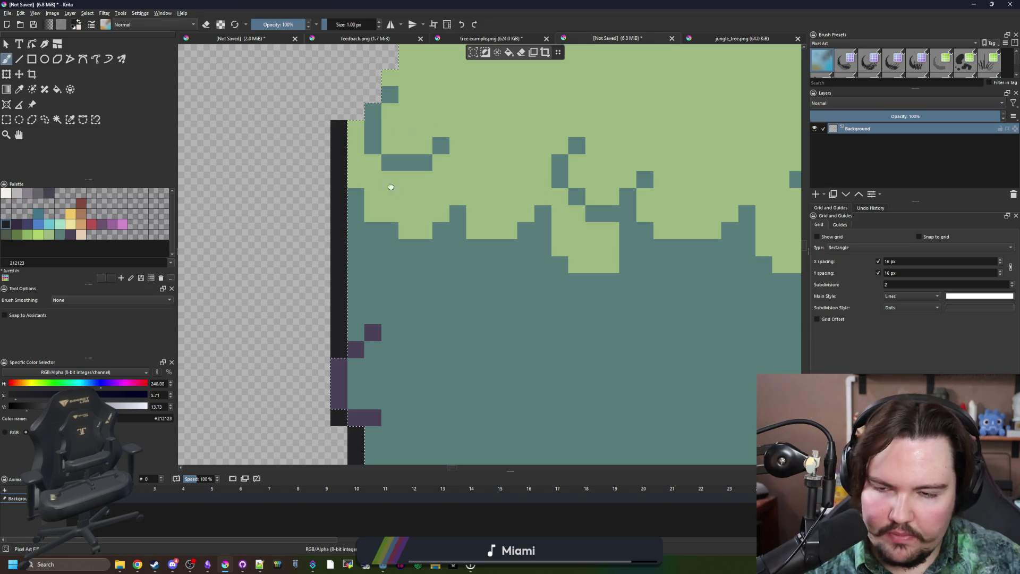
scroll(up, 3)
click(268, 264)
click(286, 230)
click(286, 246)
drag(303, 212, 304, 181)
drag(325, 141, 579, 110)
Outline the canopy's right edge in black, undoing one misplaced stroke.
scroll(right, 3)
scroll(up, 3)
drag(330, 153, 694, 327)
key(ctrl+z)
scroll(down, 3)
scroll(right, 3)
drag(491, 174, 505, 448)
scroll(down, 3)
drag(518, 265, 534, 312)
drag(547, 170, 324, 378)
Outline the tree's stepped bottom edge in black, clearing the selection first.
drag(324, 378, 555, 362)
key(ctrl+shift+a)
drag(490, 378, 573, 385)
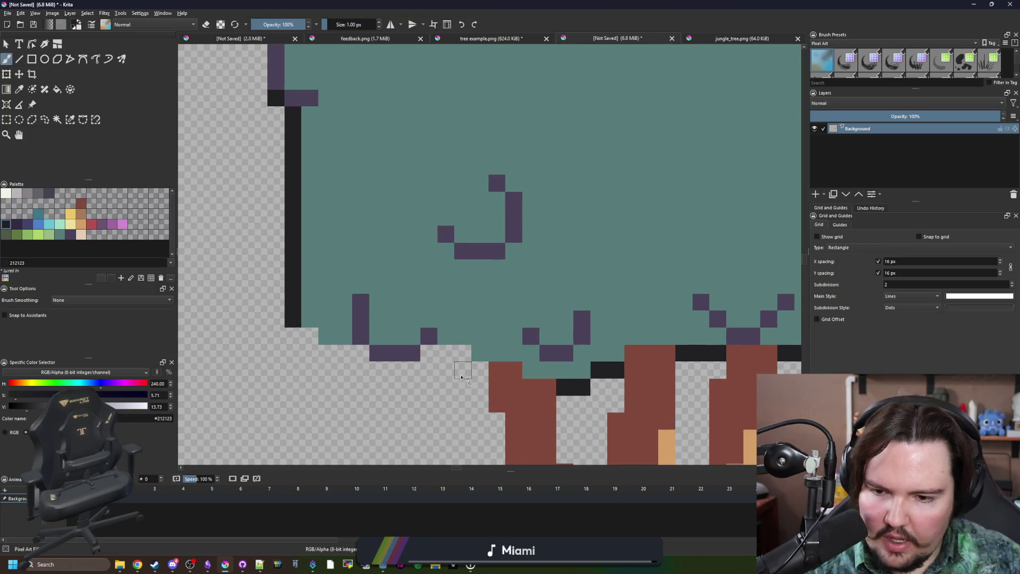
drag(481, 370, 342, 266)
scroll(down, 3)
scroll(up, 3)
scroll(up, 3)
scroll(down, 3)
scroll(down, 3)
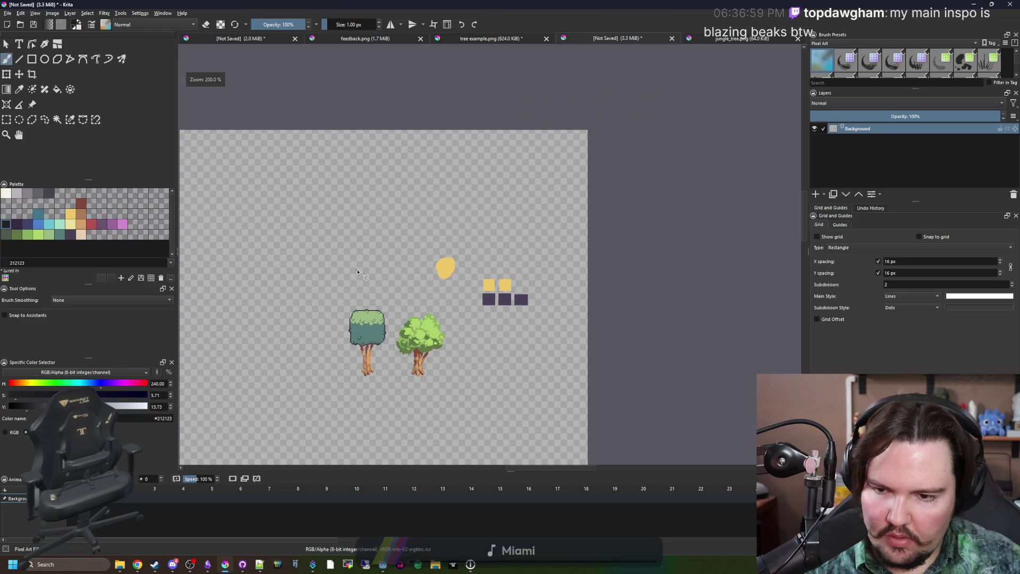
Sample the light green and cover stray outline pixels along the canopy top.
scroll(up, 3)
key(p)
click(460, 247)
key(b)
scroll(up, 3)
drag(401, 223, 351, 212)
scroll(up, 3)
Sample the black and repaint a clean dark outline along the top, adding two edge pixels.
click(553, 241)
key(ctrl+z)
drag(454, 219, 375, 212)
scroll(down, 3)
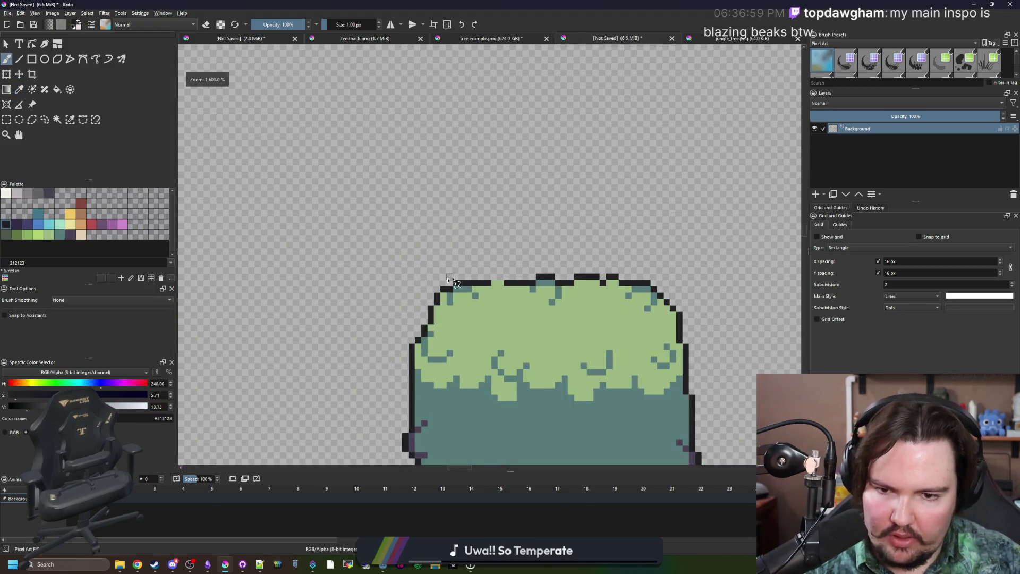
scroll(up, 3)
drag(531, 295, 505, 297)
scroll(down, 3)
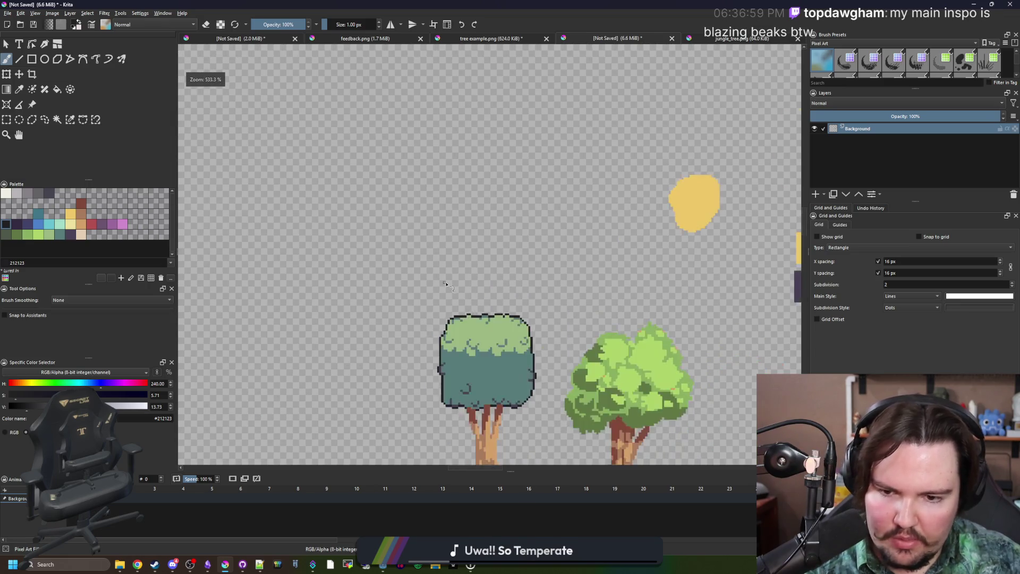
scroll(up, 3)
scroll(up, 3)
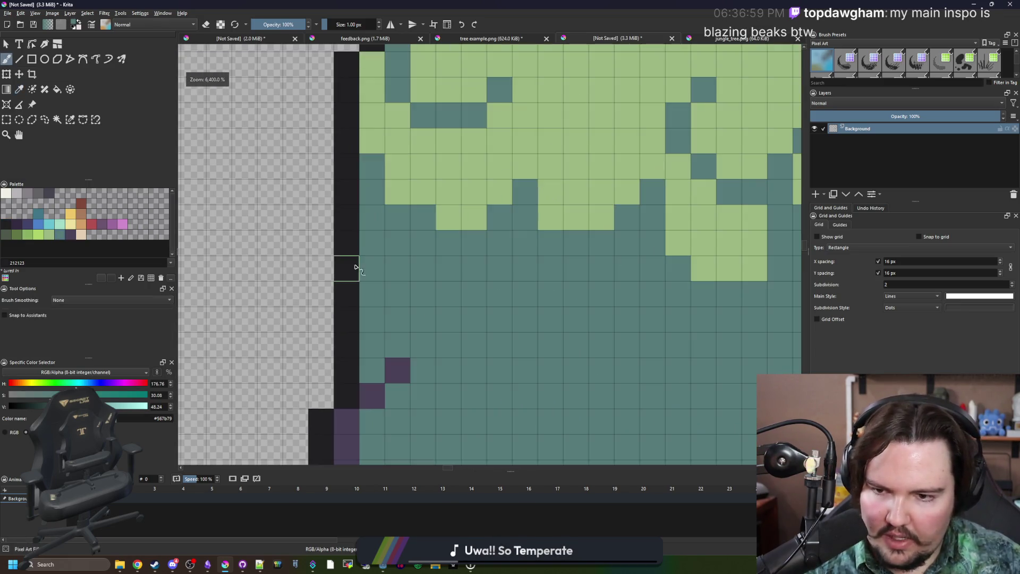
Turn stray dark left-edge cells teal, then extend the black edge column up two cells.
click(355, 302)
scroll(down, 3)
scroll(up, 3)
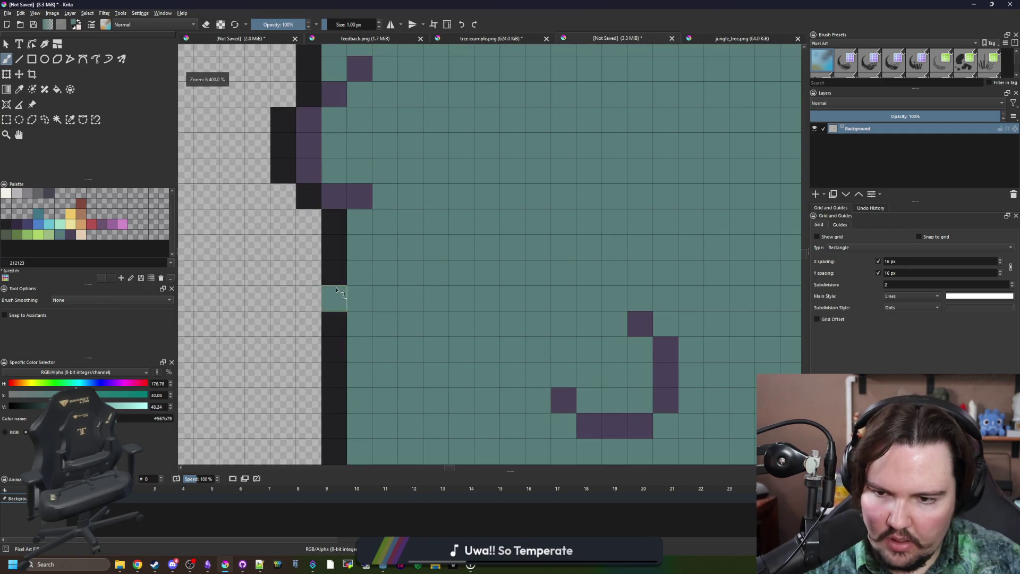
scroll(down, 3)
click(333, 249)
drag(342, 377, 307, 378)
click(337, 276)
drag(308, 250, 308, 223)
Zoom out to compare both trees, then bring up the web browser.
scroll(down, 3)
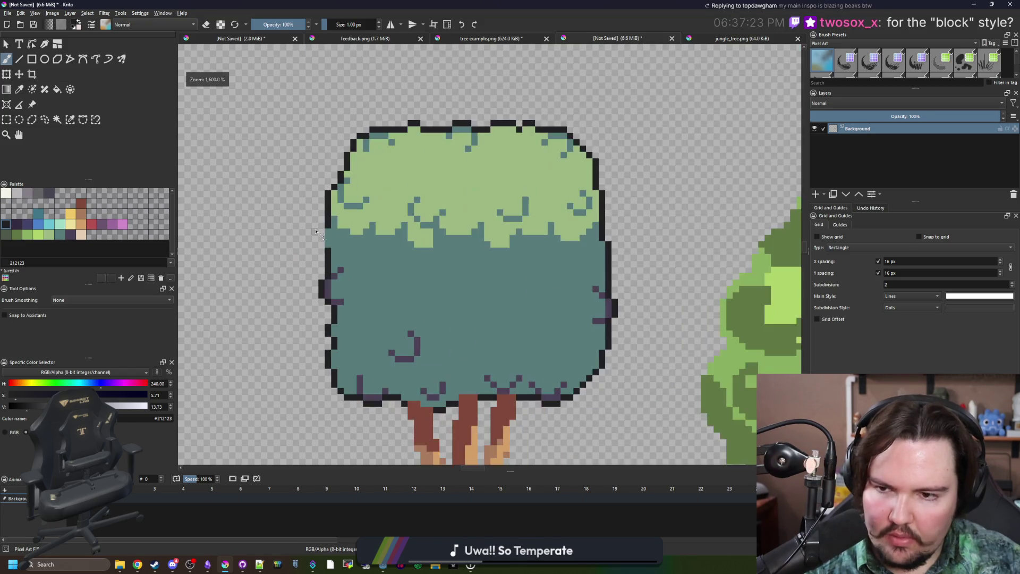
scroll(up, 3)
scroll(down, 3)
scroll(down, 3)
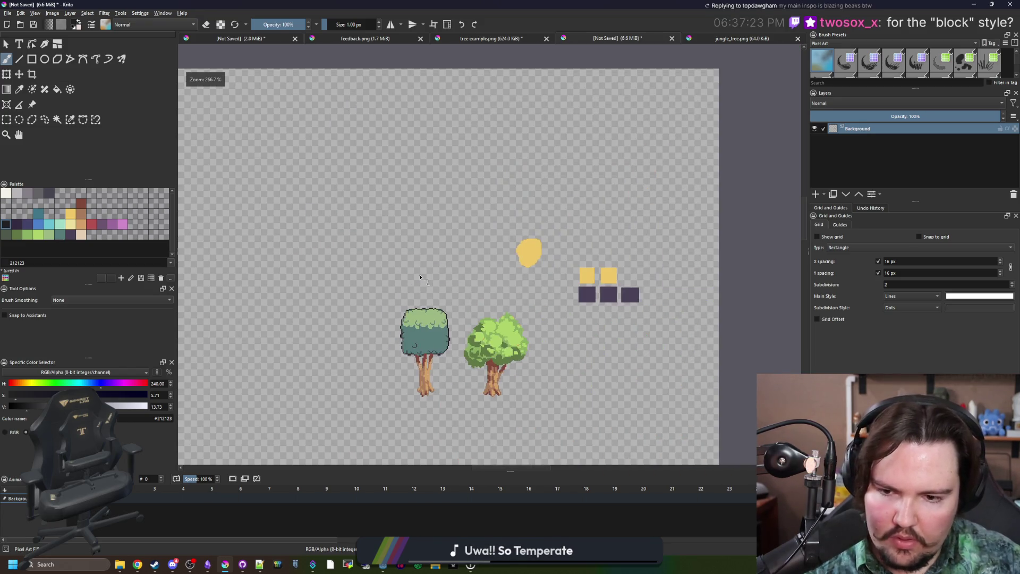
scroll(up, 3)
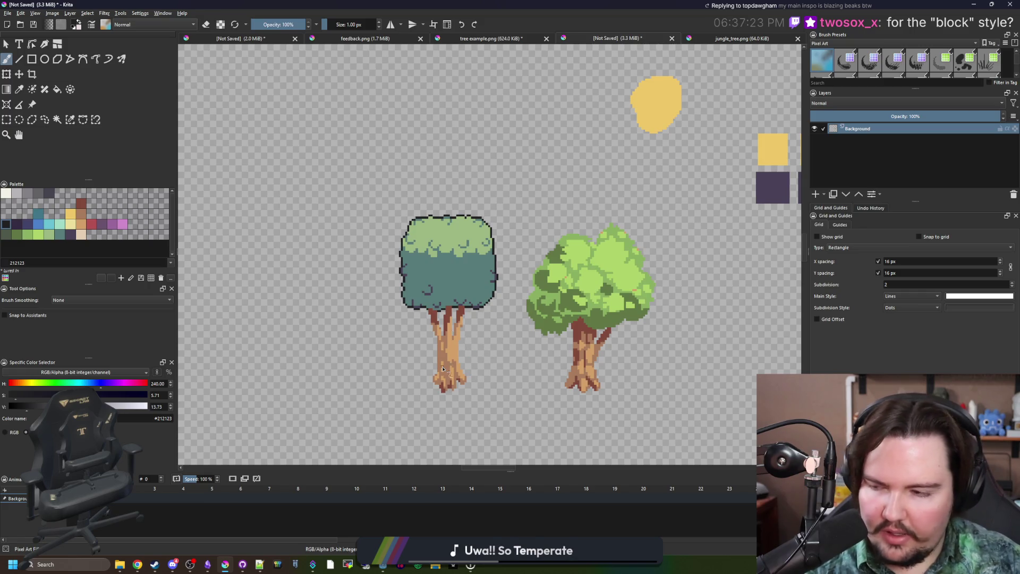
scroll(up, 3)
scroll(down, 3)
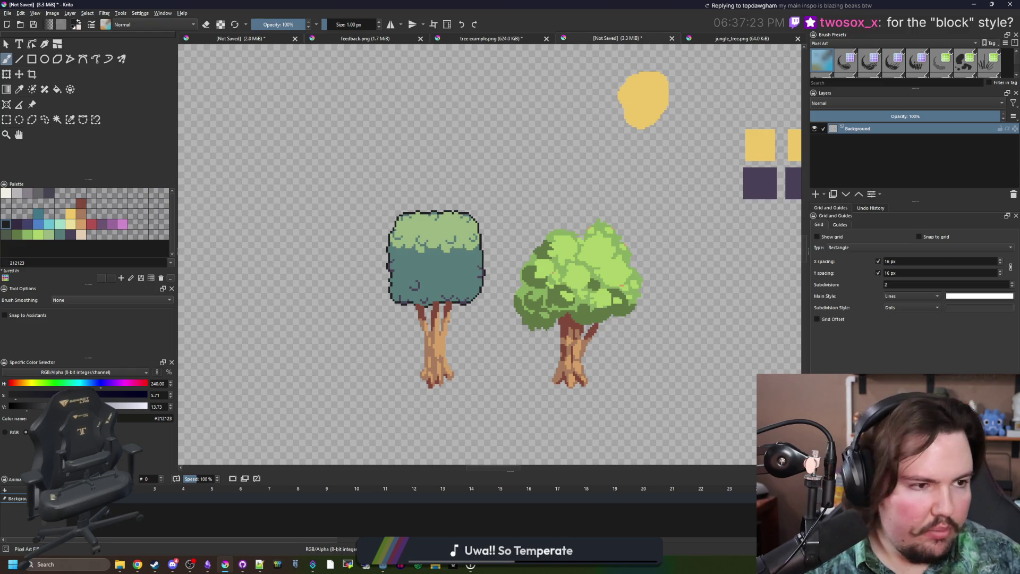
click(137, 564)
Search 'blazing beaks', open its Steam page, maximize the window and enlarge a gameplay screenshot.
text(blazing )
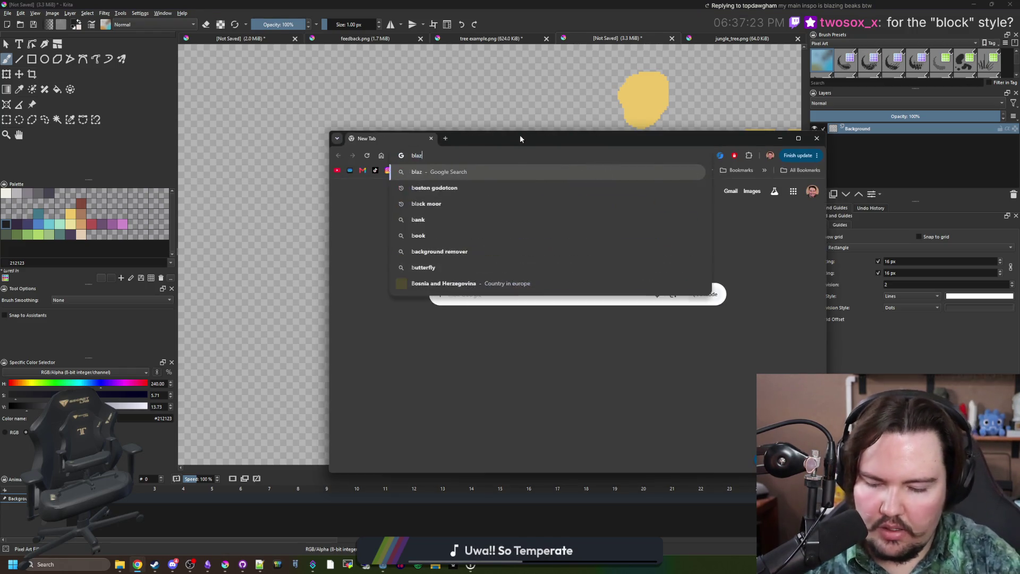
text(beaks)
key(Return)
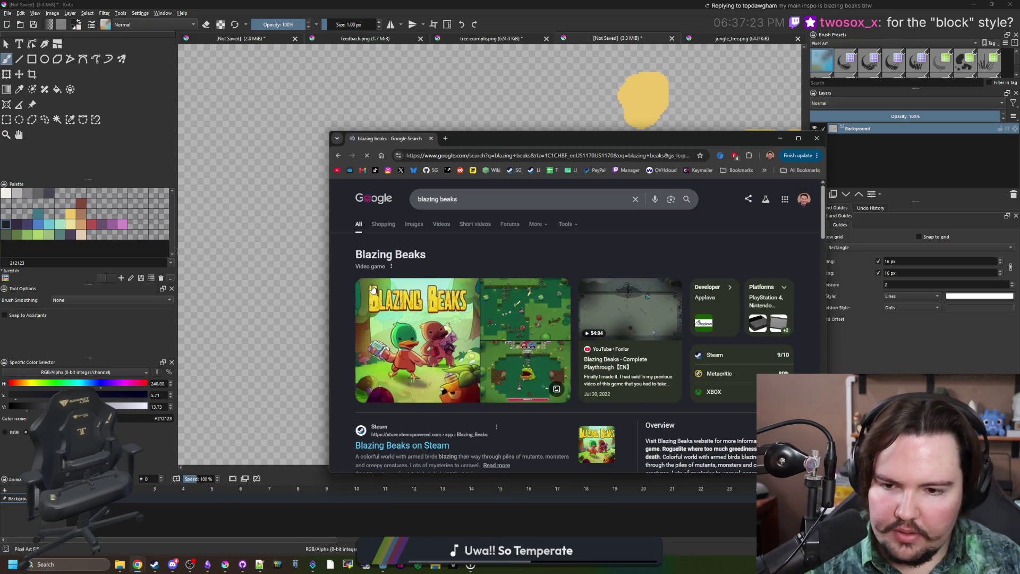
scroll(down, 3)
click(411, 393)
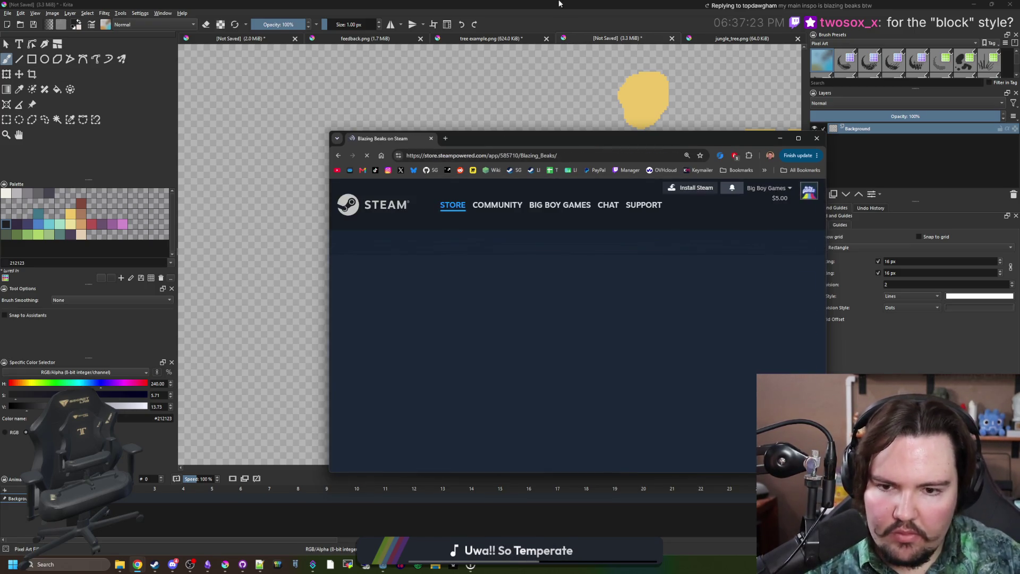
double_click(559, 134)
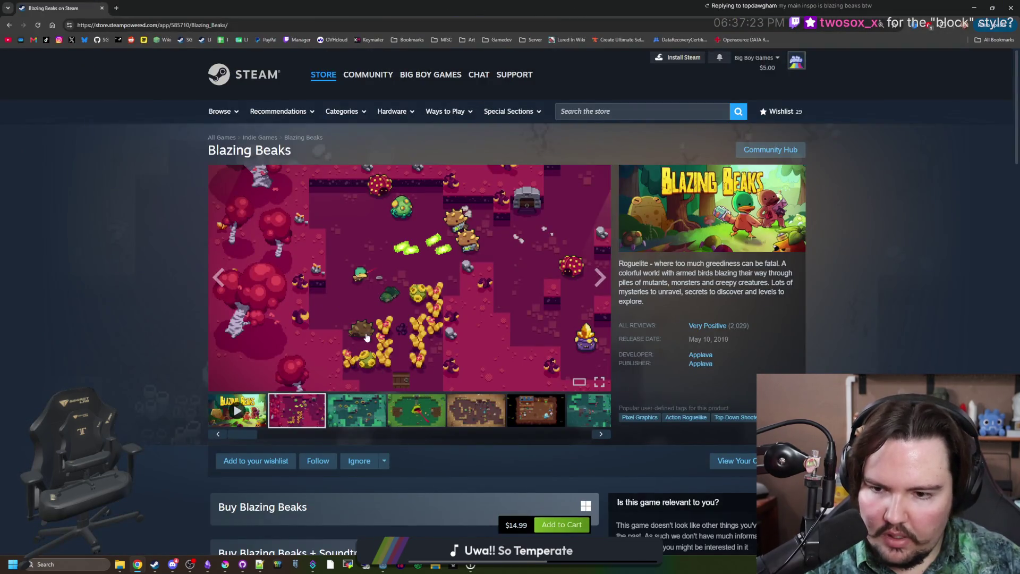
click(366, 334)
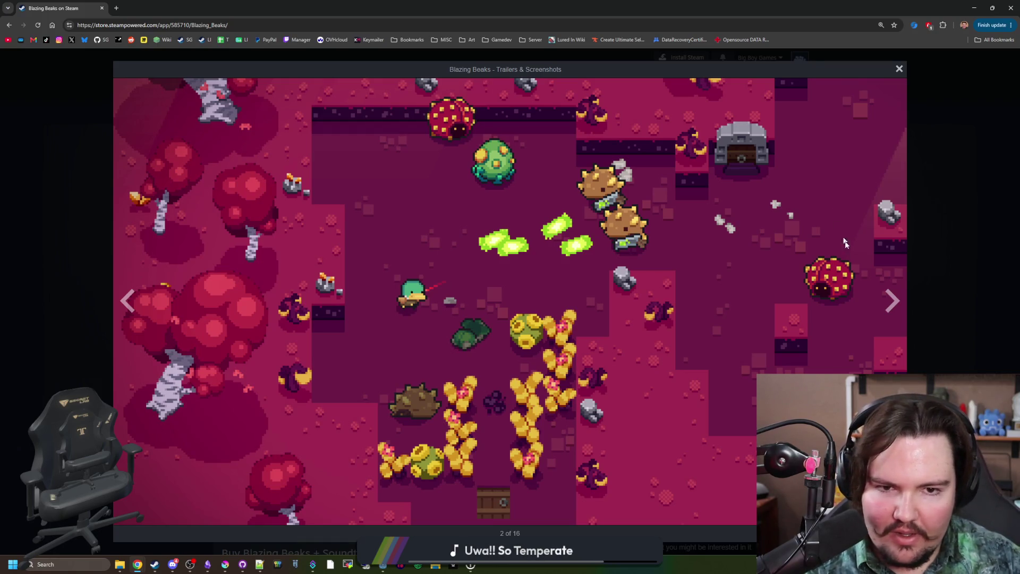
Page forward five Blazing Beaks screenshots, then back five.
click(889, 311)
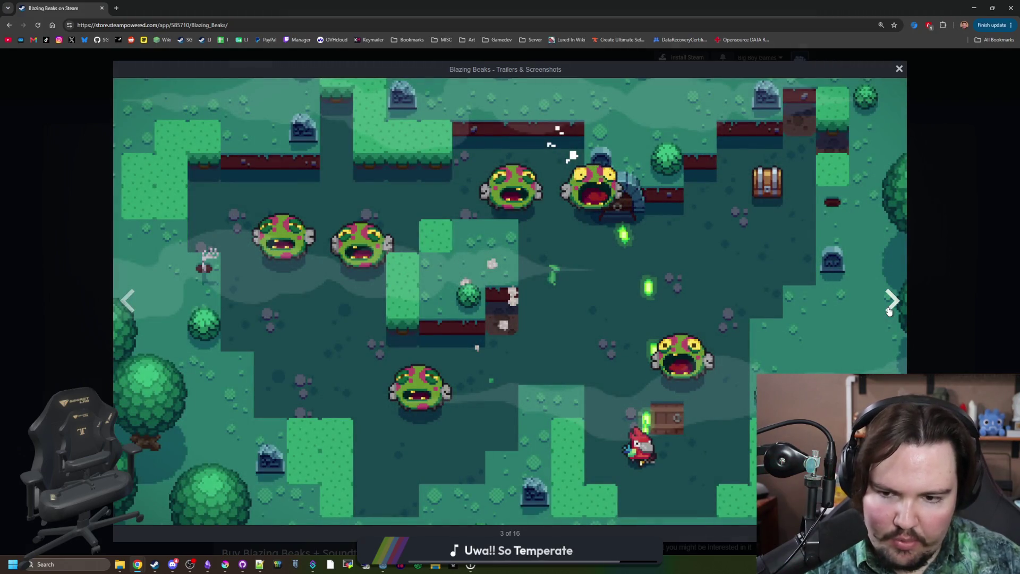
click(889, 312)
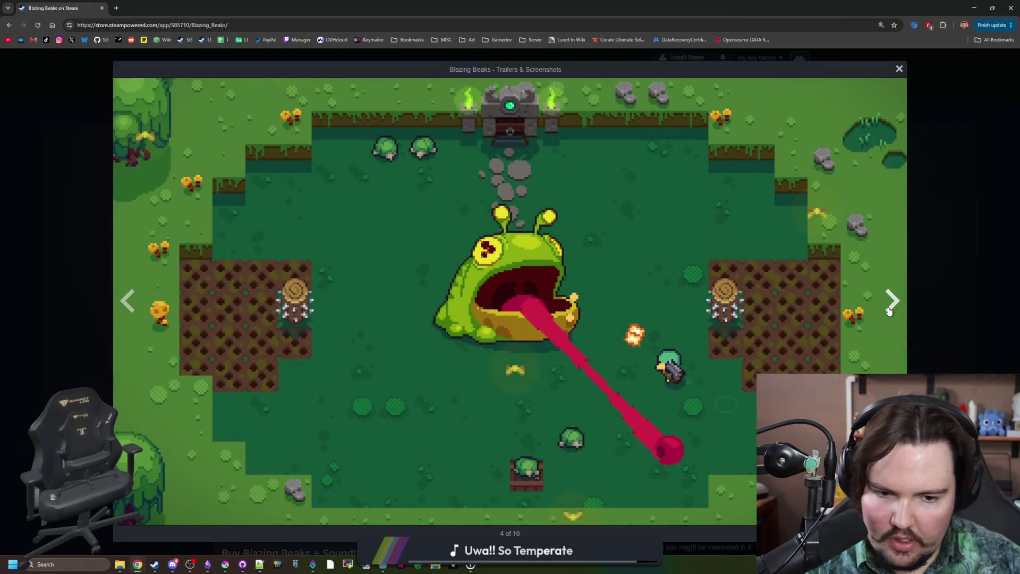
click(889, 312)
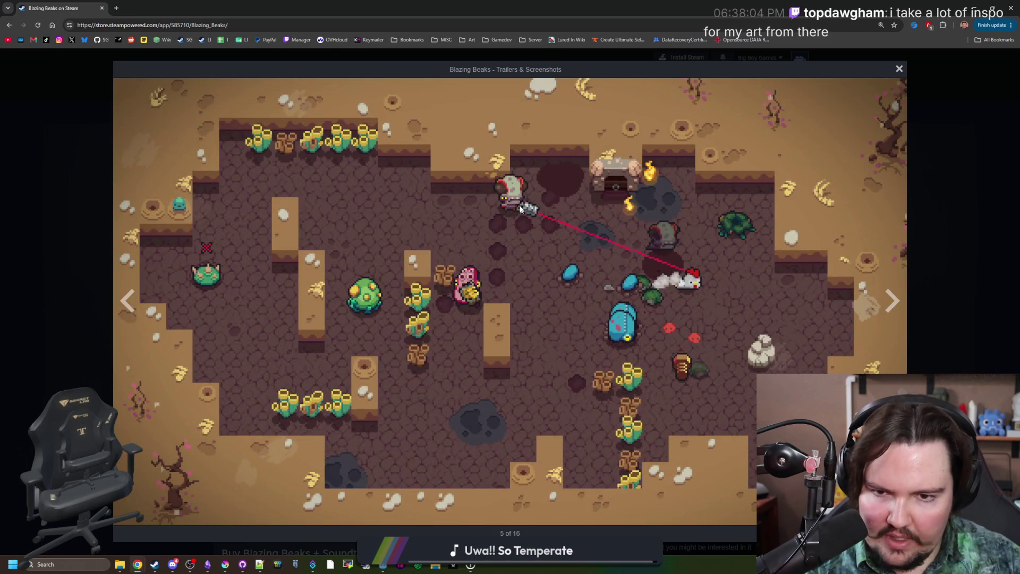
click(900, 307)
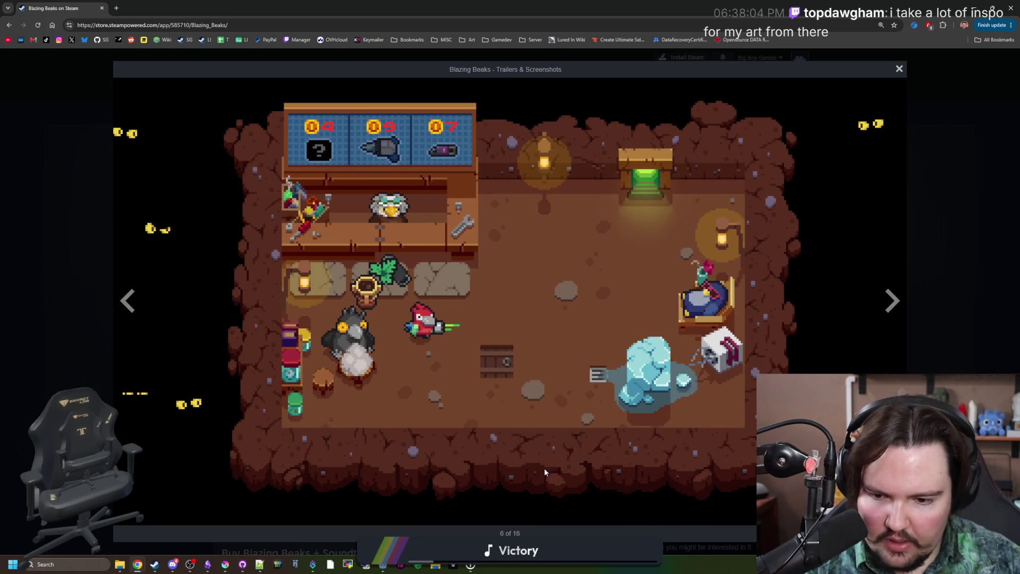
click(891, 311)
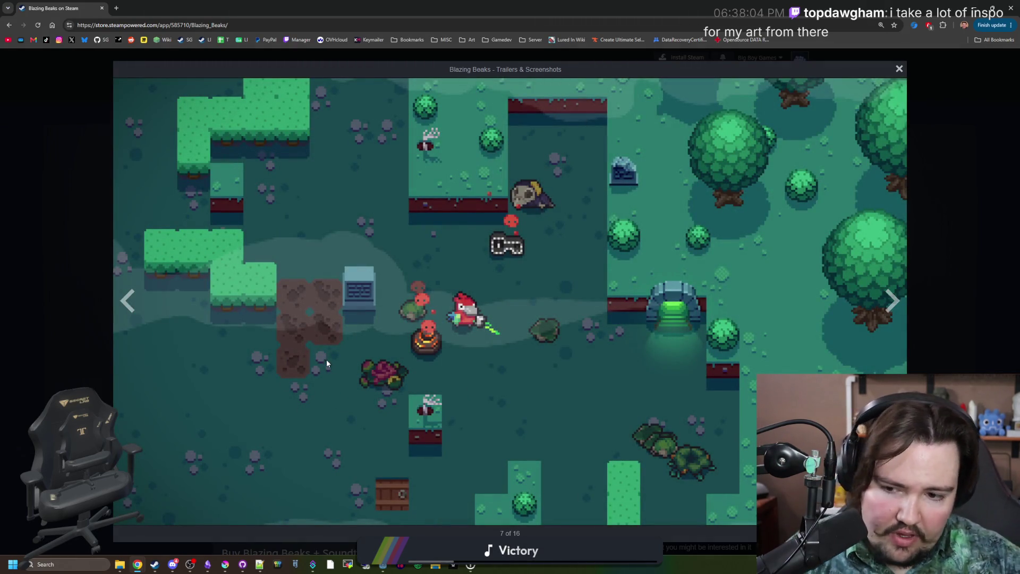
click(117, 305)
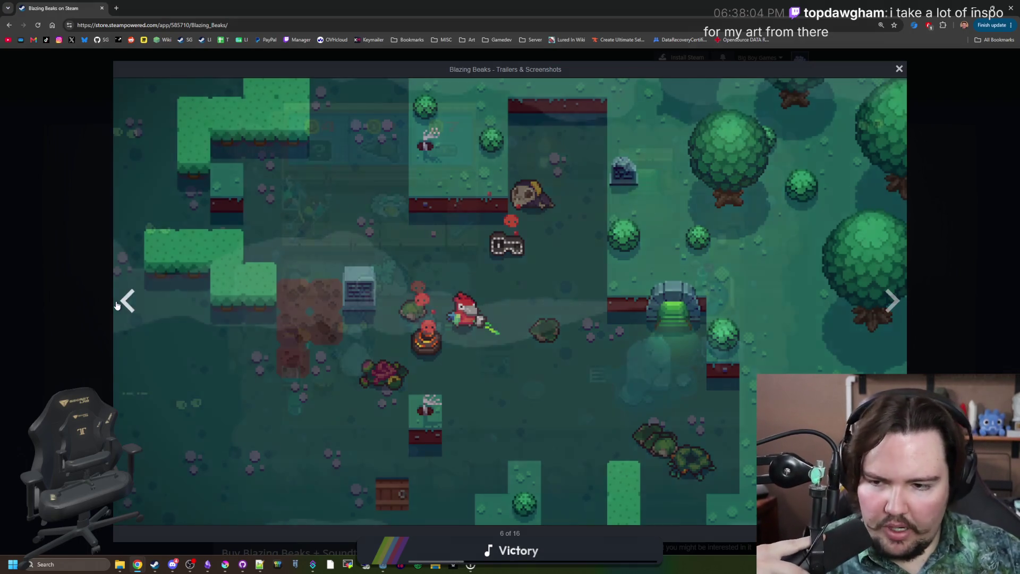
click(118, 303)
click(133, 300)
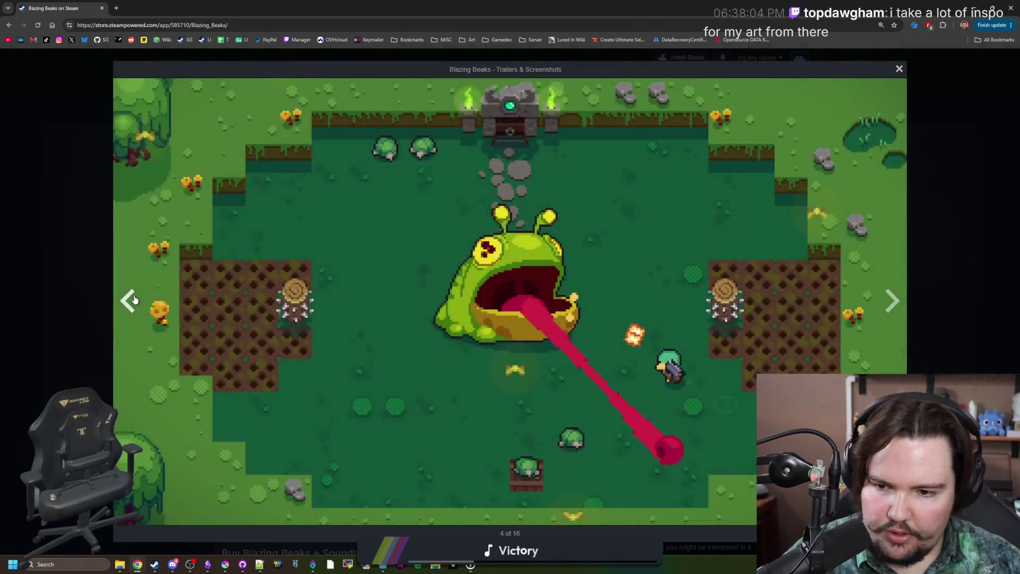
click(134, 300)
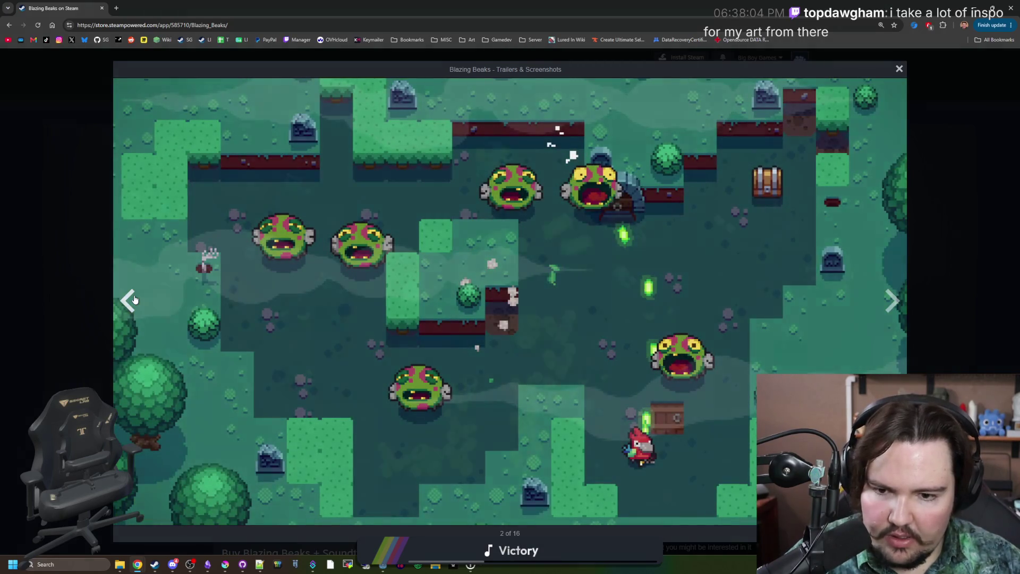
click(134, 300)
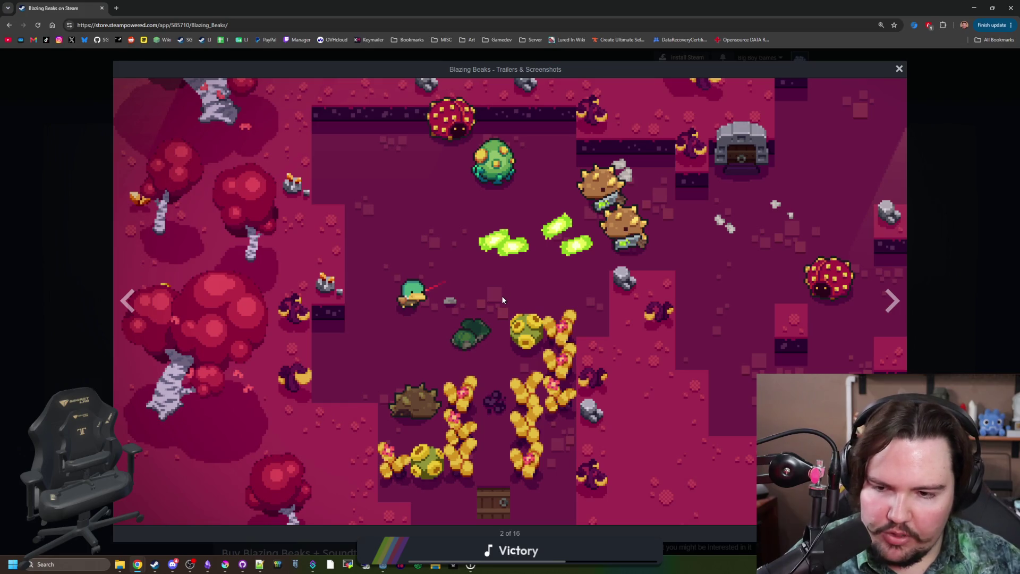
Page forward through the remaining screenshots until the gallery wraps to image 2 of 16.
click(899, 300)
click(899, 301)
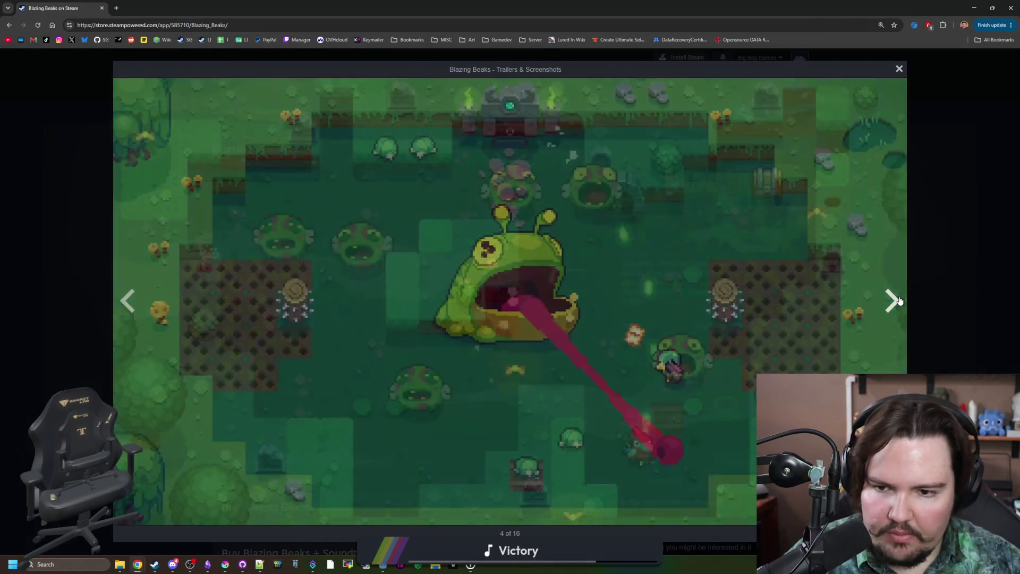
click(898, 300)
click(897, 301)
click(897, 303)
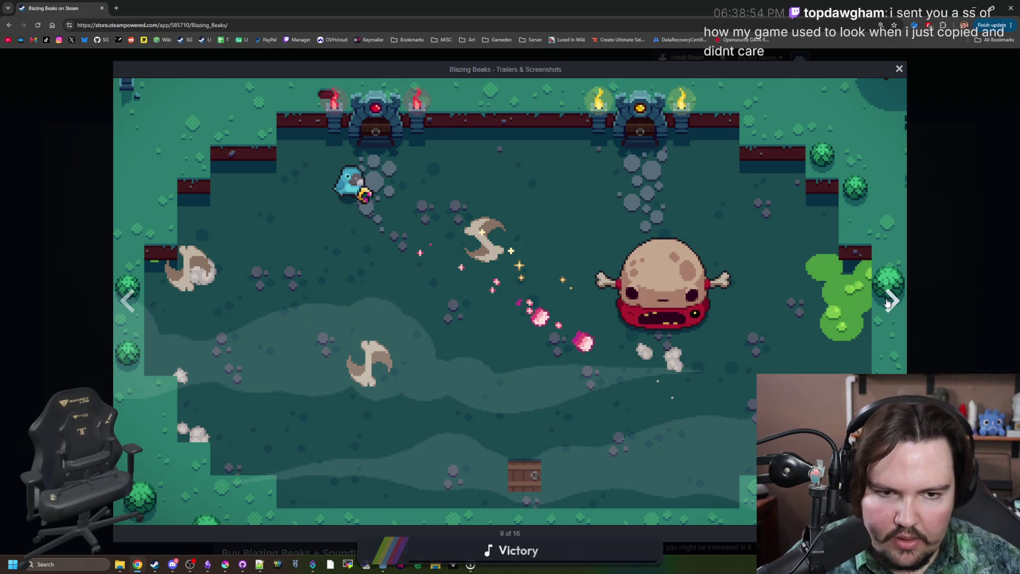
click(892, 300)
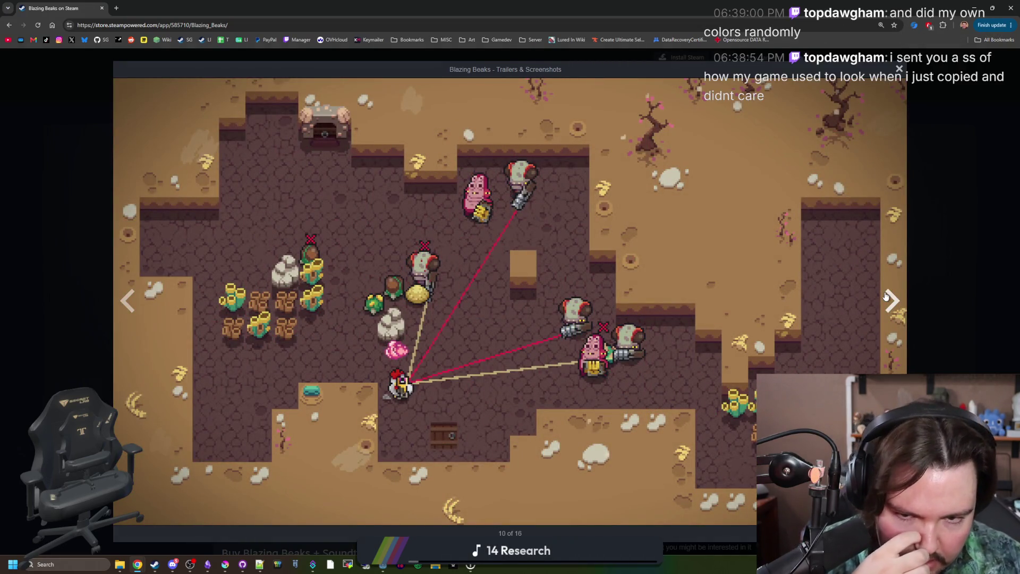
click(886, 296)
click(886, 297)
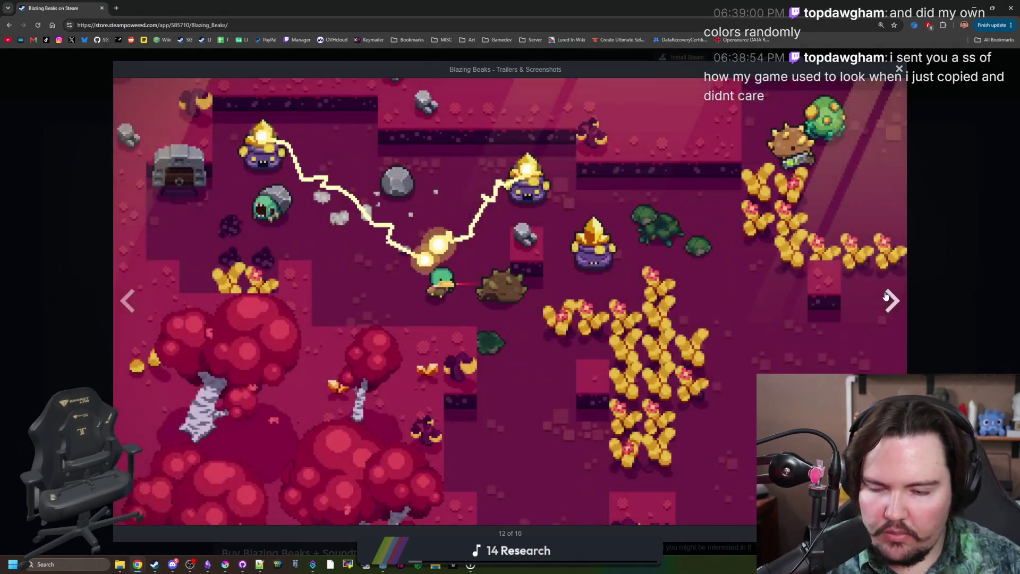
click(886, 297)
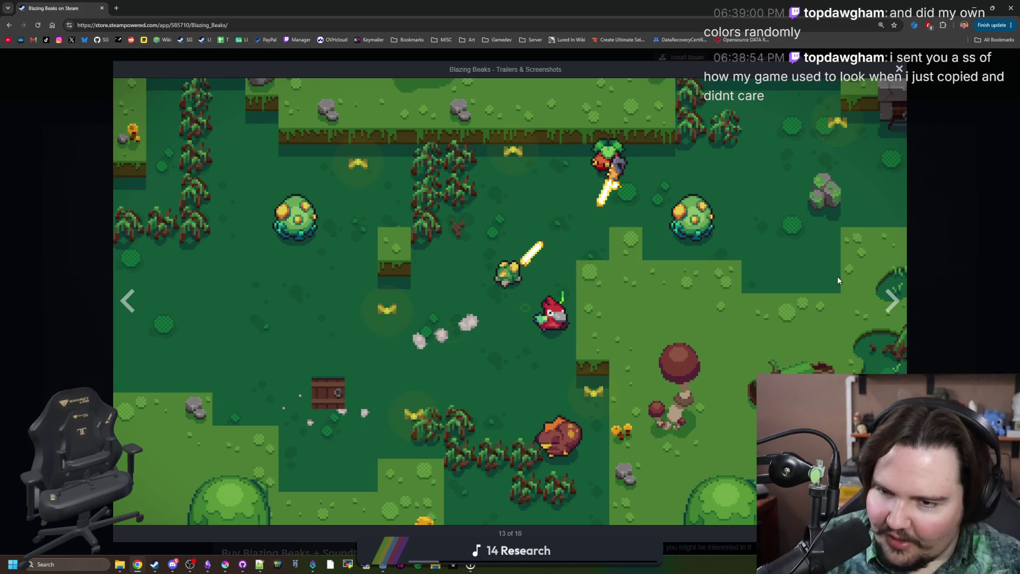
click(892, 288)
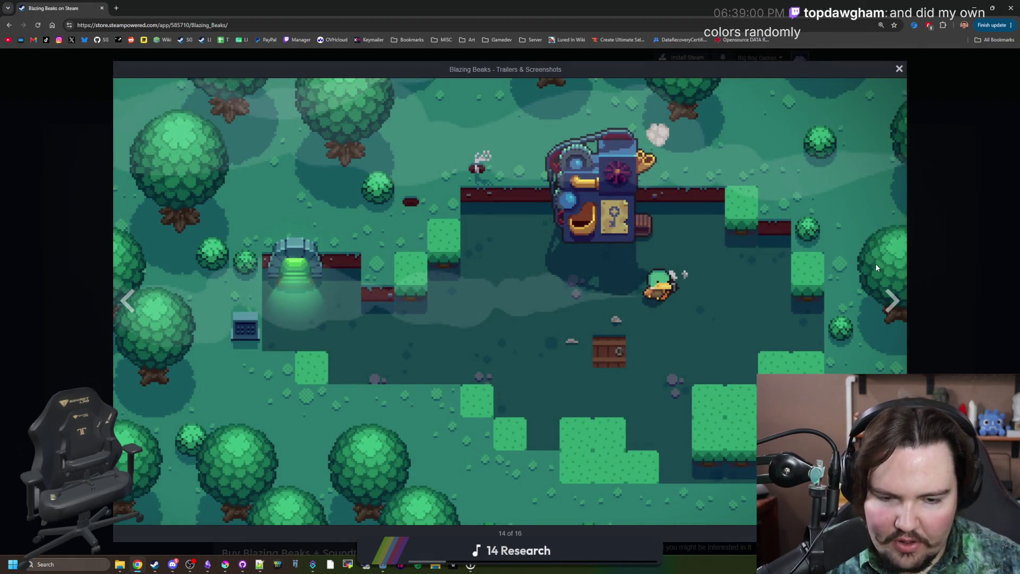
click(892, 291)
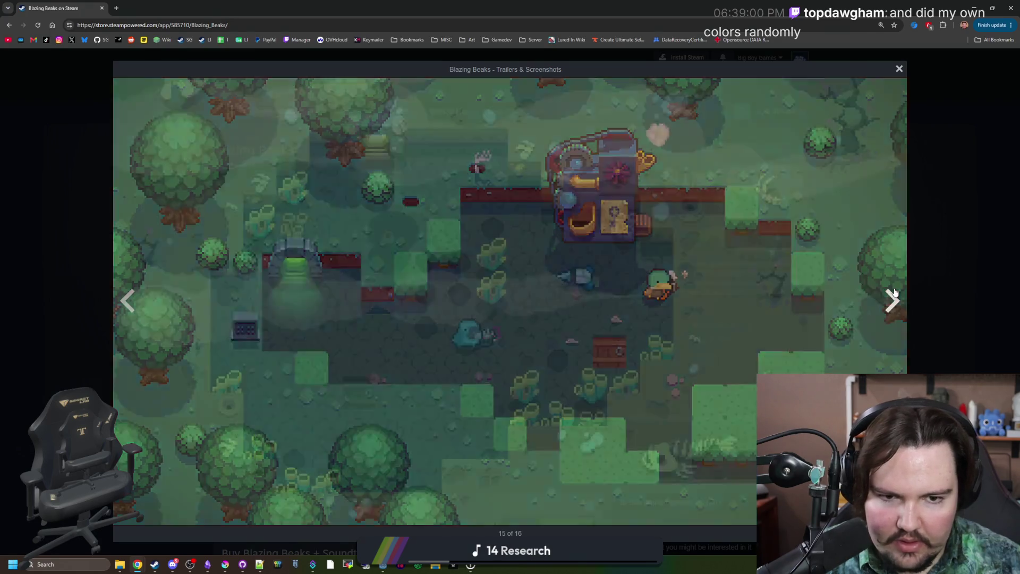
click(894, 292)
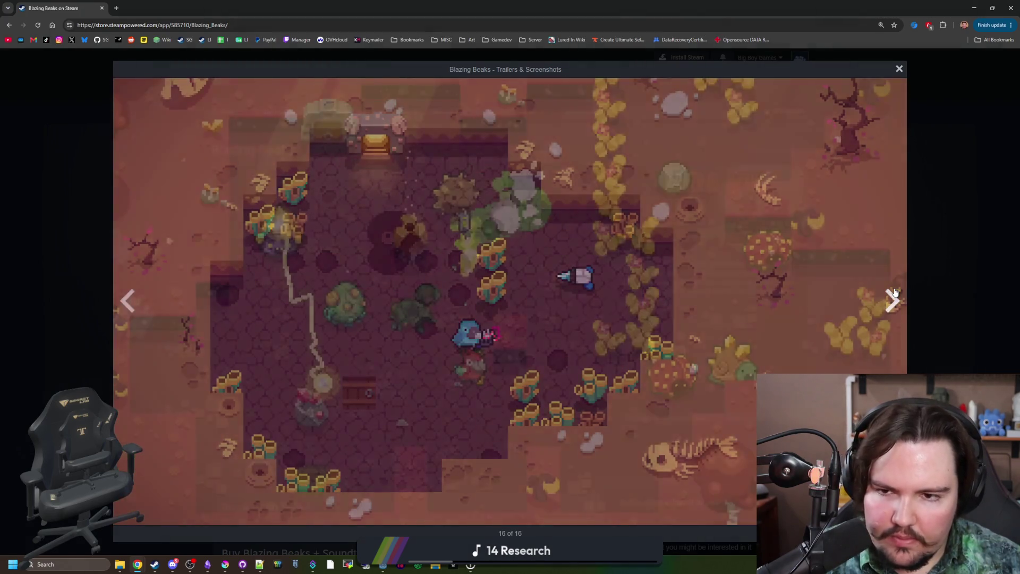
click(893, 293)
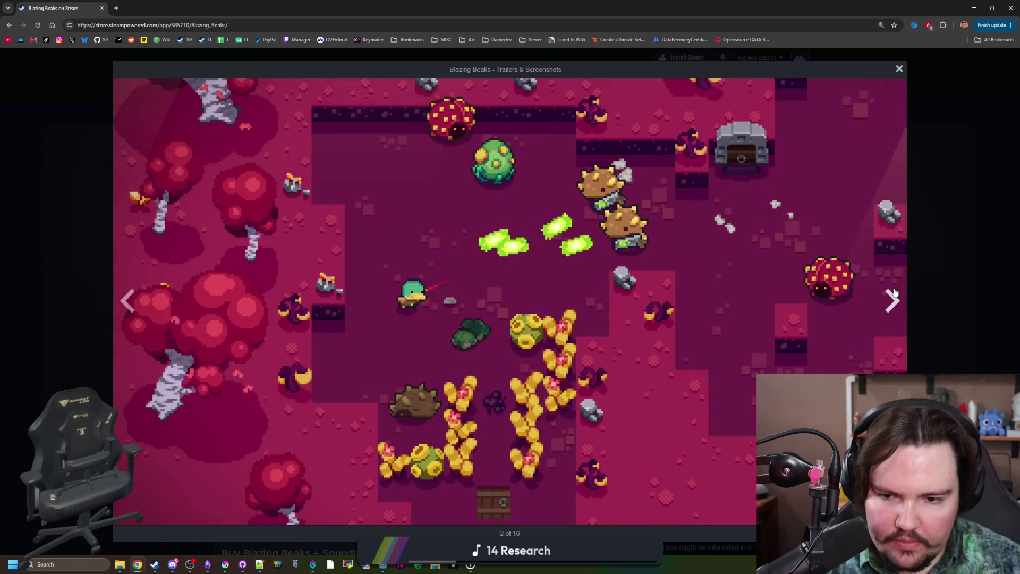
Page through the Blazing Beaks screenshots past the frog boss and frog level shots.
double_click(893, 293)
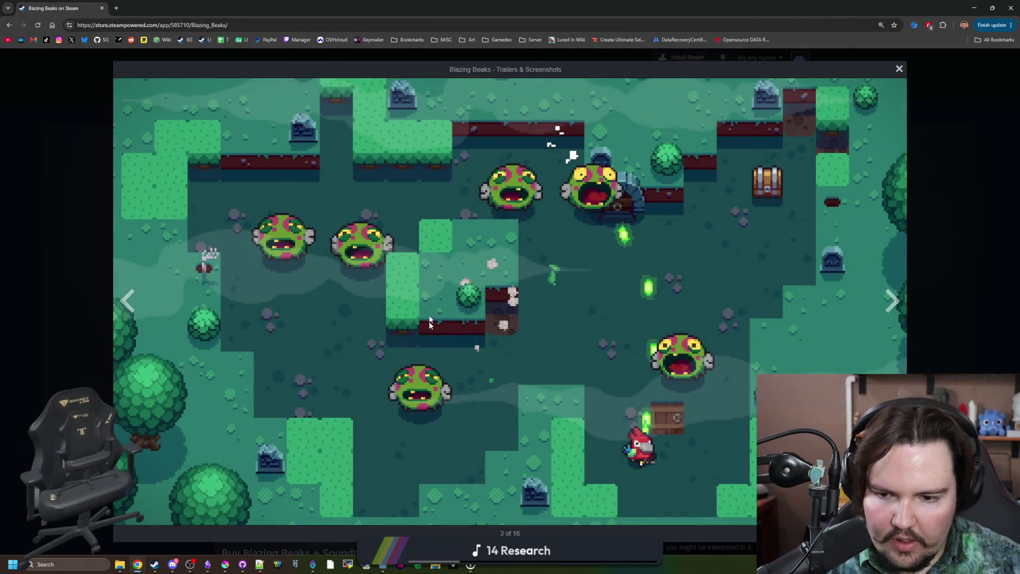
click(892, 301)
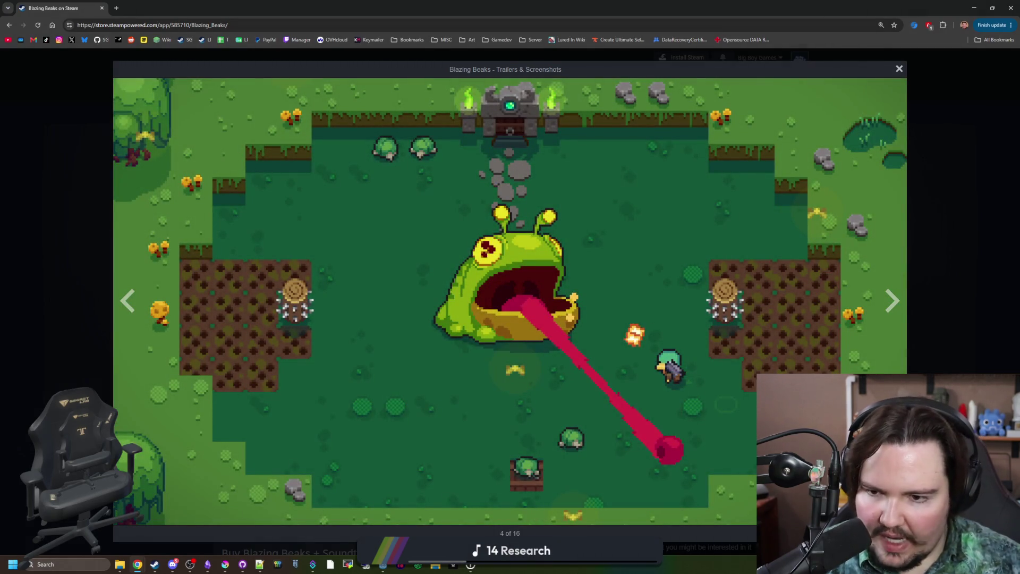
click(128, 301)
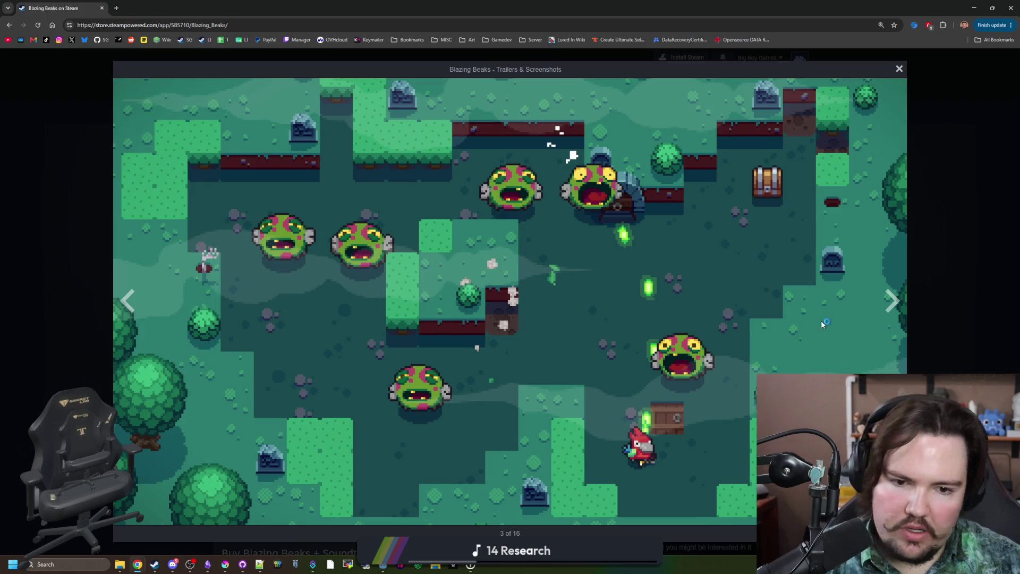
click(902, 309)
click(899, 310)
click(899, 310)
click(899, 310)
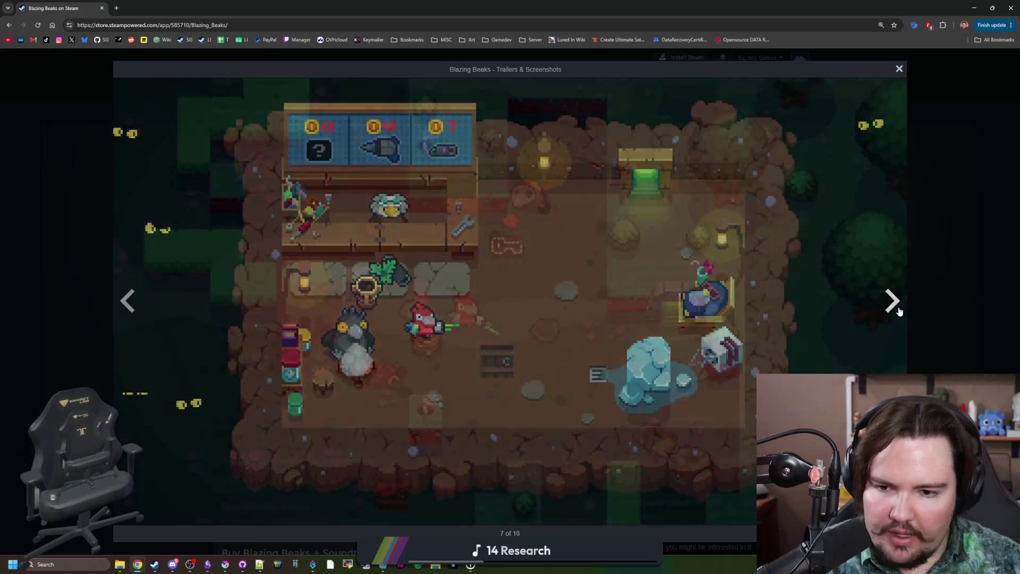
click(899, 310)
click(899, 310)
click(899, 310)
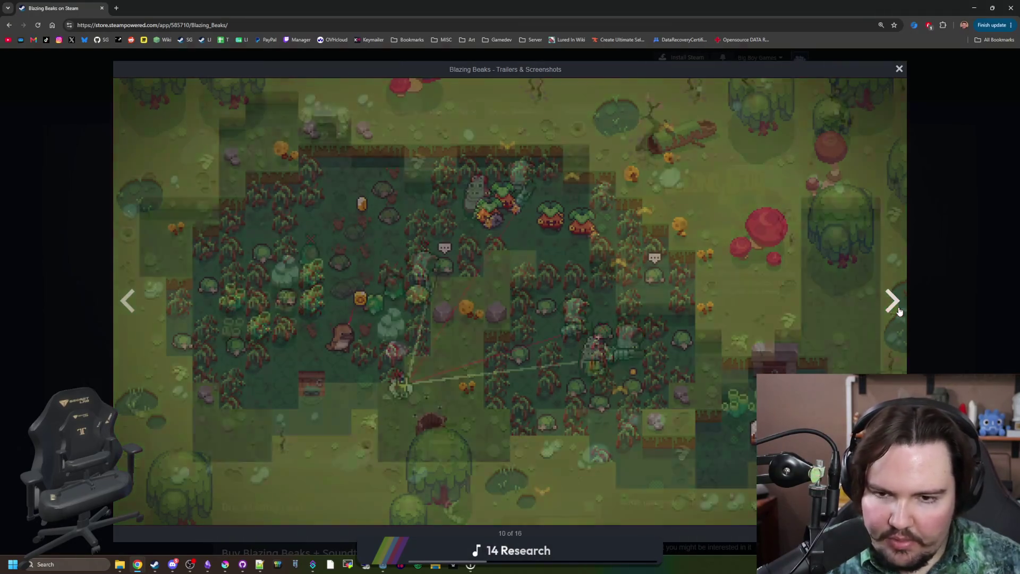
Reach the pink level screenshot (12 of 16), then open Discord's shared image.png in a new tab.
click(899, 310)
click(900, 311)
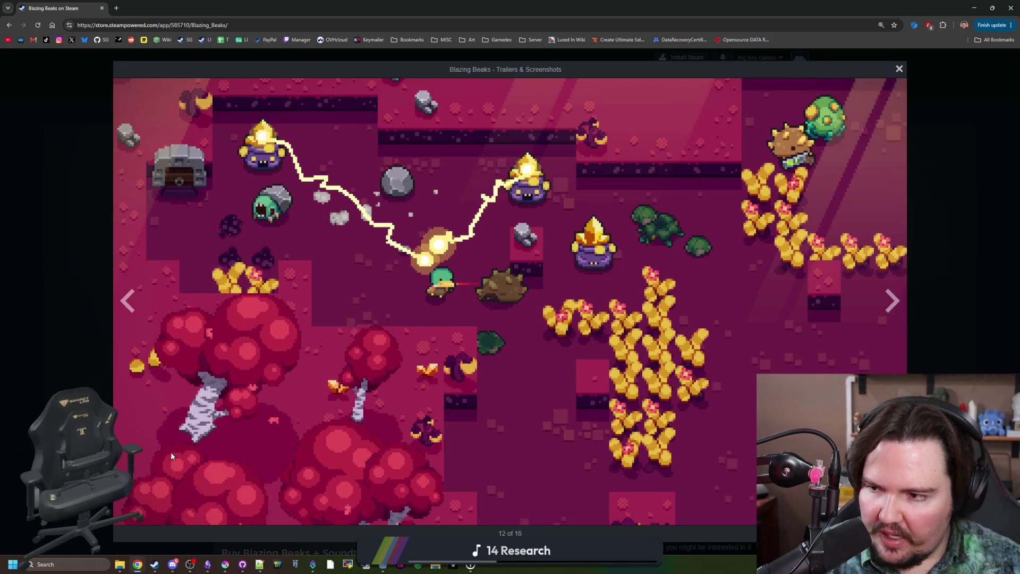
click(172, 564)
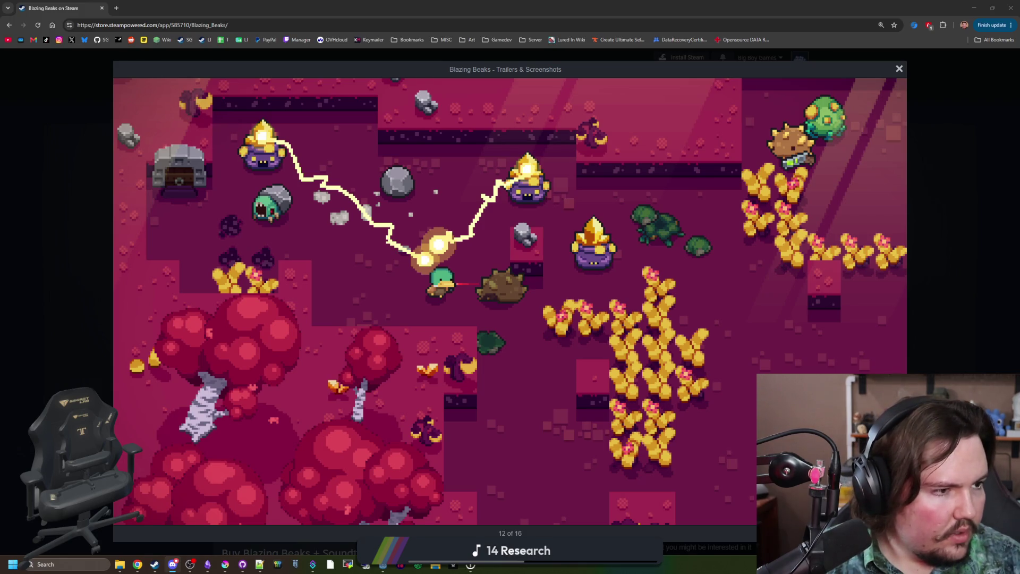
click(568, 262)
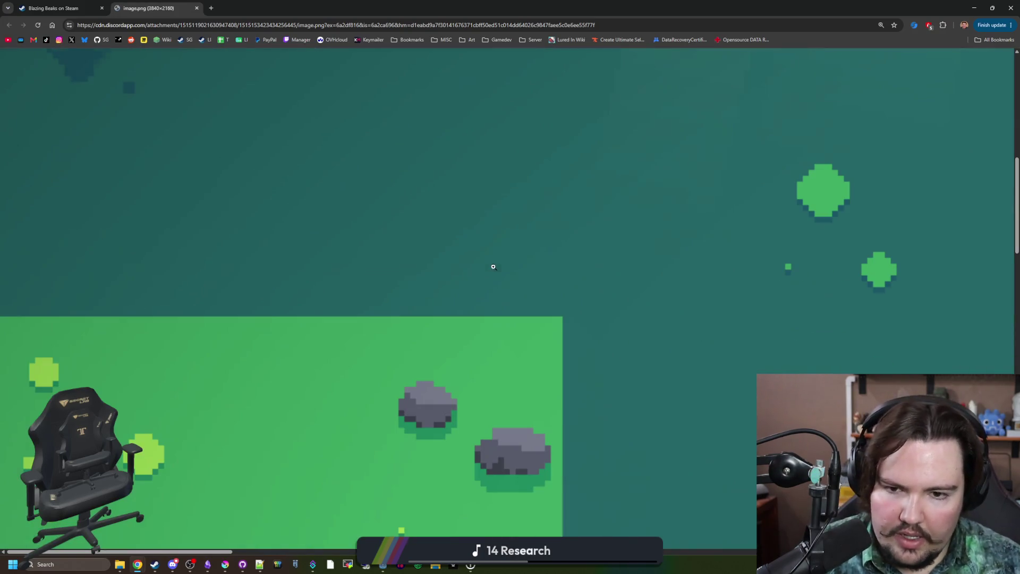
Fit the shared game screenshot to the window and settle the page zoom at 90%.
click(476, 268)
key(ctrl+minus)
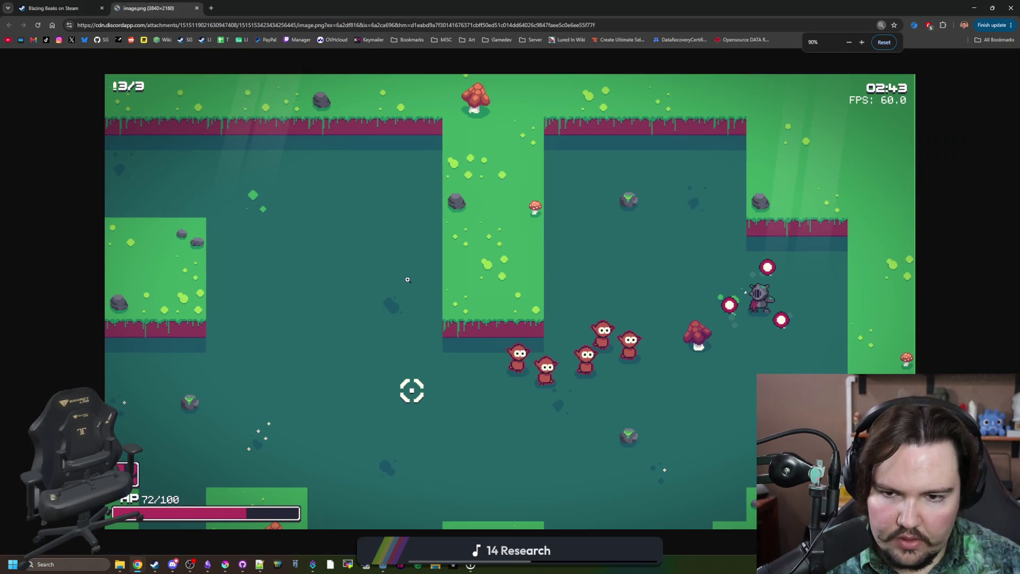
key(ctrl+plus)
key(ctrl+plus)
key(ctrl+plus)
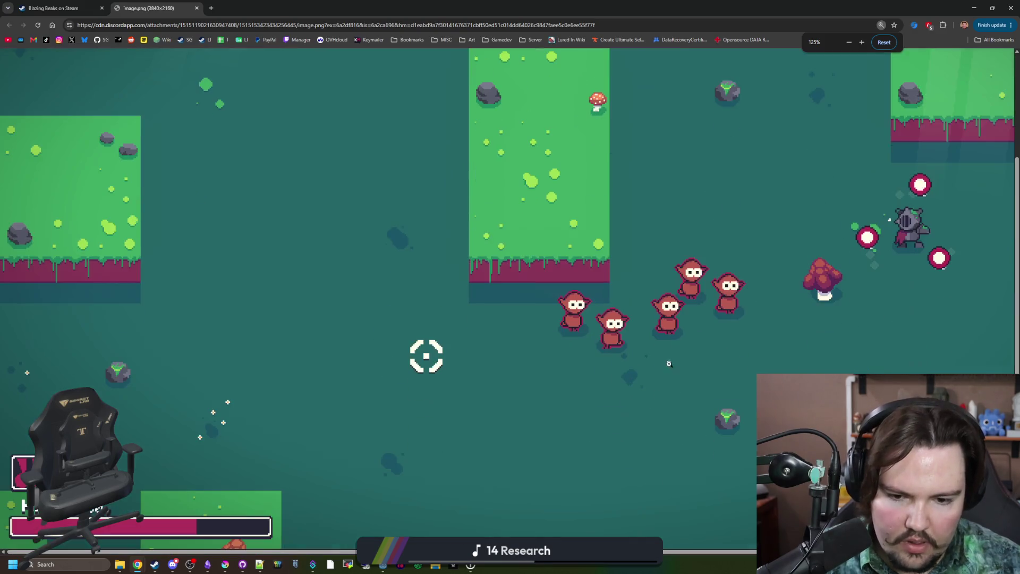
scroll(down, 3)
key(ctrl+minus)
key(ctrl+minus)
key(ctrl+minus)
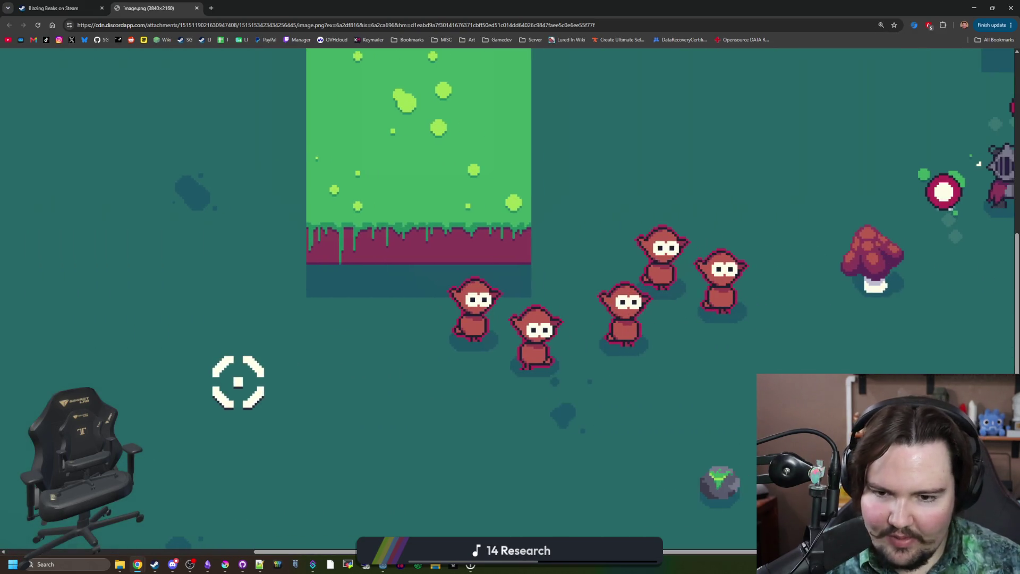
key(ctrl+plus)
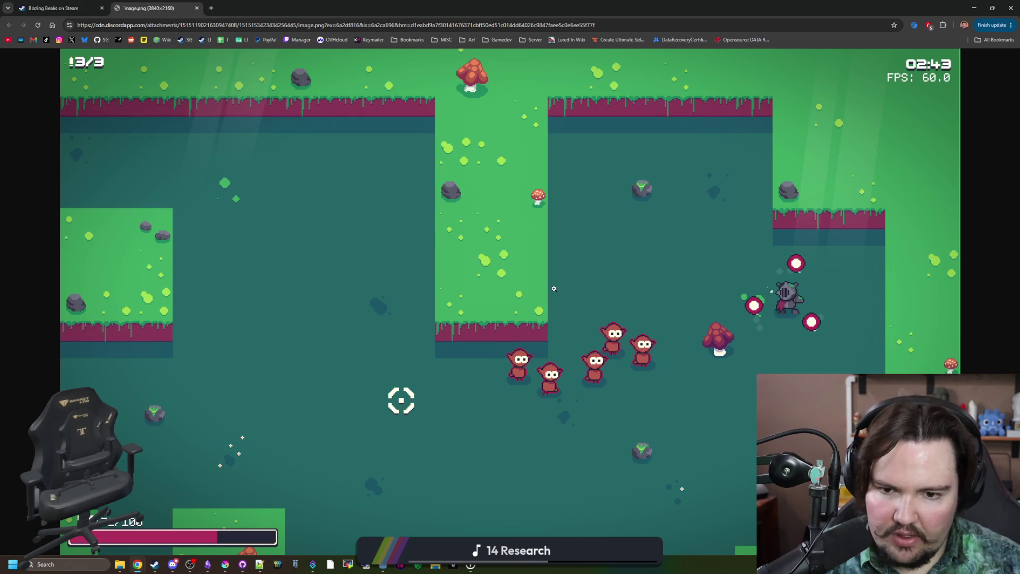
key(ctrl+minus)
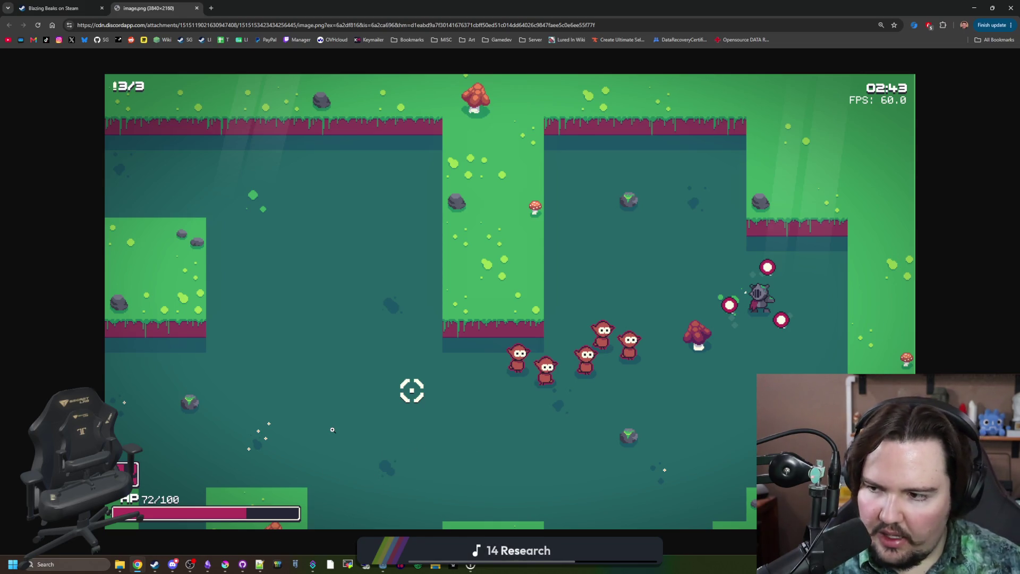
Float the Chrome screenshot window over the Krita canvas and enlarge the game screenshot.
drag(531, 8, 908, 368)
scroll(up, 3)
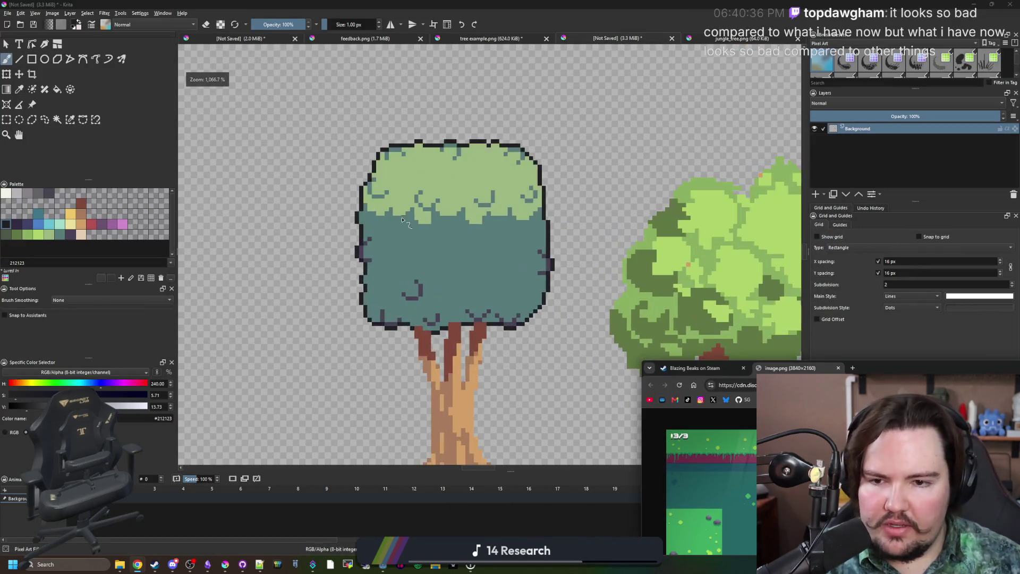
scroll(down, 3)
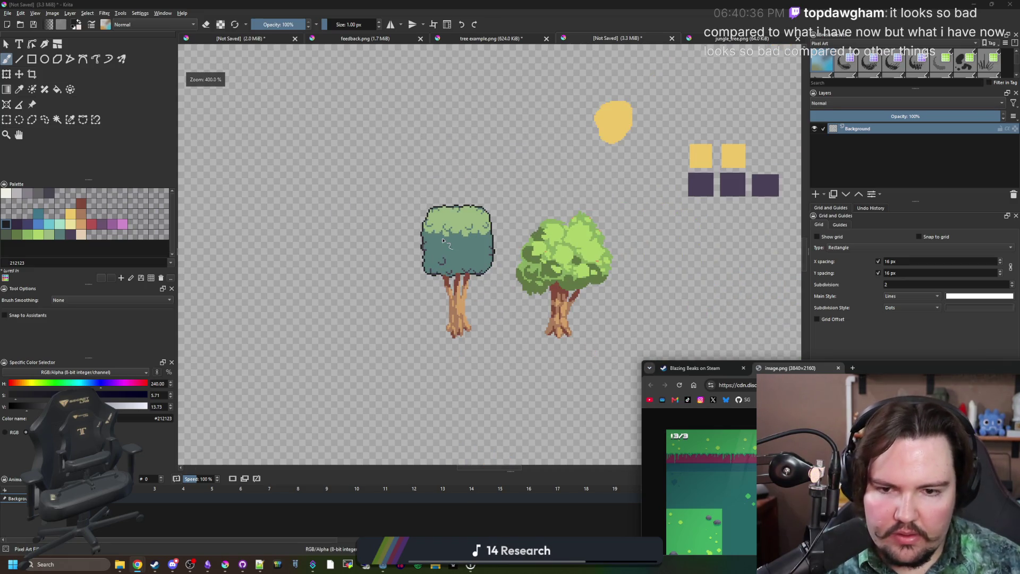
drag(892, 369, 645, 79)
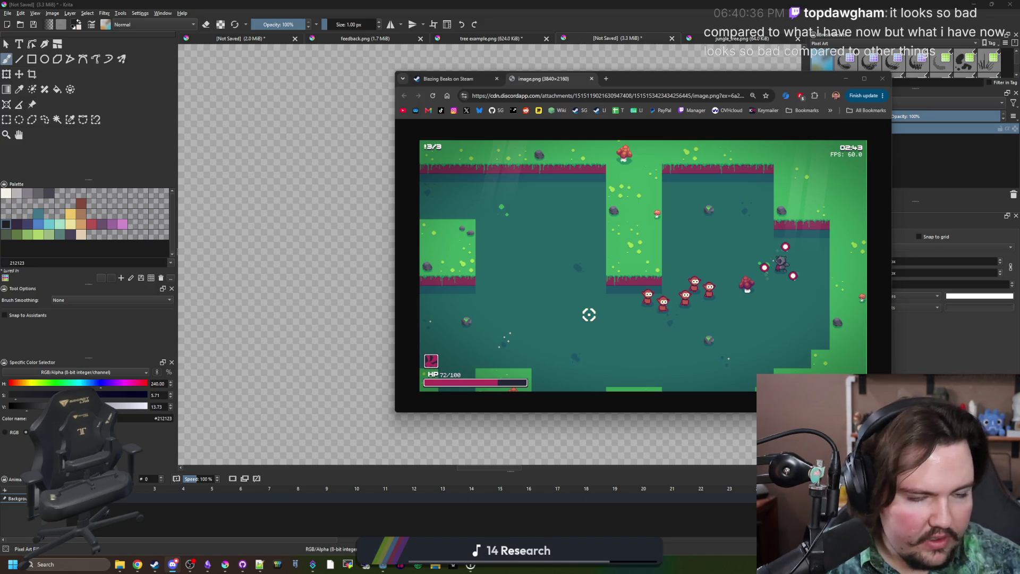
click(613, 264)
Close the enlarged screenshot and page through the Blazing Beaks gallery, wrapping around.
click(505, 262)
click(591, 79)
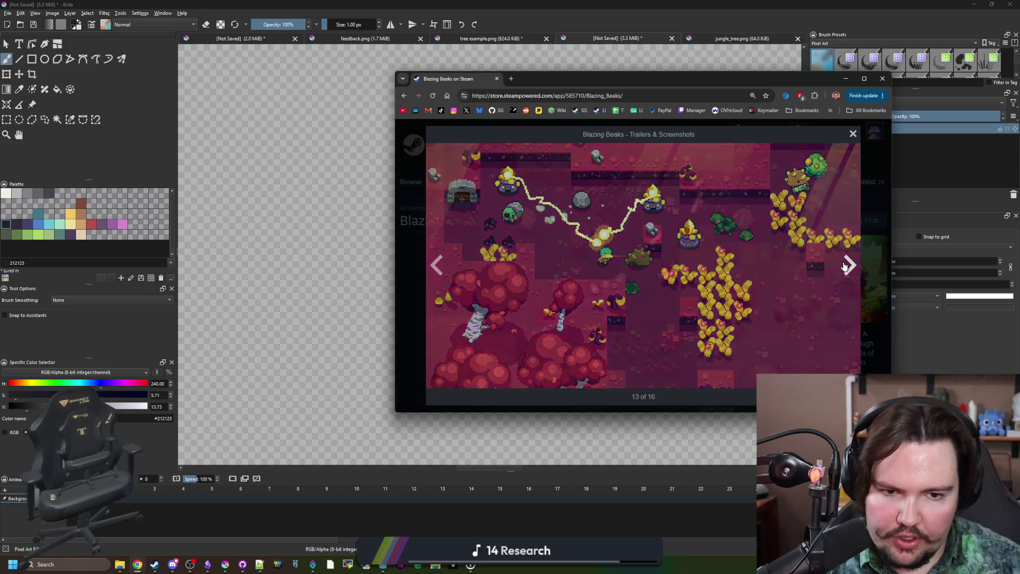
click(841, 266)
click(843, 265)
click(843, 266)
click(843, 266)
click(844, 266)
click(844, 266)
click(844, 266)
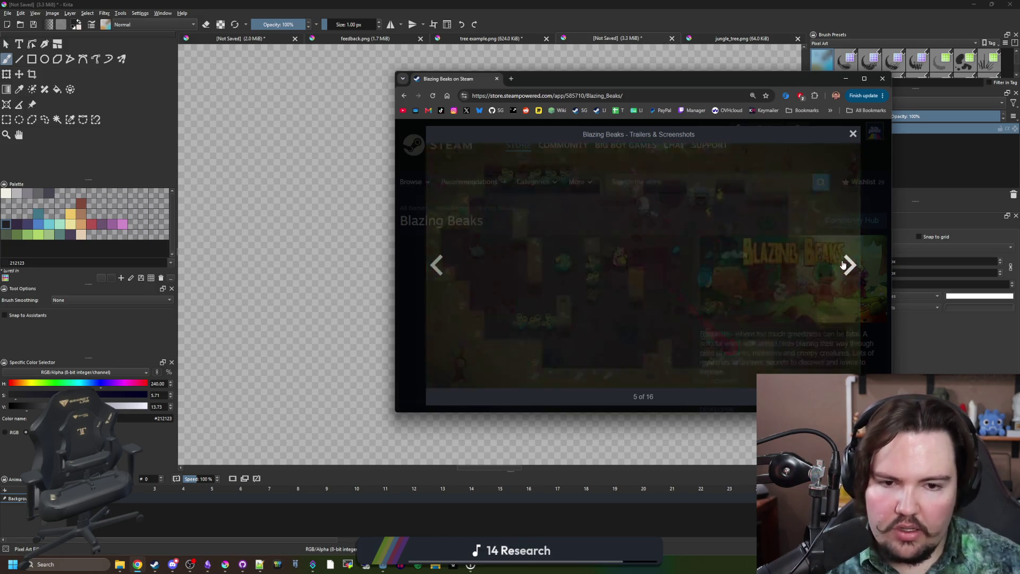
click(844, 266)
click(843, 266)
click(843, 266)
click(843, 266)
click(842, 265)
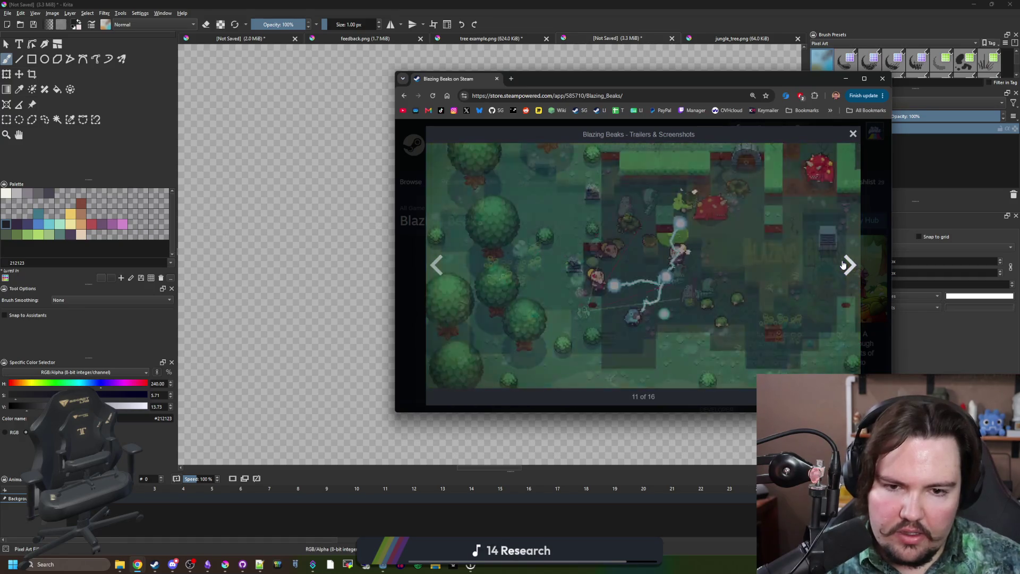
click(843, 265)
click(842, 265)
click(843, 265)
click(842, 265)
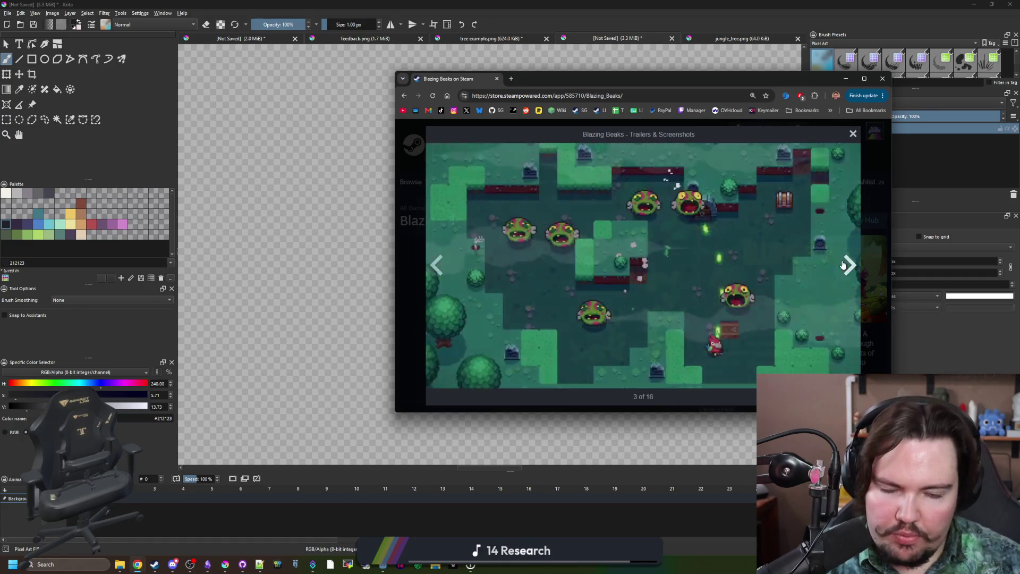
click(842, 265)
click(842, 265)
click(842, 265)
click(842, 265)
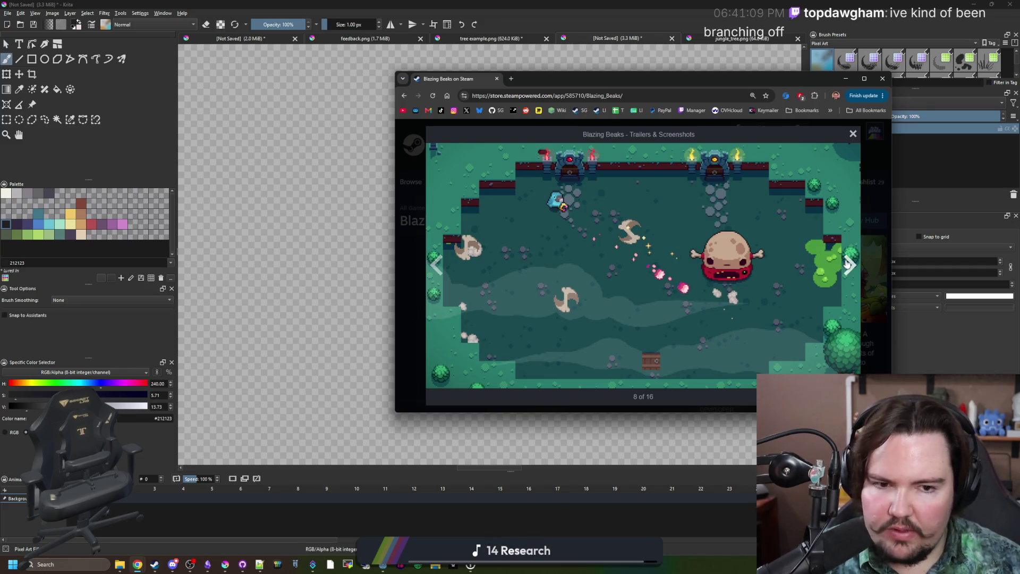
Page the gallery forward to the last screenshot, 16 of 16.
click(856, 264)
click(856, 265)
click(856, 264)
click(856, 265)
click(856, 265)
click(856, 265)
click(856, 264)
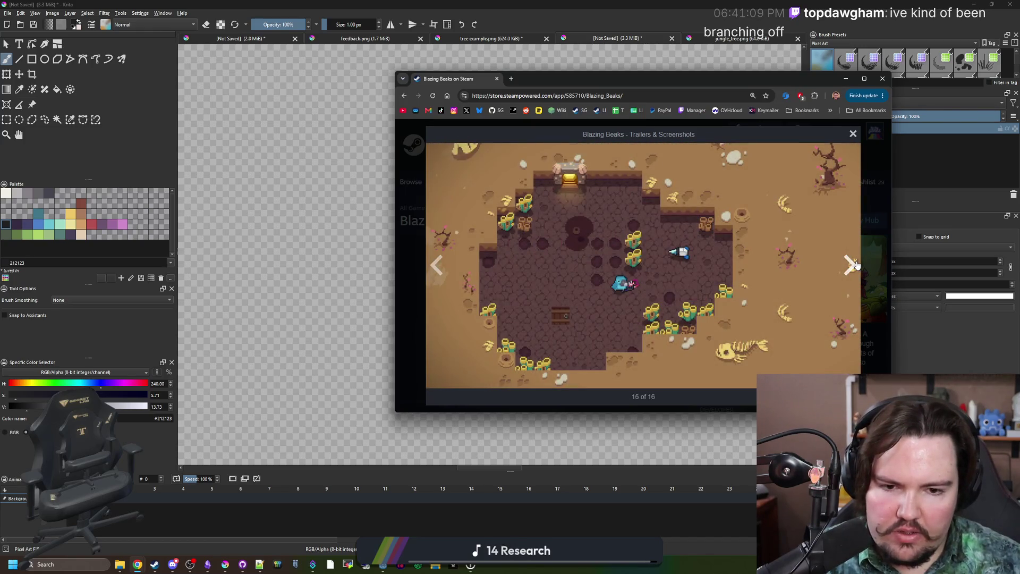
click(856, 265)
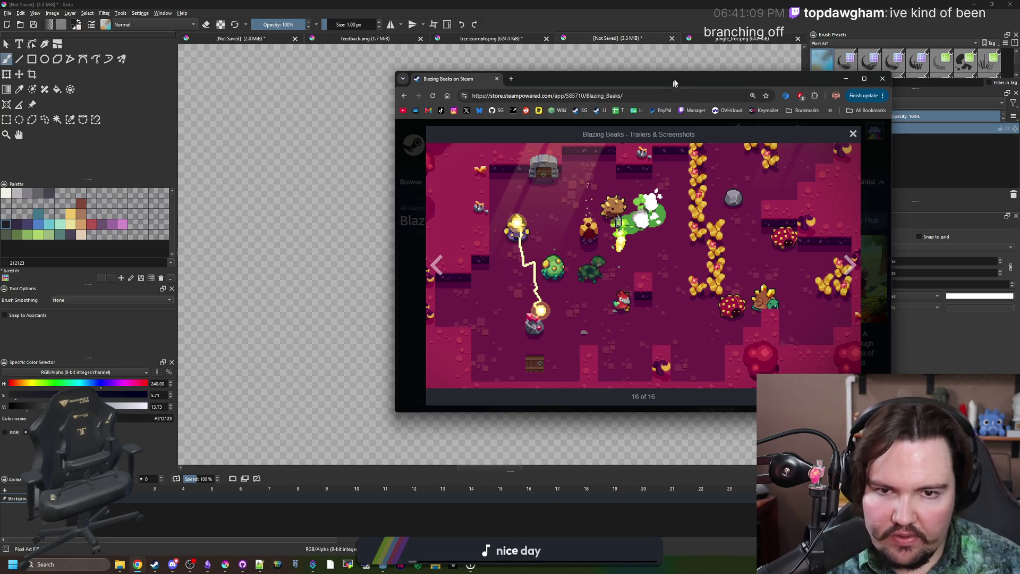
Maximize Chrome and page the gallery to screenshot 4 of 16.
key(super+Up)
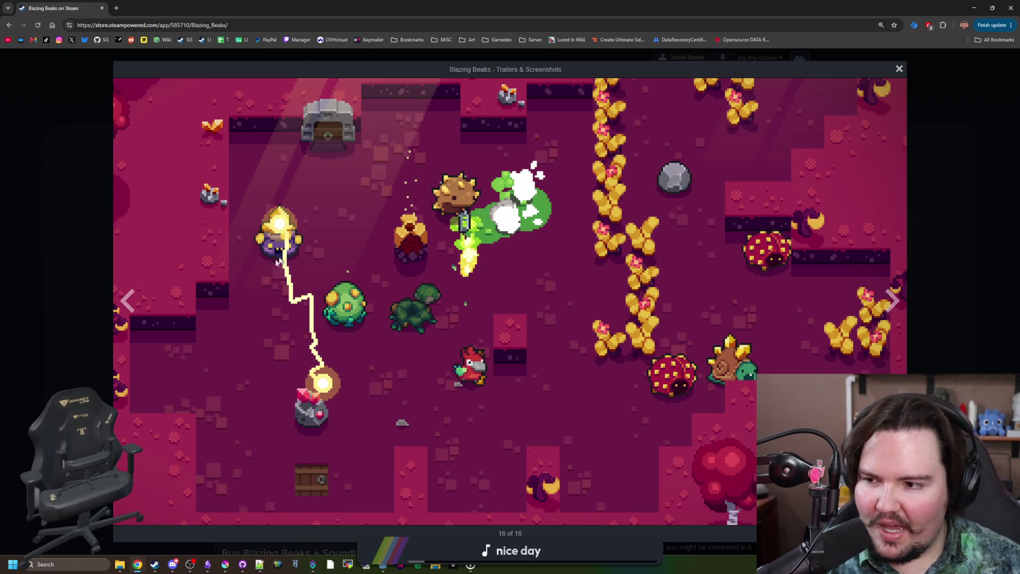
click(894, 294)
click(894, 293)
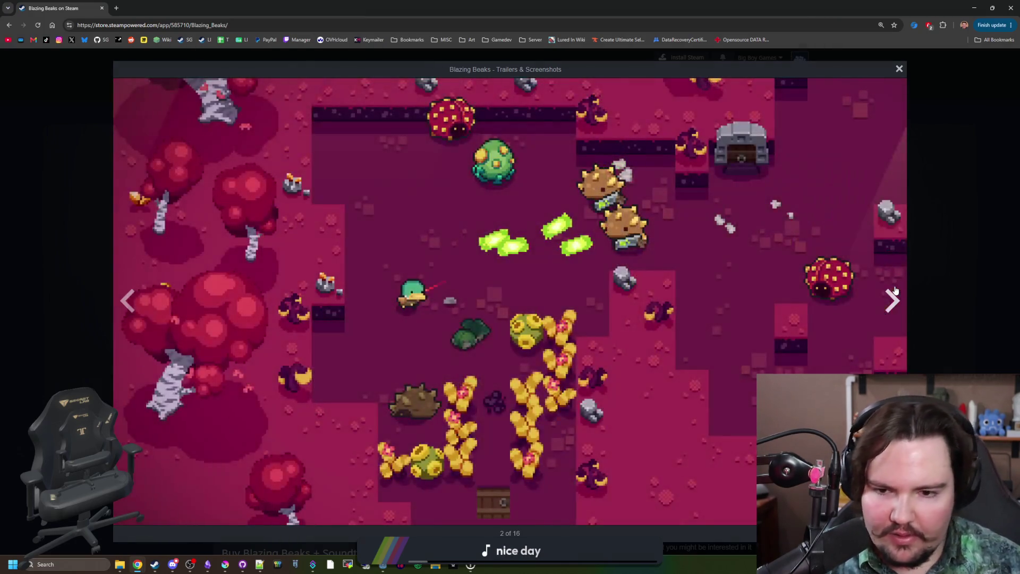
click(895, 291)
click(895, 291)
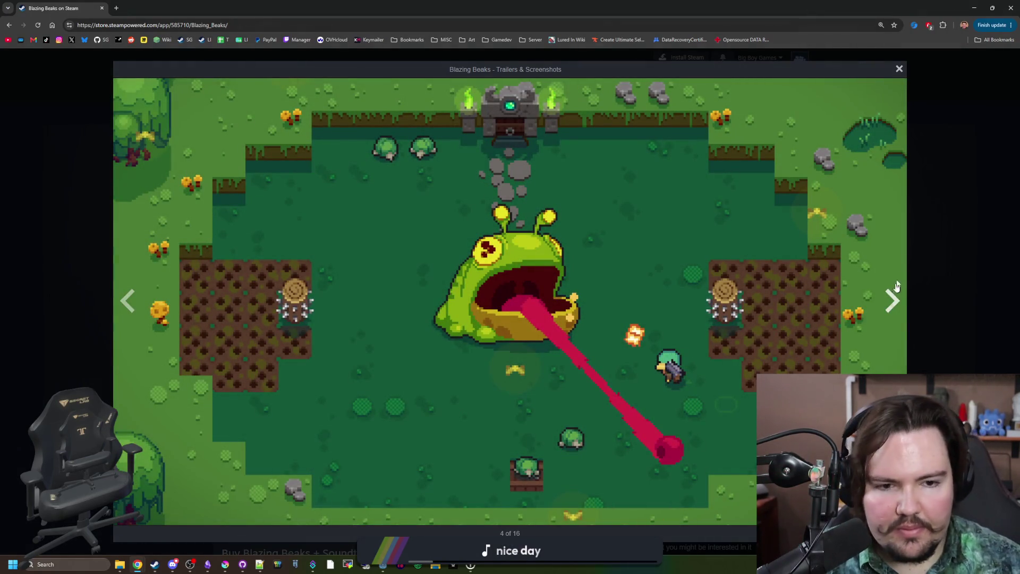
Close the screenshot viewer and restore Chrome to a smaller window over Krita.
click(928, 226)
scroll(down, 3)
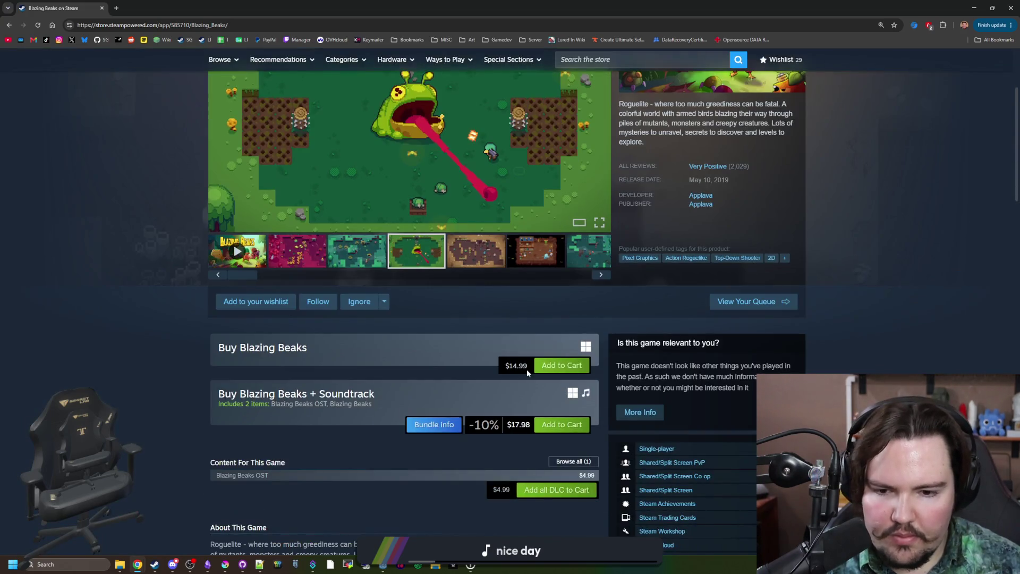
scroll(up, 3)
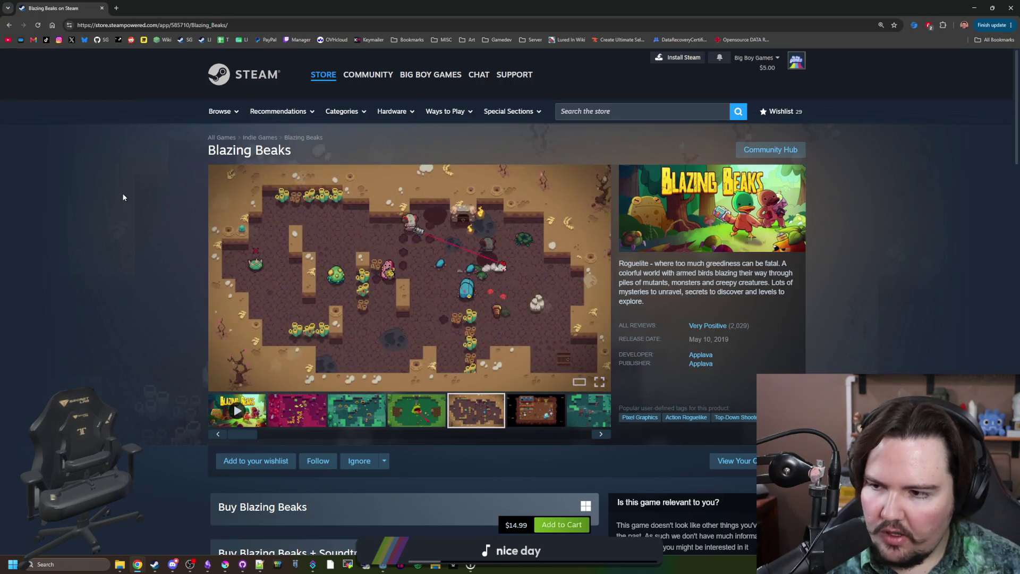
key(super+Down)
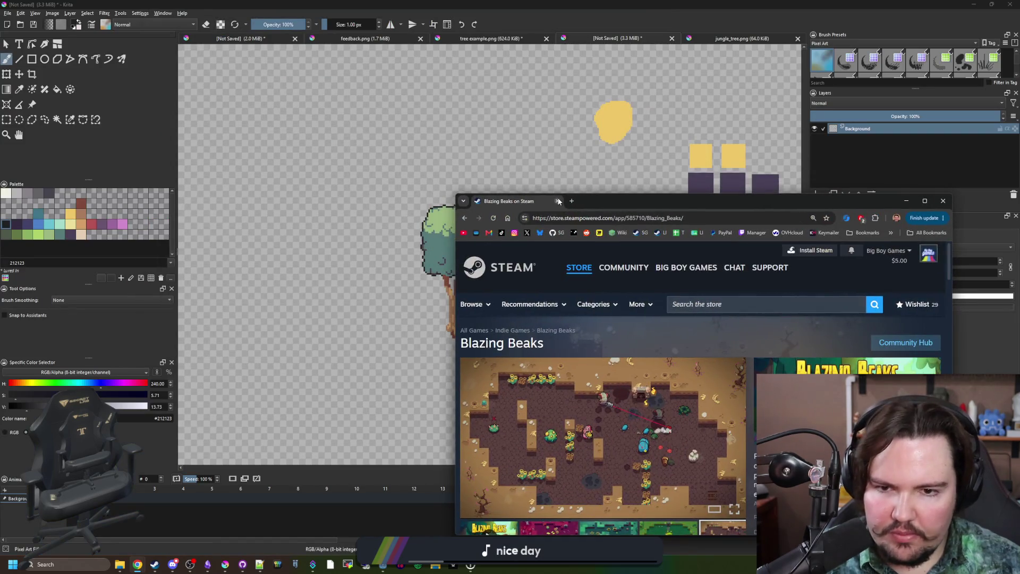
Close the Blazing Beaks store page and zoom Krita's canvas to 400% on both trees.
click(557, 201)
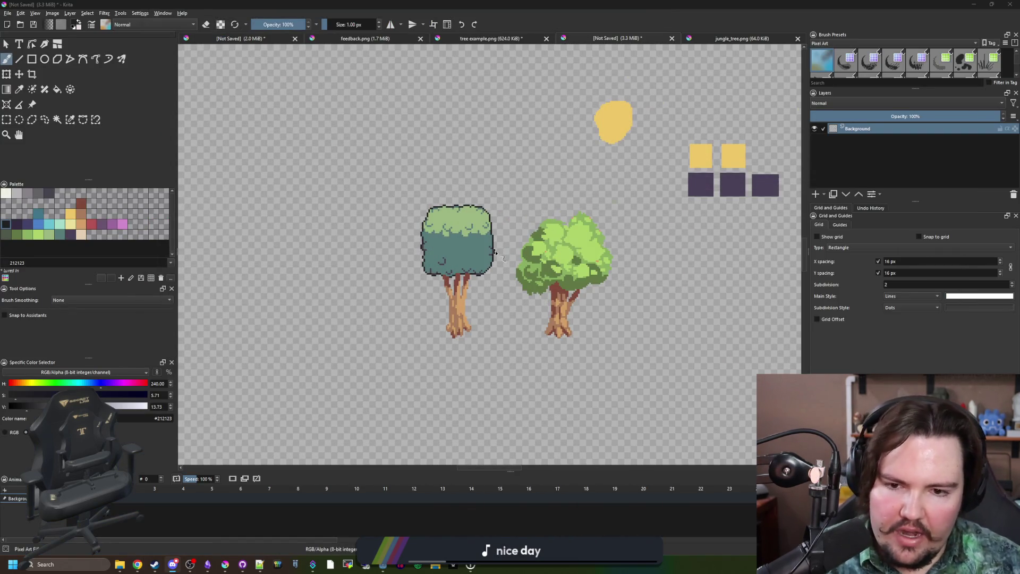
scroll(up, 3)
scroll(down, 3)
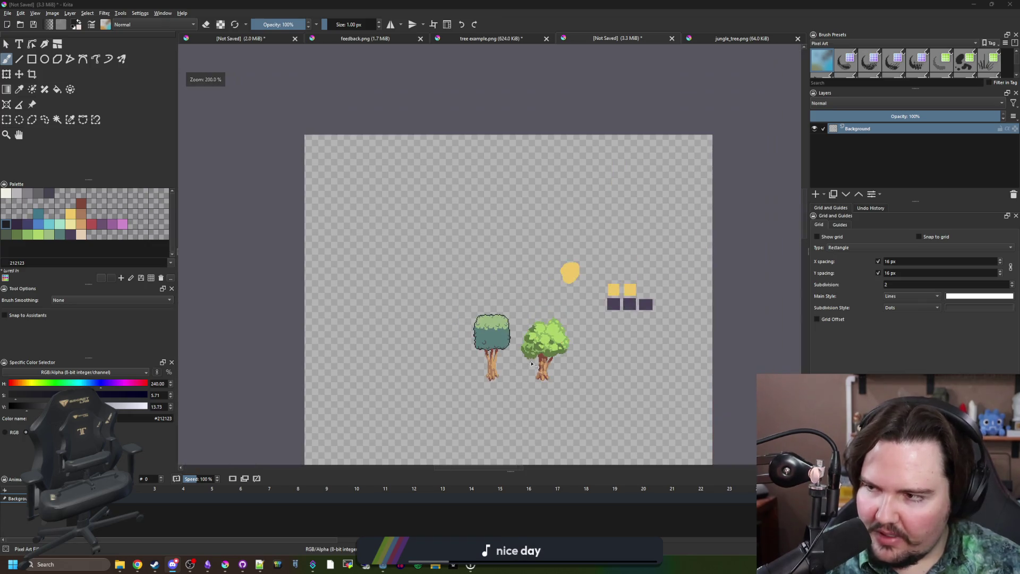
scroll(up, 3)
scroll(down, 3)
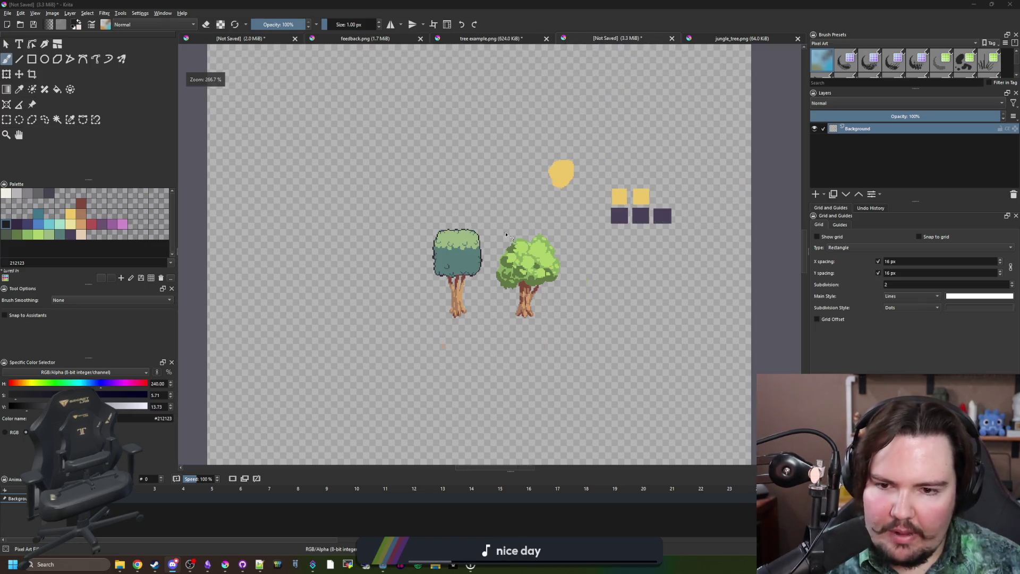
scroll(up, 3)
scroll(down, 3)
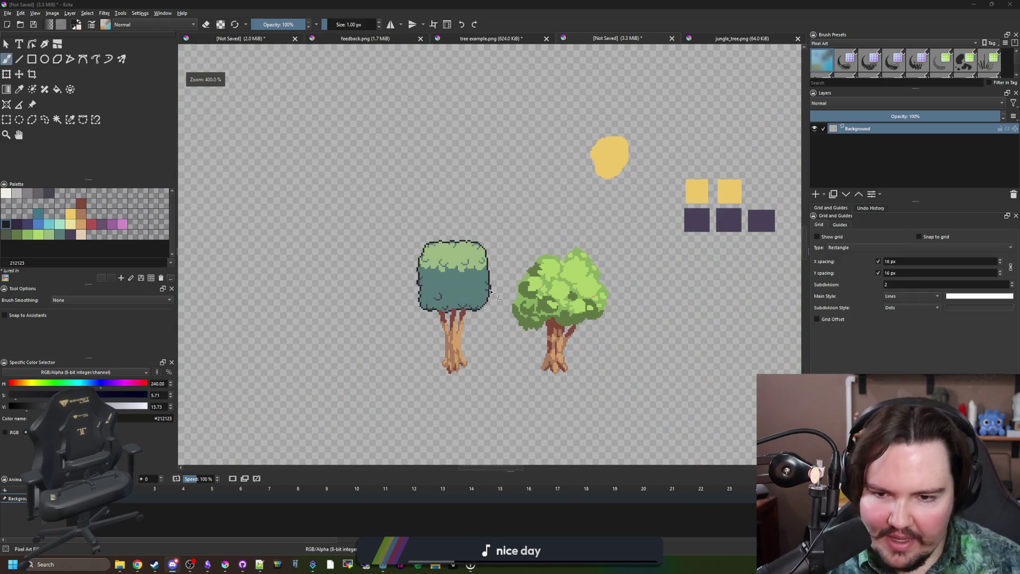
scroll(down, 3)
Minimize Krita, bring FarmTown forward, close File Explorer, and open a new Chrome window.
key(super+Down)
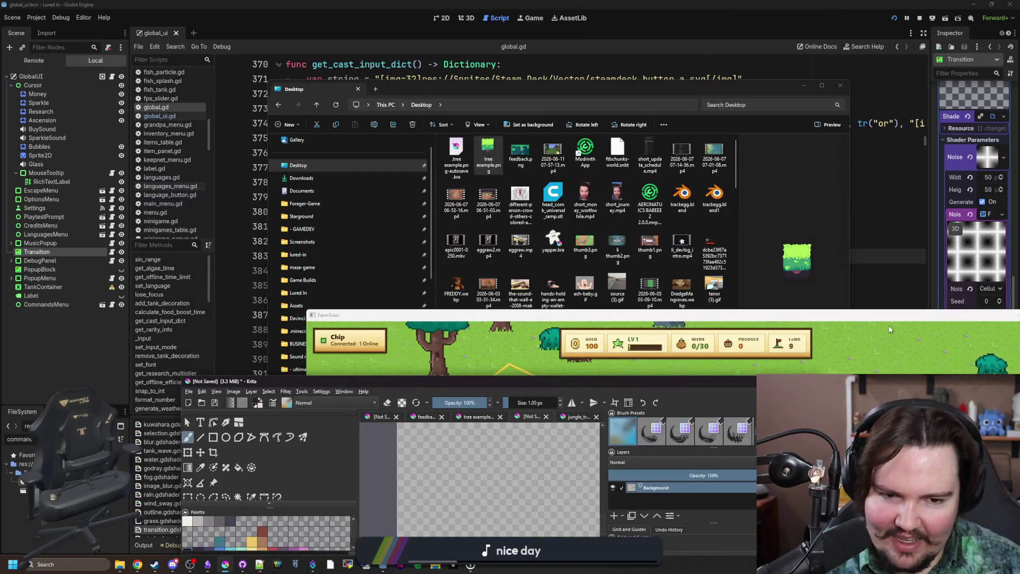
click(890, 329)
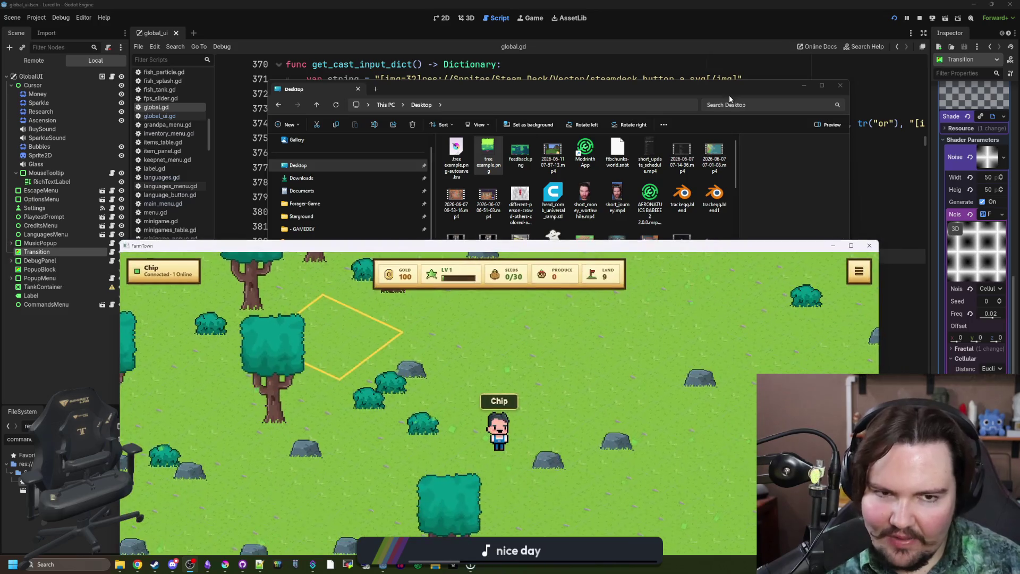
click(804, 85)
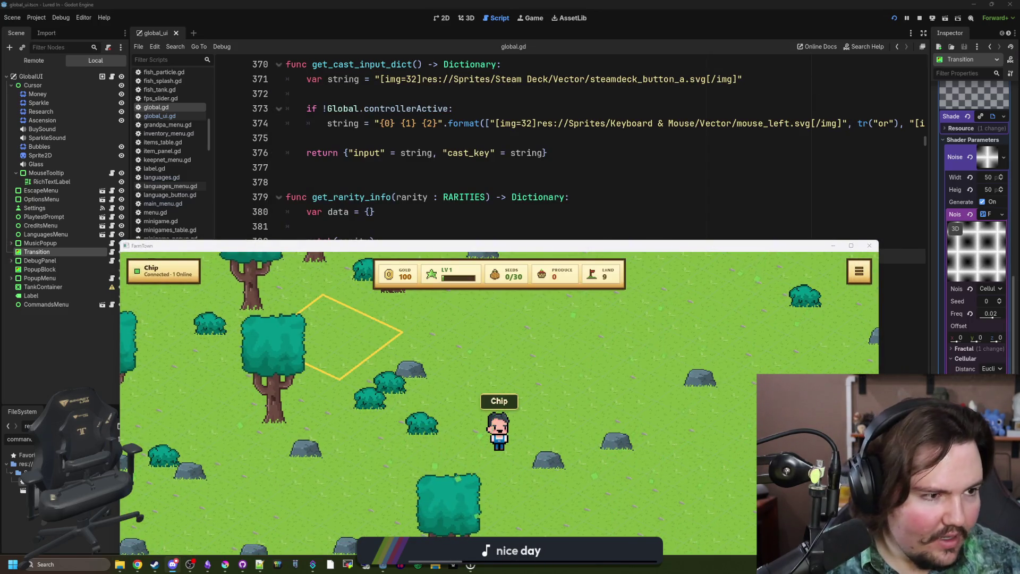
click(137, 564)
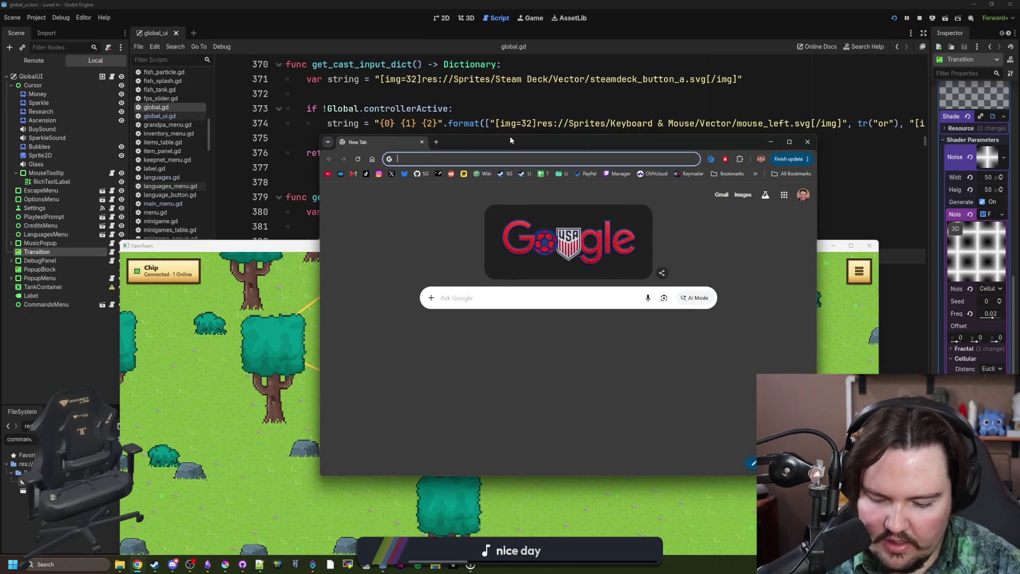
Search Google for 'pixel overload', correcting the misspelled 'pixel overlord' query.
text(pixel overl)
text(ord)
key(Return)
click(486, 201)
key(BackSpace)
key(BackSpace)
text(AD)
key(Return)
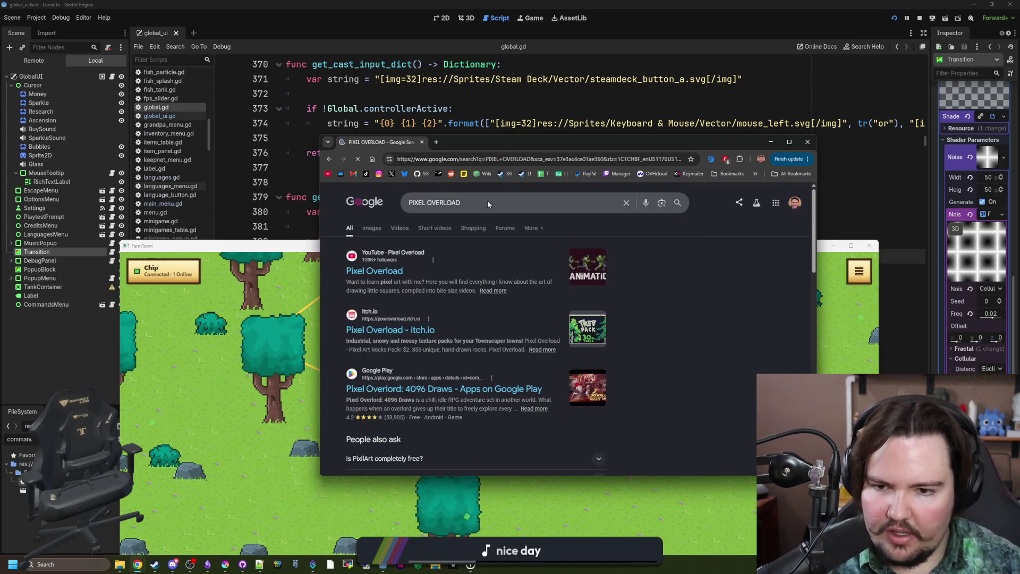
Open the Pixel Overload YouTube and itch.io results in tabs, maximize, and view YouTube.
middle_click(374, 270)
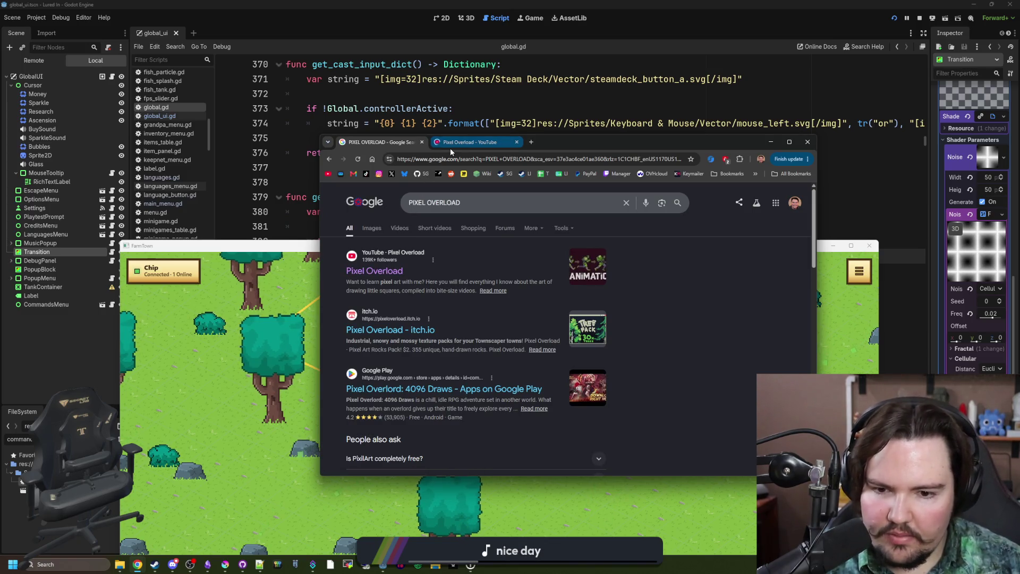
middle_click(387, 330)
click(563, 142)
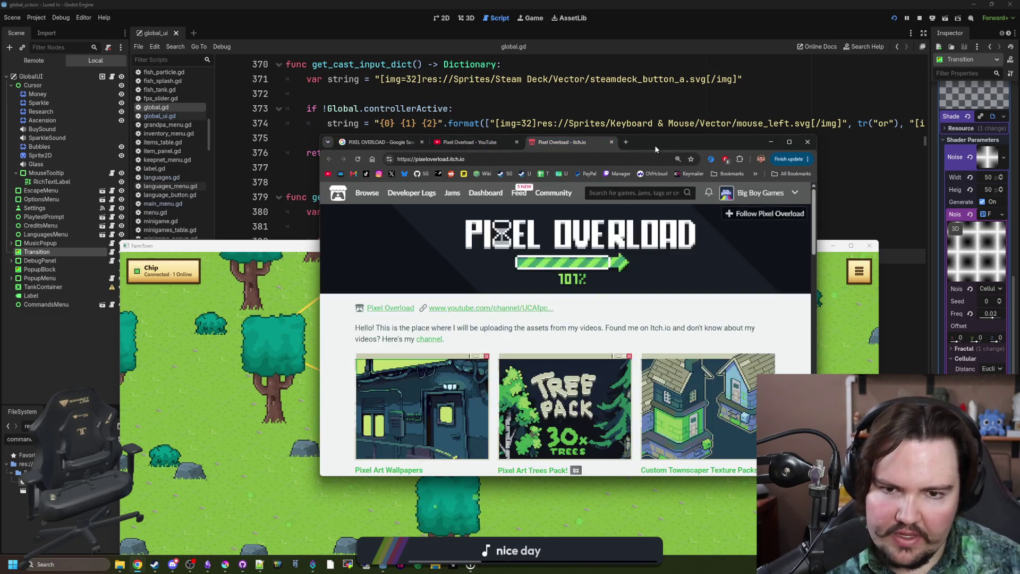
double_click(654, 145)
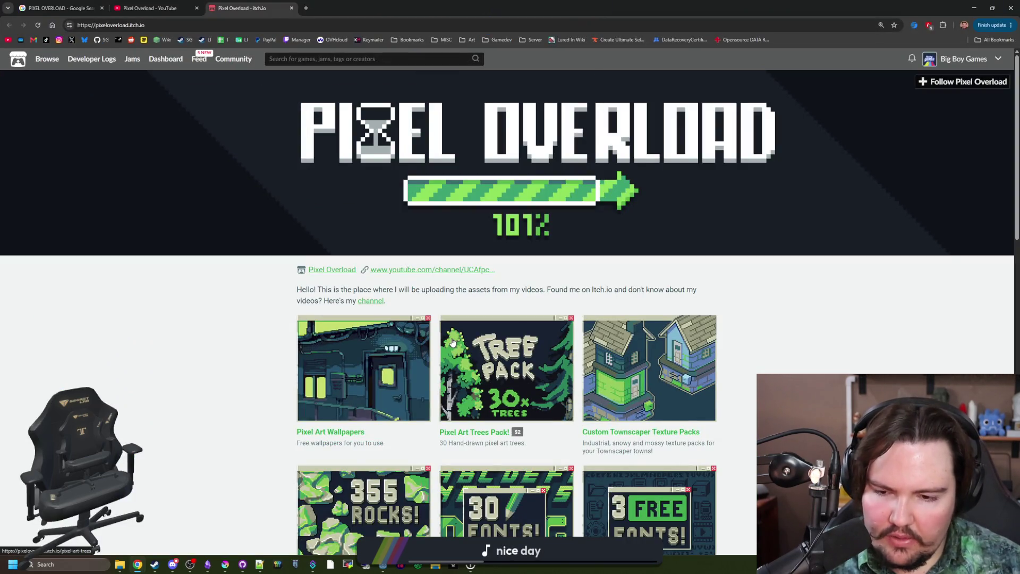
scroll(down, 3)
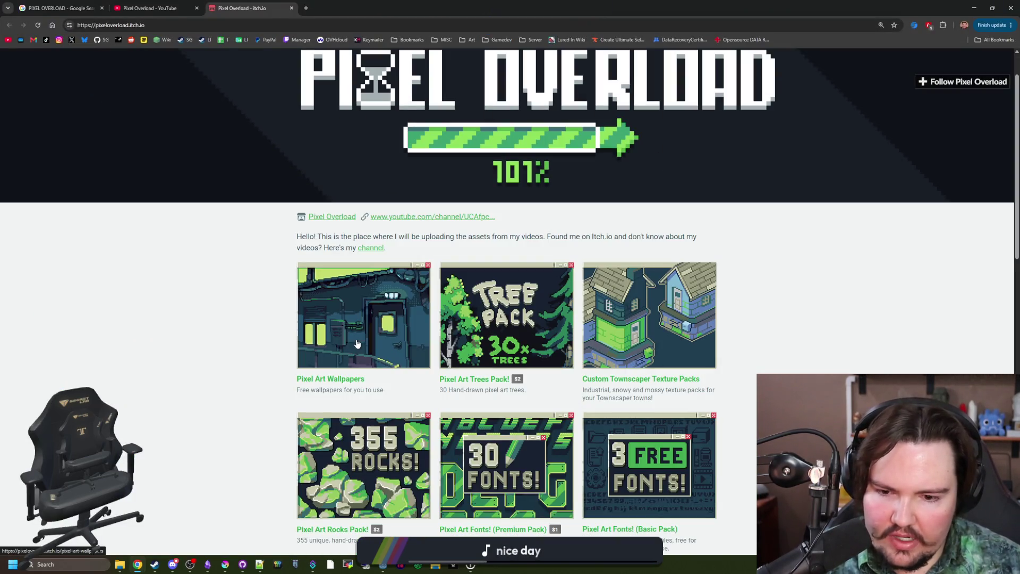
scroll(down, 3)
scroll(up, 3)
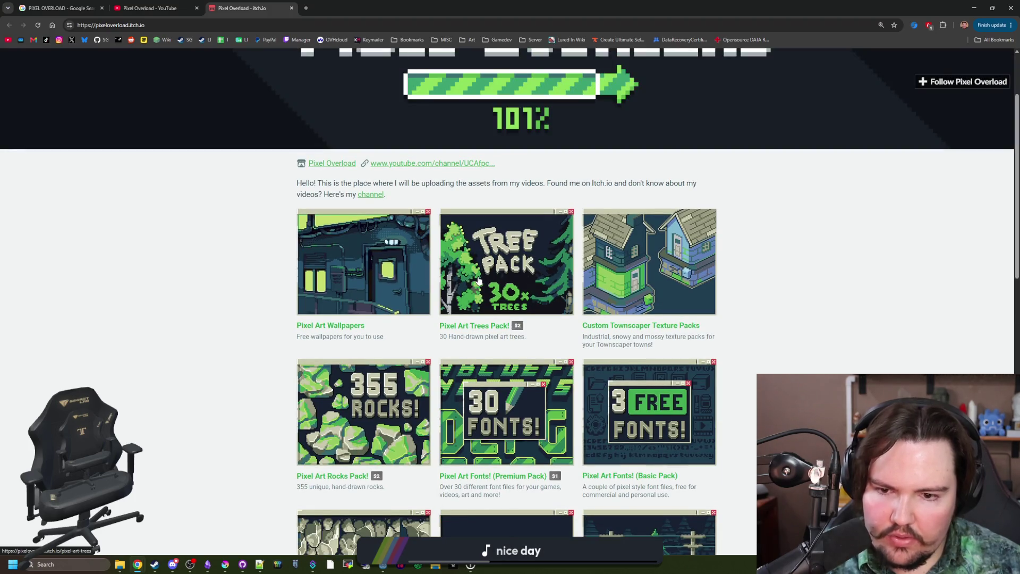
key(ctrl+shift+Tab)
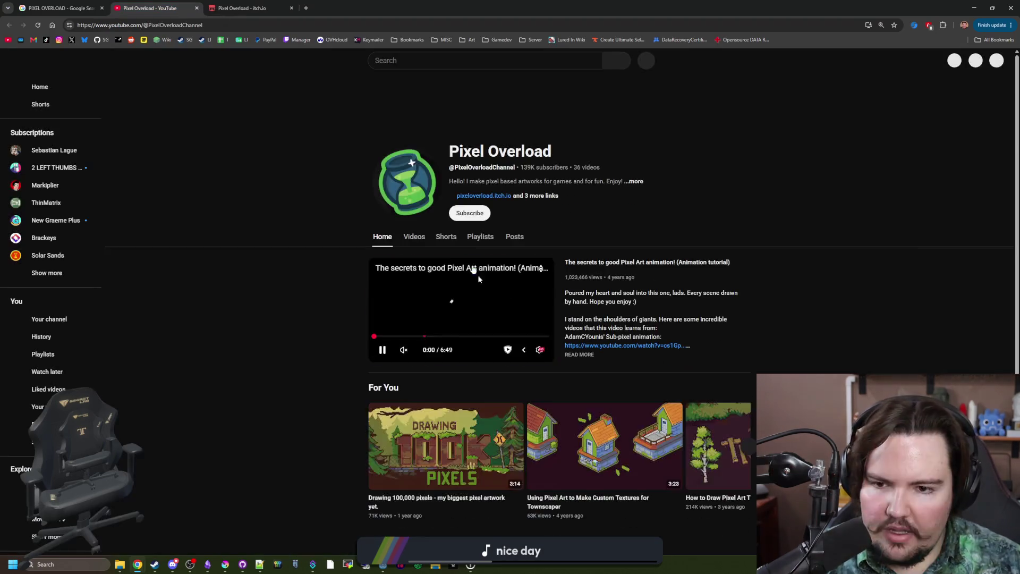
Open the CATAN pixel-art video from the channel's Videos list and pause it.
click(323, 265)
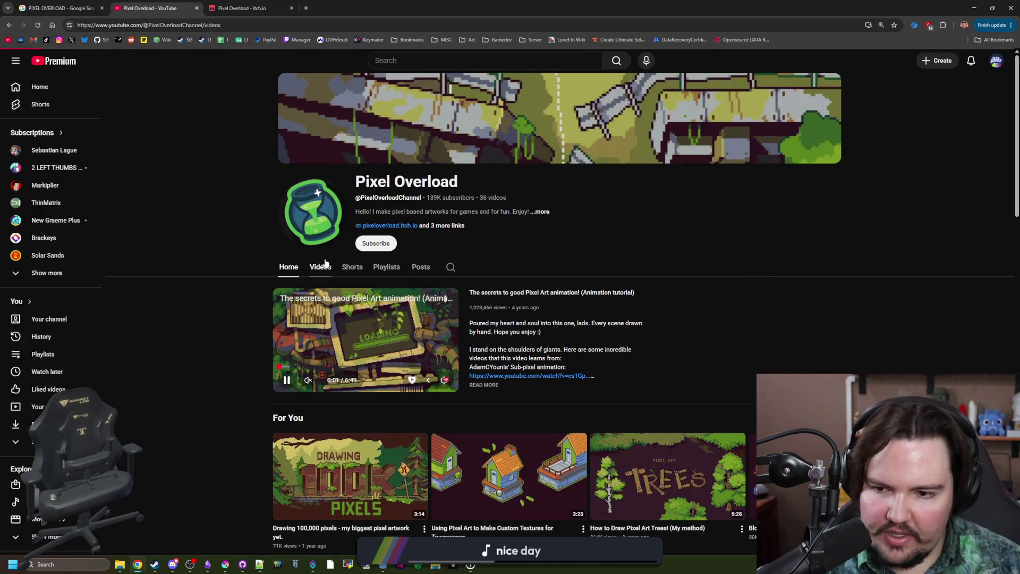
middle_click(497, 377)
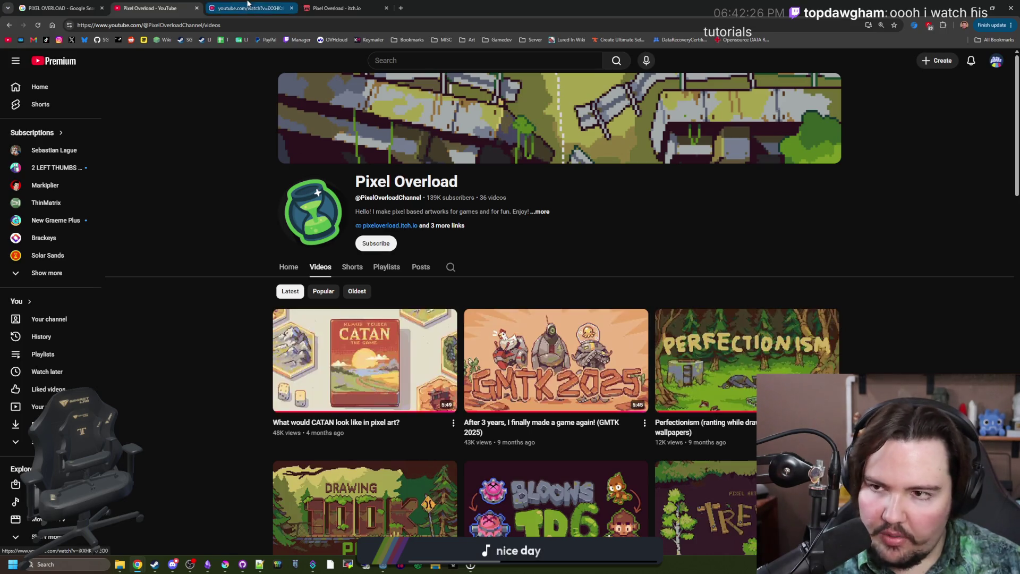
click(248, 5)
click(487, 346)
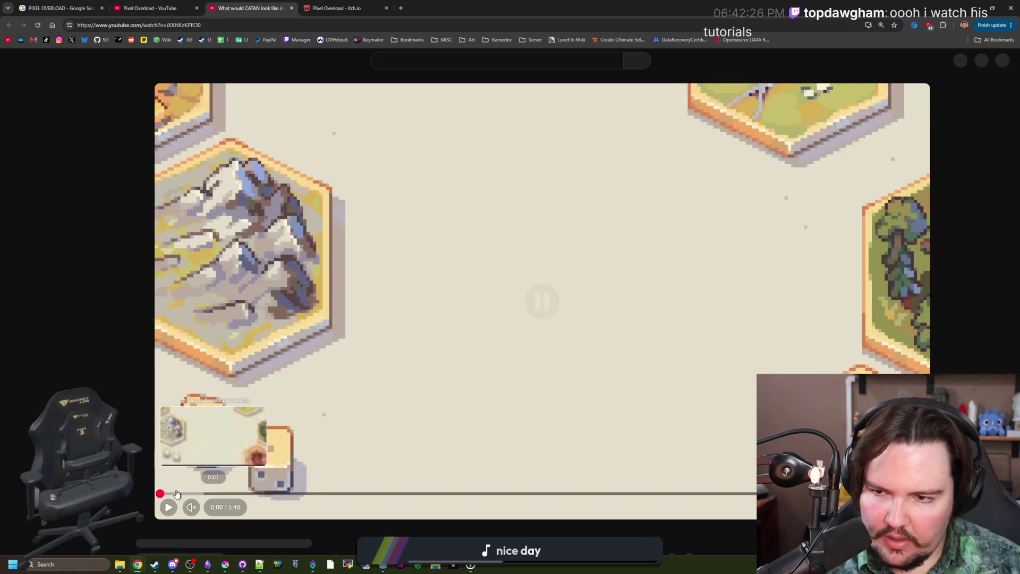
Seek through the CATAN video to the mountain and Aseprite hex-tile scenes.
drag(75, 472, 579, 473)
click(152, 472)
click(442, 474)
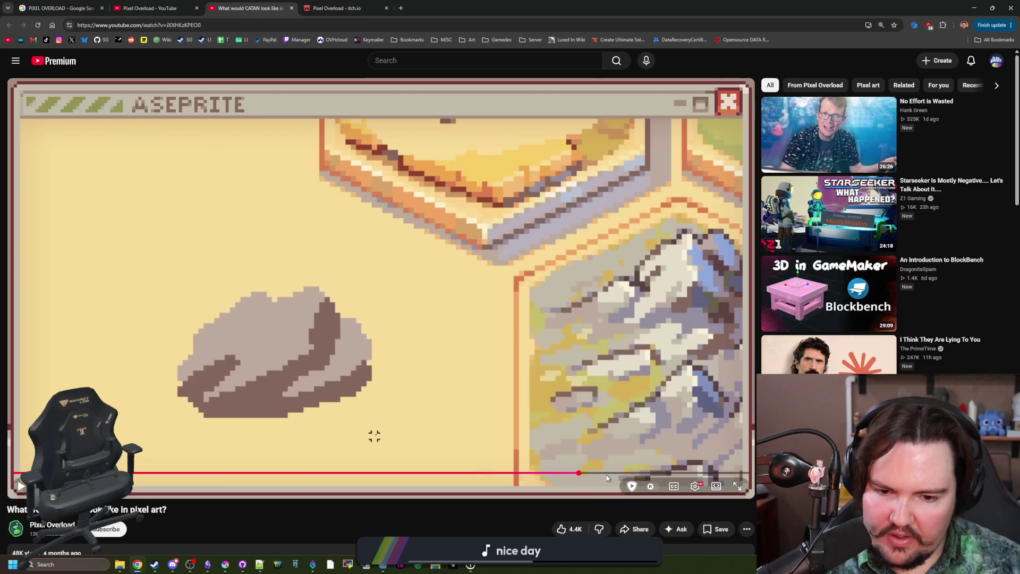
click(610, 474)
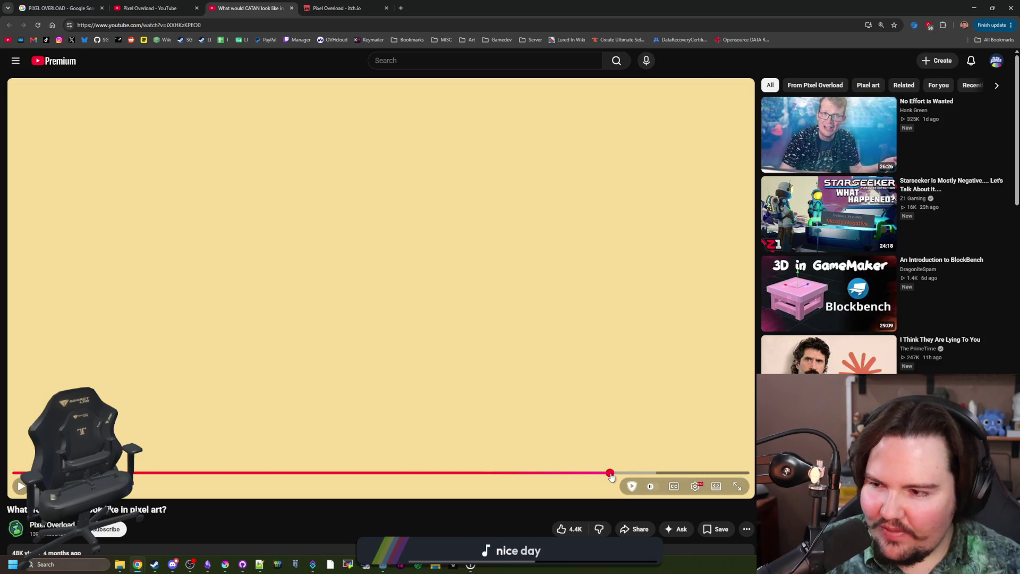
click(635, 473)
click(678, 474)
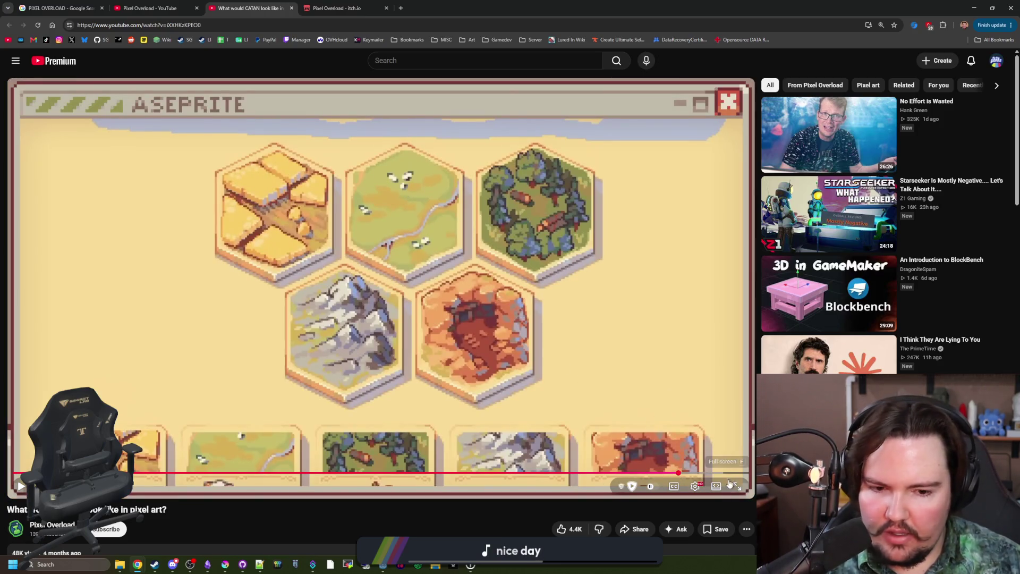
Watch the video full screen, then exit and return to the Pixel Overload channel.
double_click(398, 209)
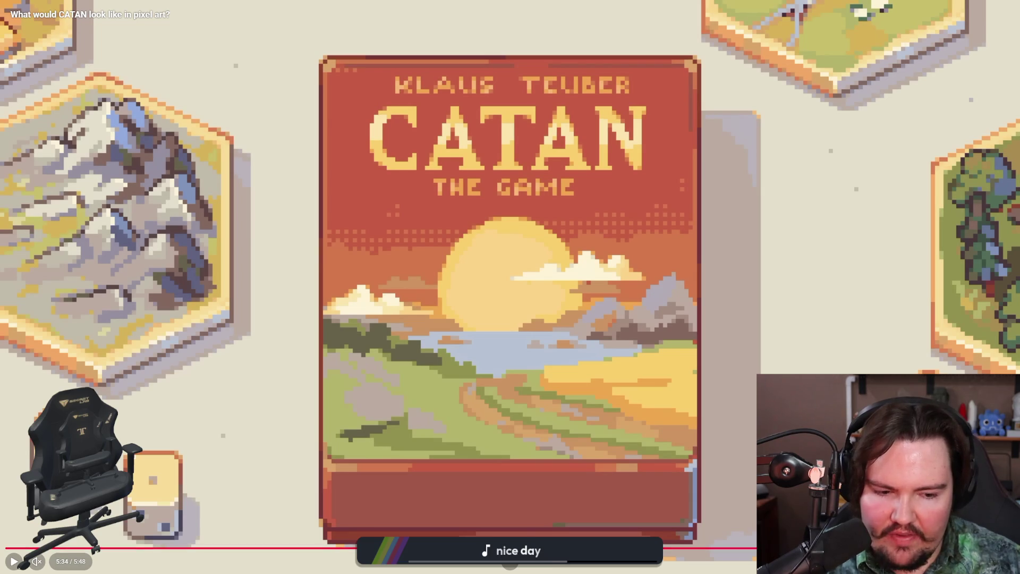
key(Escape)
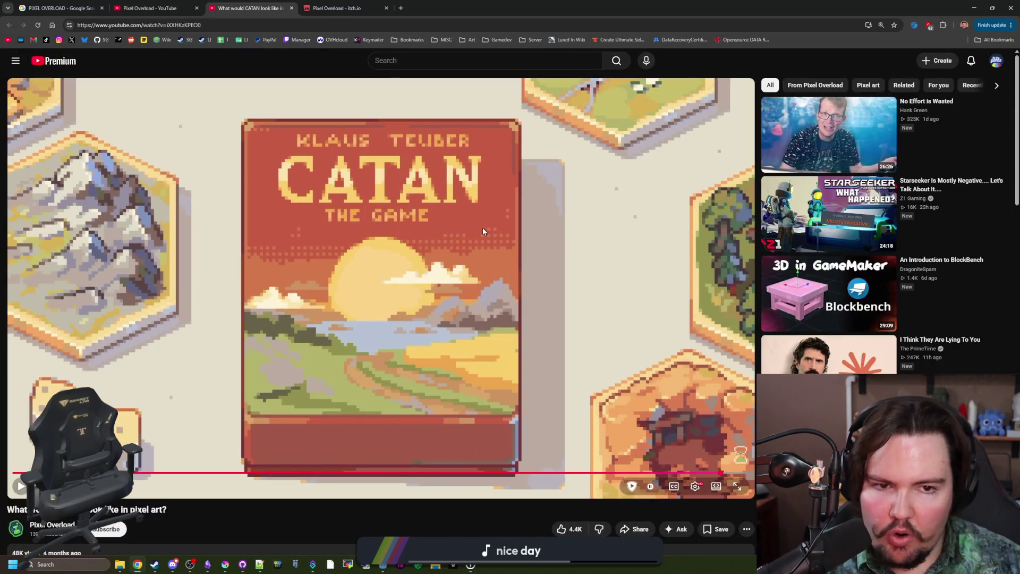
scroll(down, 3)
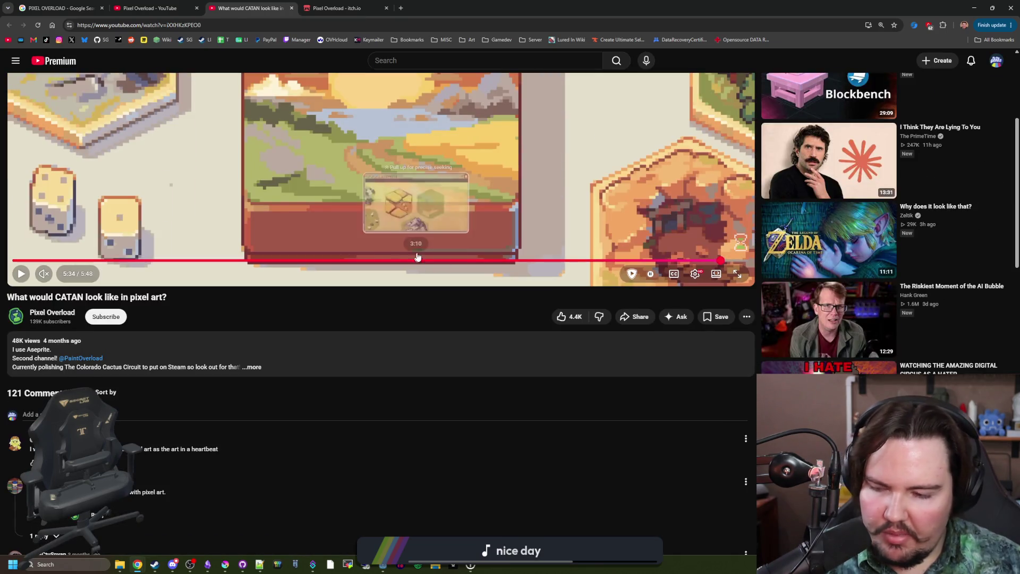
click(67, 313)
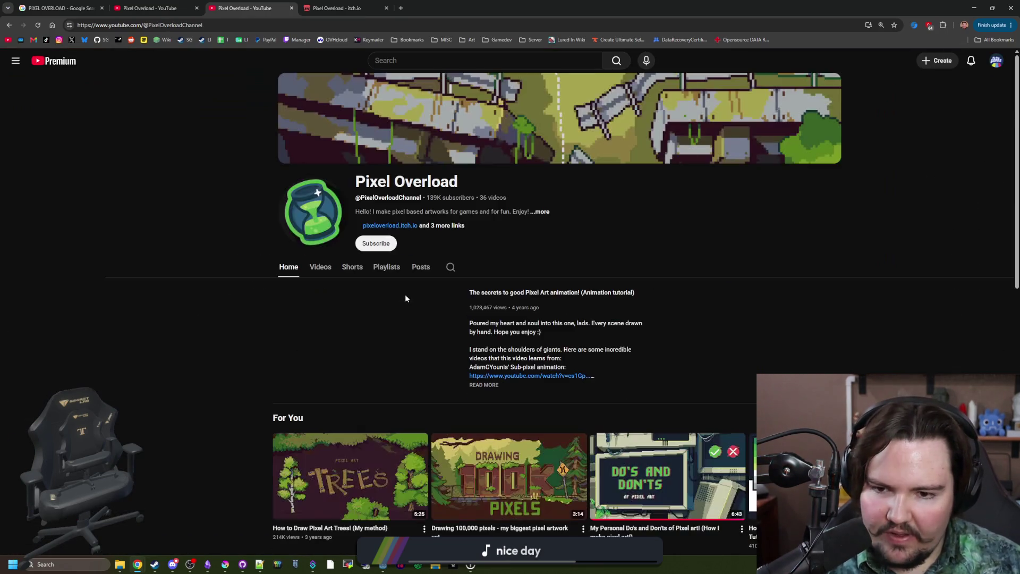
Open the GMTK 2025 video in a new tab and pause it to read the description.
click(317, 269)
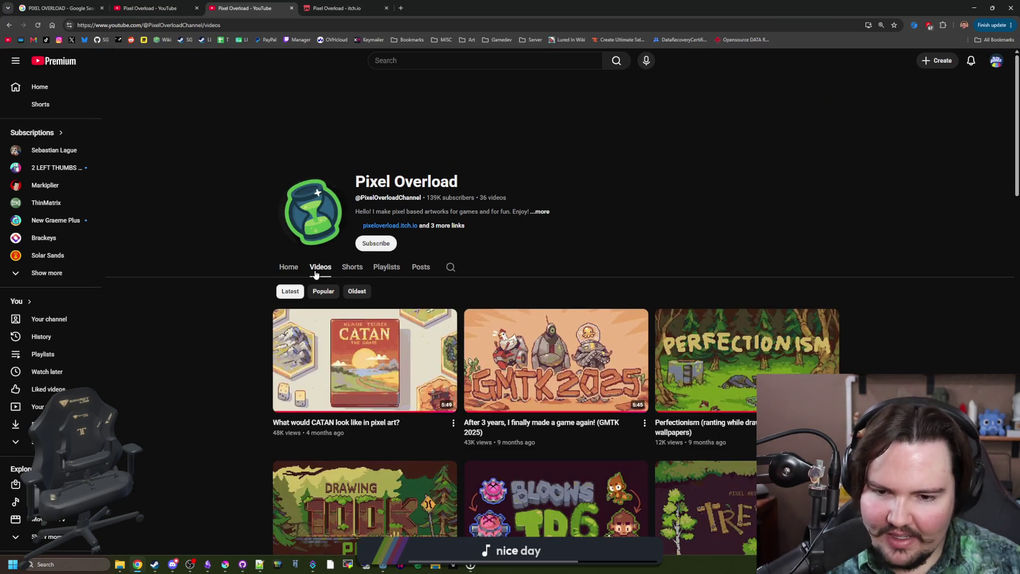
middle_click(559, 347)
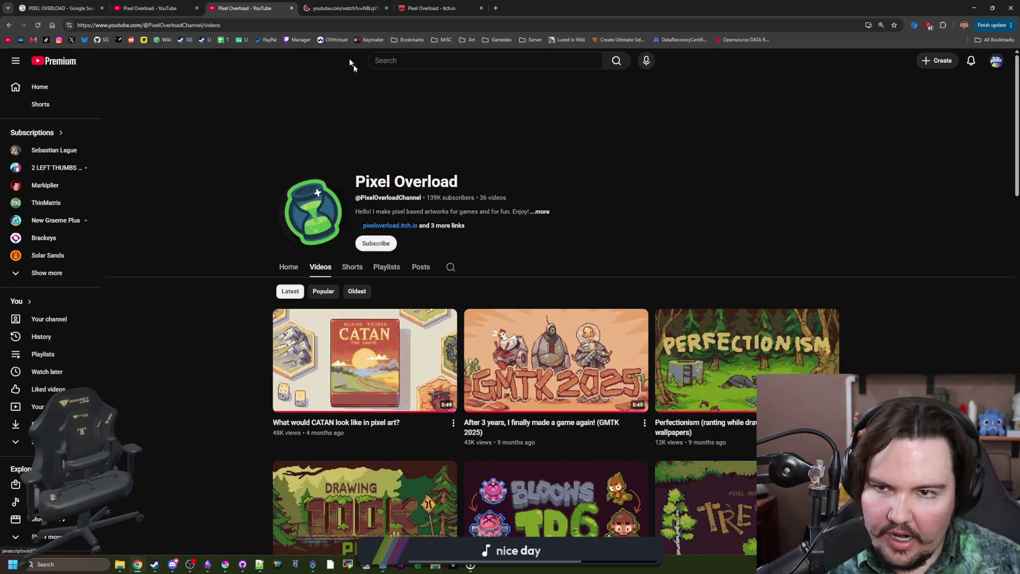
click(345, 8)
click(407, 379)
scroll(down, 3)
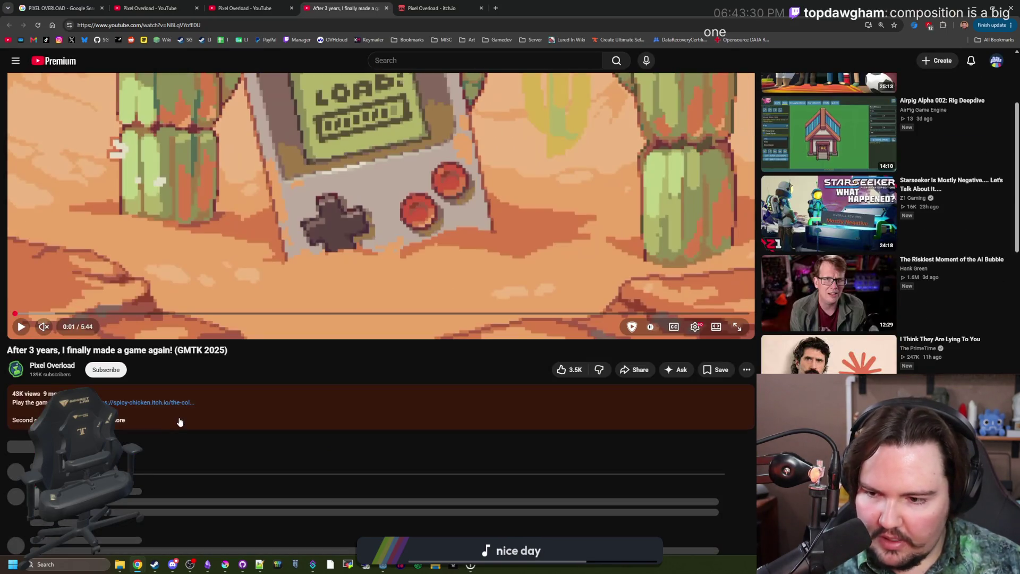
Browse the Colorado Cactus Circuit itch.io screenshots, then play the video full screen.
middle_click(148, 402)
click(458, 7)
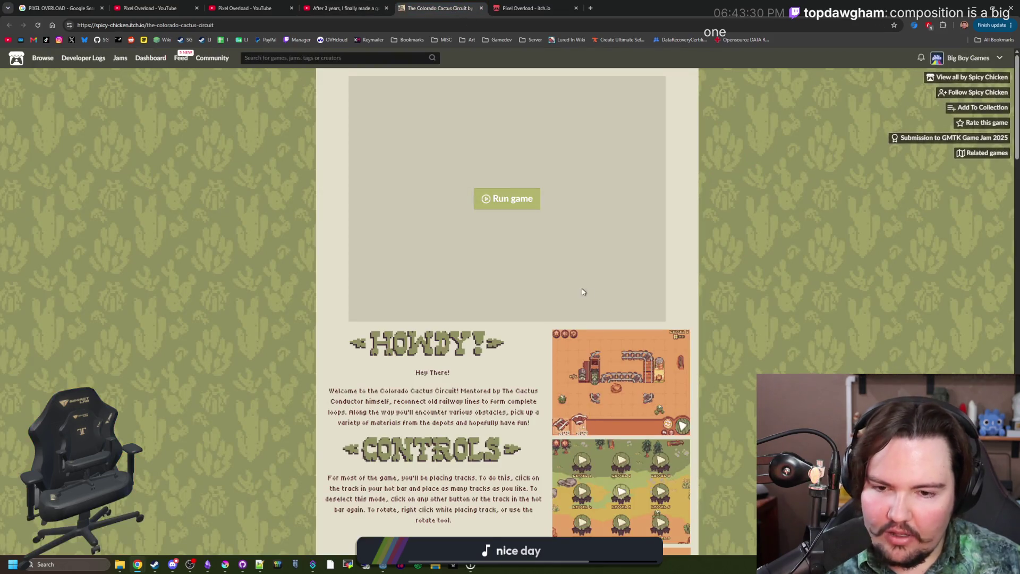
click(598, 374)
click(589, 301)
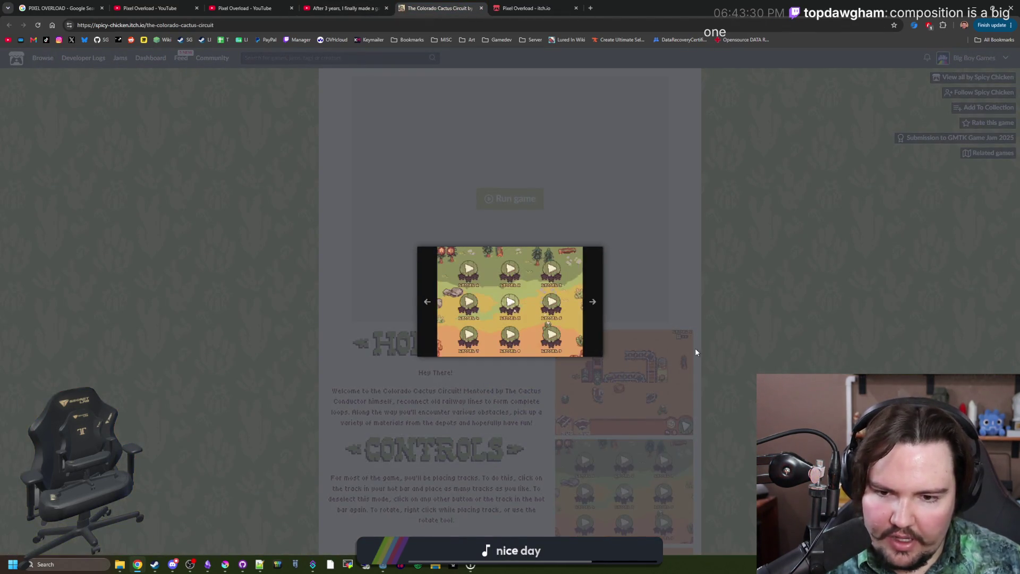
click(695, 348)
scroll(down, 3)
click(343, 8)
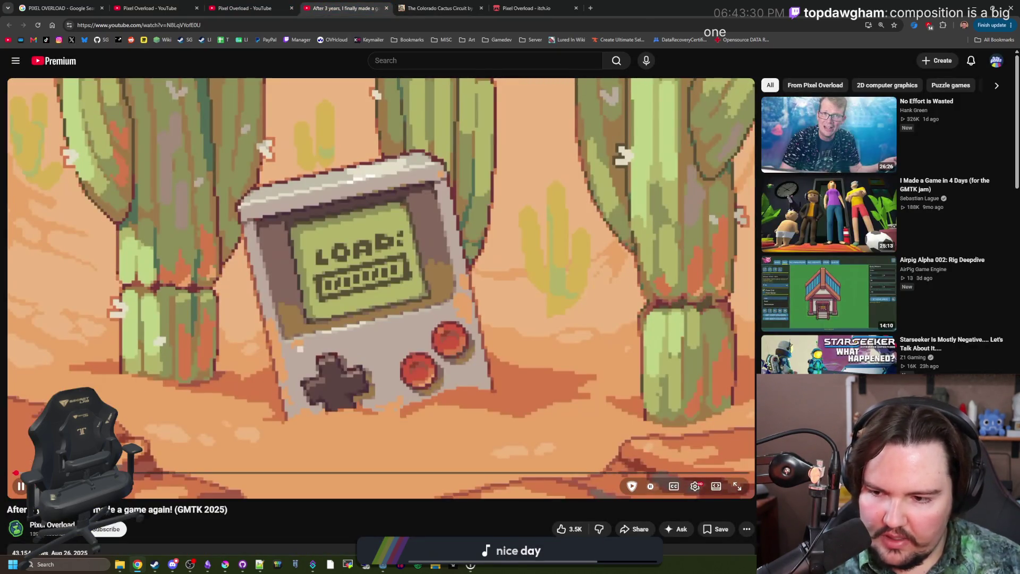
click(736, 485)
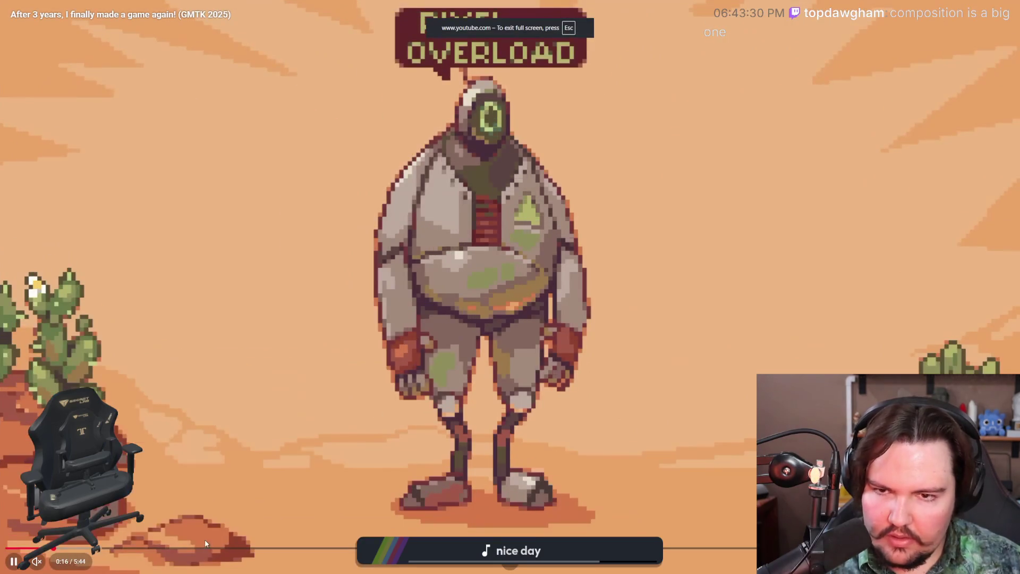
Skim the GMTK 2025 video's desktop and train-level gameplay footage.
drag(107, 549, 268, 547)
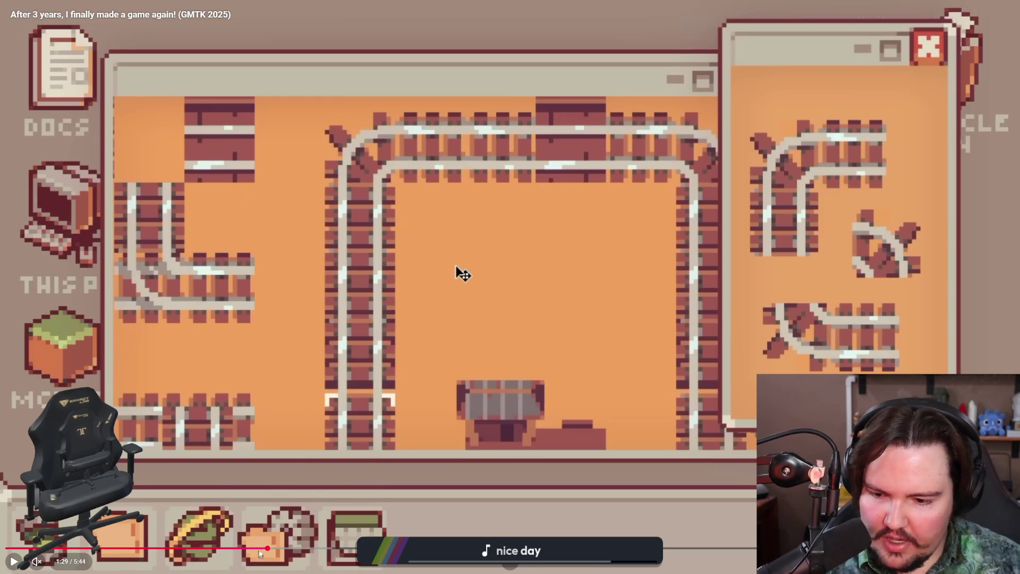
click(262, 547)
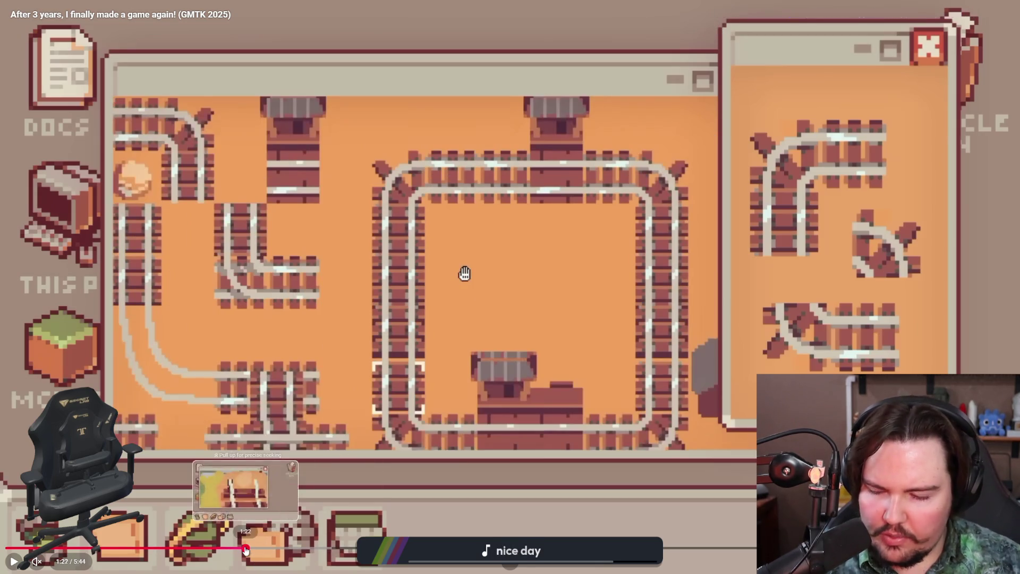
click(246, 548)
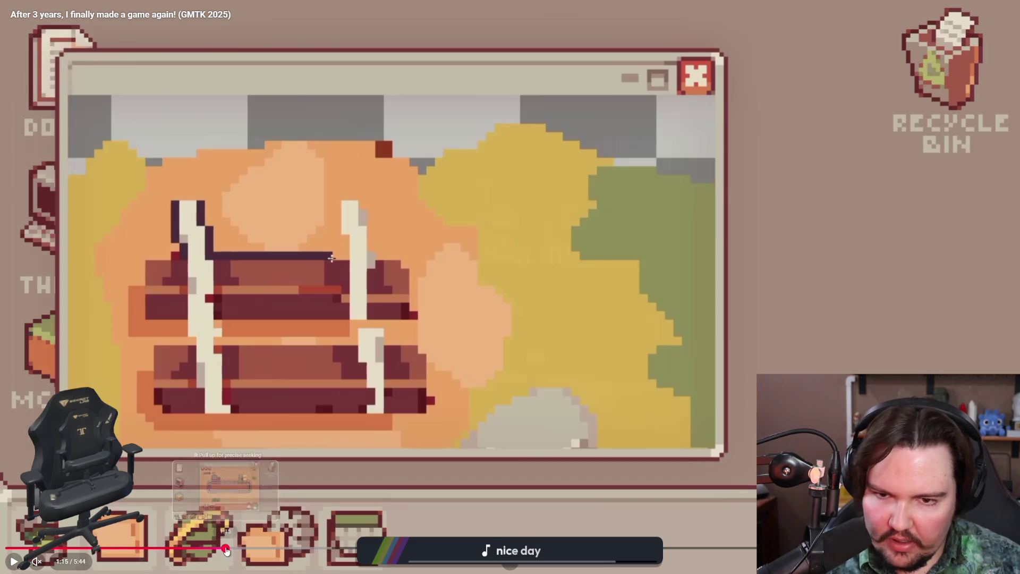
click(225, 547)
key(8)
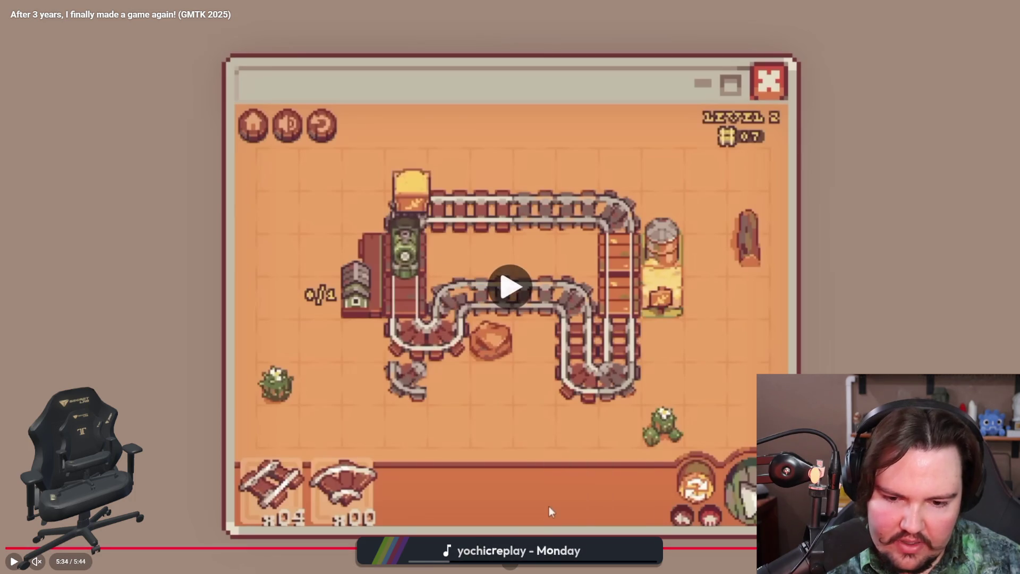
Pause and step back through the sprite sheet, button, minecart and forest tile sections.
click(597, 534)
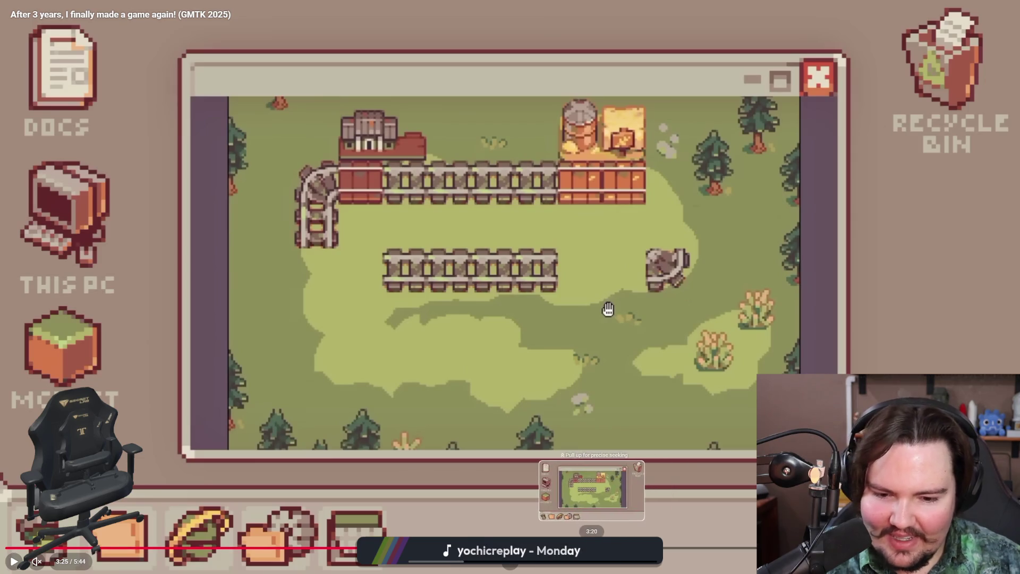
click(591, 547)
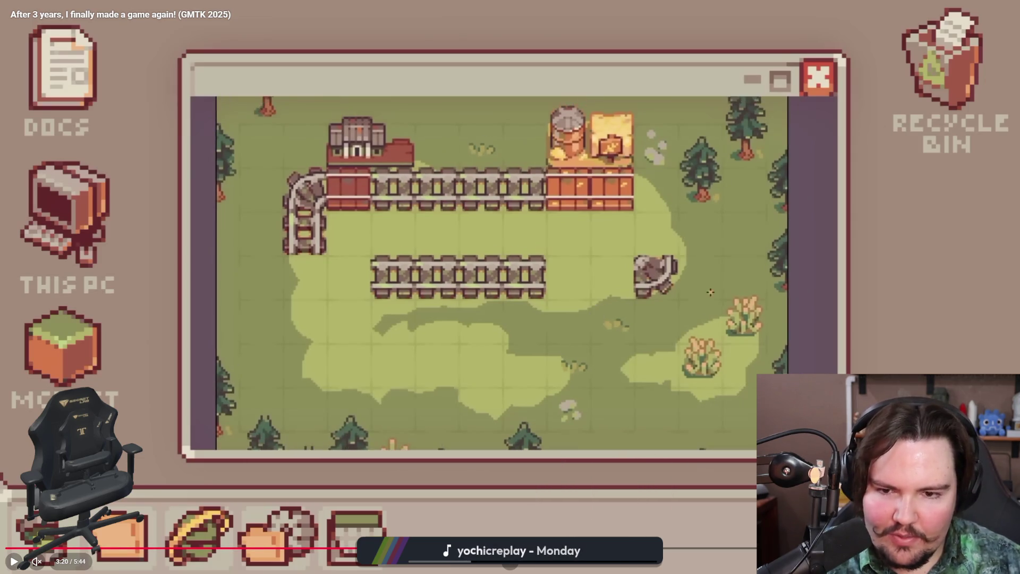
click(577, 547)
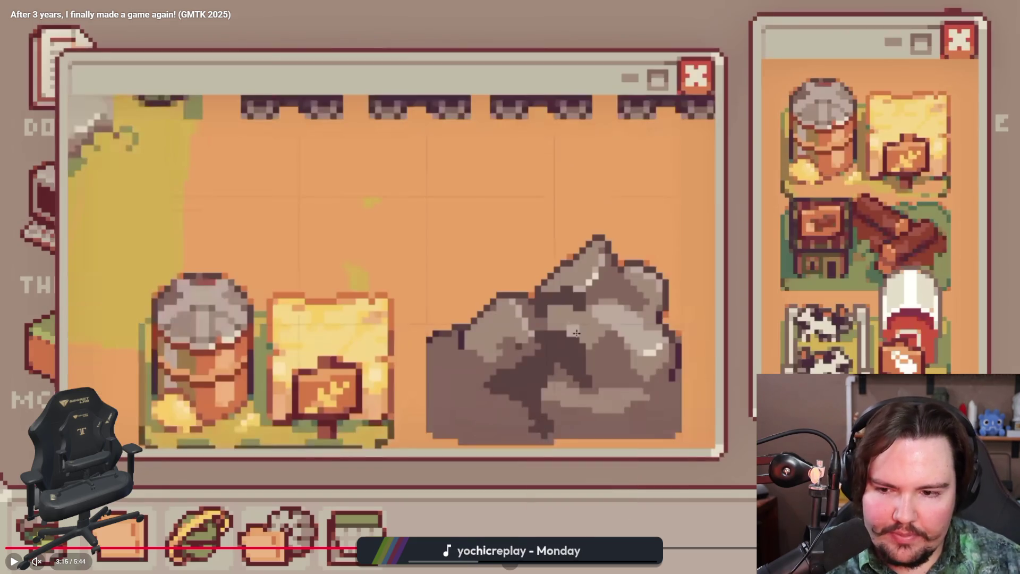
click(547, 547)
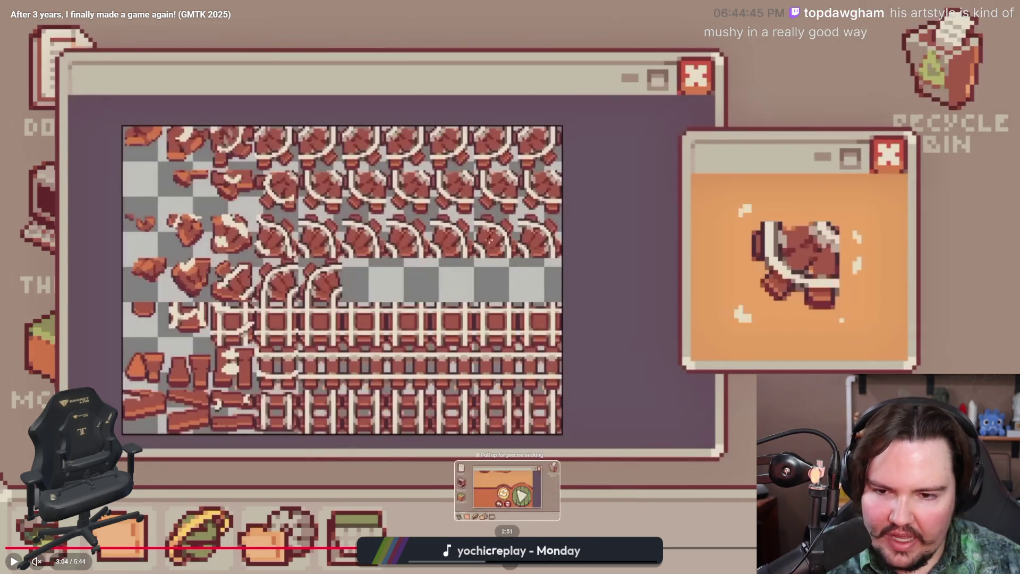
click(507, 547)
click(481, 547)
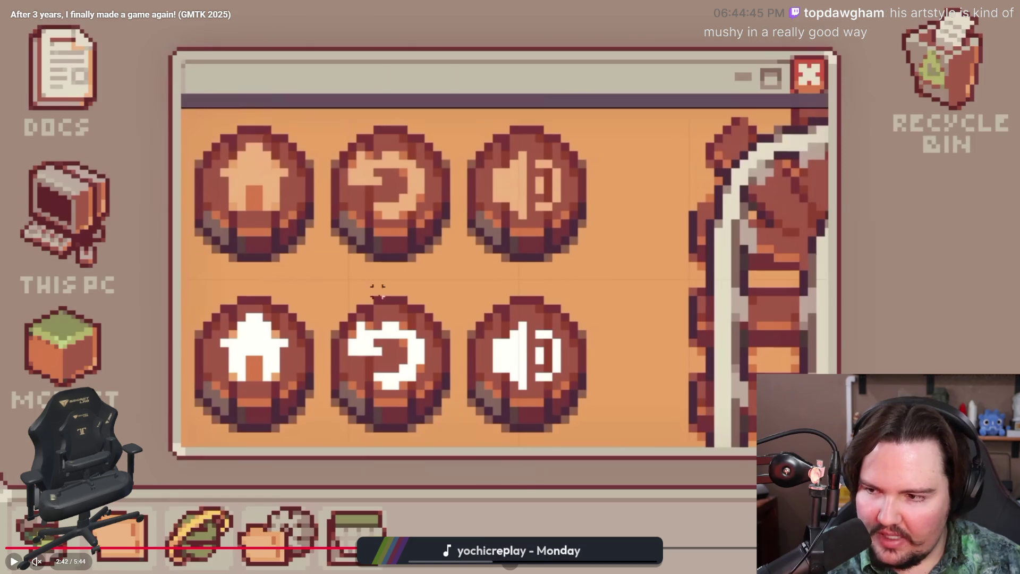
click(455, 547)
click(397, 547)
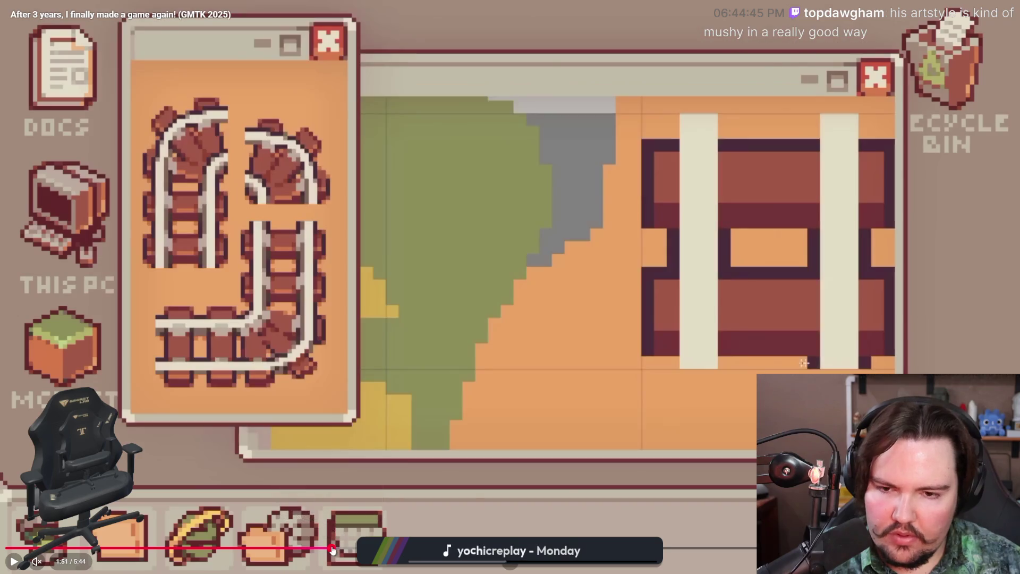
Exit full screen and go back to the Pixel Overload channel's video list.
key(Escape)
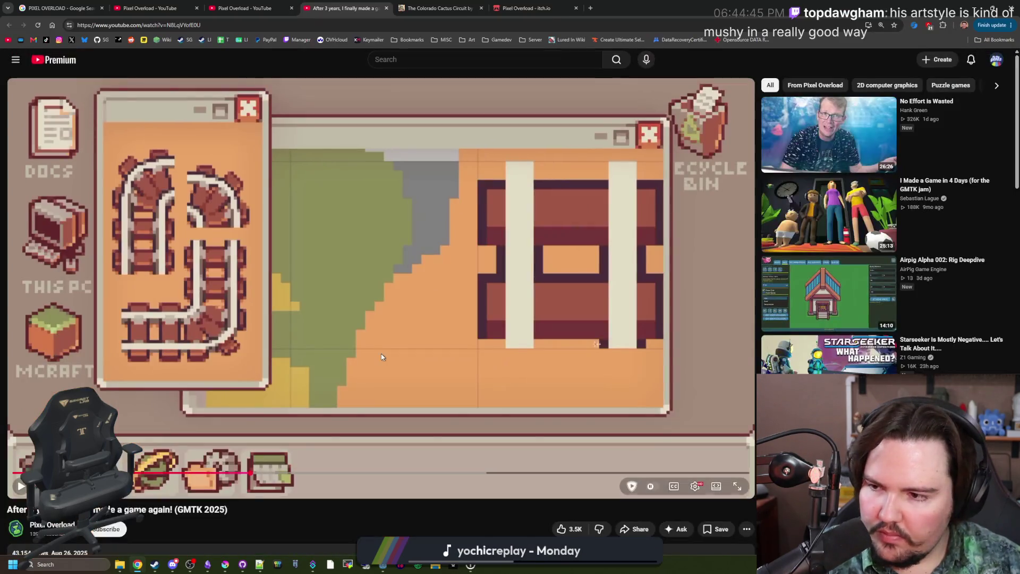
scroll(down, 3)
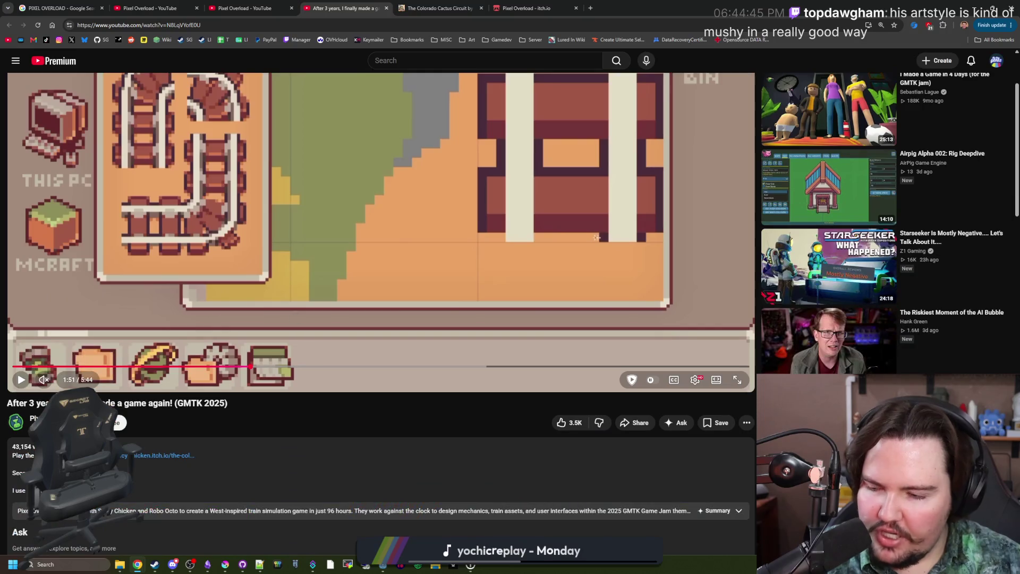
middle_click(19, 423)
key(ctrl+Page_Up)
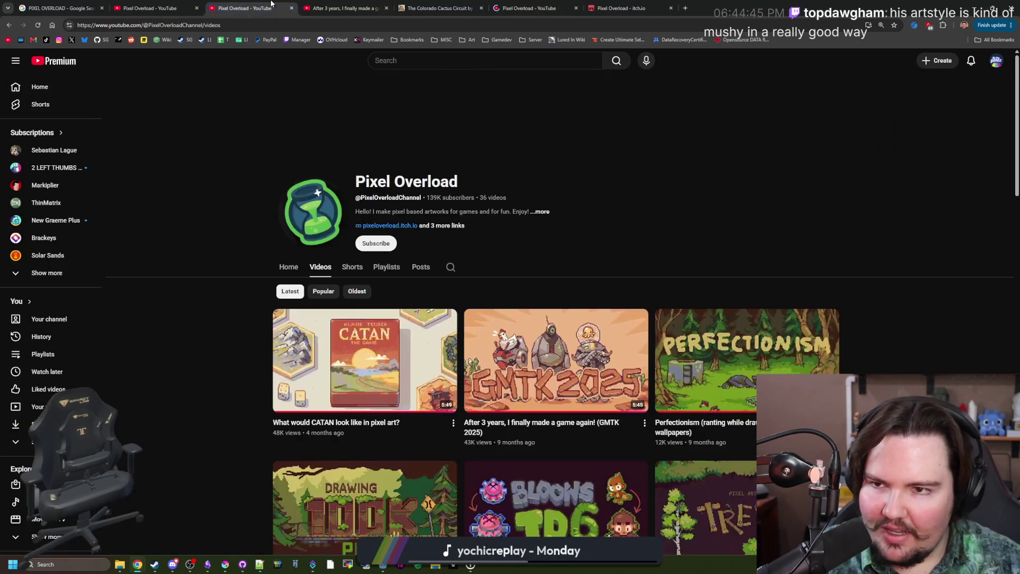
Open the 'Perfectionism' pixel-art wallpapers video in a new tab, full screen and paused.
scroll(down, 3)
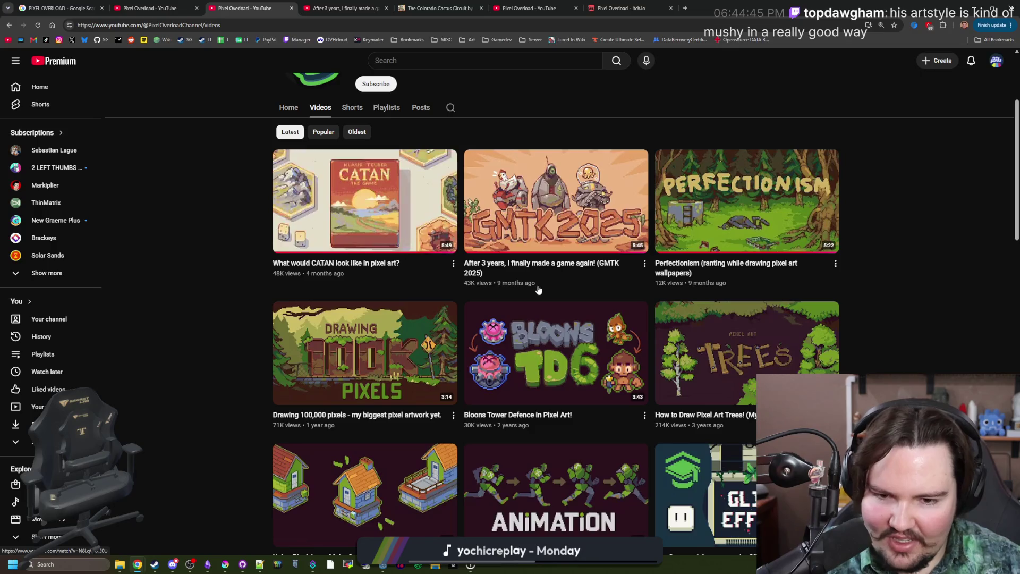
middle_click(661, 226)
key(ctrl+Tab)
key(ctrl+Tab)
key(ctrl+Tab)
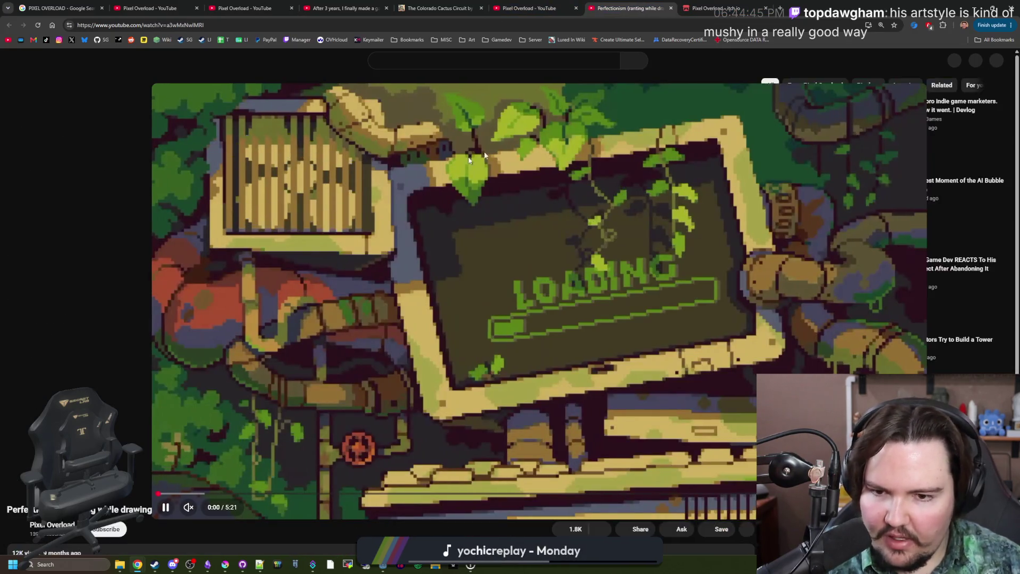
click(459, 209)
click(458, 215)
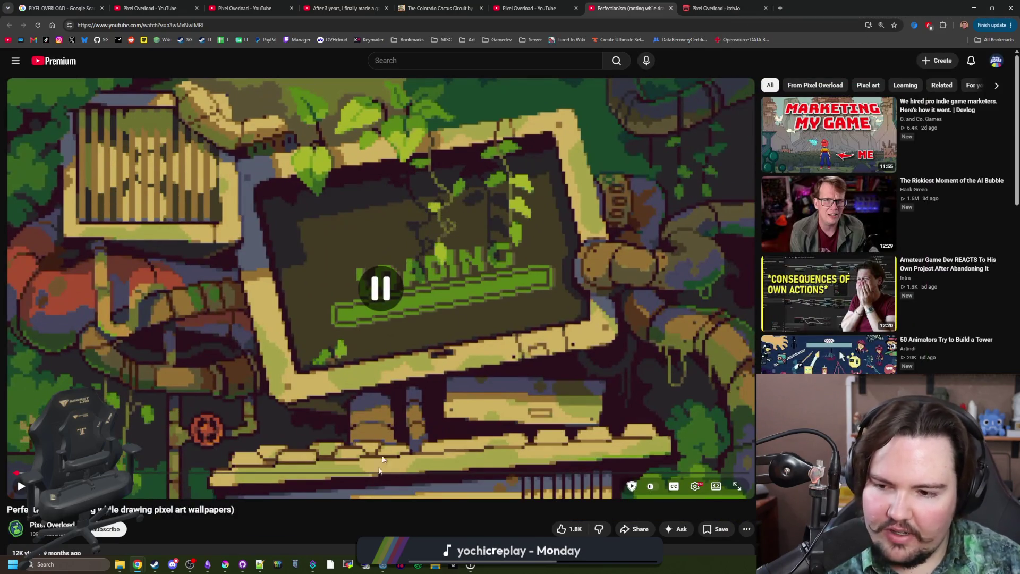
key(f)
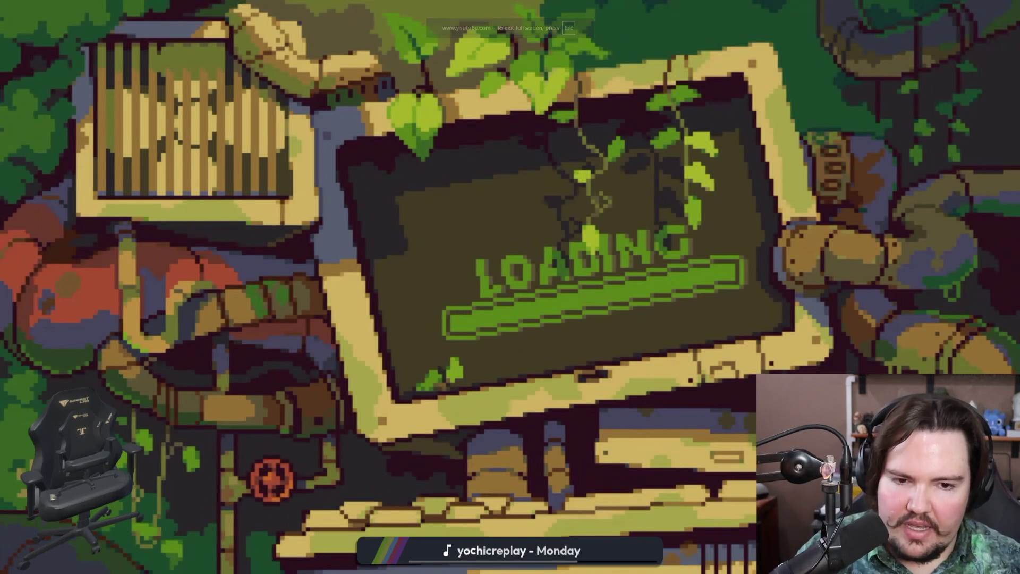
click(852, 267)
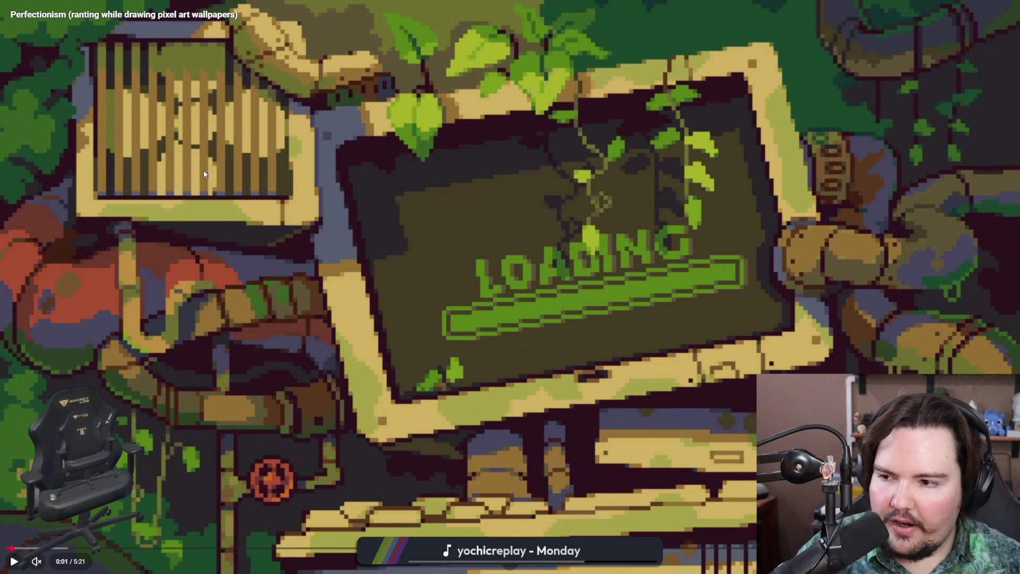
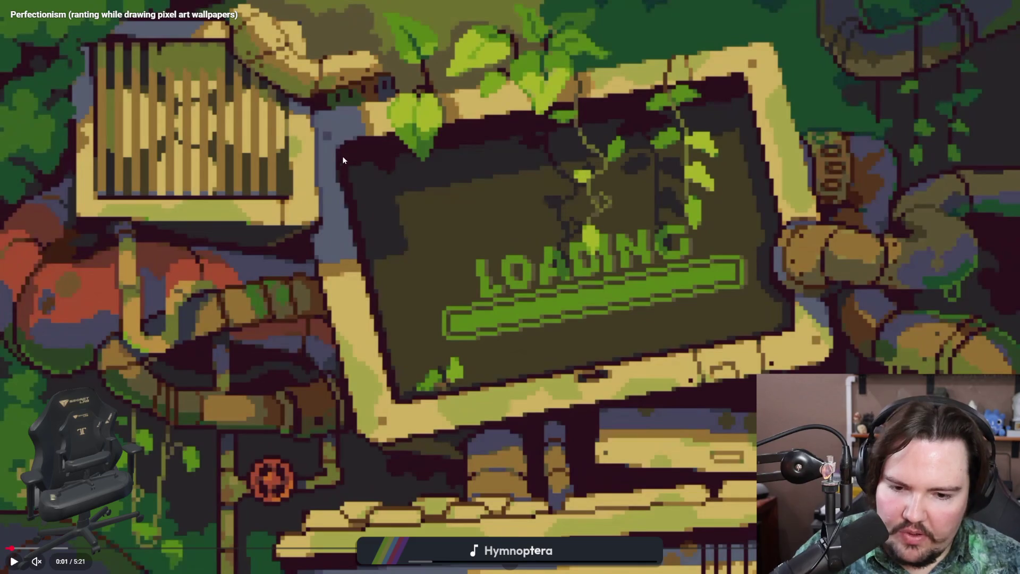
Play the Perfectionism video, pause it briefly, then seek ahead to about 1:22.
click(476, 244)
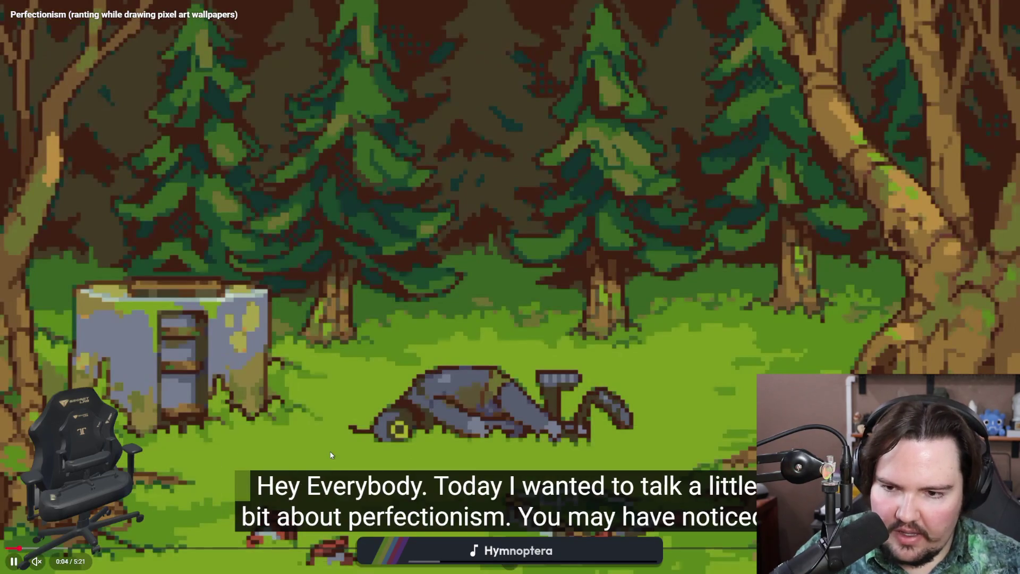
click(728, 421)
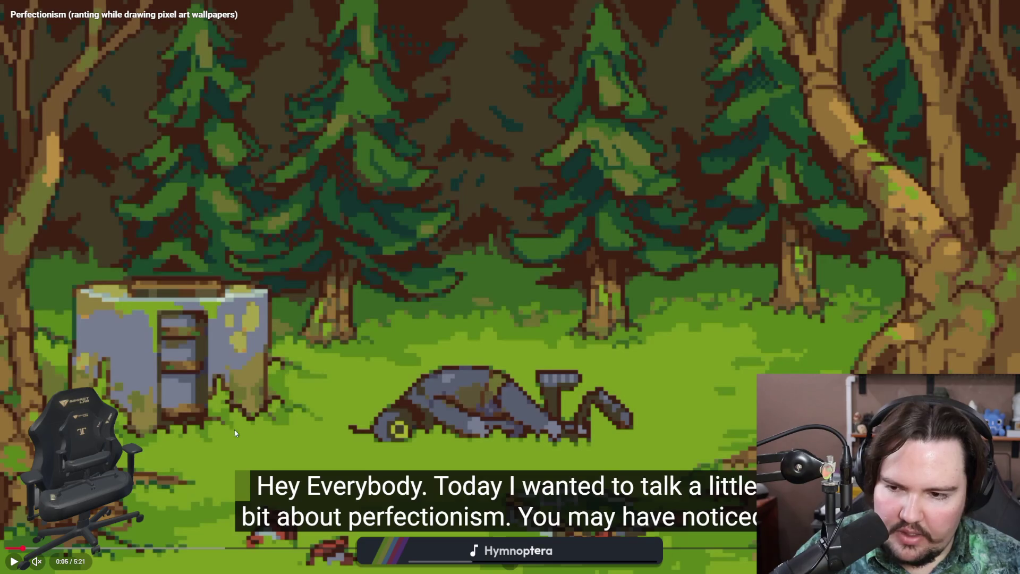
click(732, 376)
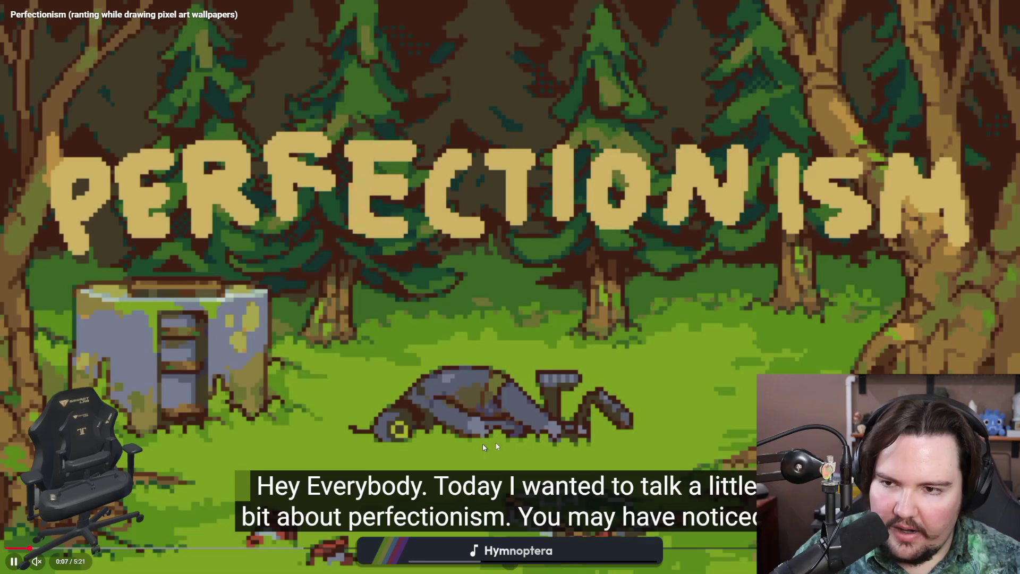
drag(46, 552, 191, 548)
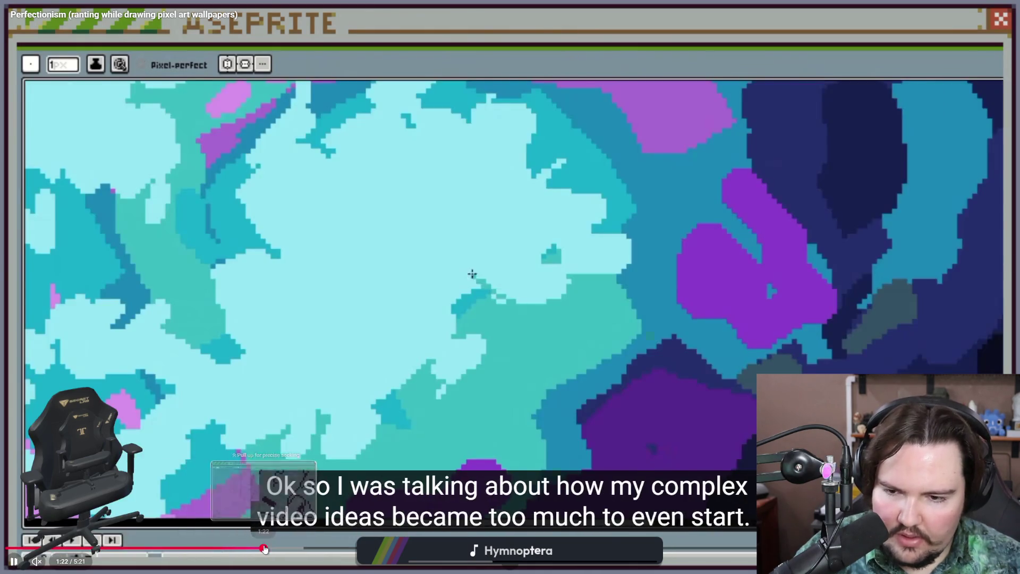
Skip forward to the line sketch in ten-second jumps, stepping back twice, then pause.
click(314, 548)
click(535, 342)
click(535, 342)
key(l)
key(l)
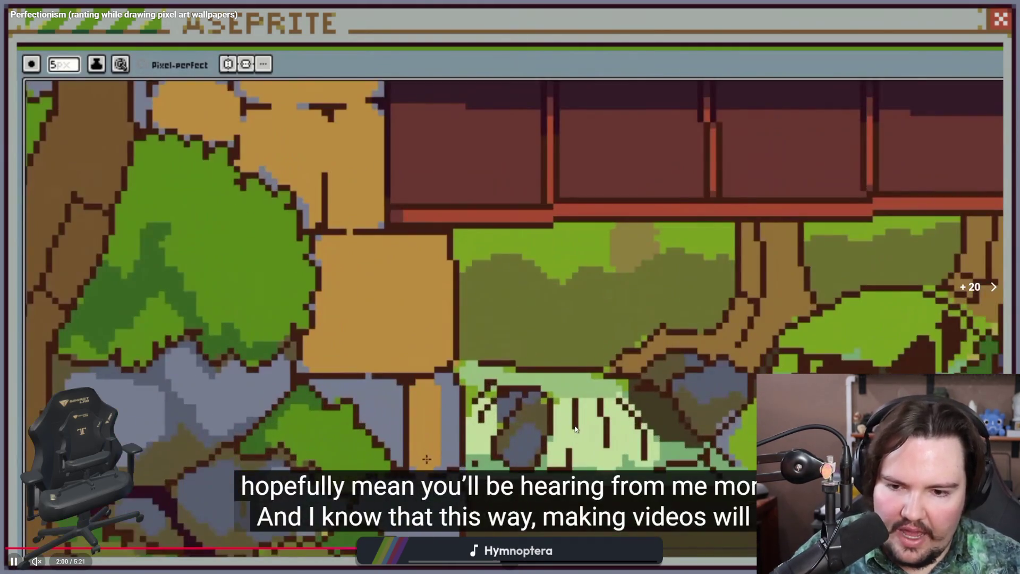
key(l)
key(l)
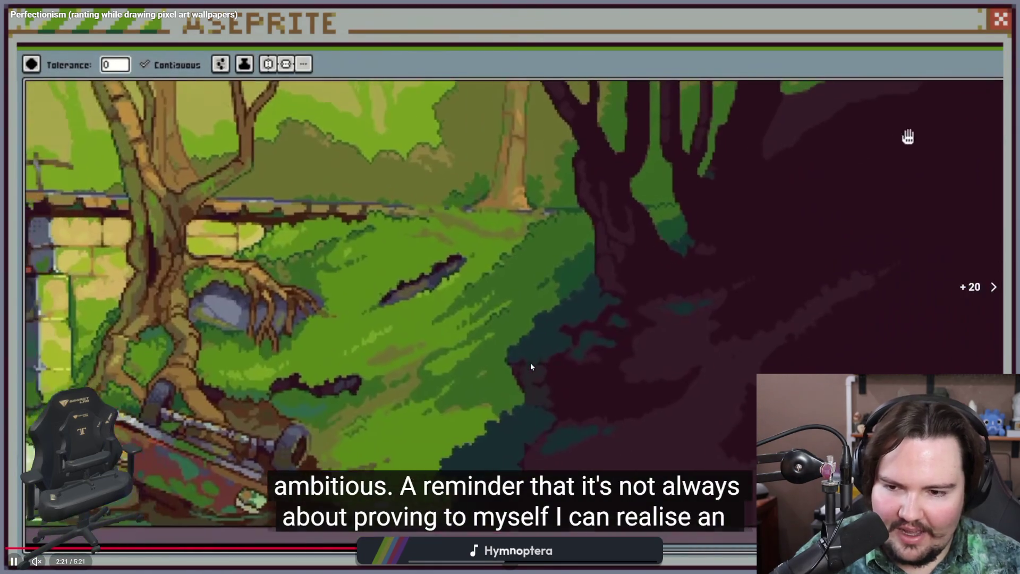
key(j)
key(l)
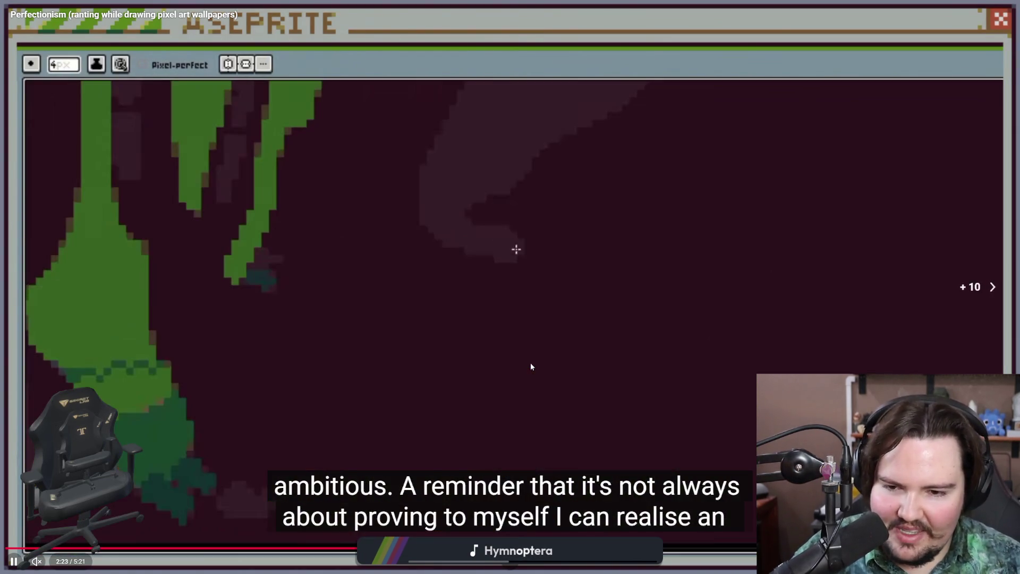
key(l)
key(j)
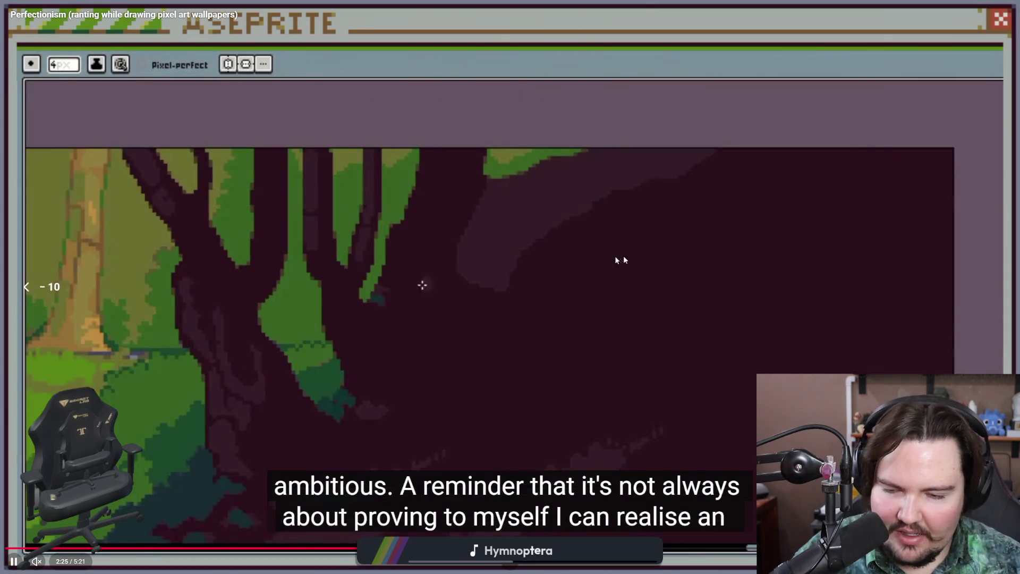
key(k)
key(k)
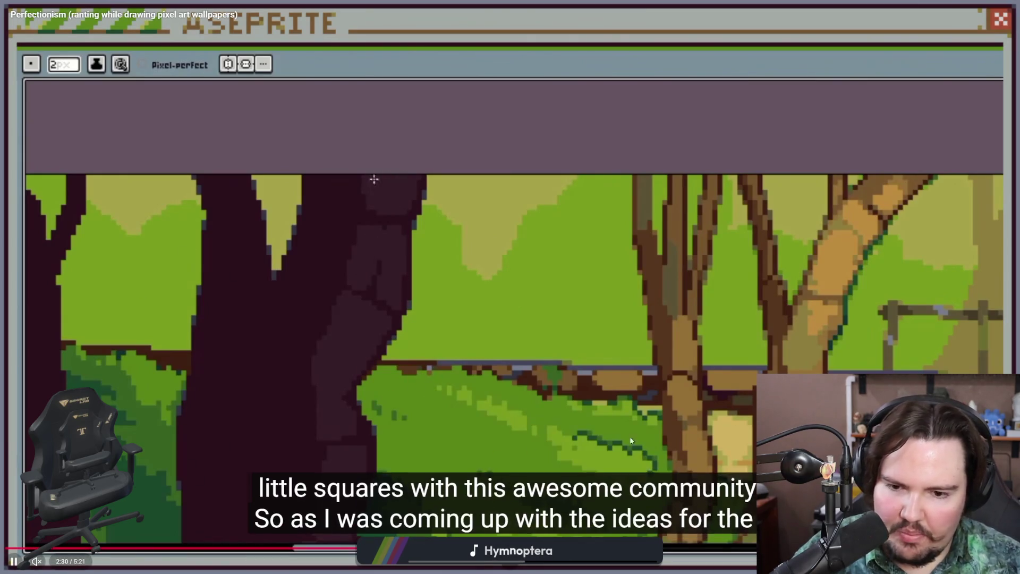
Resume and skip ahead to the closing sign-off near 5:21, then exit fullscreen.
key(k)
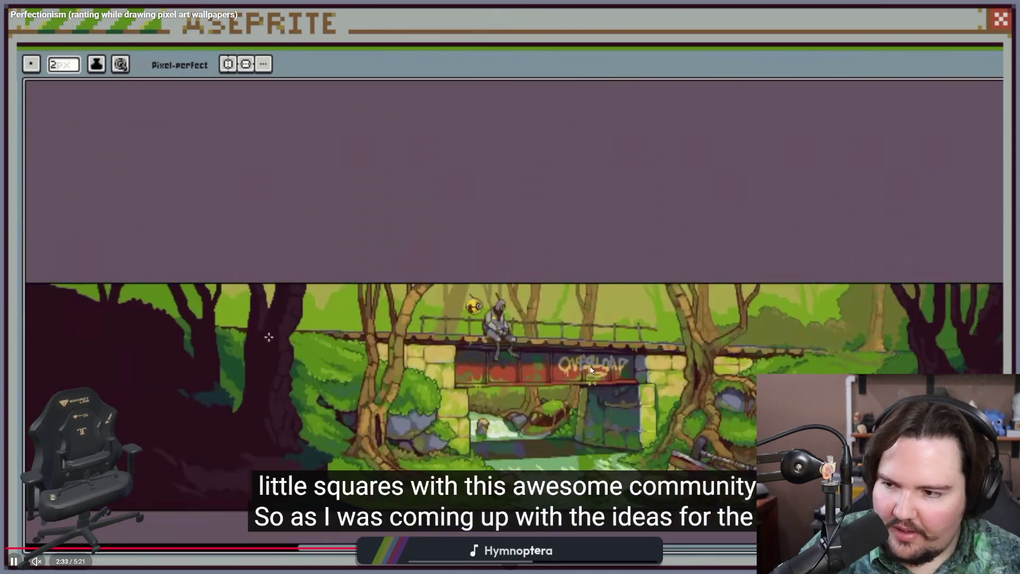
key(l)
key(l)
key(l)
key(l)
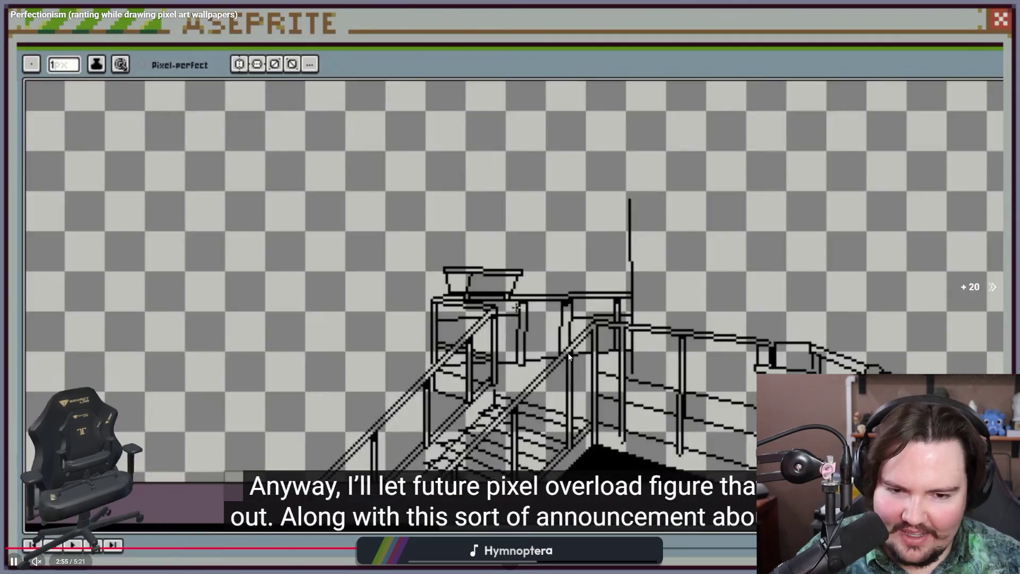
key(l)
key(l)
key(l)
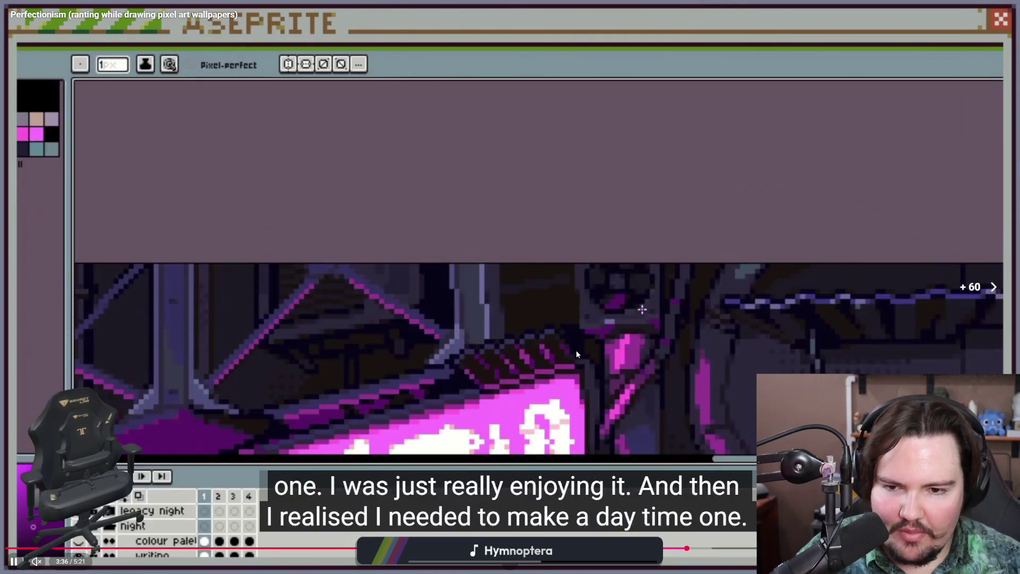
key(l)
key(l)
key(l)
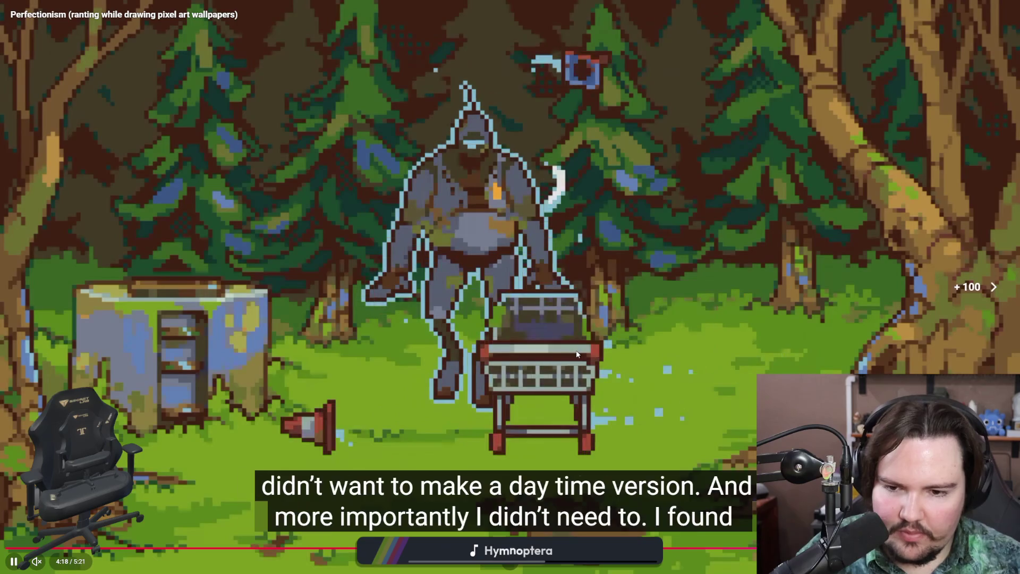
key(l)
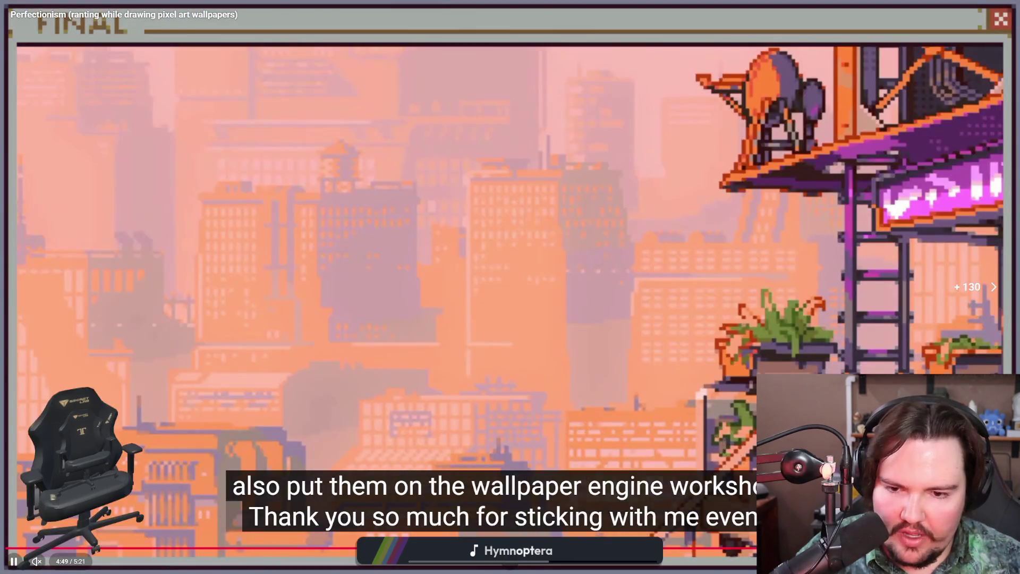
key(l)
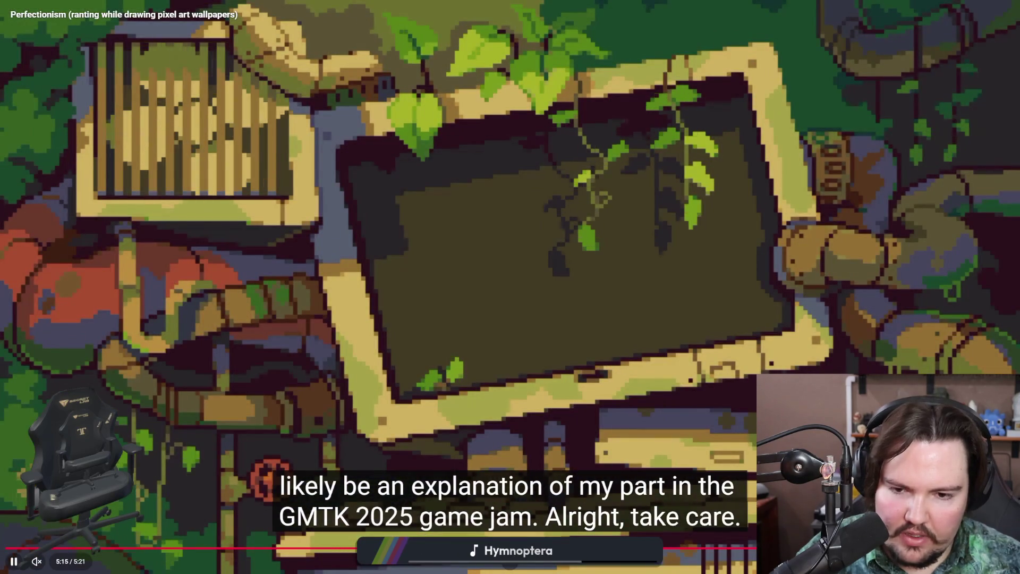
key(Escape)
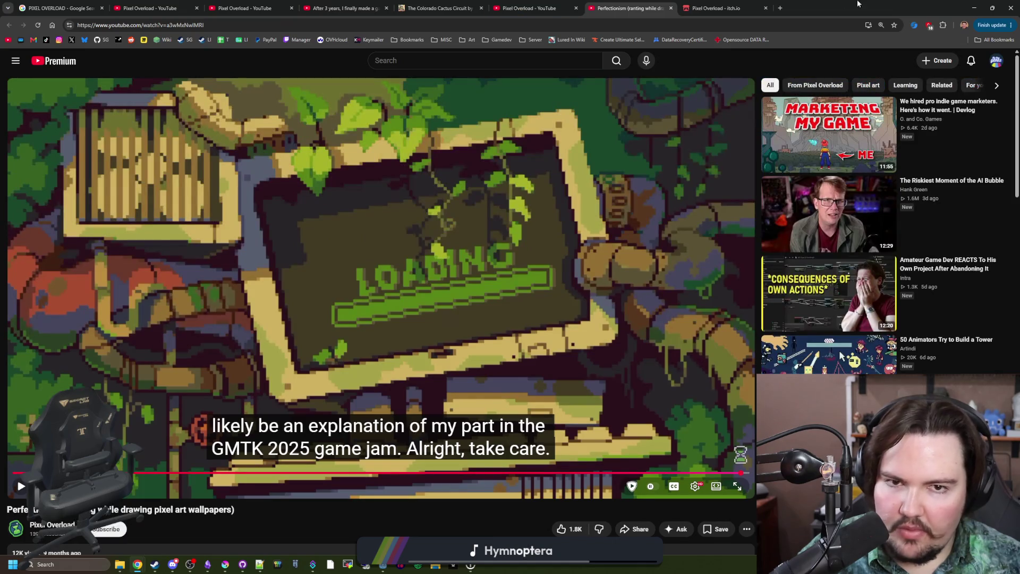
Maximize FarmTown and walk Chip west, then up-right, with the A, W and D keys.
drag(623, 249, 691, 1)
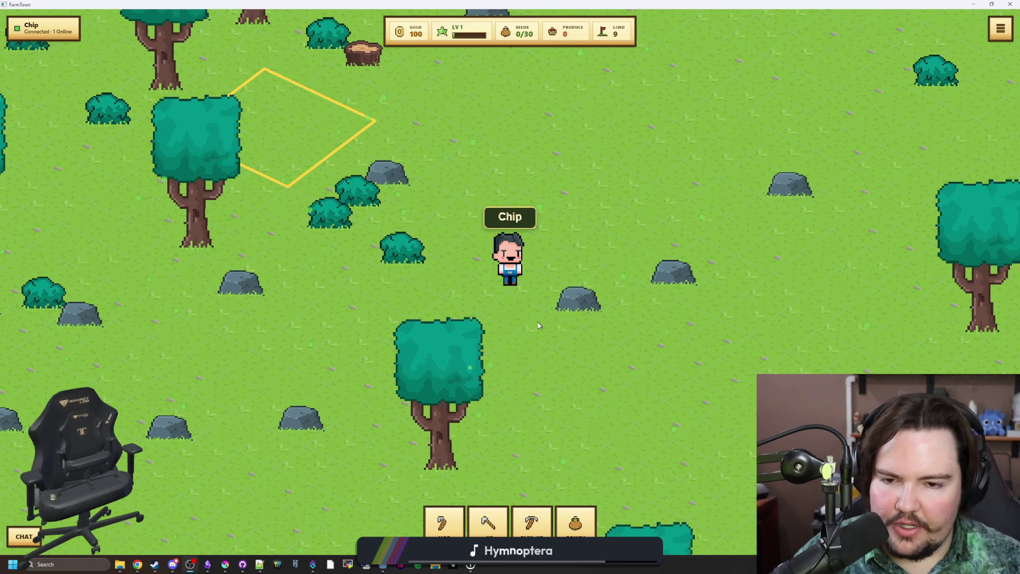
key(a)
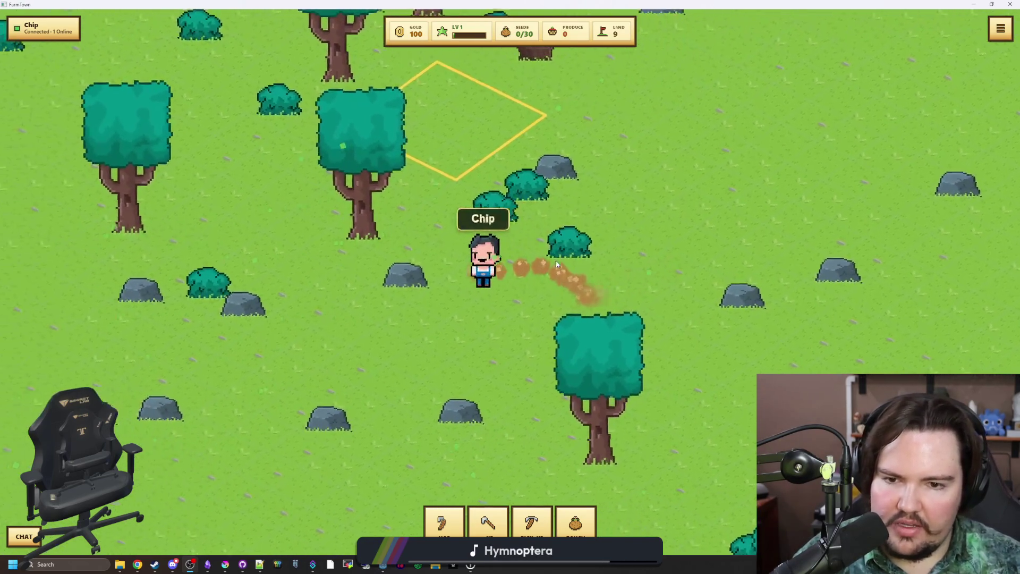
key(w)
key(d)
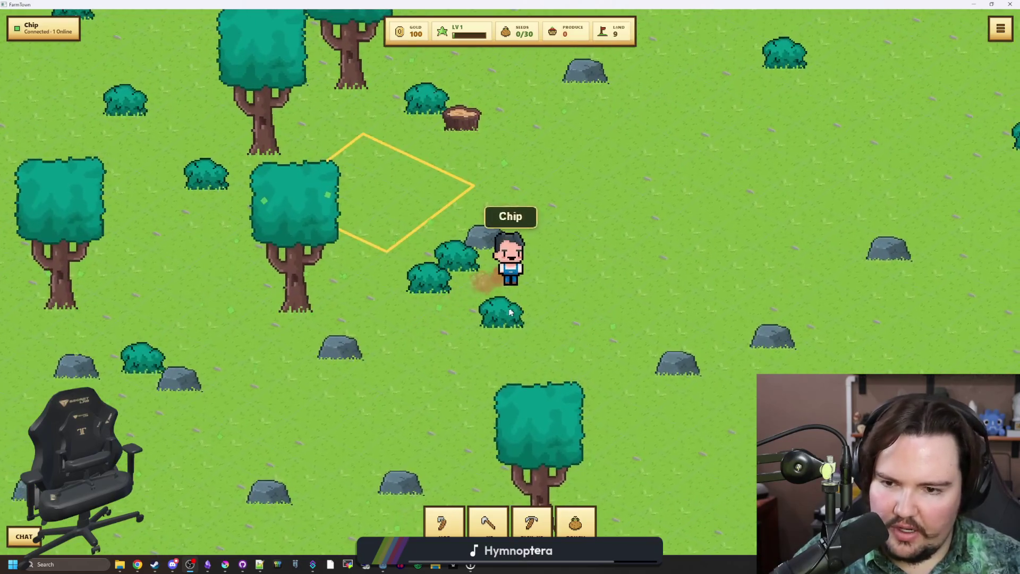
Click across the grass to walk Chip west, up to the right, then back down-left.
click(268, 292)
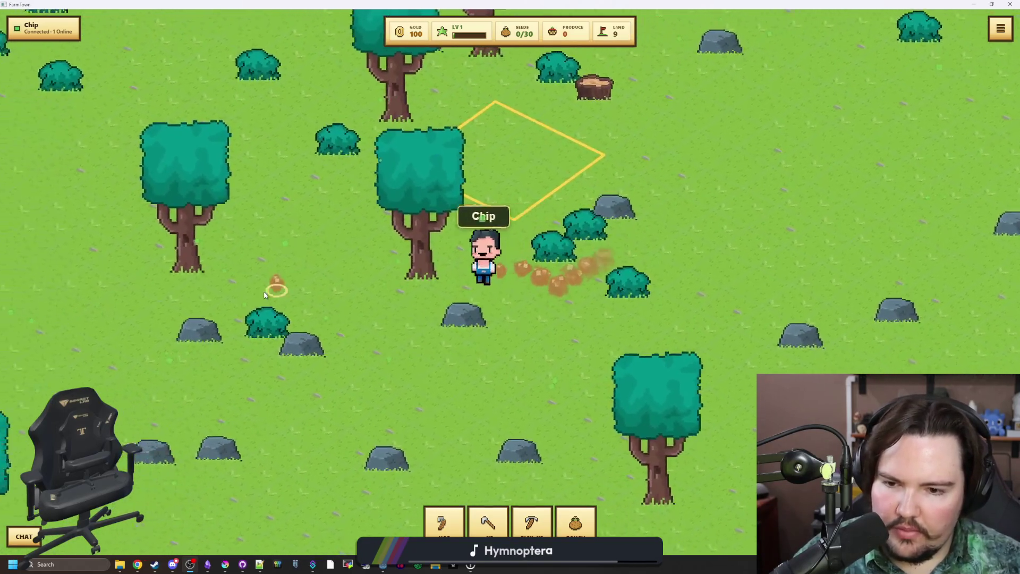
click(300, 289)
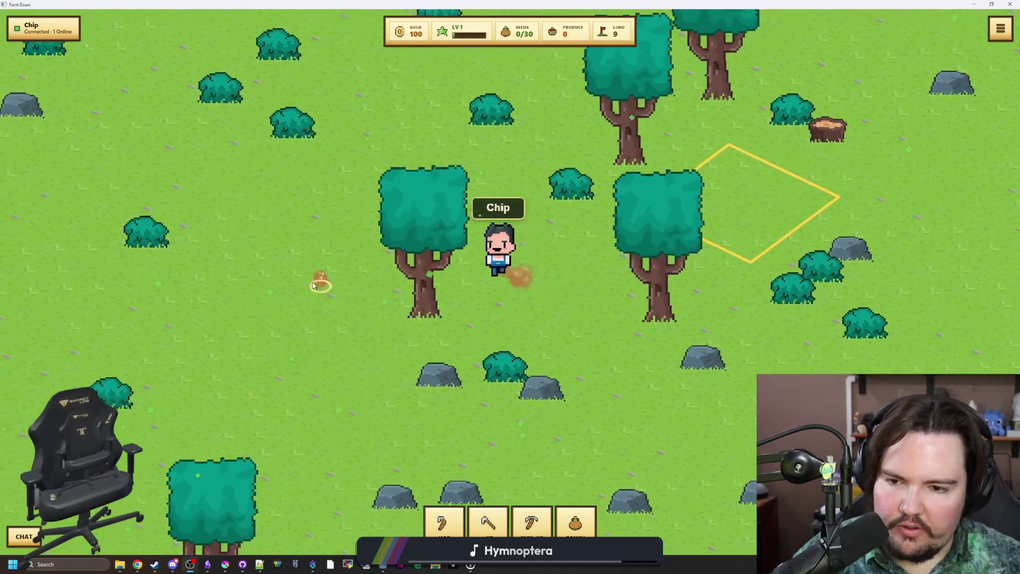
click(425, 354)
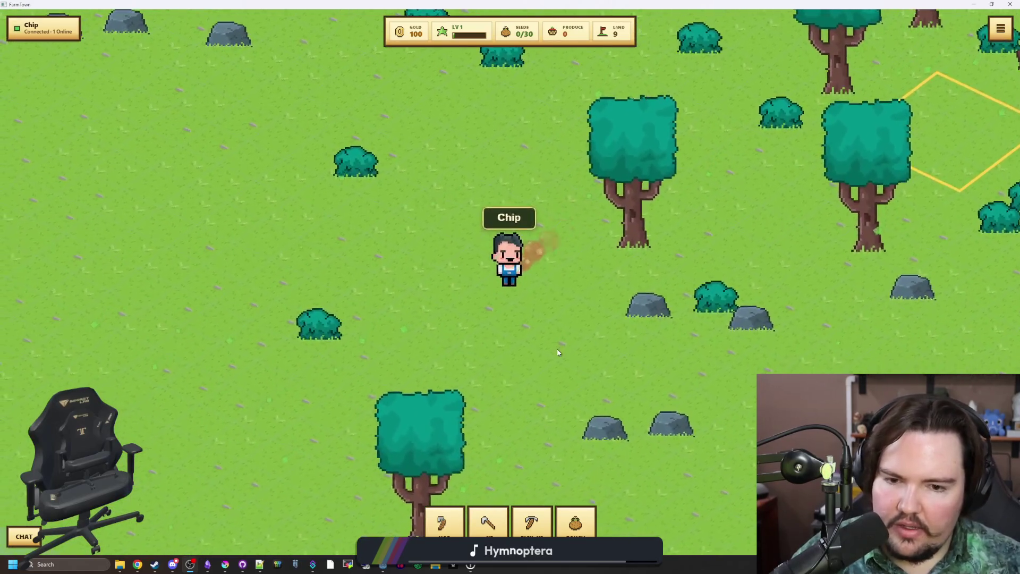
click(562, 228)
click(541, 137)
click(505, 177)
click(464, 180)
click(420, 222)
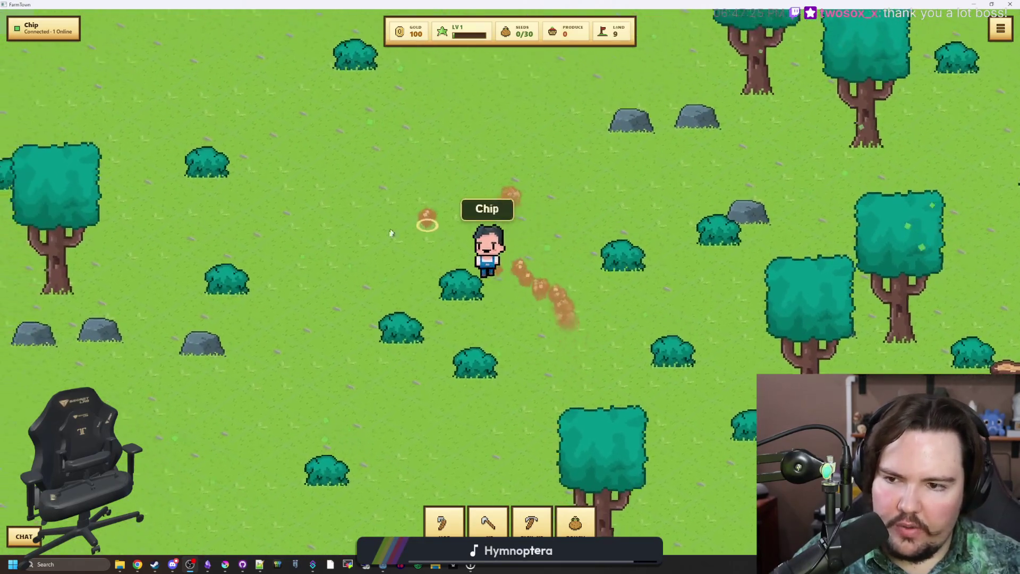
click(380, 285)
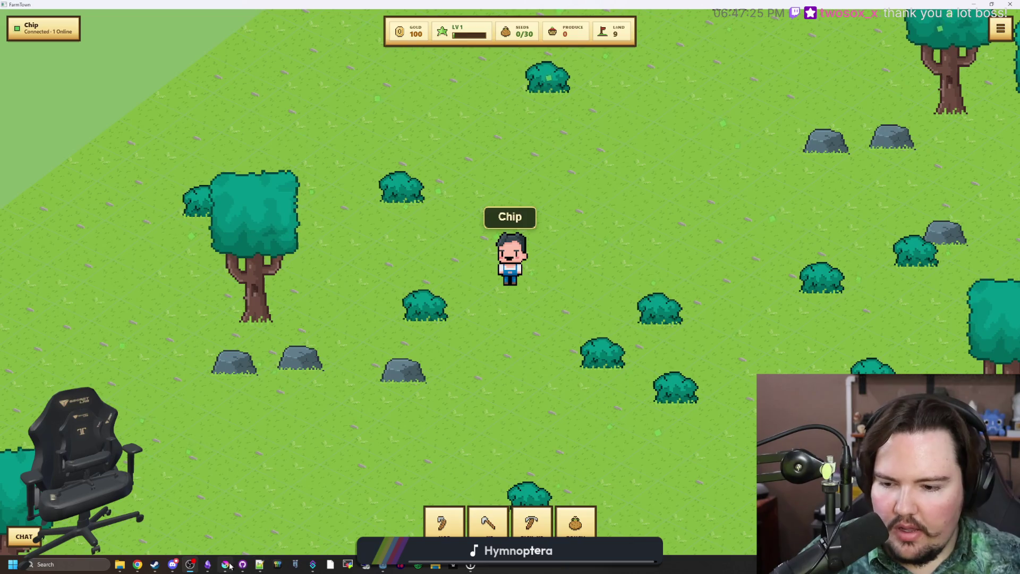
click(230, 567)
Maximize Krita and paint a light-green pixel and a diagonal grass blade on the tile.
drag(399, 384, 422, 3)
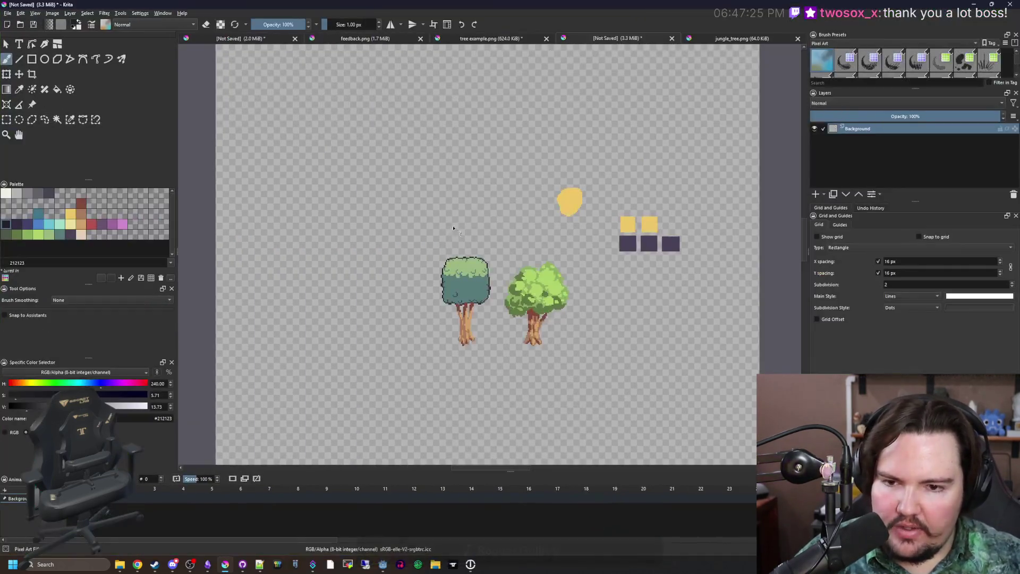
scroll(up, 3)
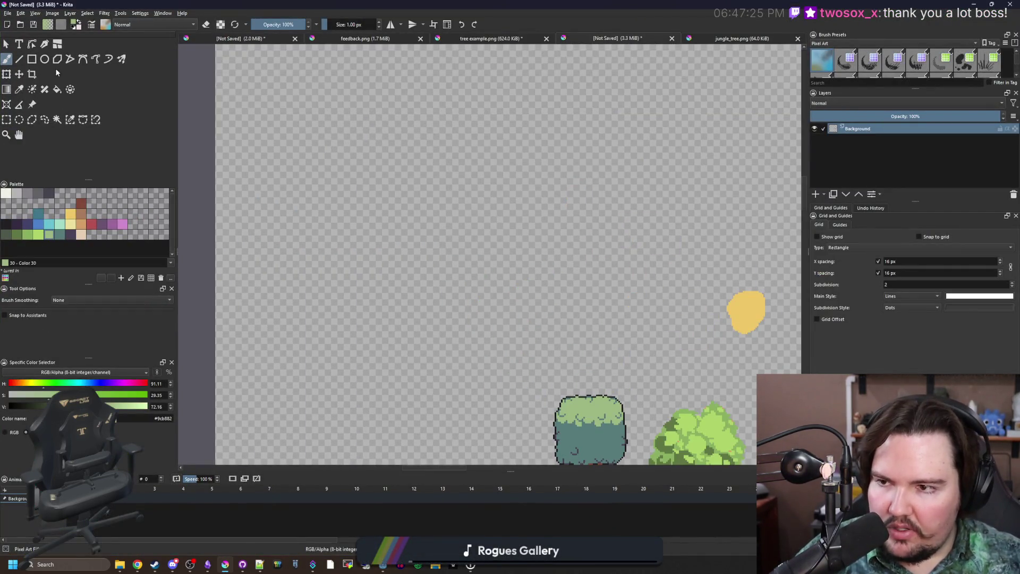
scroll(up, 3)
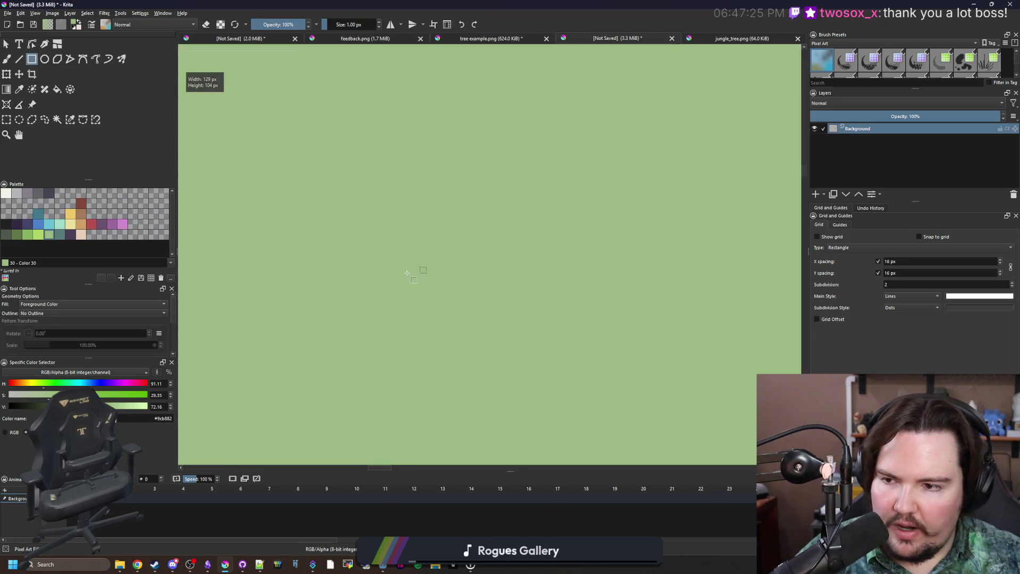
scroll(up, 3)
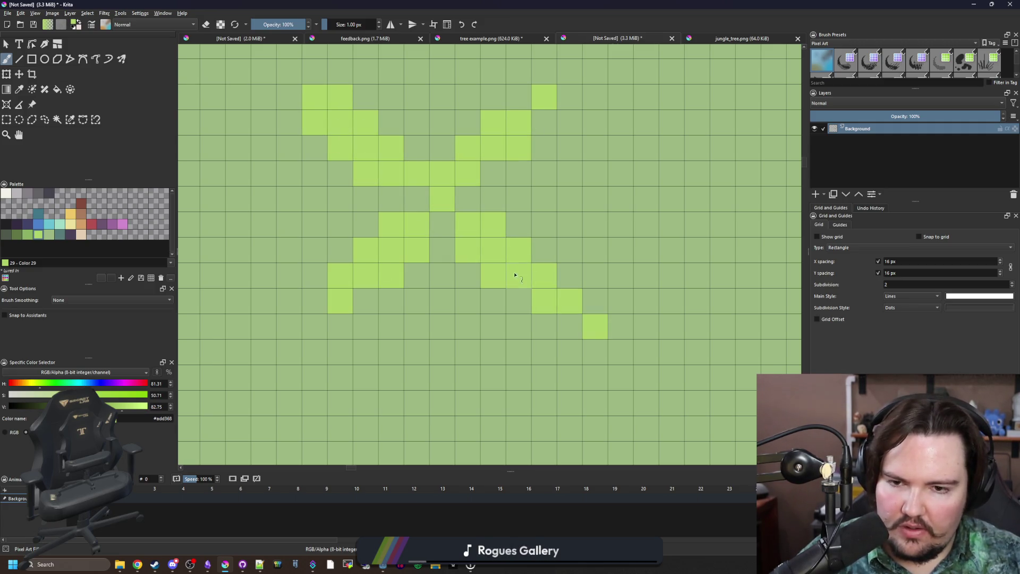
click(467, 199)
scroll(down, 3)
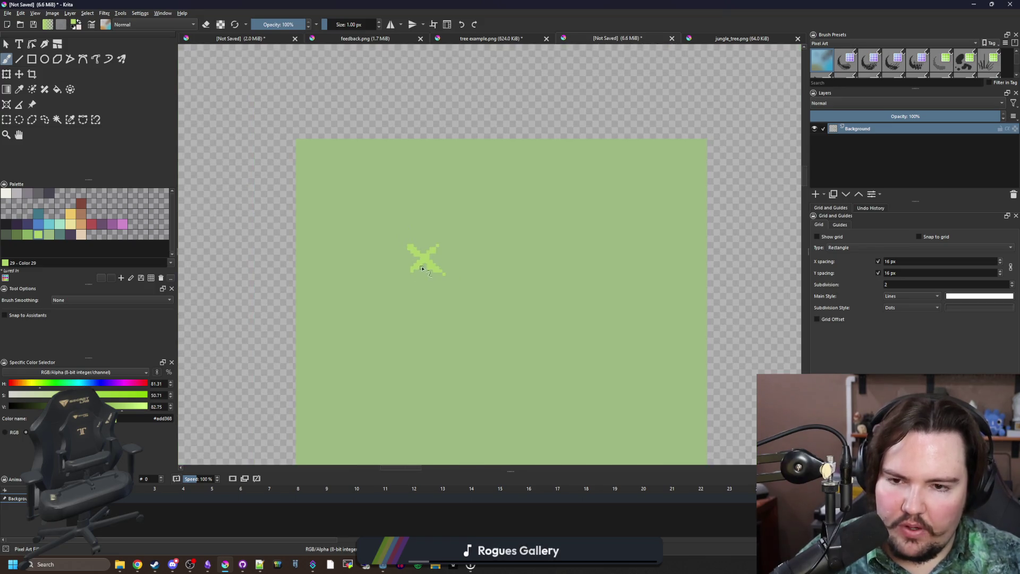
scroll(up, 3)
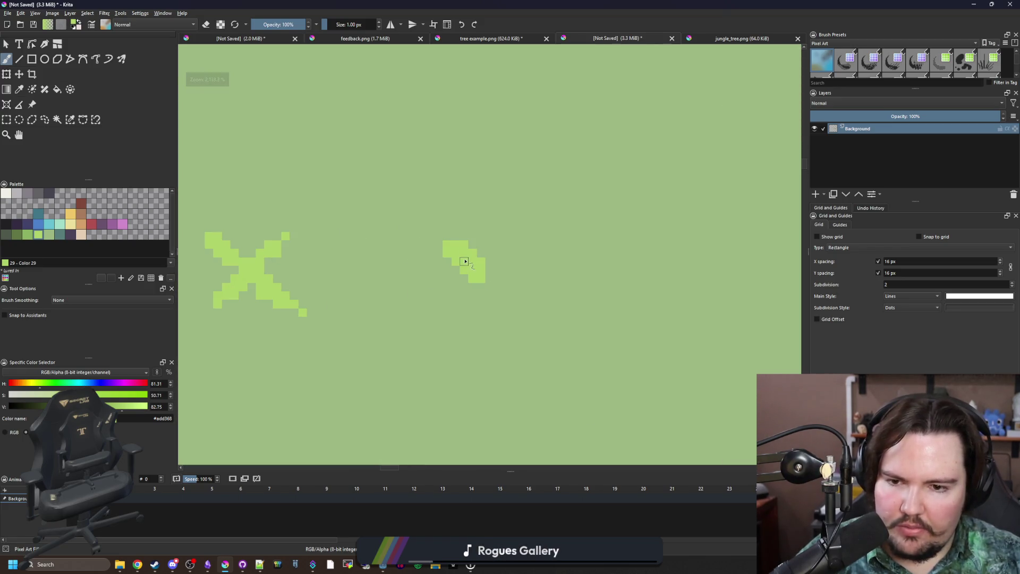
drag(448, 232, 461, 217)
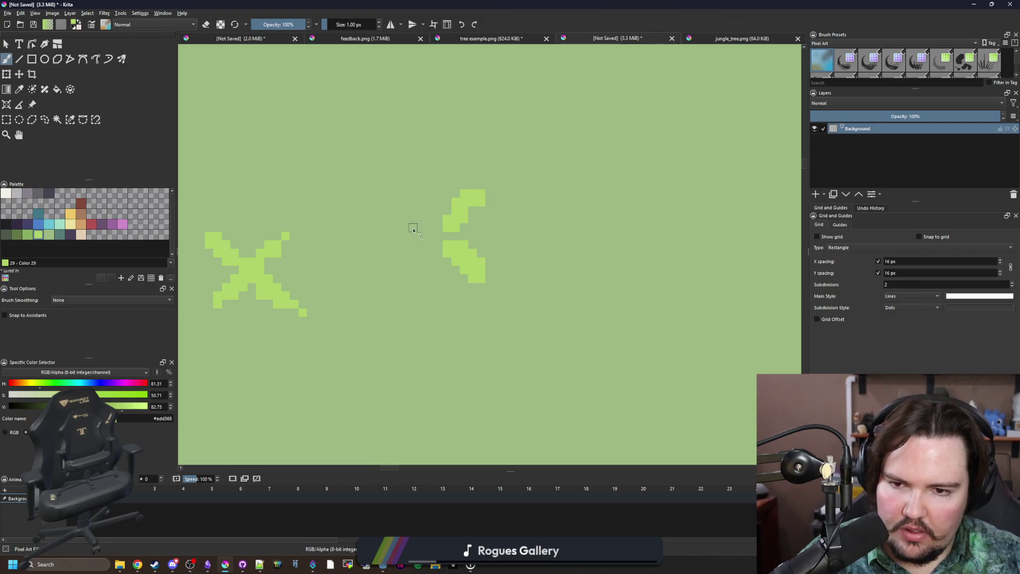
Zoom back out, restore the Krita window, and return to the FarmTown game.
scroll(down, 3)
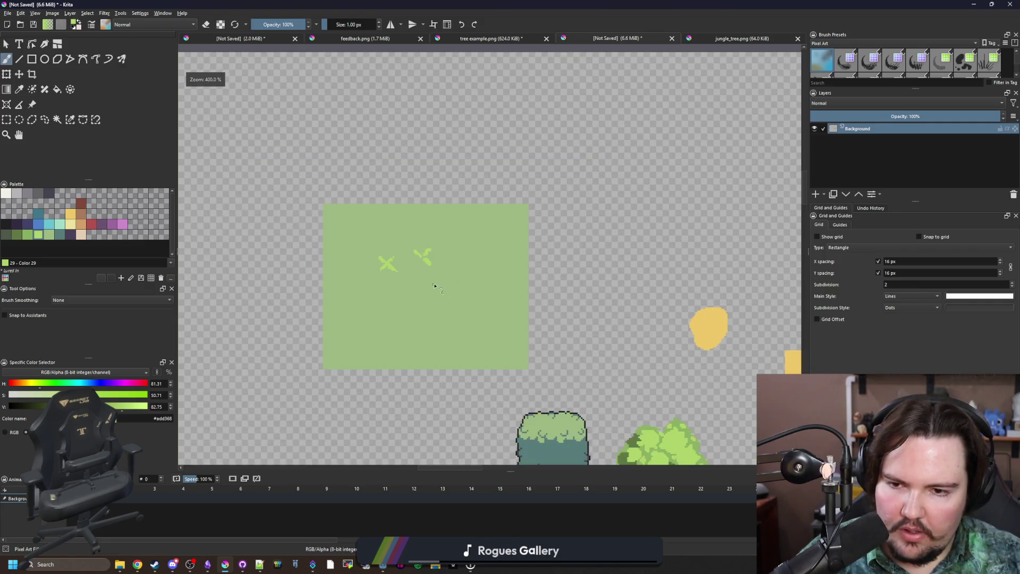
double_click(502, 3)
click(484, 324)
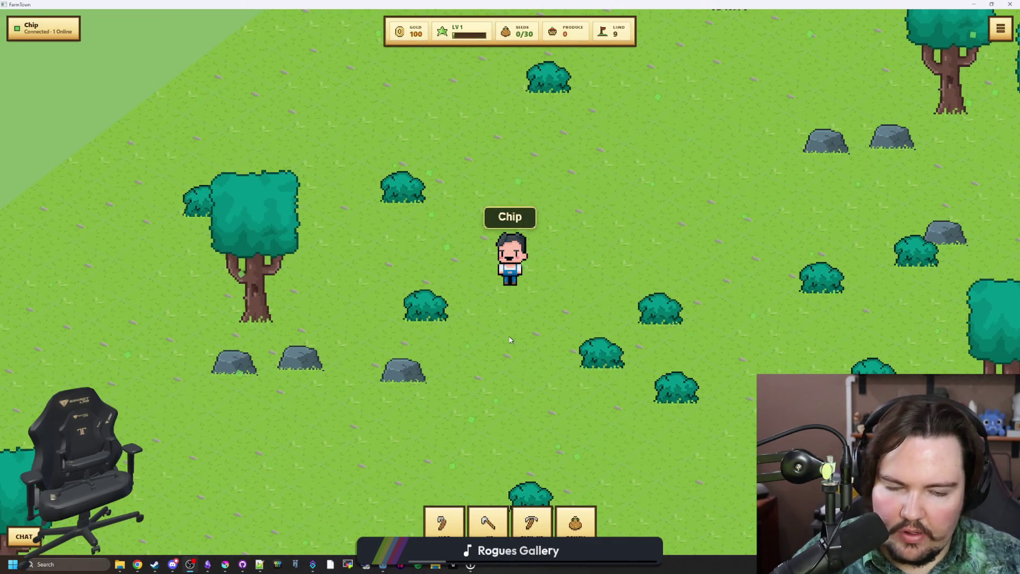
Walk Chip down and to the right across the meadow.
click(581, 417)
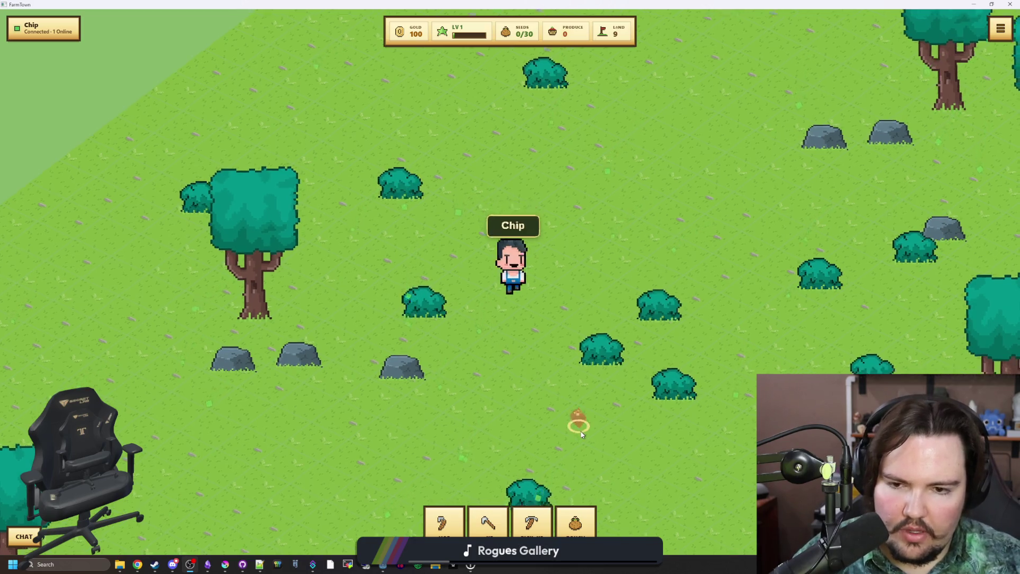
click(467, 386)
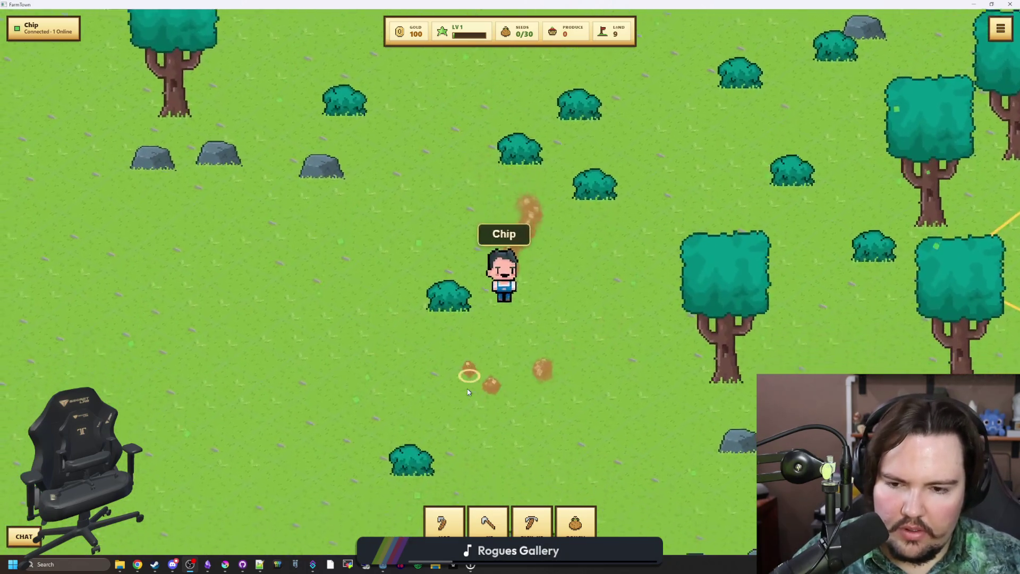
click(557, 303)
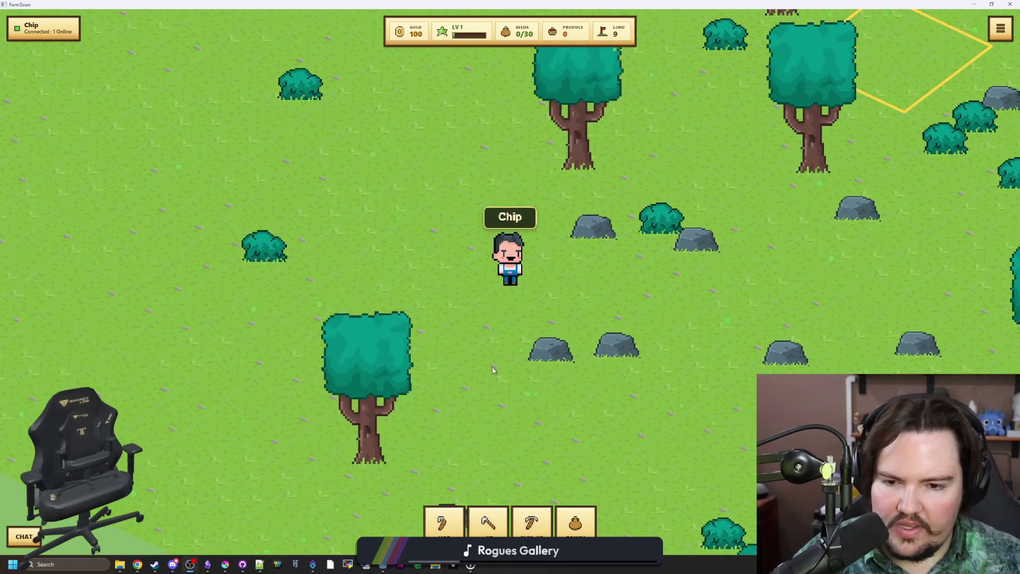
click(664, 297)
click(595, 395)
click(565, 396)
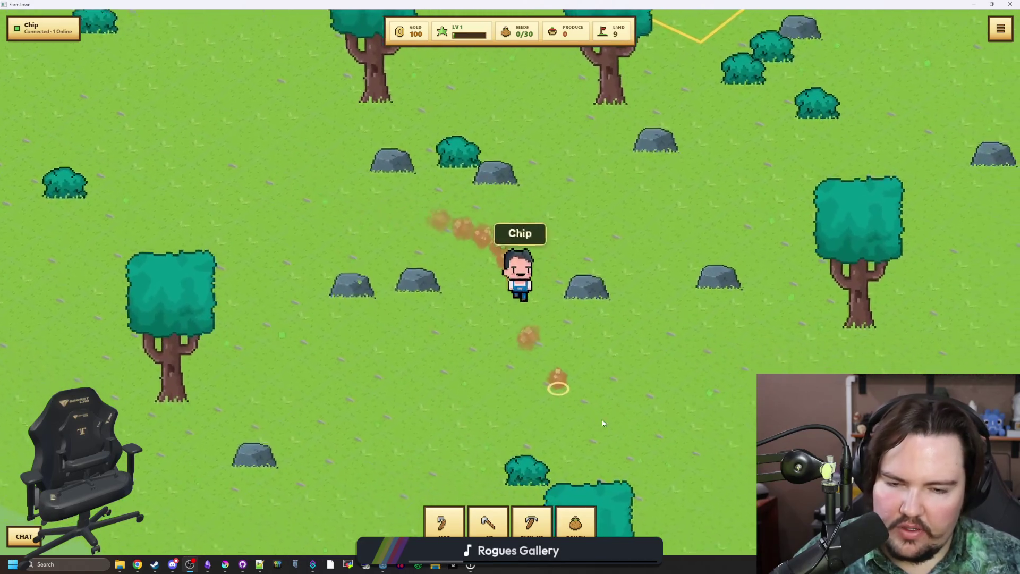
click(652, 387)
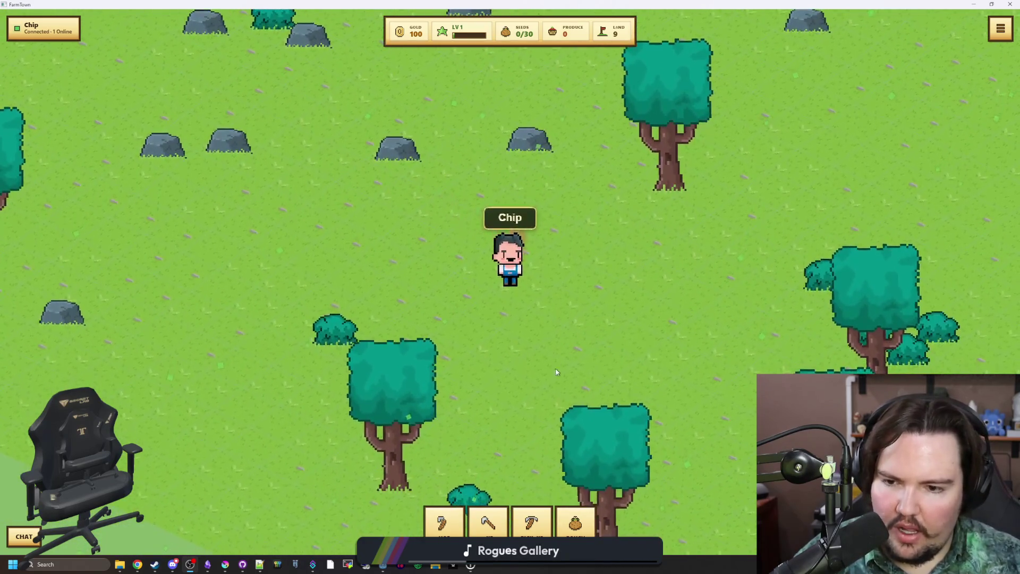
click(646, 294)
click(596, 360)
click(712, 417)
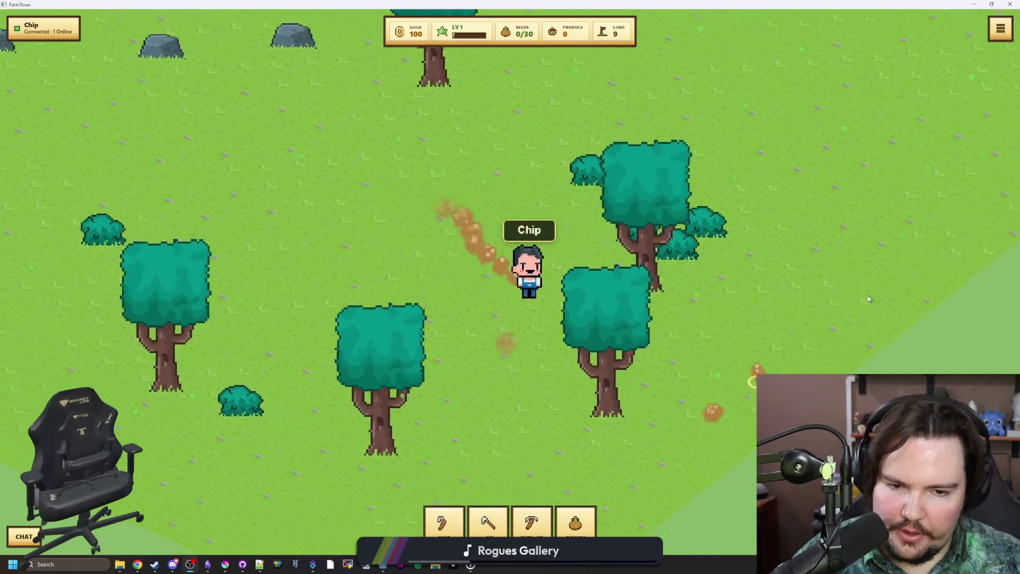
Walk Chip up past the trees, then across to the left side of the field.
click(855, 98)
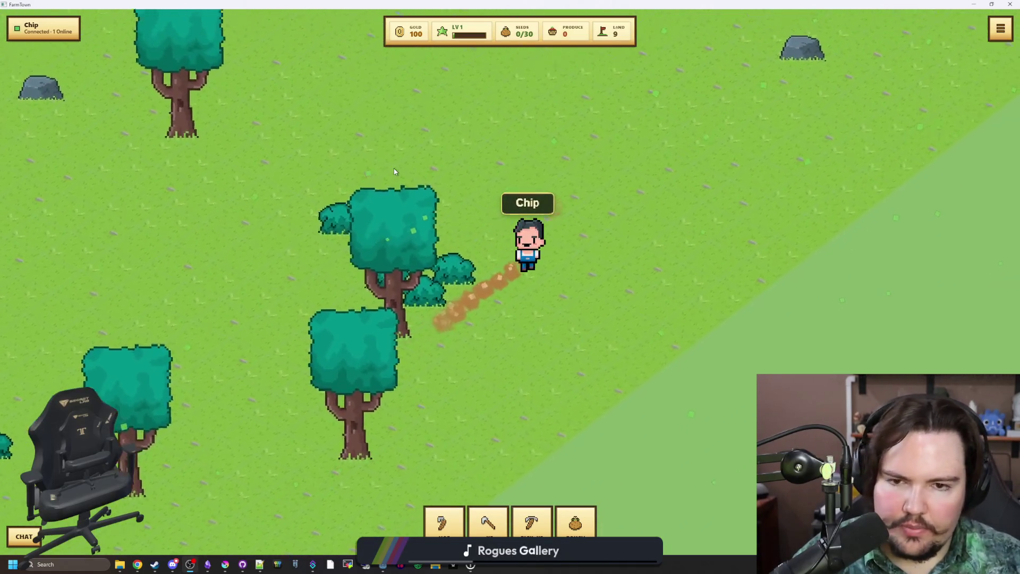
click(407, 195)
click(510, 109)
click(566, 164)
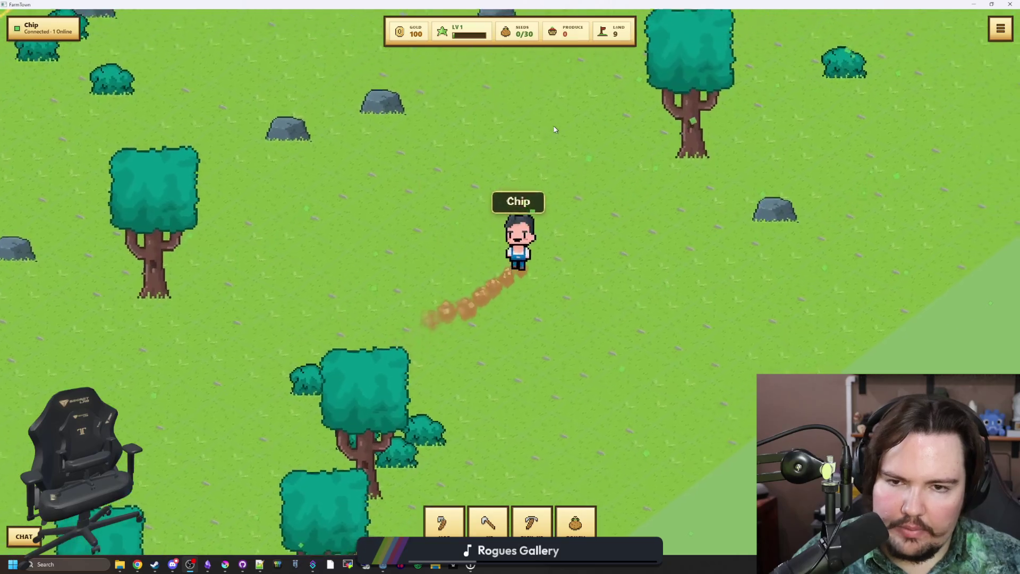
click(510, 137)
click(393, 154)
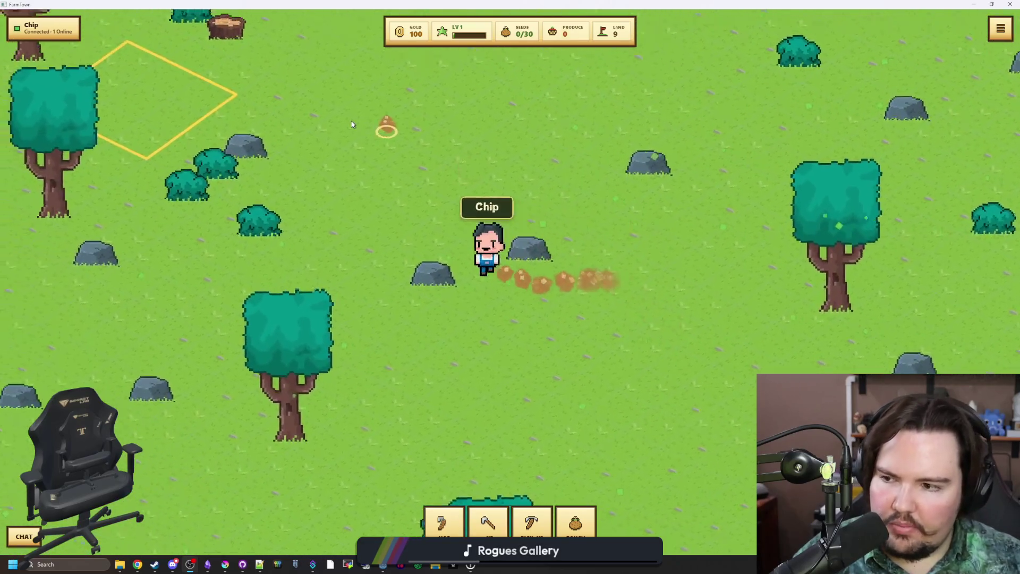
click(500, 153)
click(503, 142)
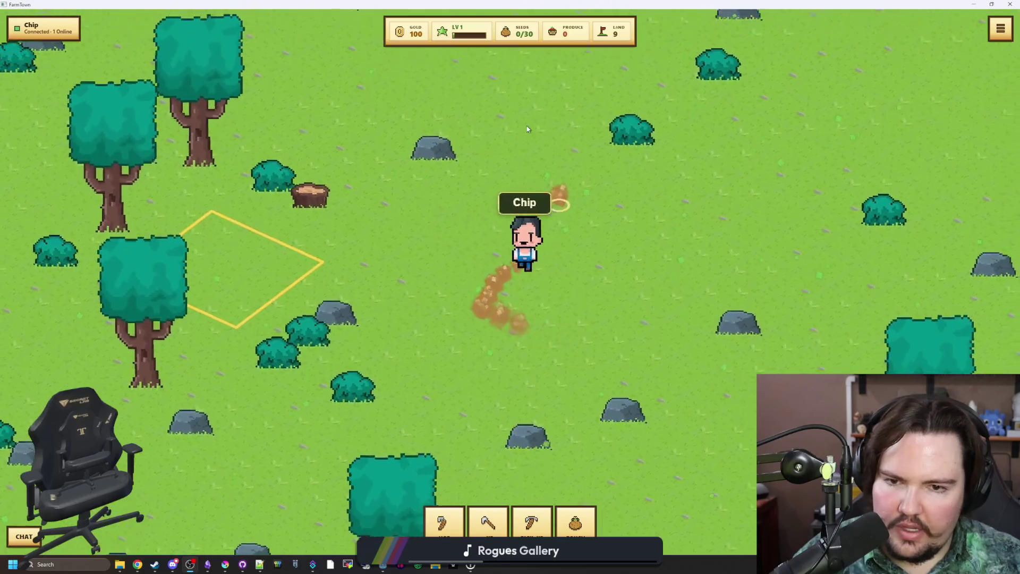
click(498, 144)
click(499, 133)
click(512, 104)
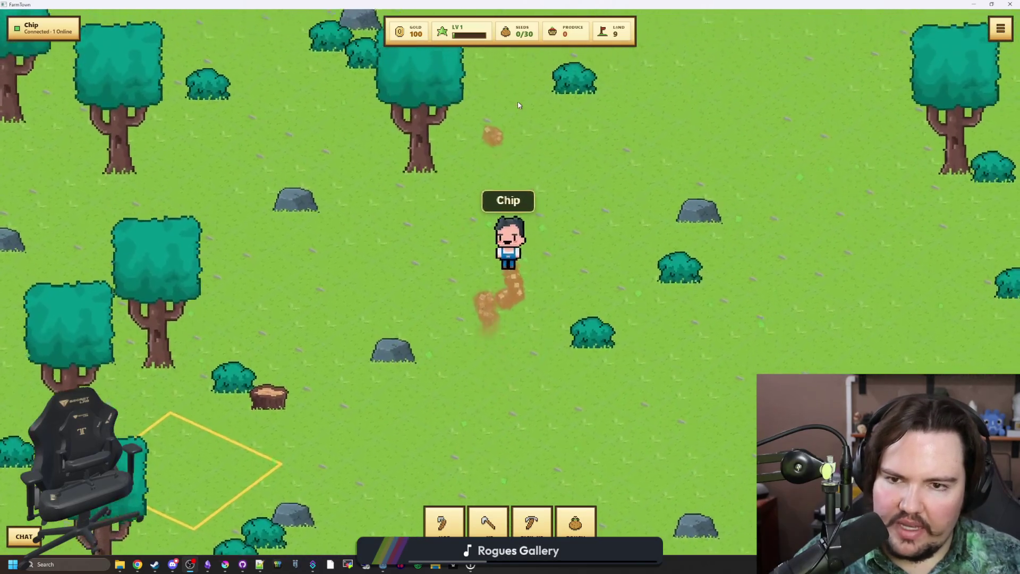
click(508, 114)
click(499, 135)
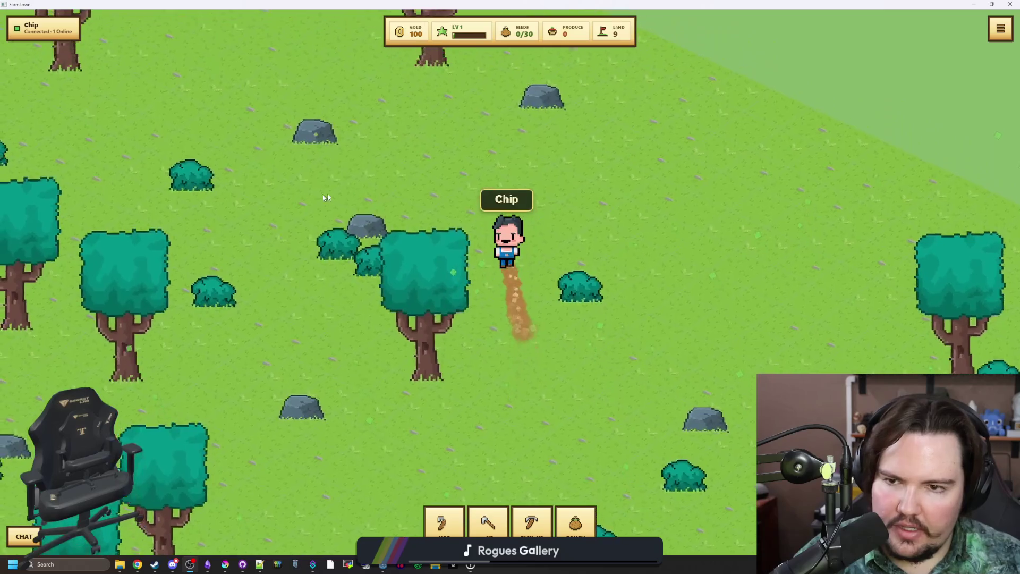
click(316, 263)
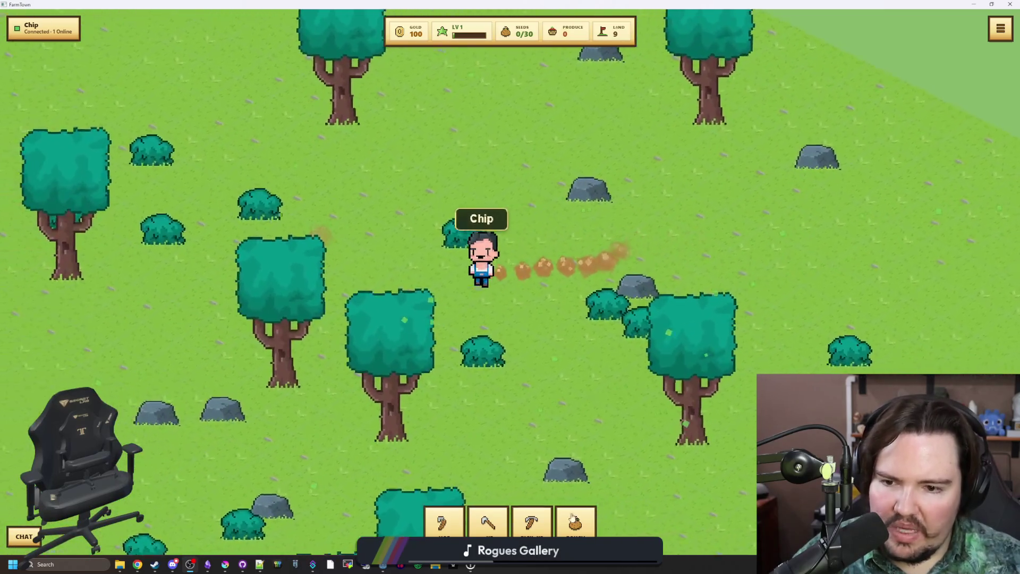
click(186, 379)
click(218, 389)
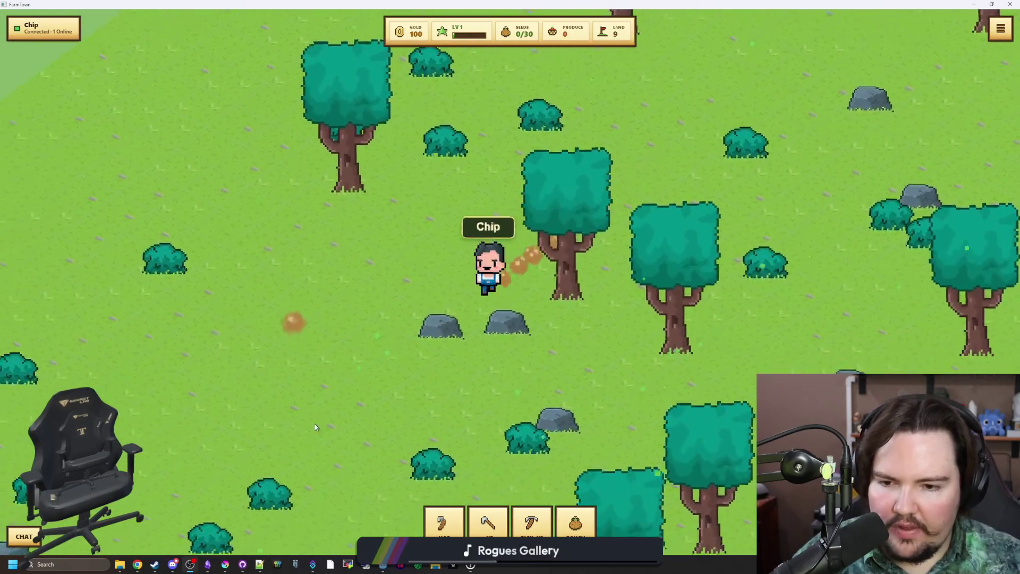
click(321, 431)
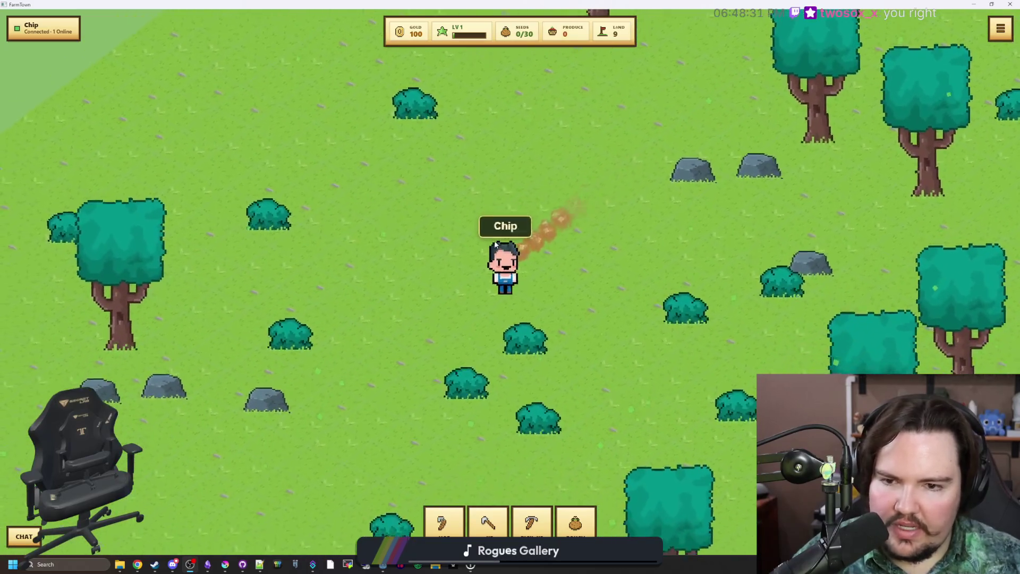
Walk Chip down-left, then back across to the right.
click(378, 351)
click(401, 416)
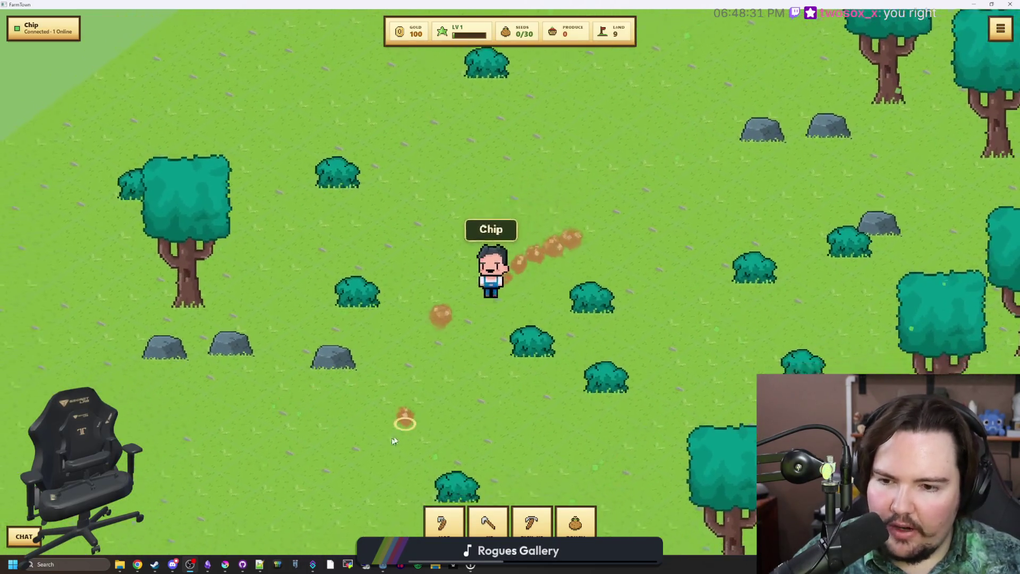
click(563, 400)
click(588, 430)
click(364, 455)
click(264, 432)
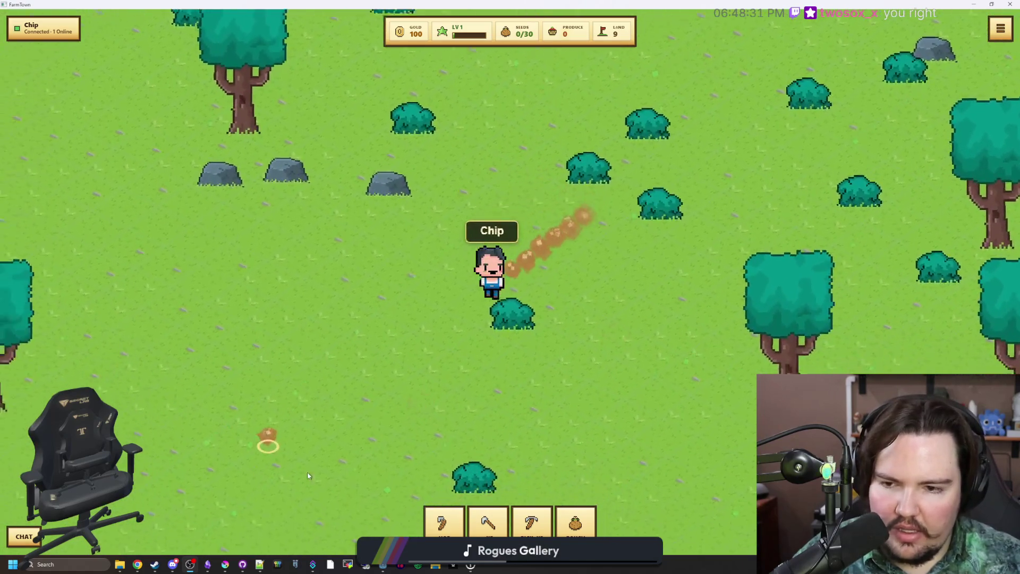
click(501, 425)
click(463, 428)
click(564, 422)
click(743, 361)
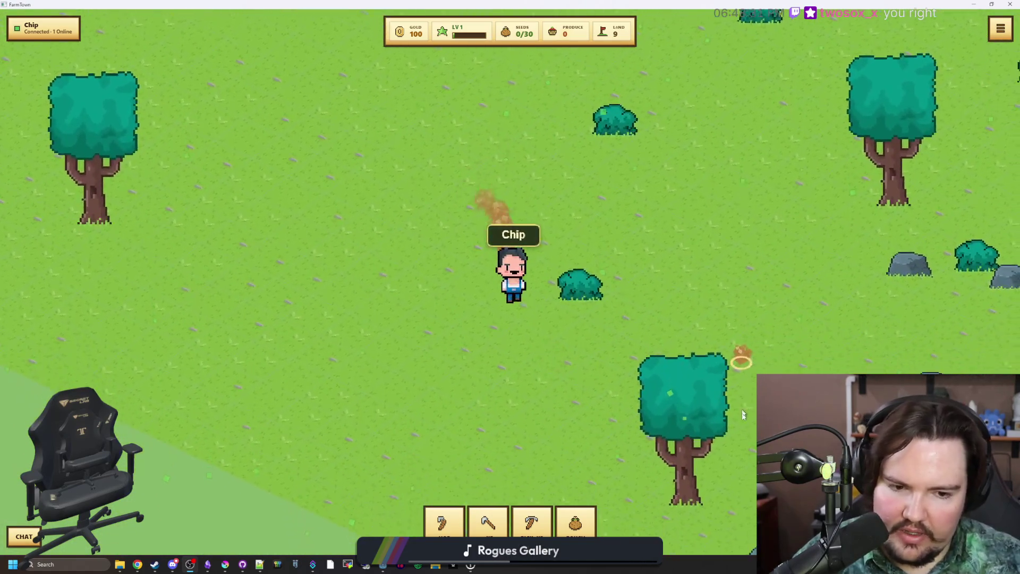
click(694, 383)
click(699, 368)
click(805, 266)
Walk Chip up-right, over to the upper left, then back down-right across the meadow.
click(741, 198)
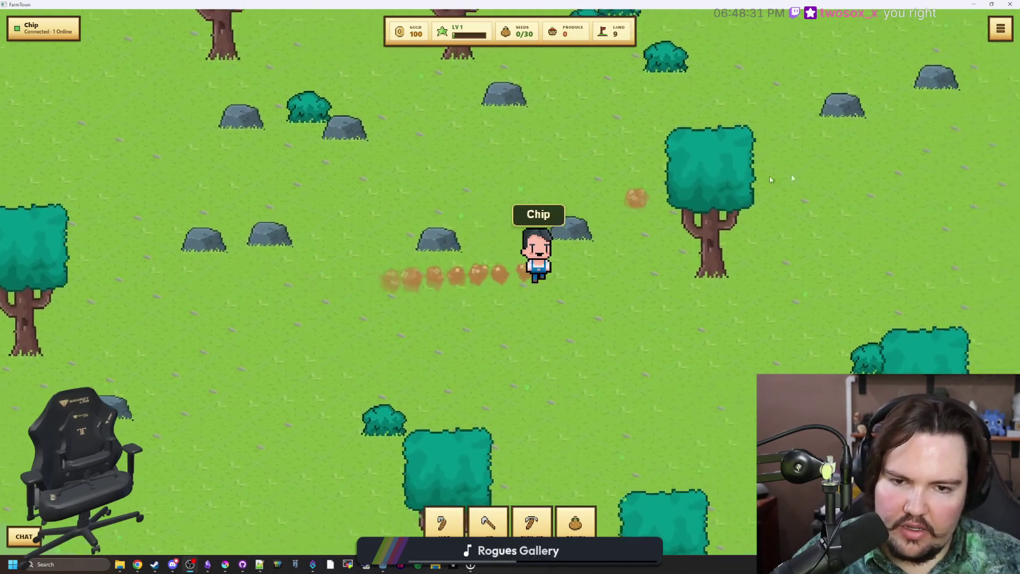
click(667, 130)
click(764, 88)
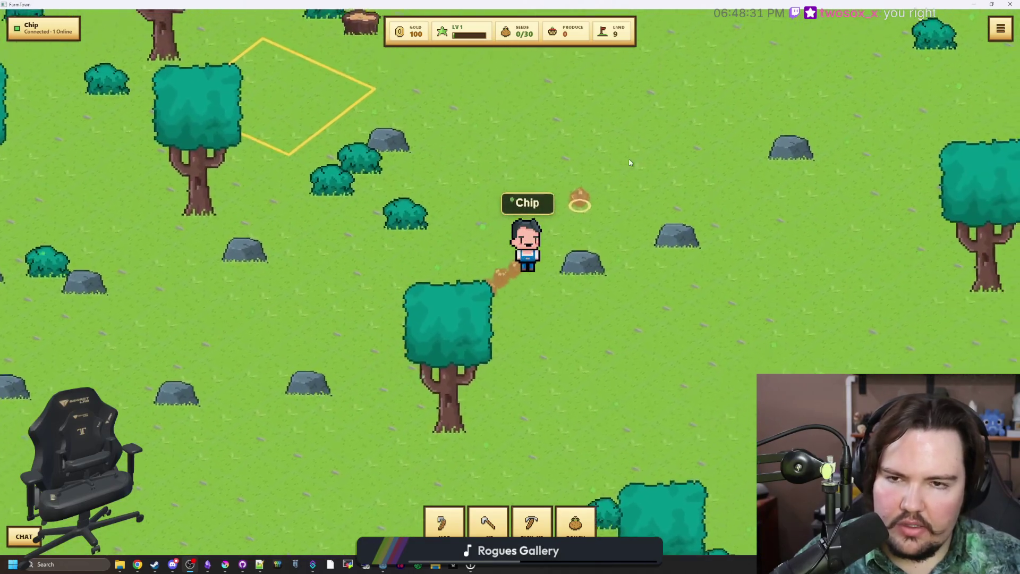
click(550, 149)
click(491, 130)
click(534, 139)
click(675, 143)
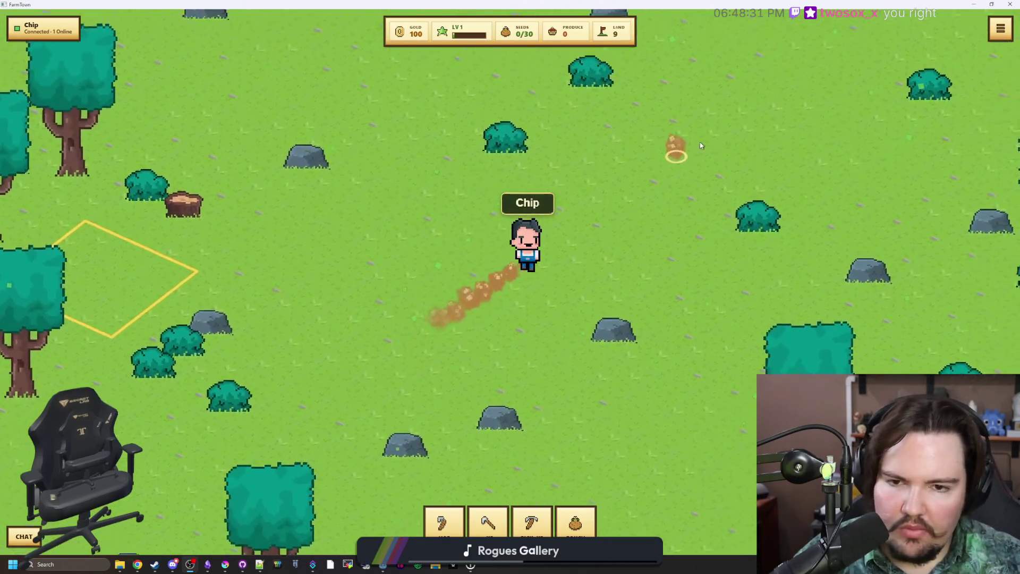
click(649, 163)
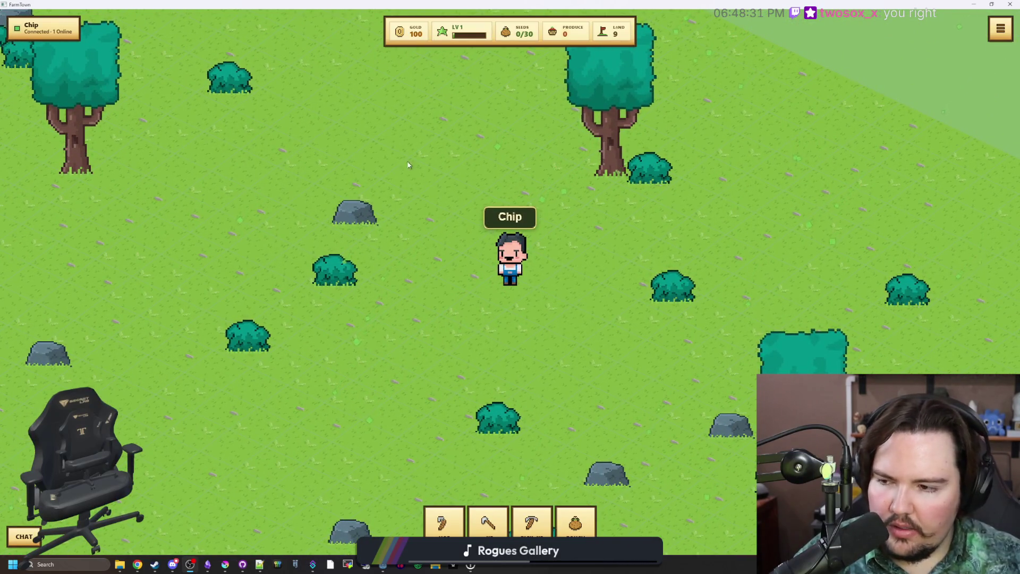
click(422, 156)
click(396, 153)
click(251, 265)
click(243, 325)
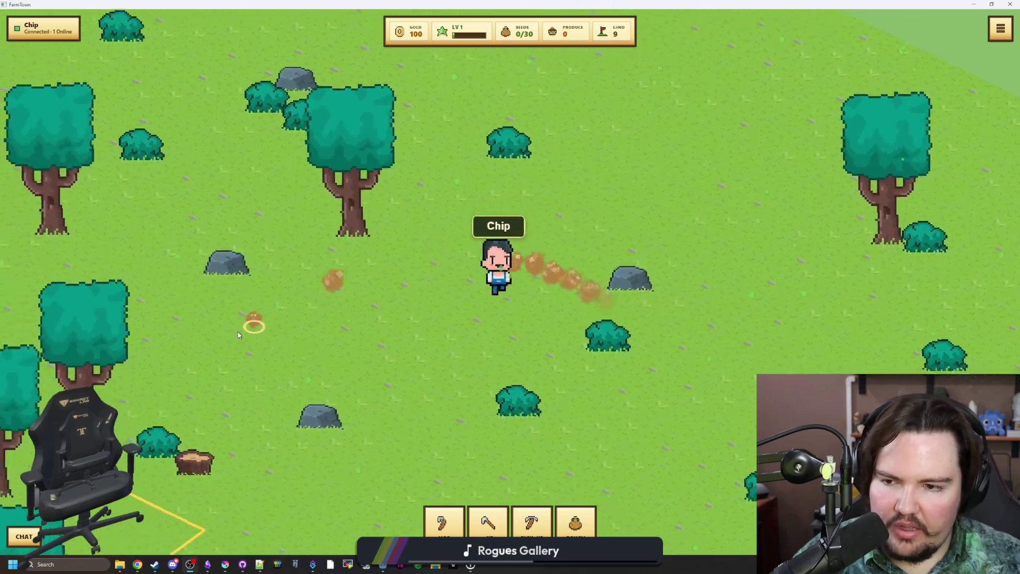
click(435, 441)
click(477, 454)
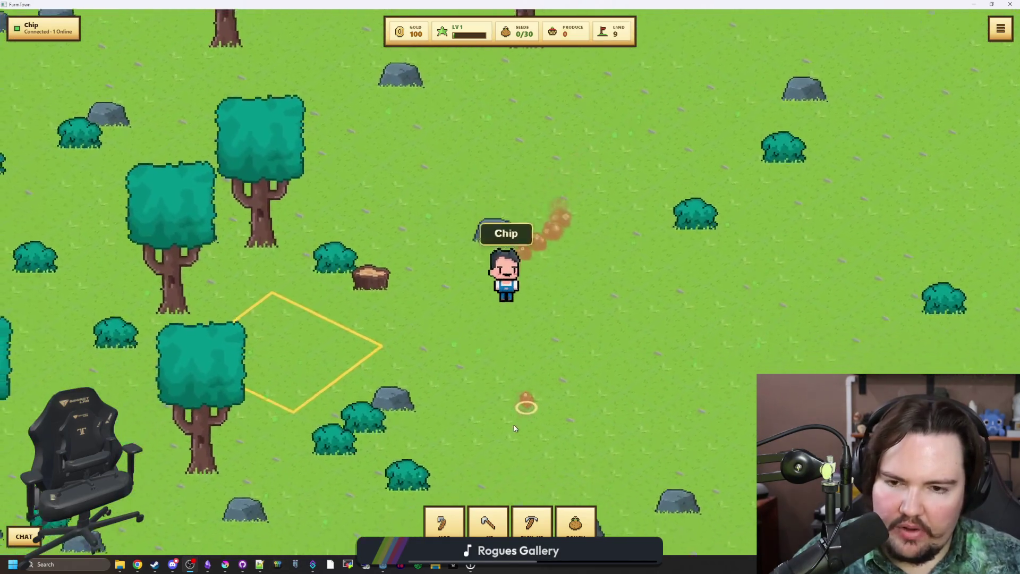
click(511, 390)
click(634, 361)
click(634, 407)
click(628, 412)
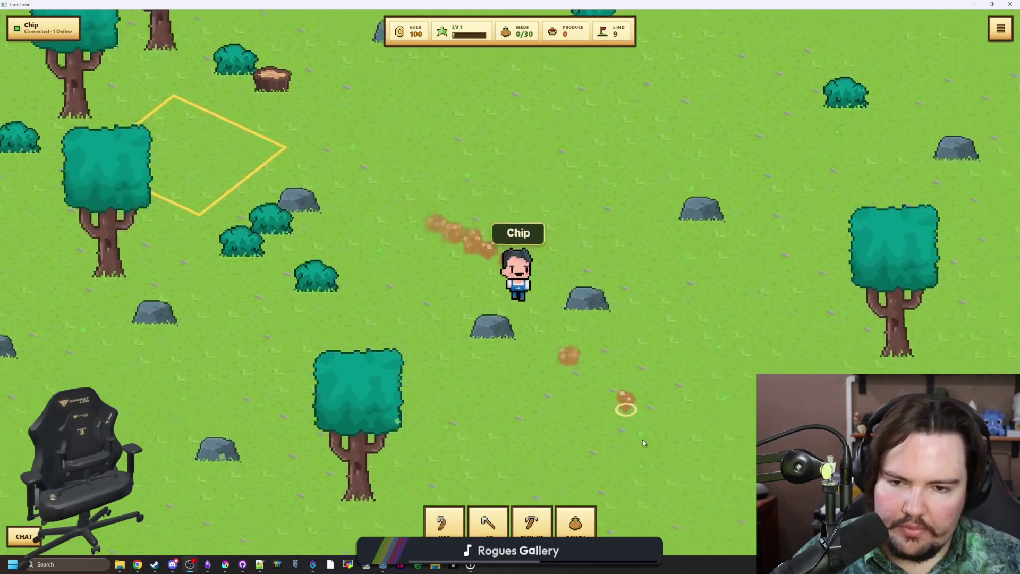
click(614, 410)
Switch to the pickaxe (3) and test three tiles right of Chip, which are locked.
key(3)
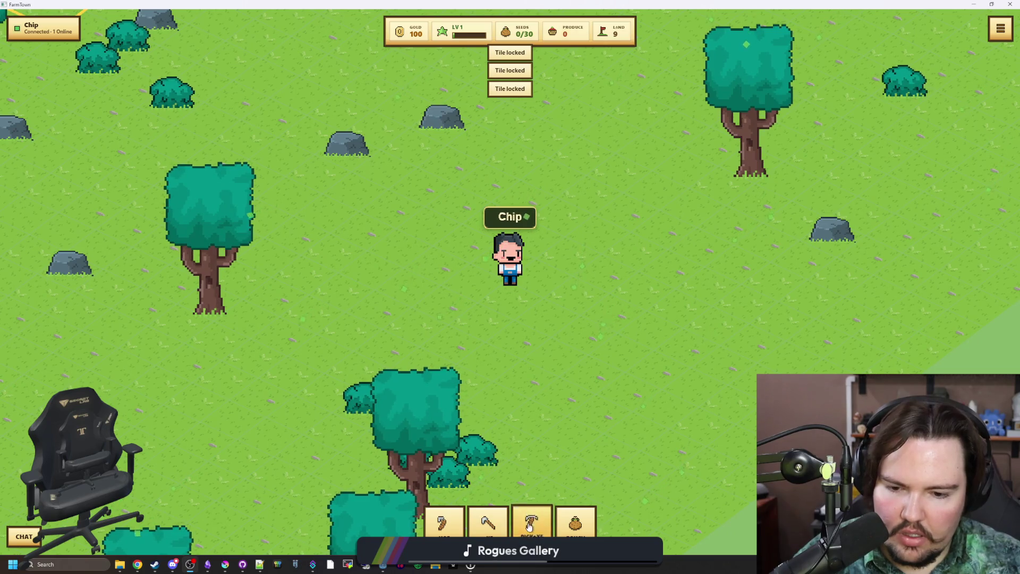
click(657, 271)
click(667, 255)
click(608, 262)
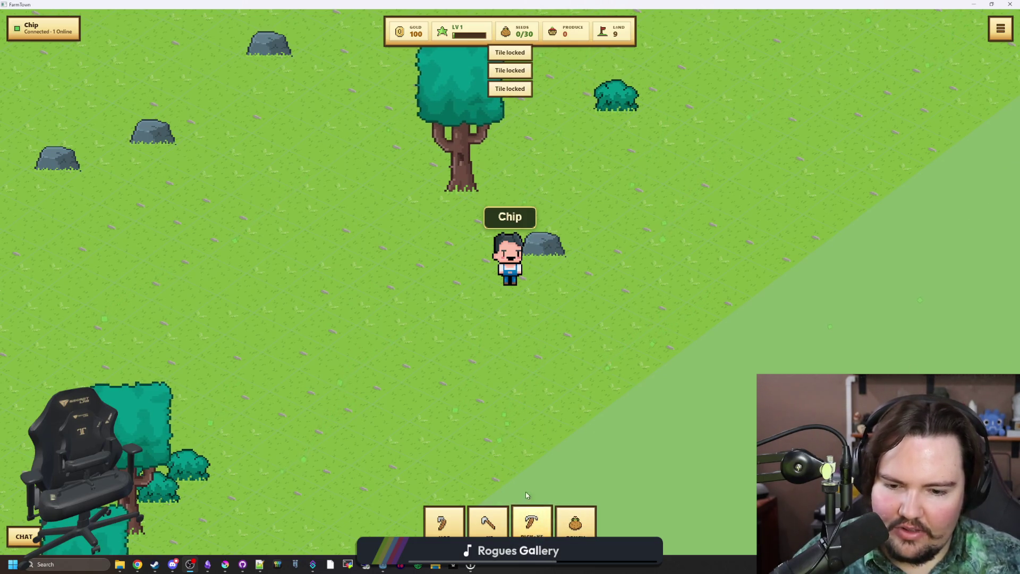
Walk Chip back up-left to the yellow-outlined farmable plot beside the trees.
click(405, 349)
click(317, 276)
click(295, 79)
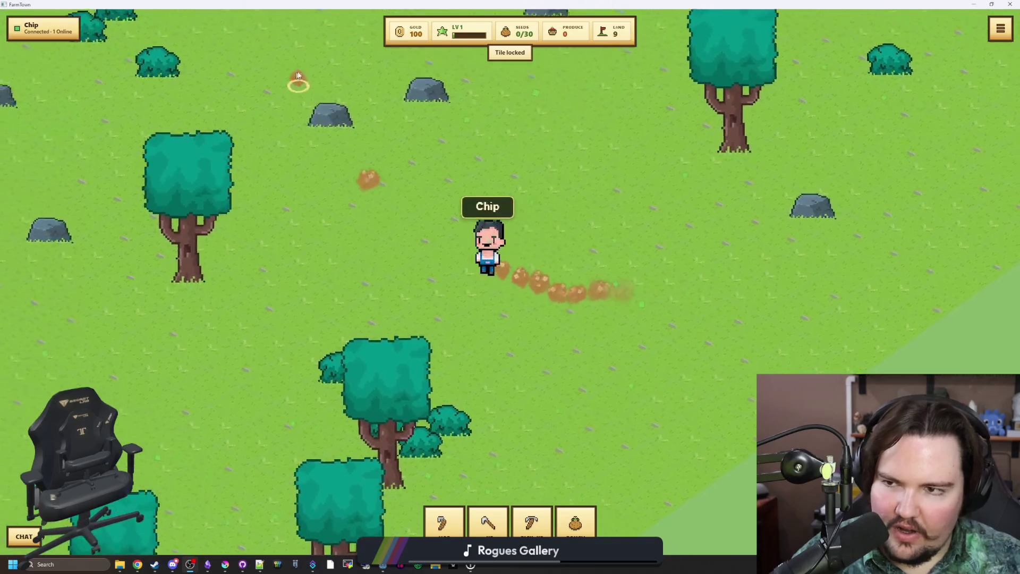
click(250, 90)
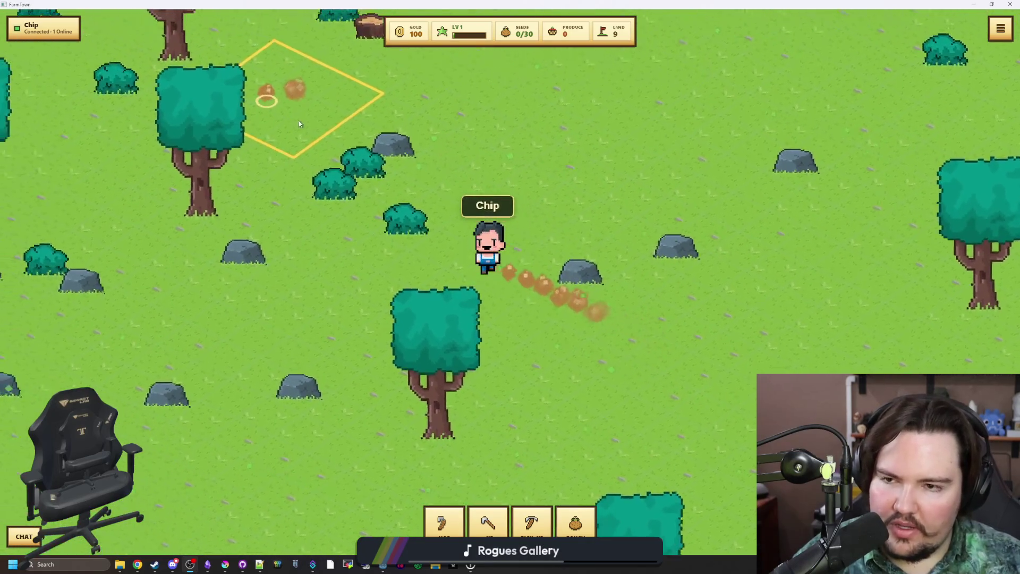
Select the hoe (2) and till the plot's tiles into brown soil.
key(2)
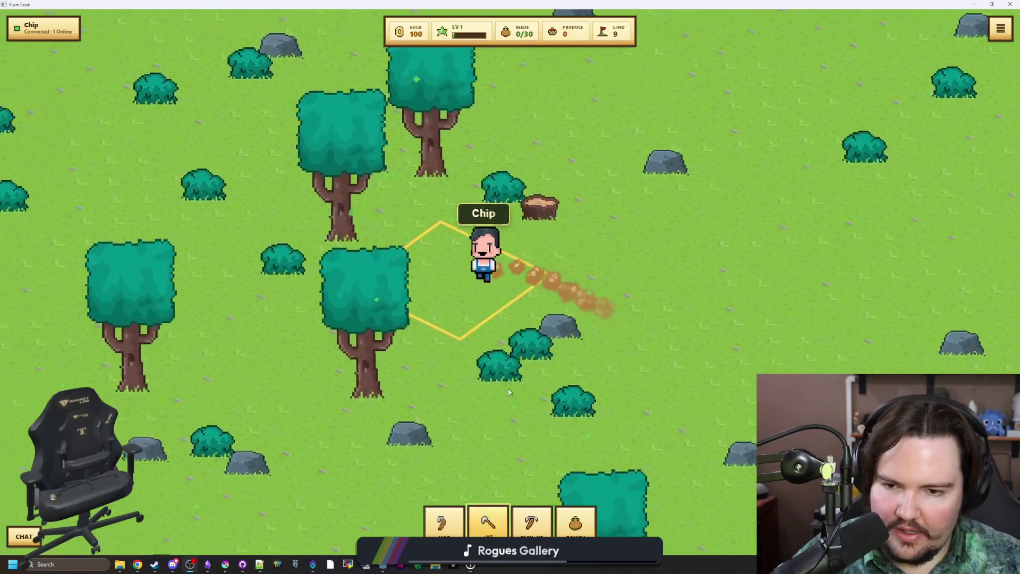
click(448, 522)
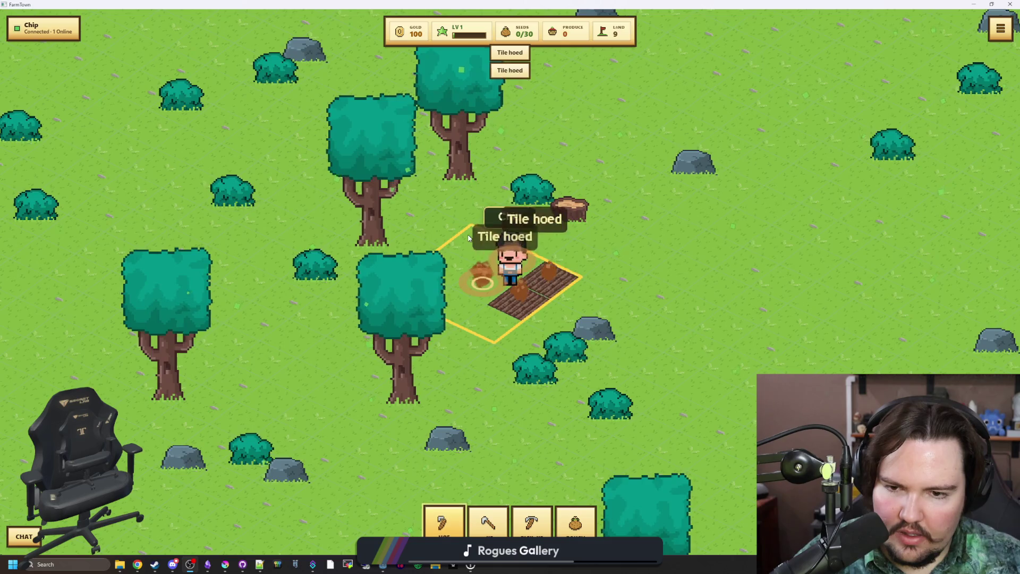
click(469, 238)
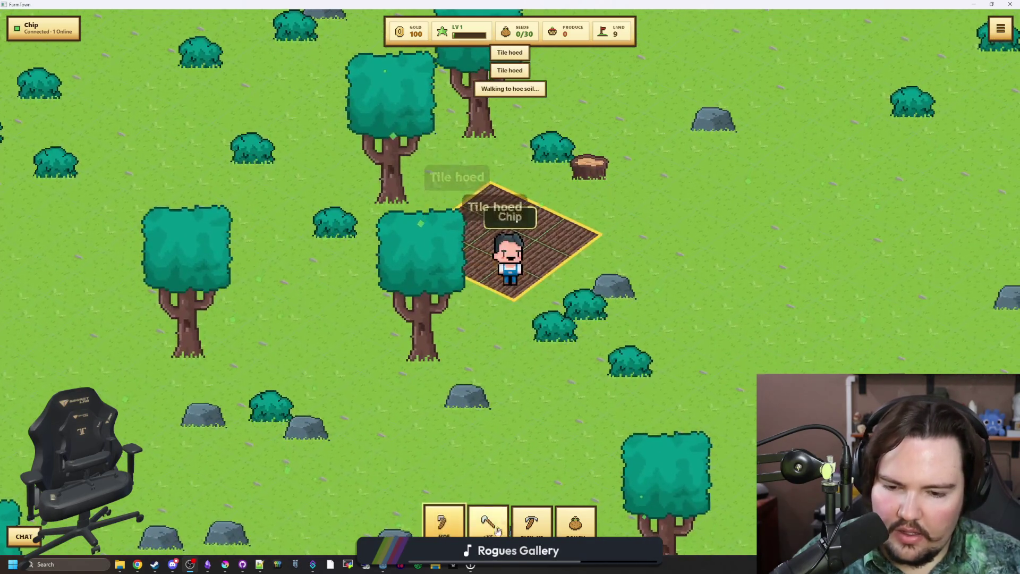
Check the seed pouch, which shows 0/30 seeds, and close it.
click(565, 530)
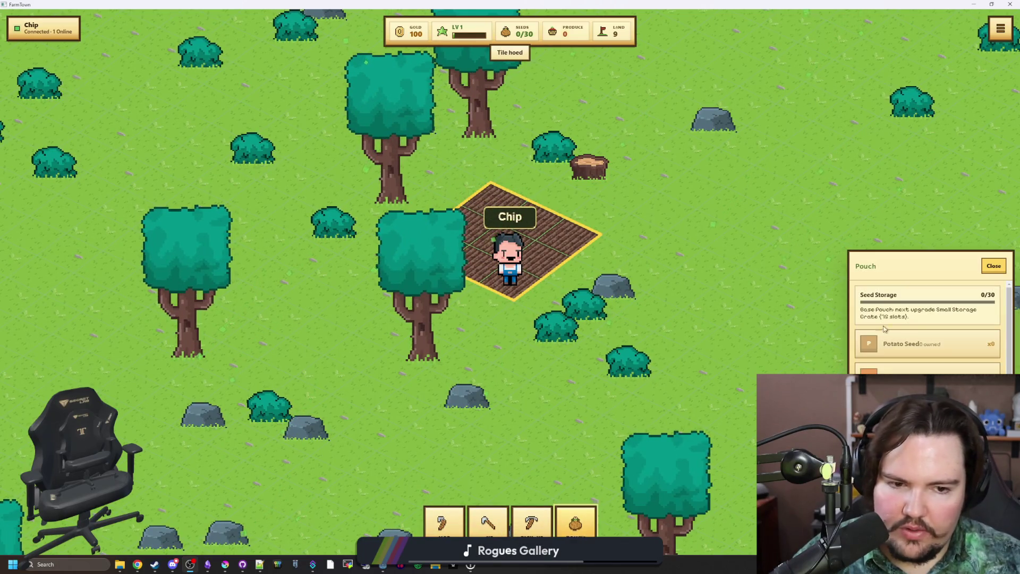
scroll(down, 3)
scroll(up, 3)
click(1001, 274)
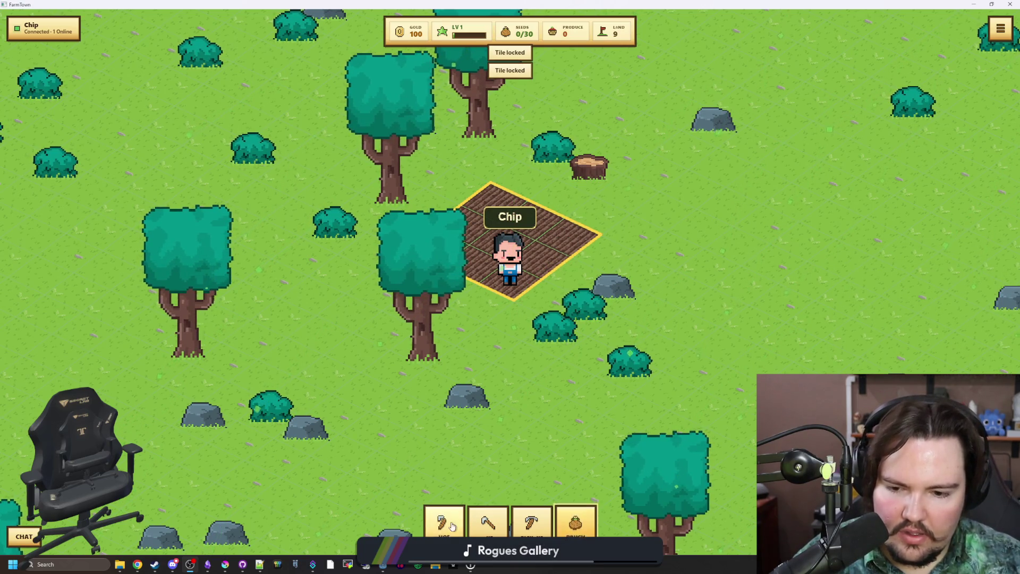
Walk Chip north toward the stump, try a tile beyond the plot, and reopen the pouch.
click(552, 175)
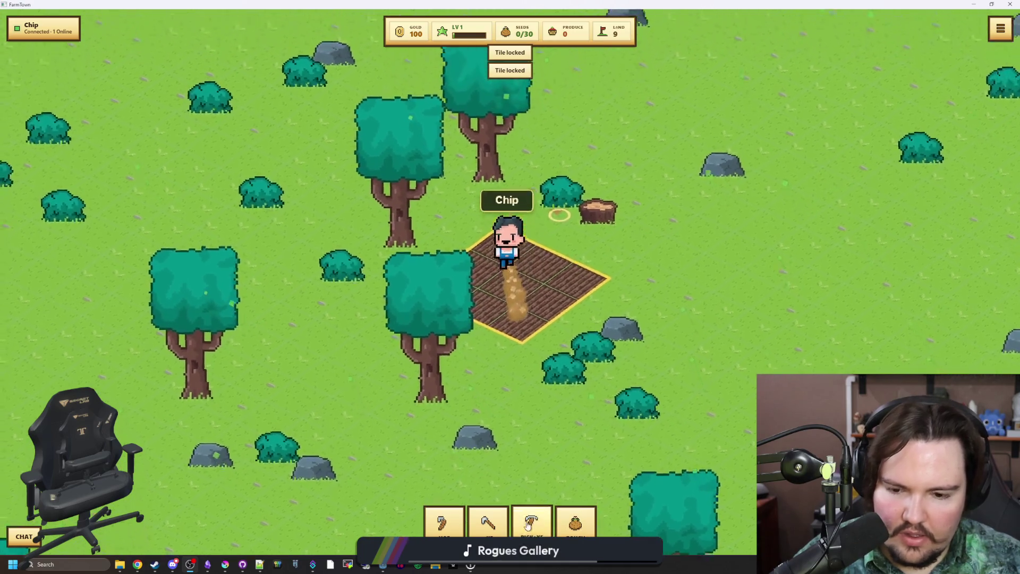
key(2)
click(494, 305)
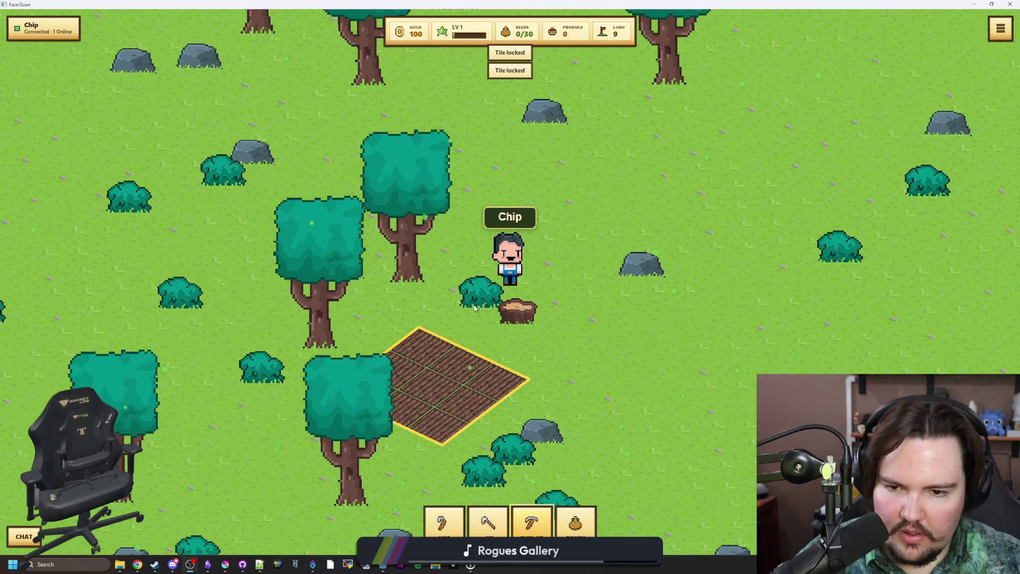
click(622, 278)
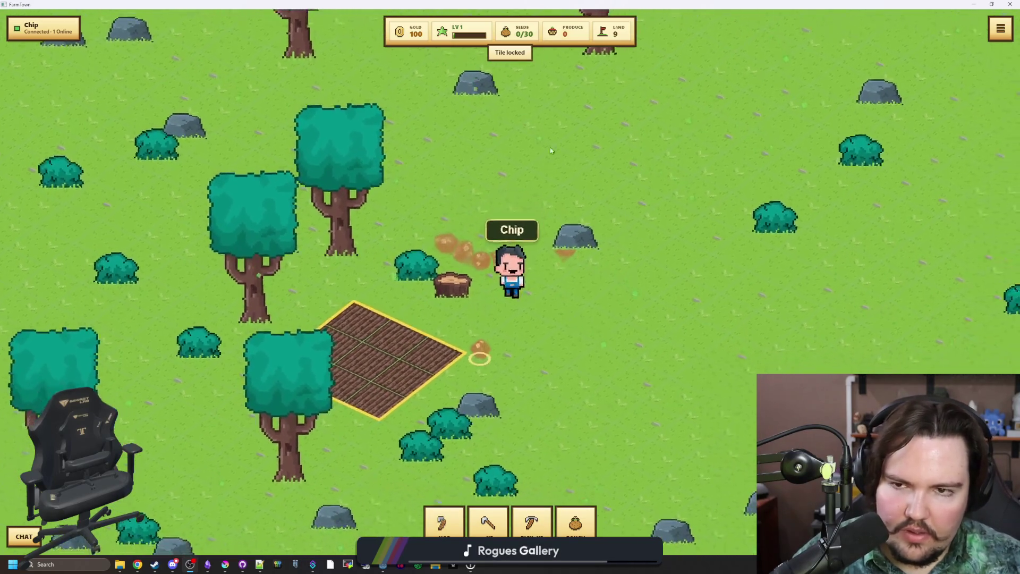
click(586, 518)
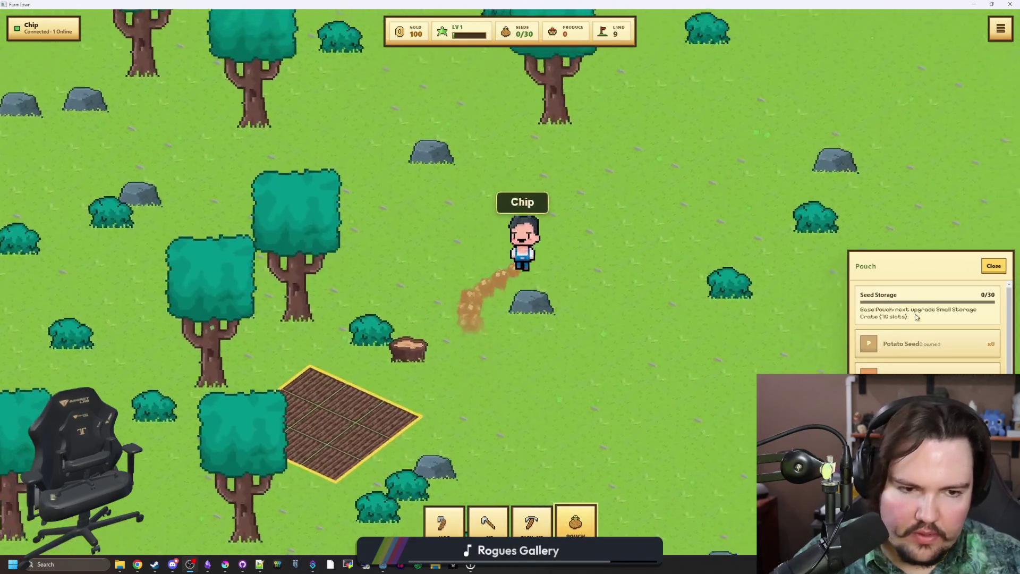
Close the seed pouch, walk Chip toward the tilled plot, and check Chip's context menu.
scroll(down, 3)
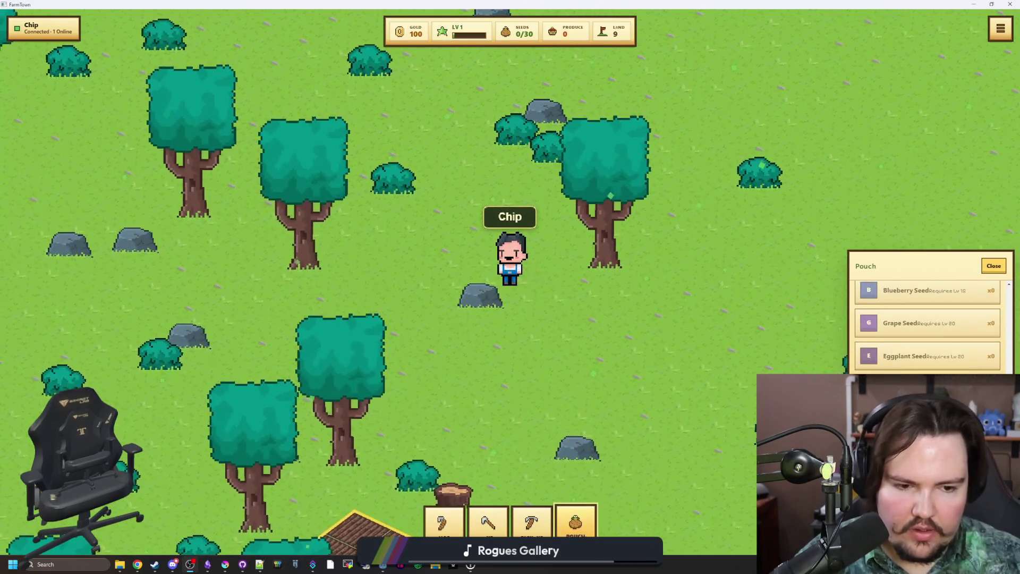
scroll(up, 3)
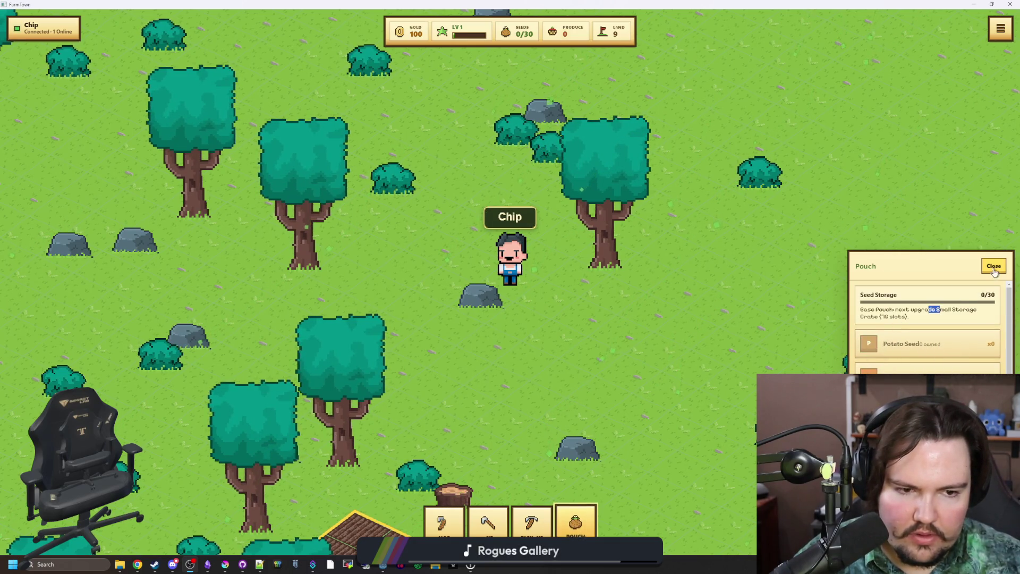
click(993, 267)
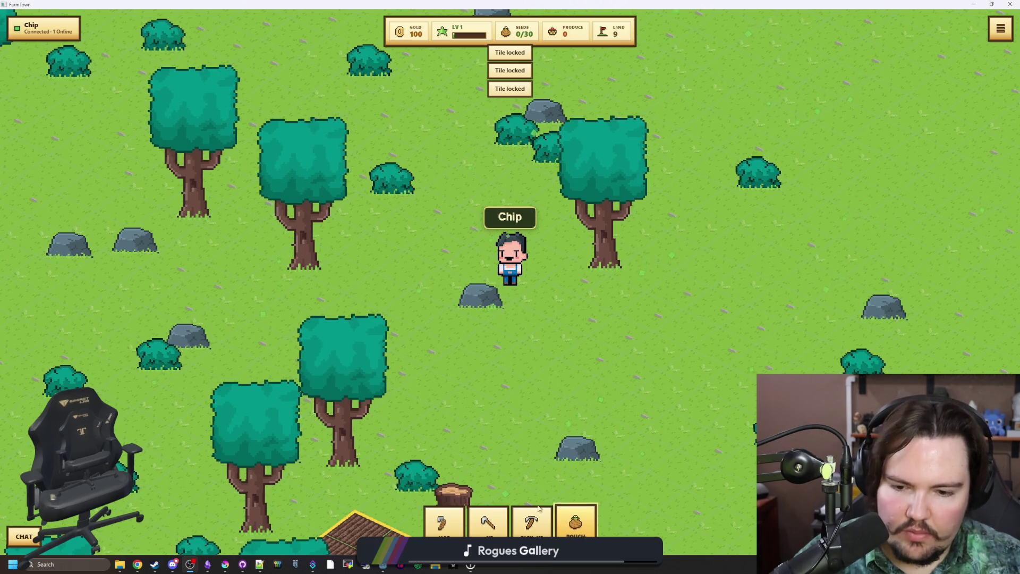
click(461, 369)
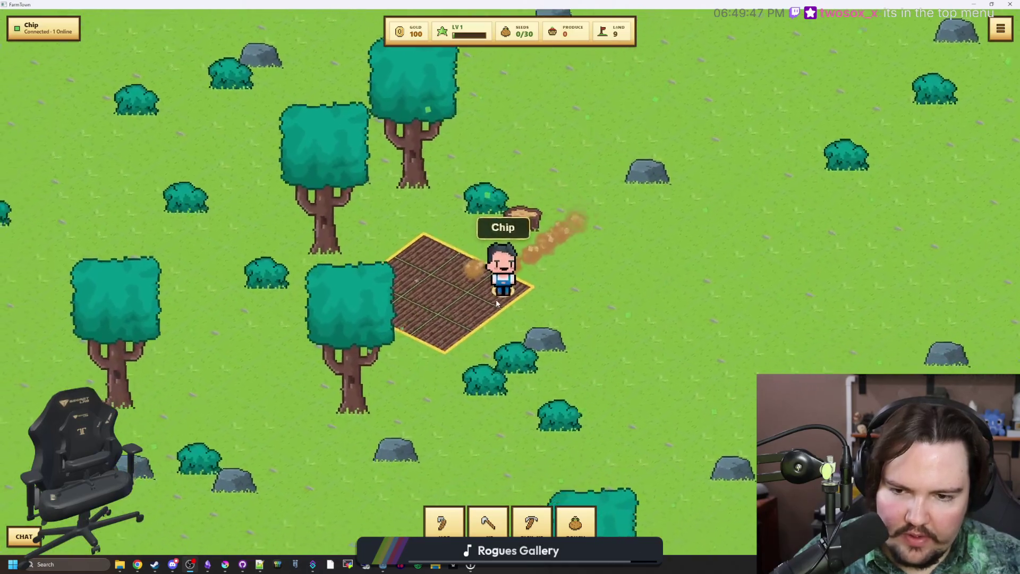
right_click(504, 283)
click(697, 329)
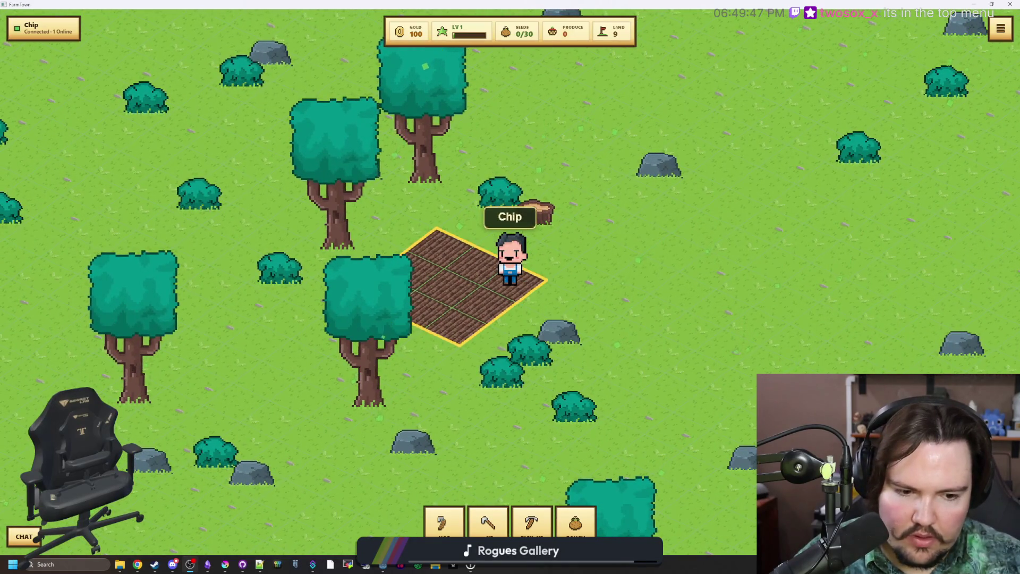
Review the Chapter 1: First Harvest quest in the Quest panel, then close it.
key(q)
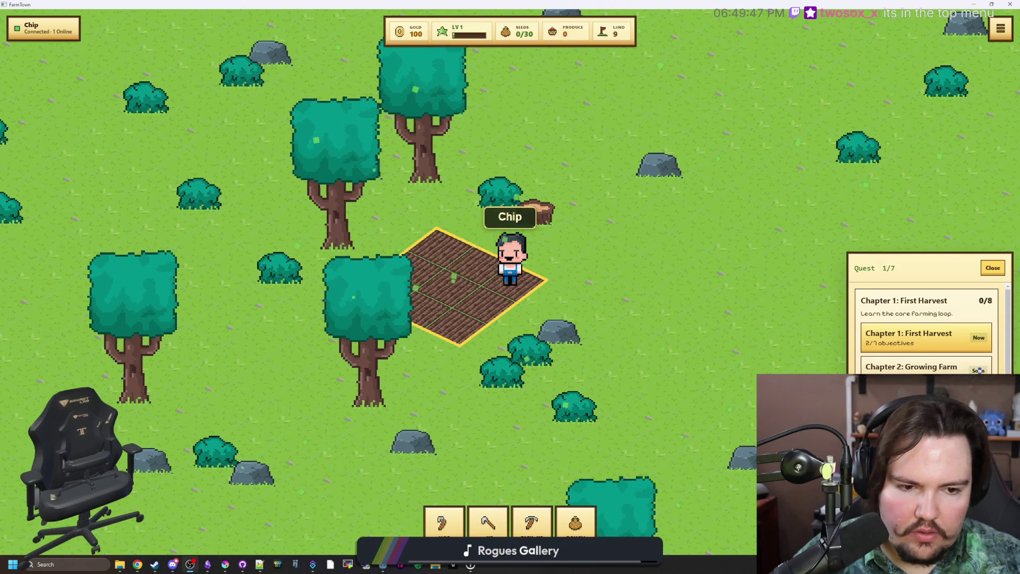
scroll(down, 3)
scroll(up, 3)
scroll(down, 3)
scroll(up, 3)
click(992, 268)
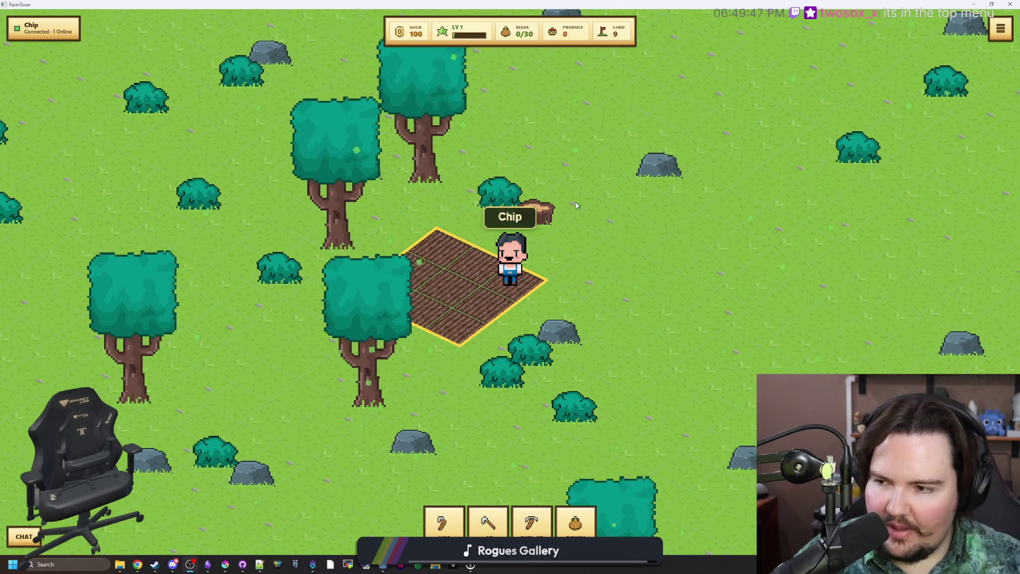
Walk Chip onto the tilled plot and check the connected players list.
click(457, 275)
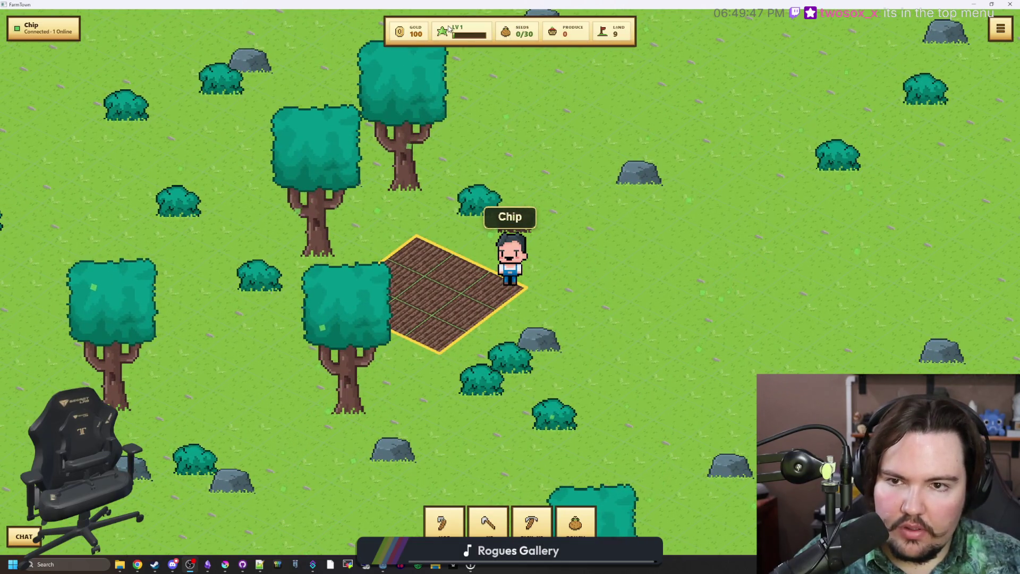
click(32, 30)
click(128, 57)
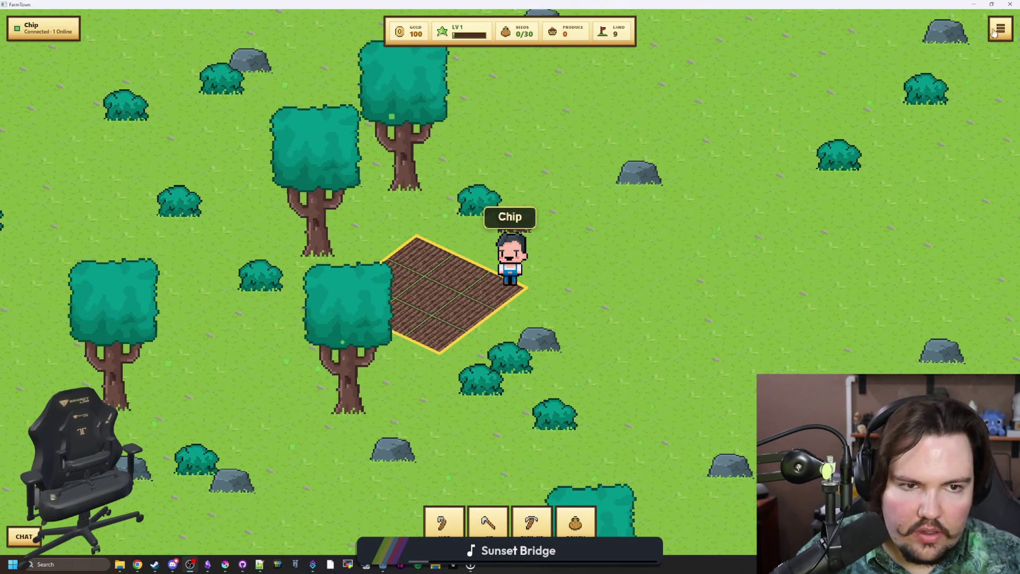
Check the farm menu's seed pouch, seed store and game settings panels, then close each.
click(994, 32)
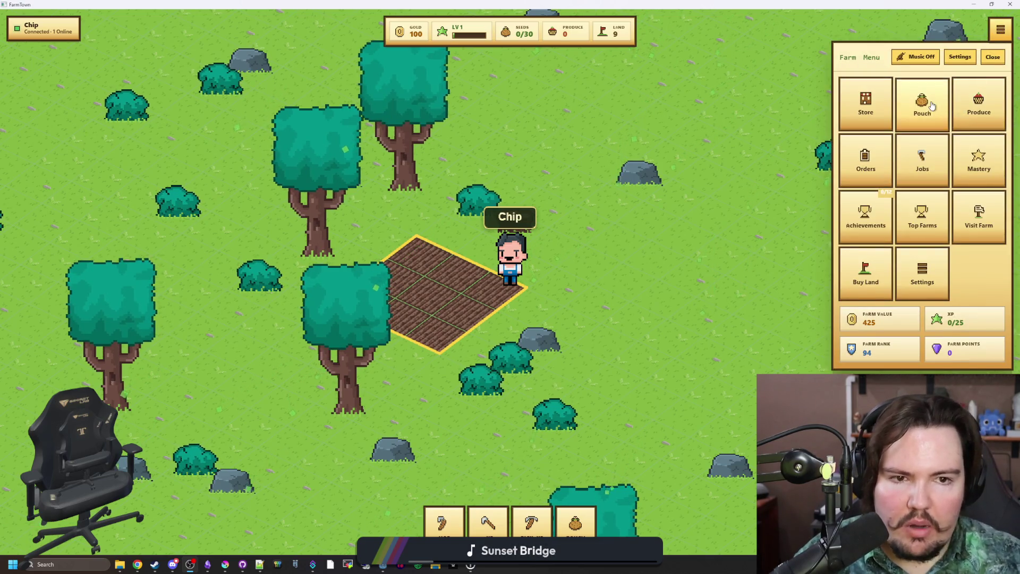
click(922, 104)
click(994, 266)
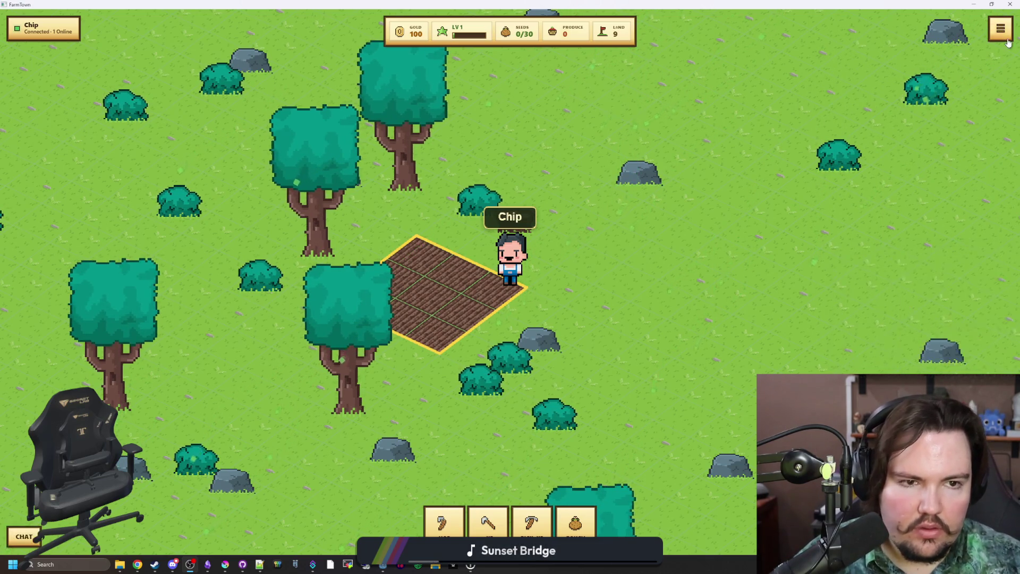
click(1001, 29)
click(867, 107)
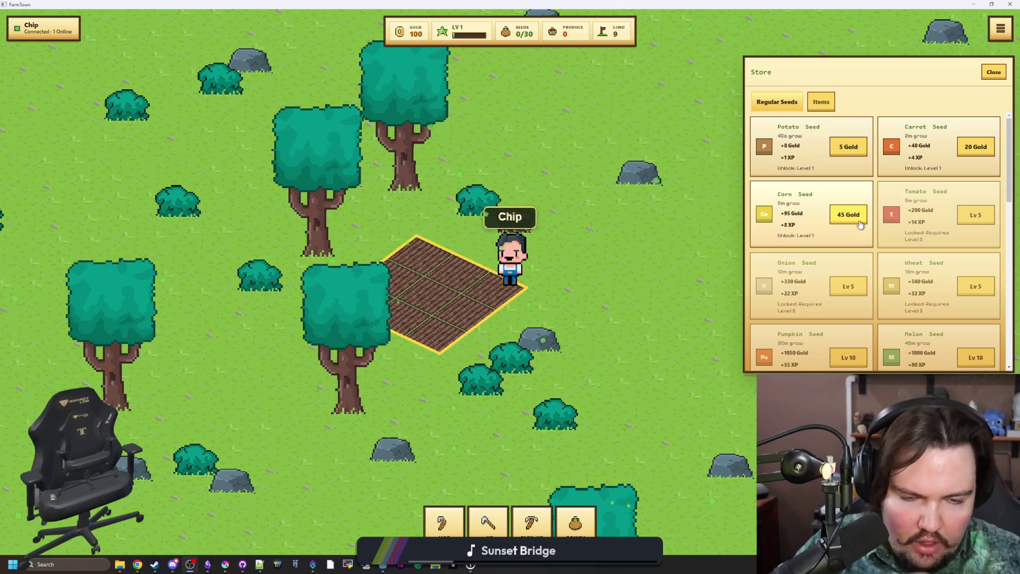
click(1001, 29)
click(1000, 29)
click(1000, 29)
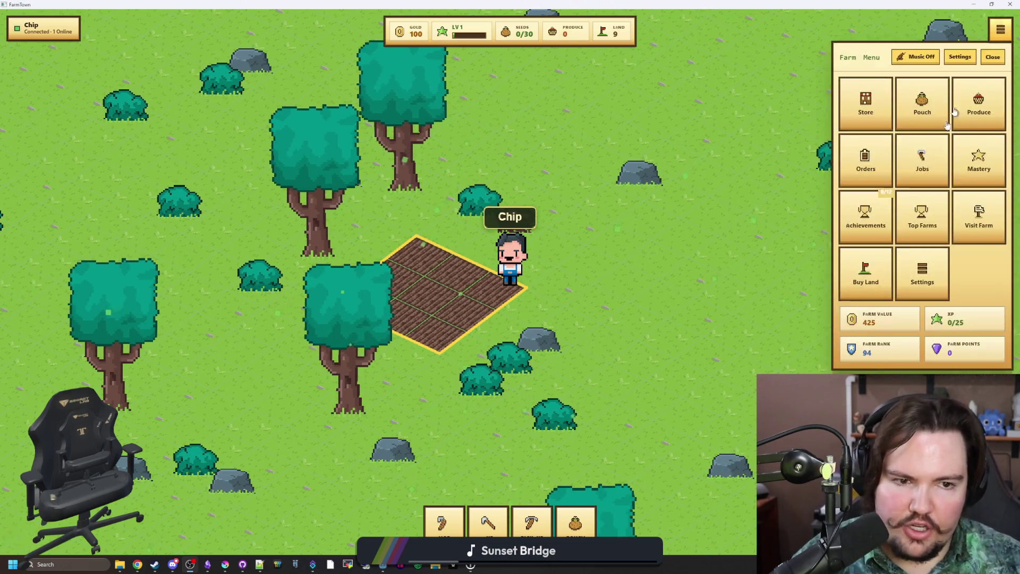
click(909, 282)
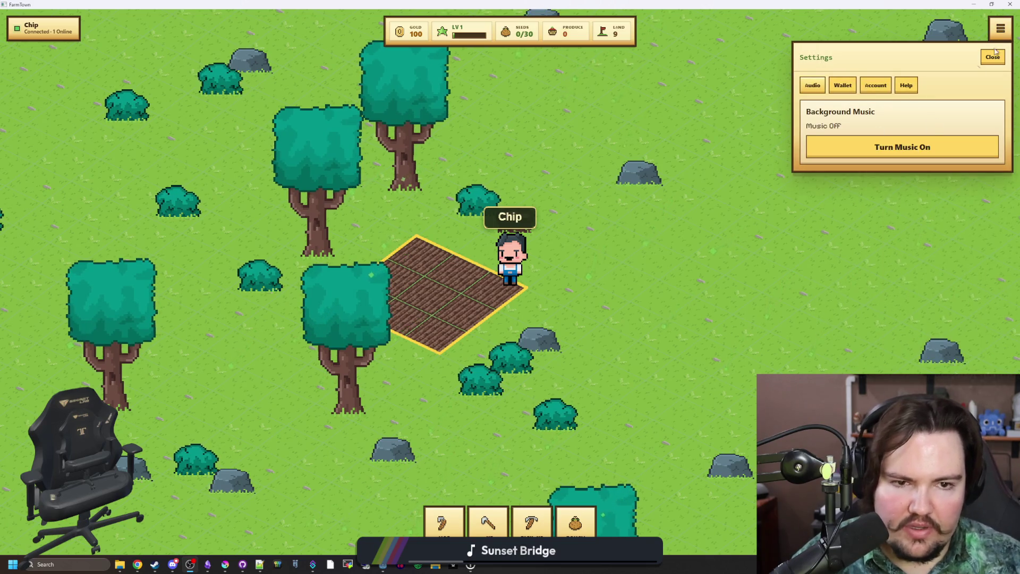
click(1000, 29)
click(1001, 29)
click(1000, 30)
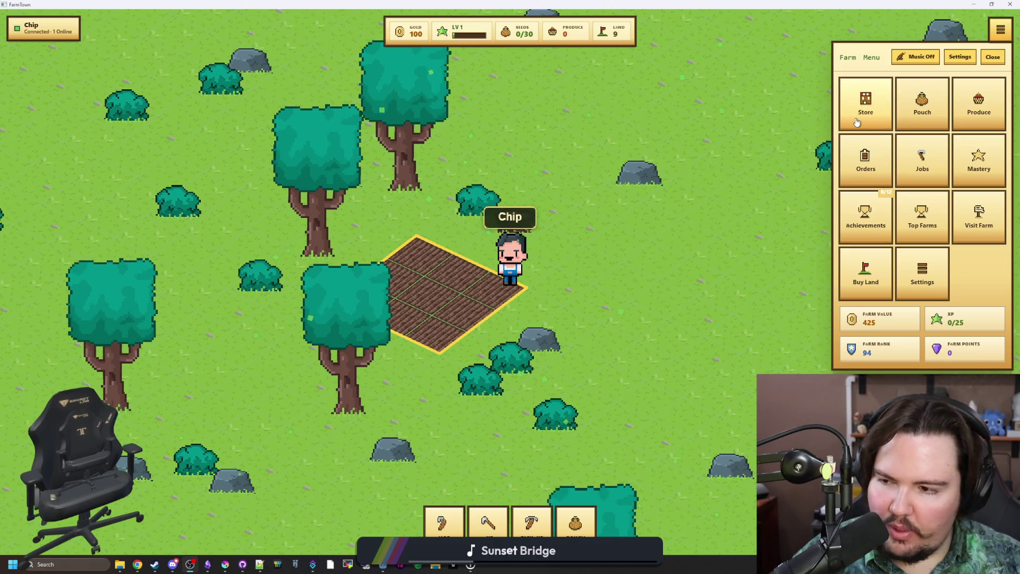
Walk the farmer around the field to the tree stump and bring up the seed store.
click(693, 129)
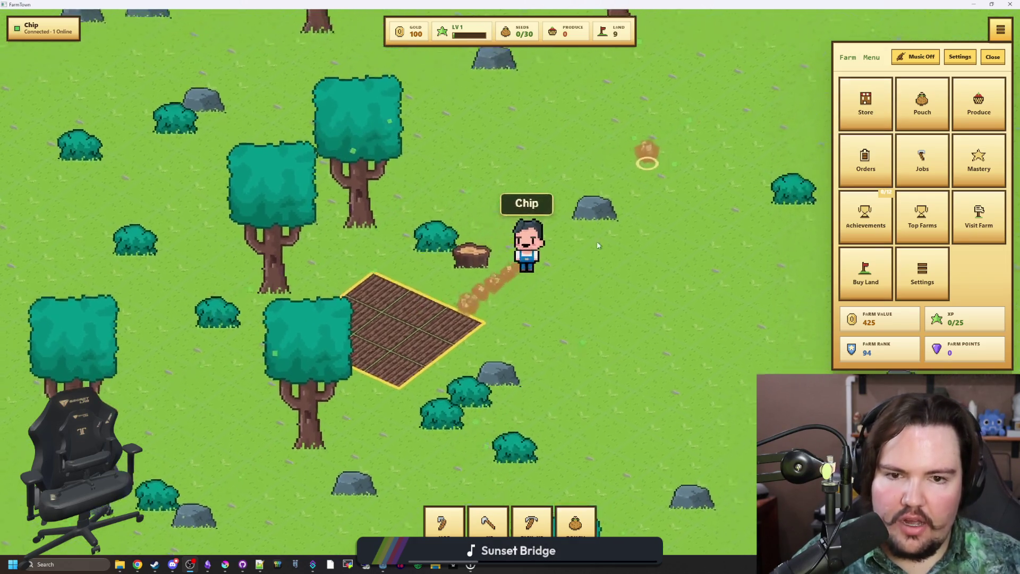
key(a)
key(w)
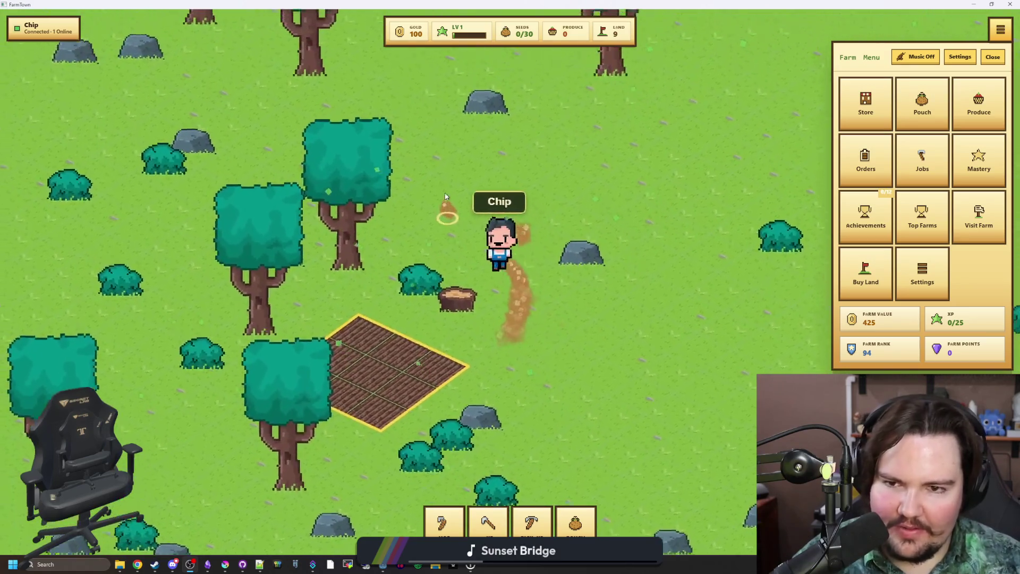
click(534, 316)
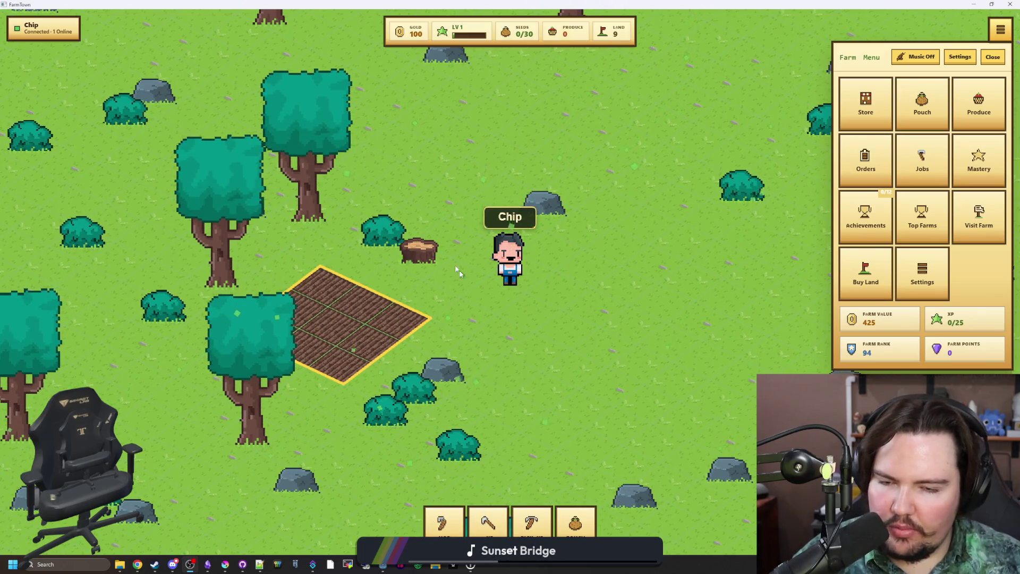
key(w)
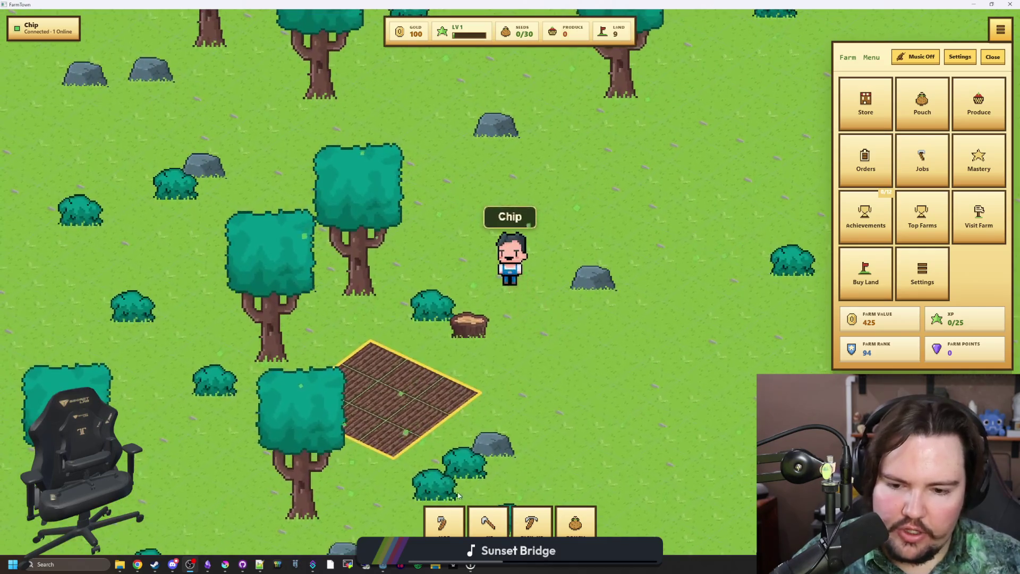
click(547, 474)
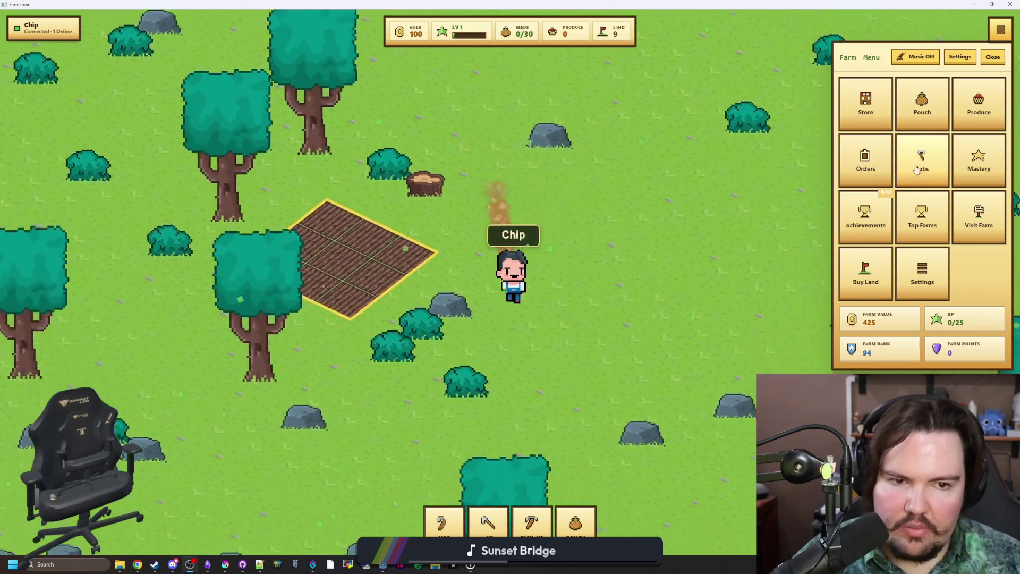
click(425, 155)
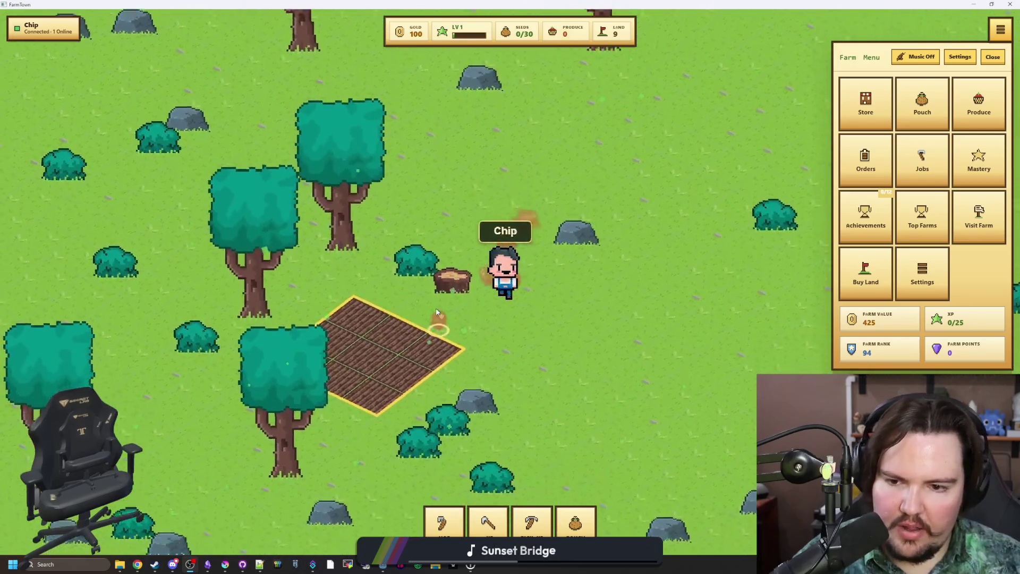
click(865, 104)
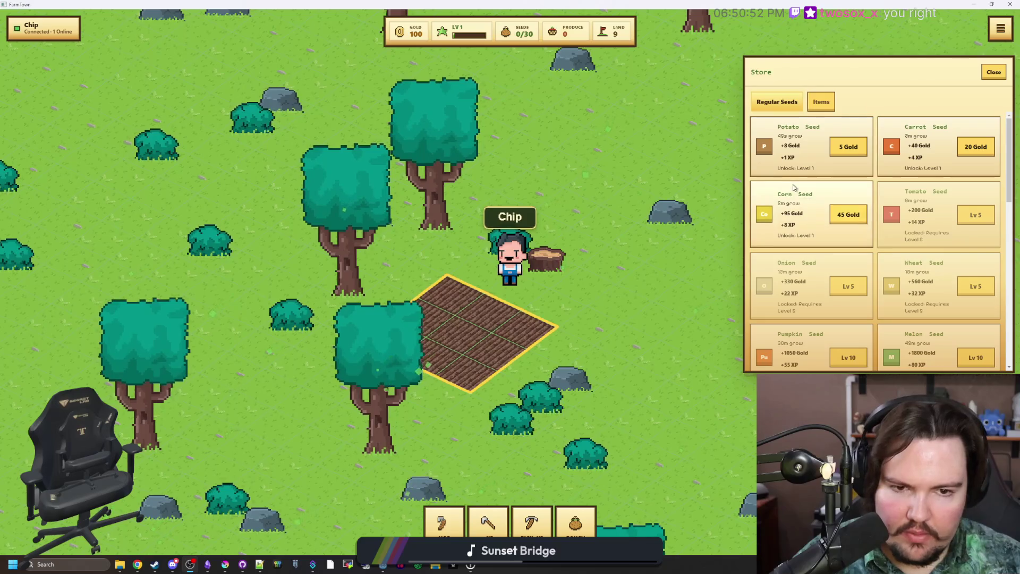
Buy three Potato Seed packs at 5 Gold each.
click(863, 146)
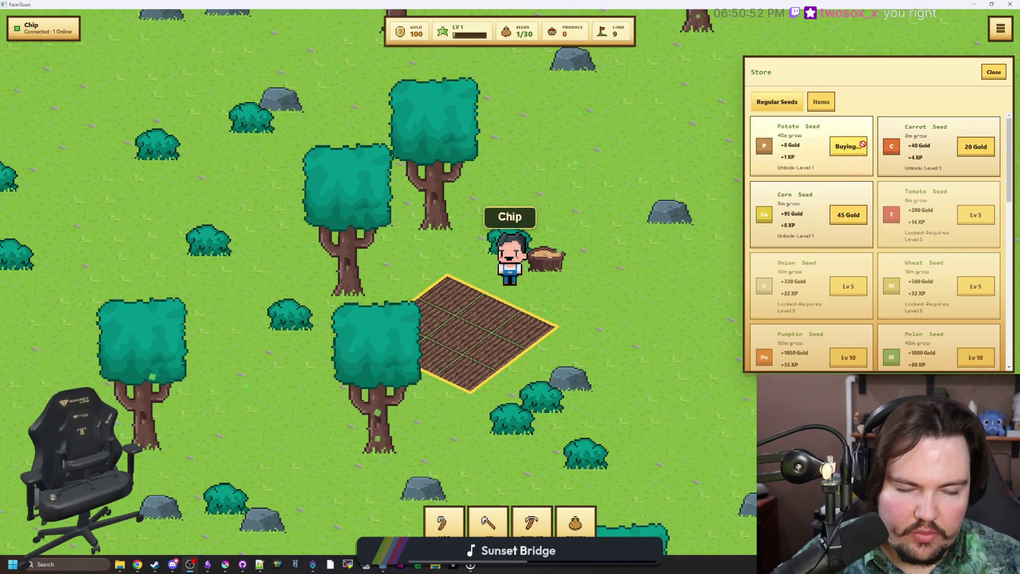
click(838, 147)
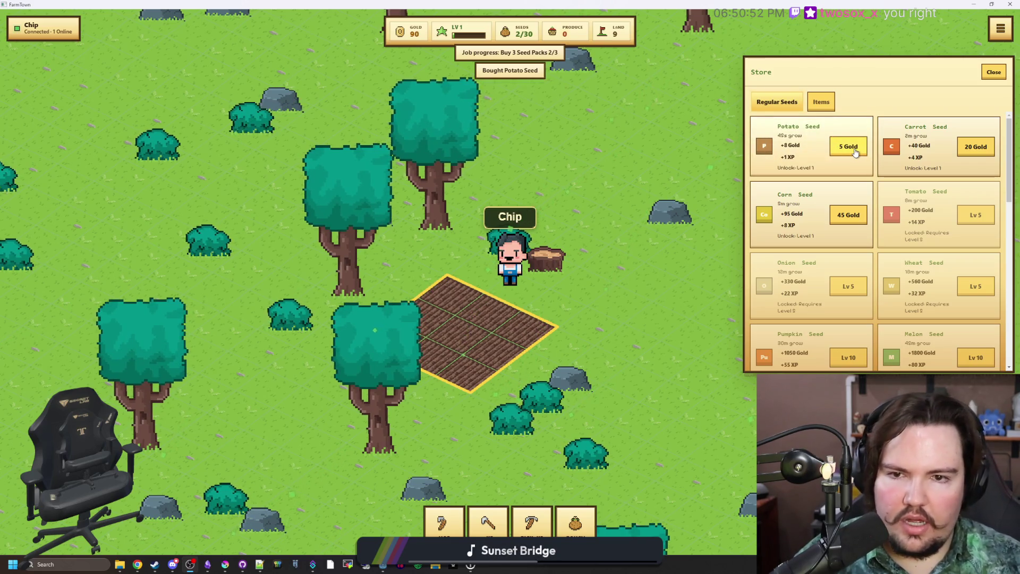
click(853, 148)
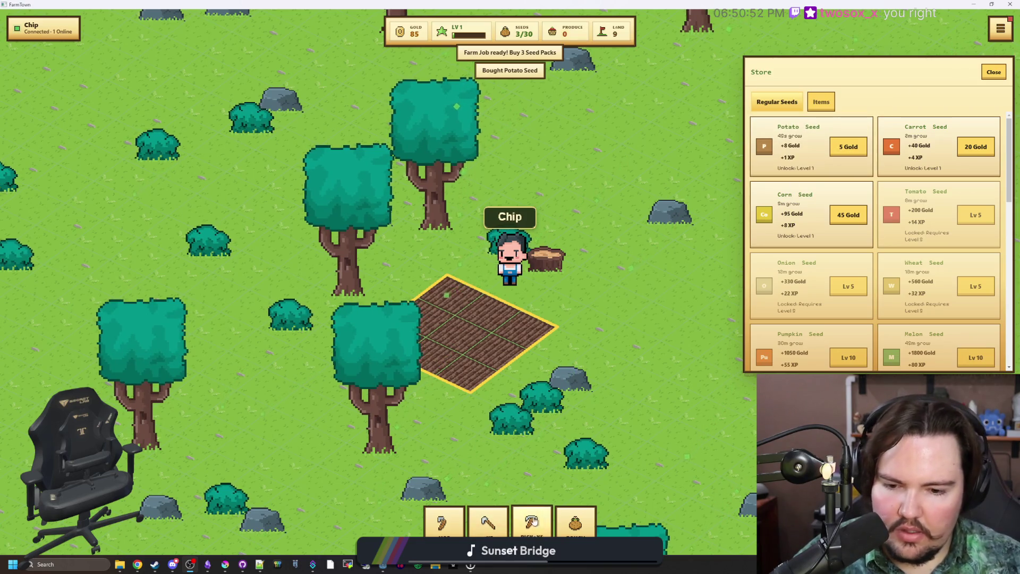
Choose Potato Seed from the pouch and plant it on the tilled plot.
click(575, 523)
click(889, 337)
click(521, 321)
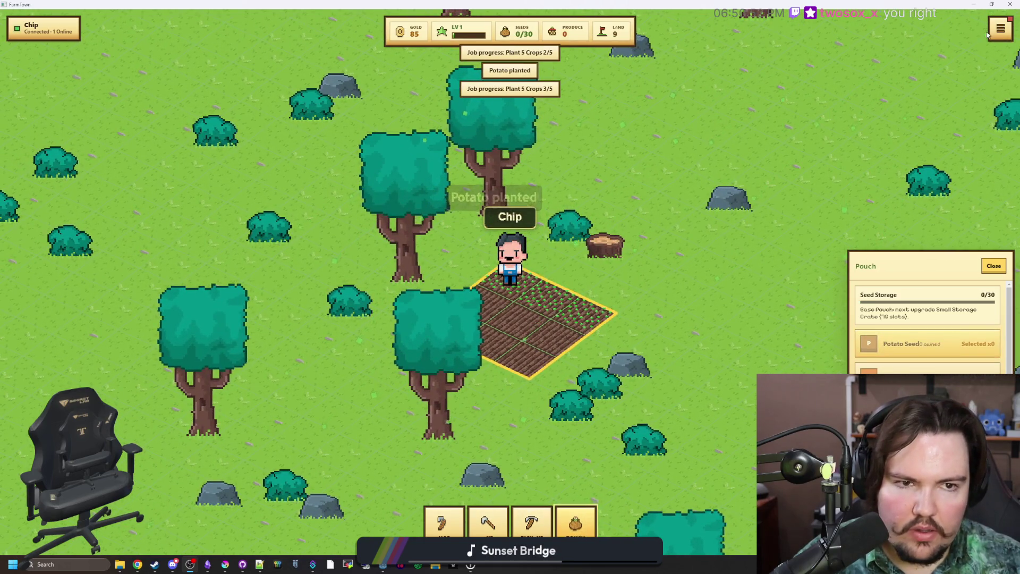
Reopen the seed store and buy more Potato Seed packs.
click(1000, 29)
click(871, 101)
click(852, 149)
click(856, 152)
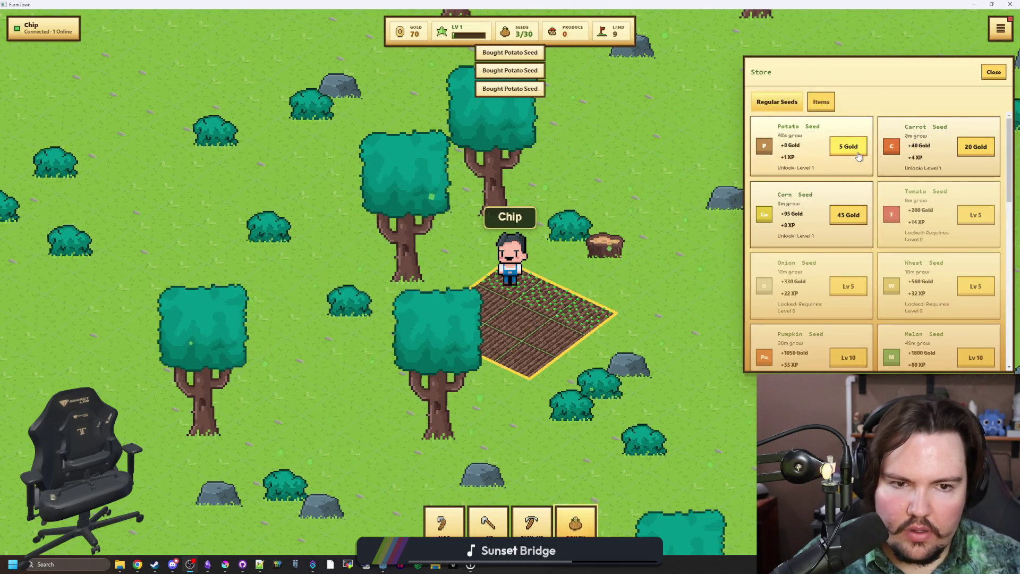
click(857, 153)
click(857, 152)
click(993, 72)
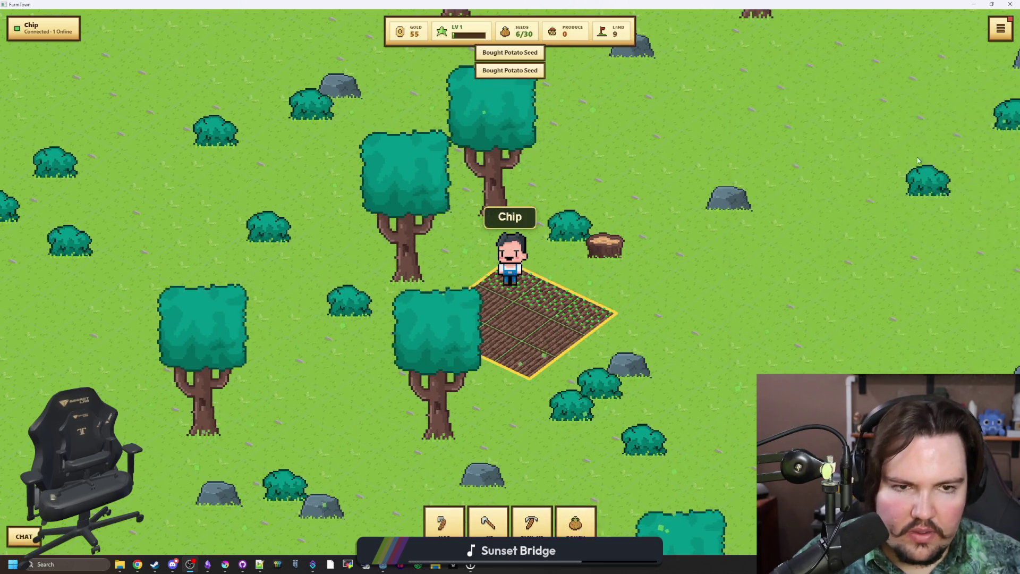
Plant the potato seeds across the remaining plot tiles until the pouch is empty.
click(1000, 28)
click(879, 123)
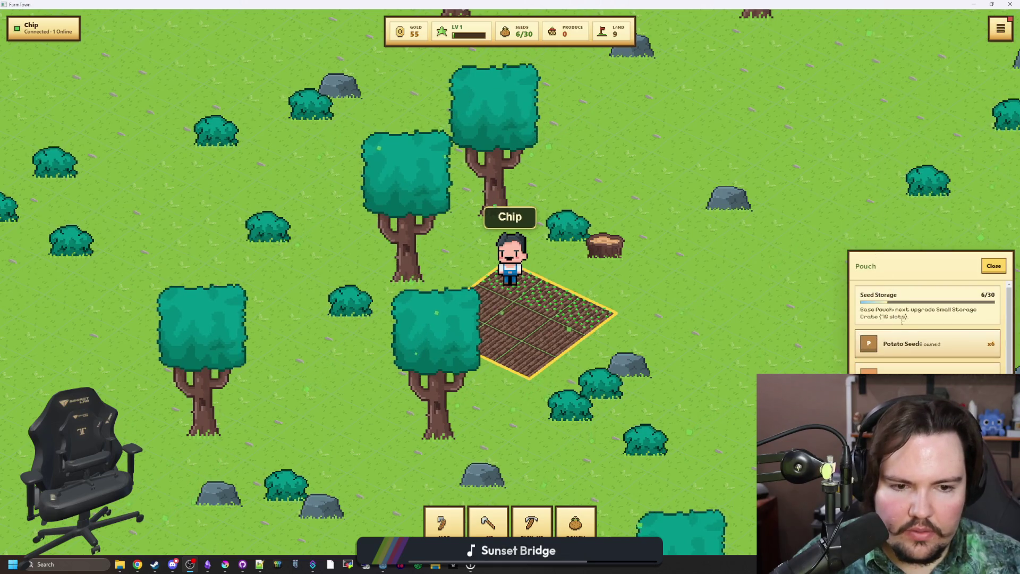
click(902, 342)
click(525, 320)
click(531, 313)
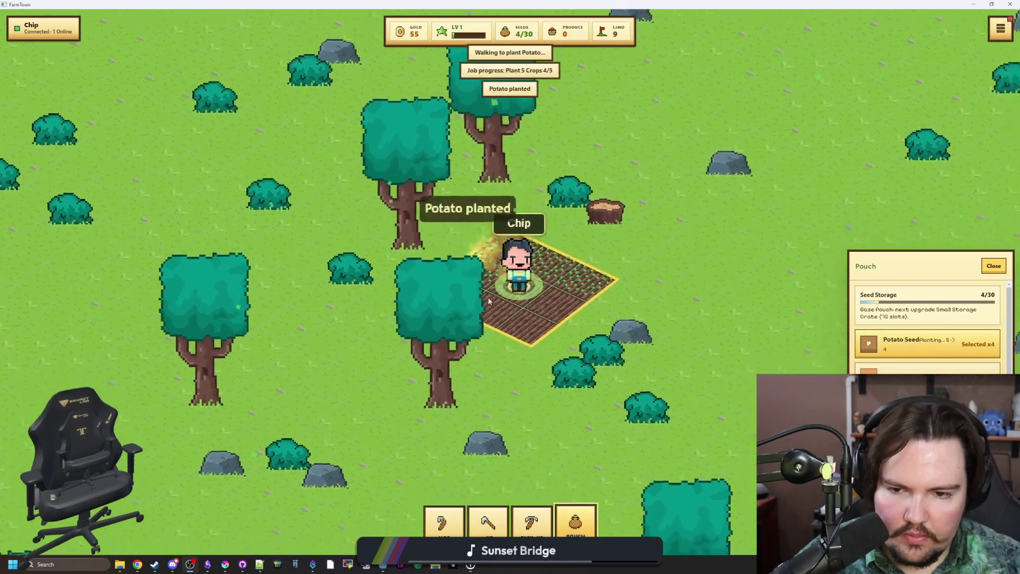
click(553, 303)
click(574, 291)
click(594, 278)
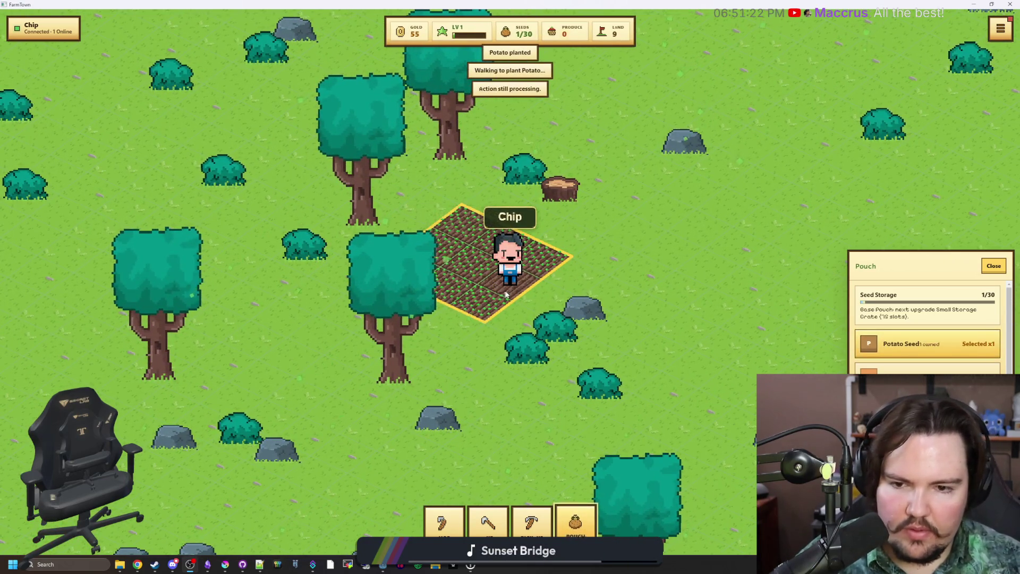
right_click(505, 285)
click(679, 261)
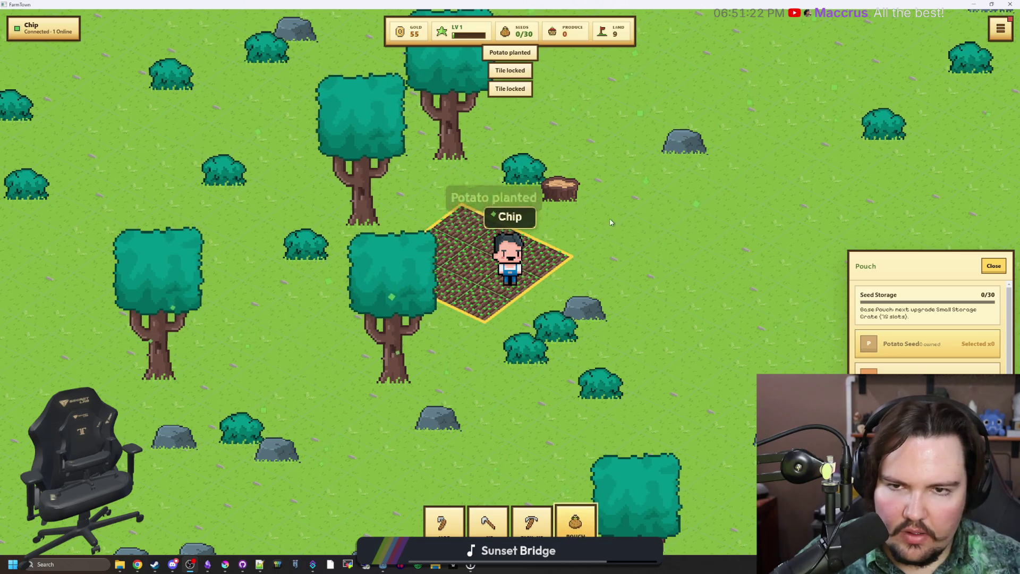
click(575, 520)
Walk the farmer north of the plot and take the game out of fullscreen.
click(619, 273)
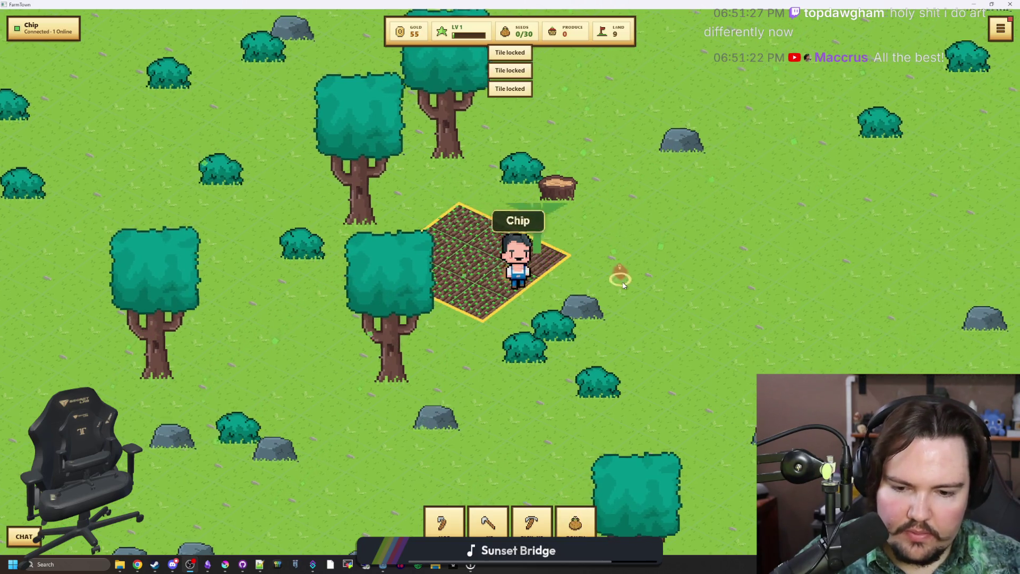
key(w)
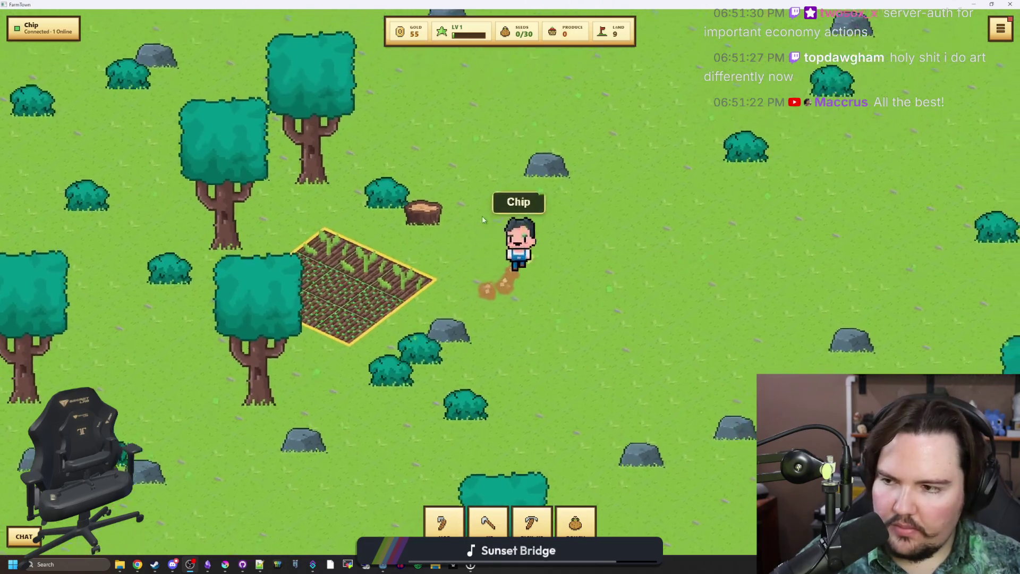
double_click(649, 4)
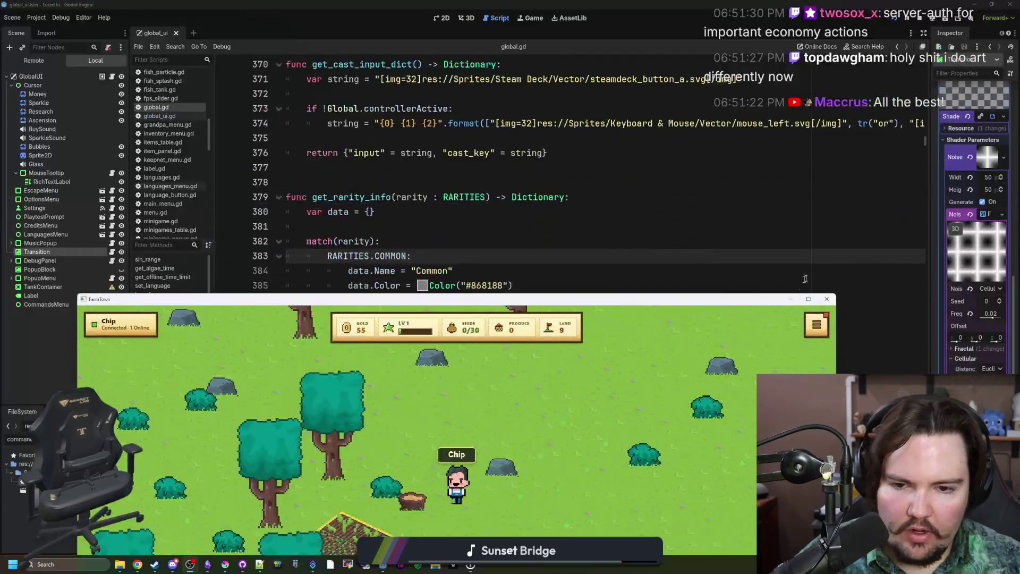
Bring the global.gd script forward and review lines 379–383.
click(608, 279)
click(671, 256)
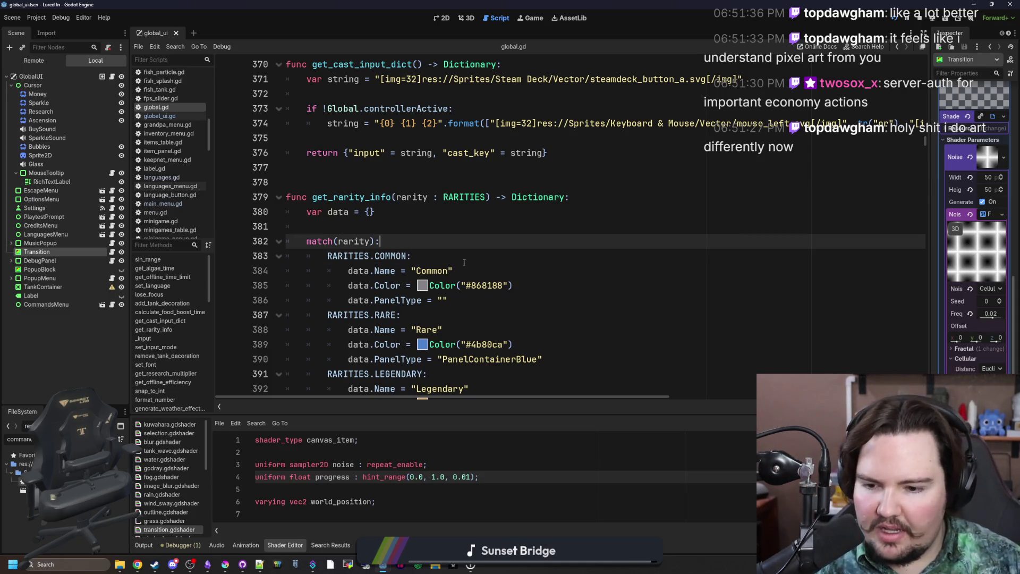
click(437, 226)
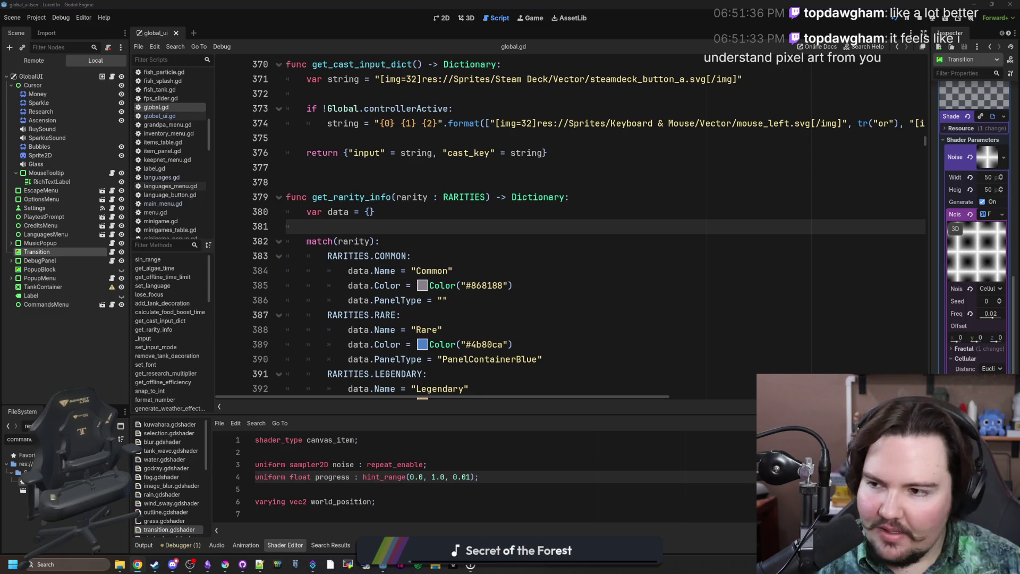
click(533, 204)
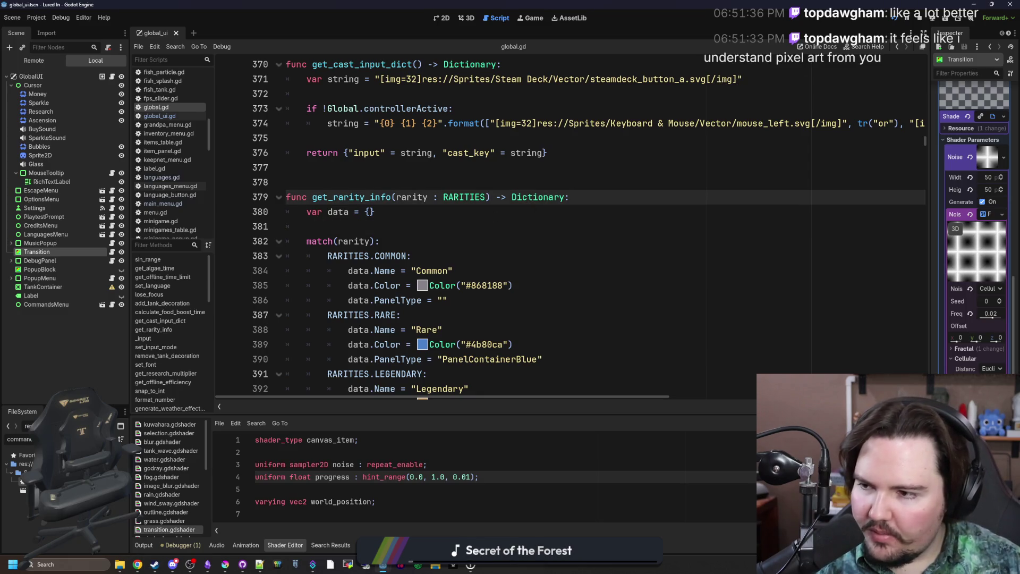
click(644, 245)
click(368, 232)
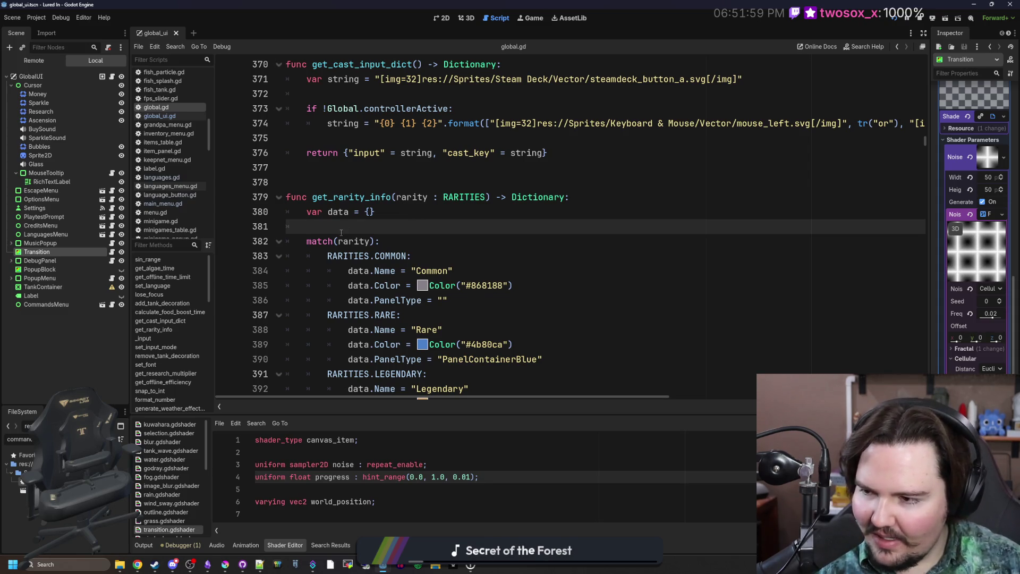
mouse_move(477, 567)
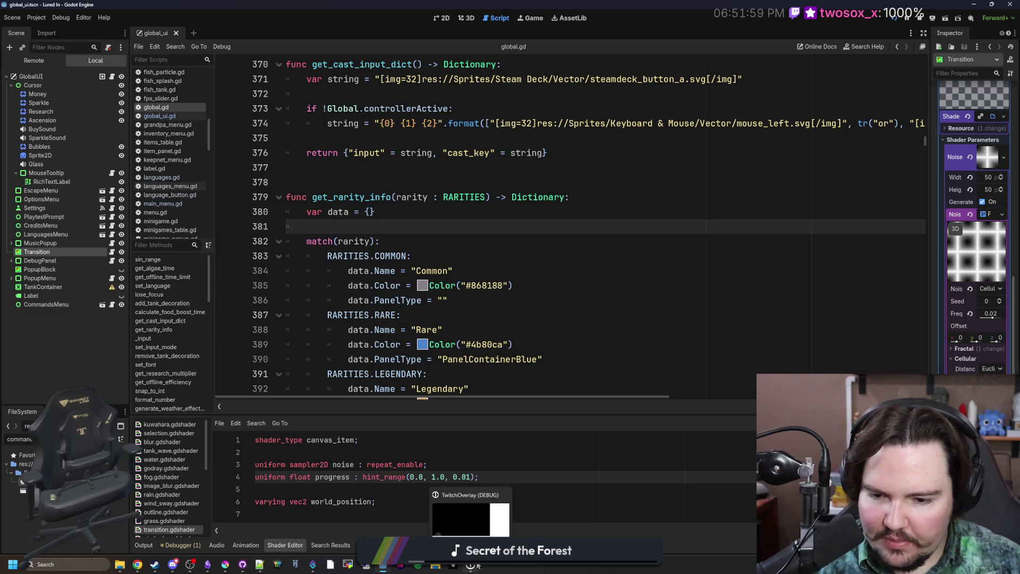
scroll(down, 3)
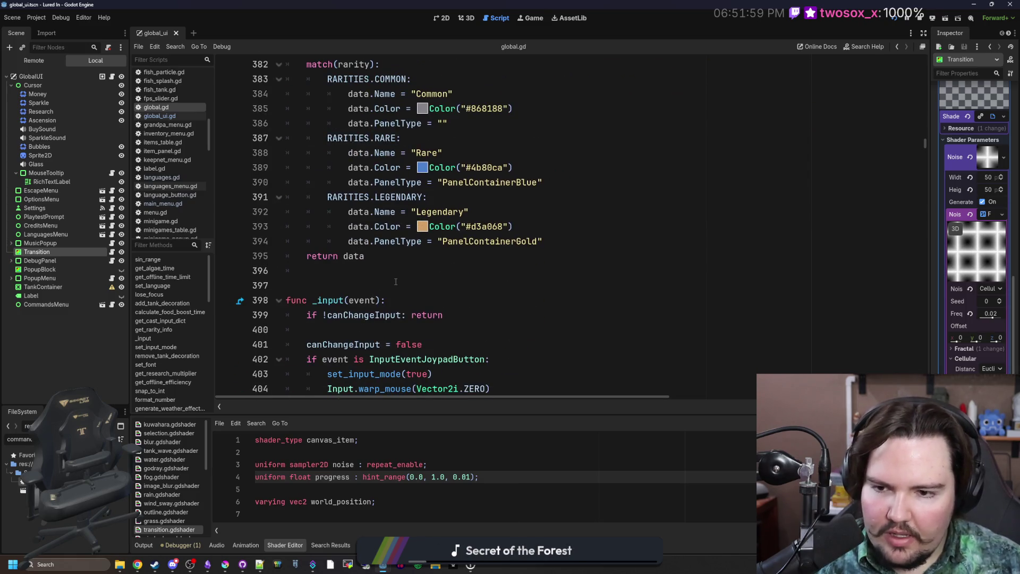
scroll(down, 3)
scroll(up, 3)
Review the match block around lines 377–380, then run the game embedded in the editor.
click(410, 173)
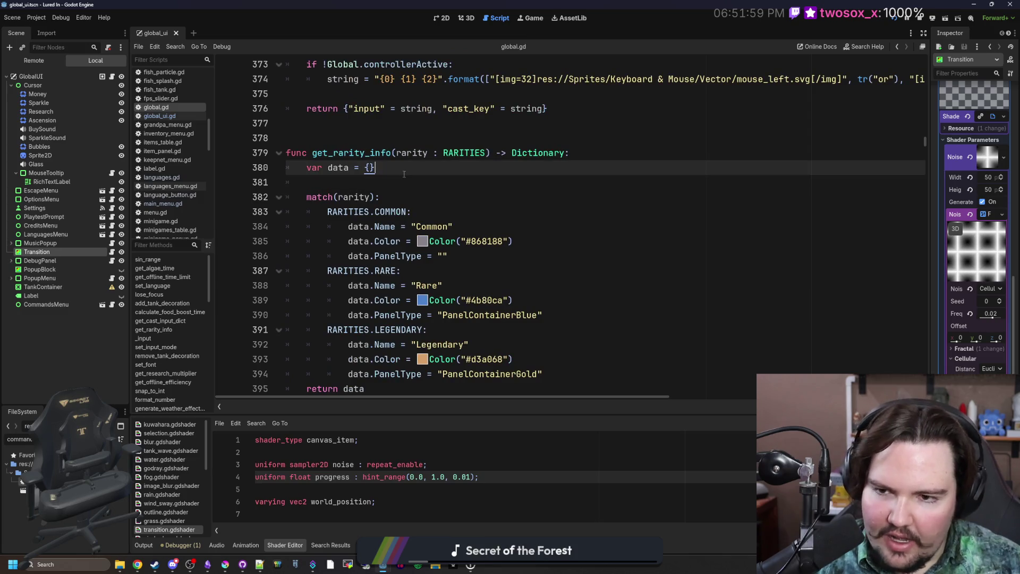
click(287, 123)
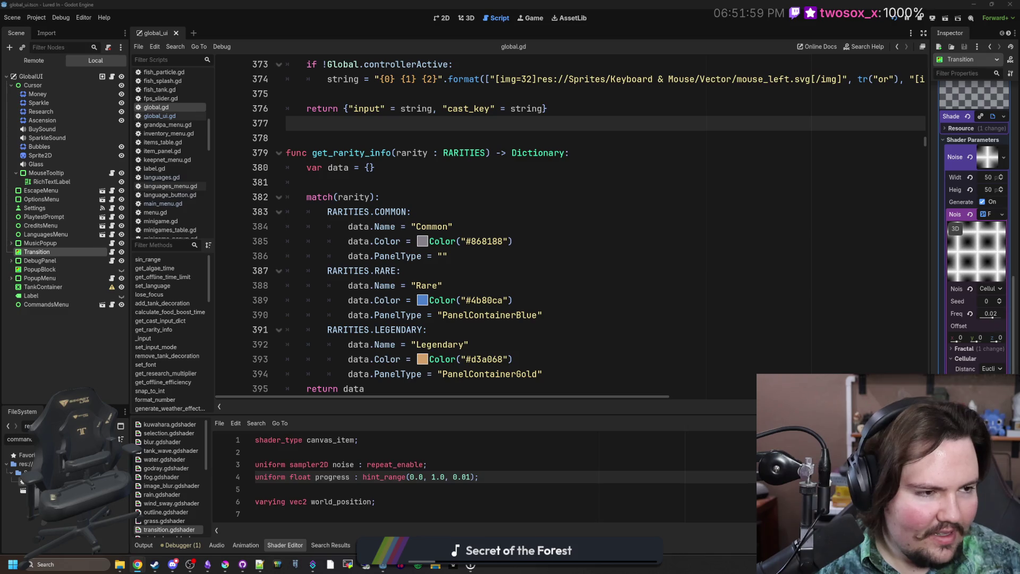
click(330, 197)
click(372, 167)
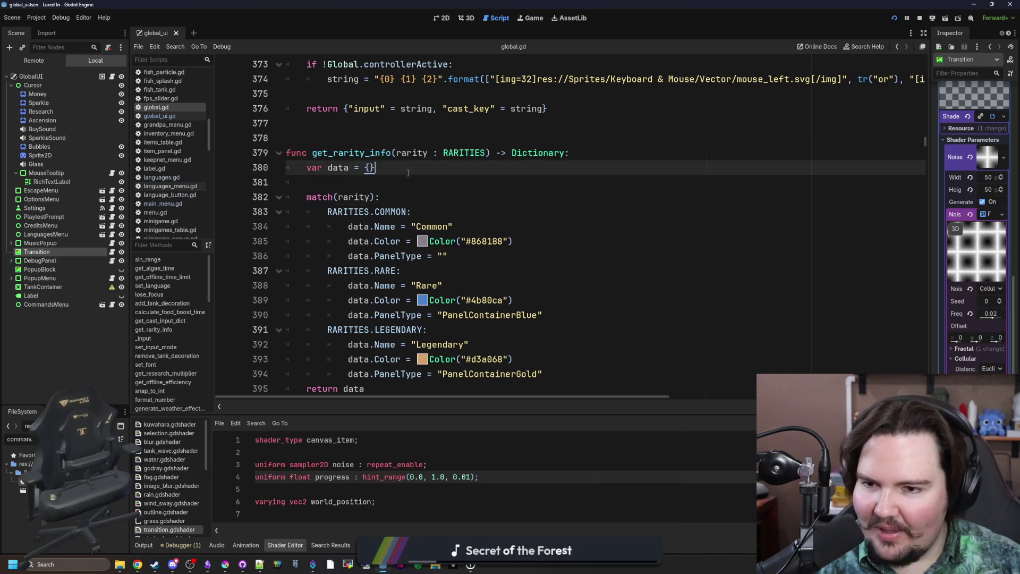
scroll(up, 3)
click(330, 212)
click(330, 227)
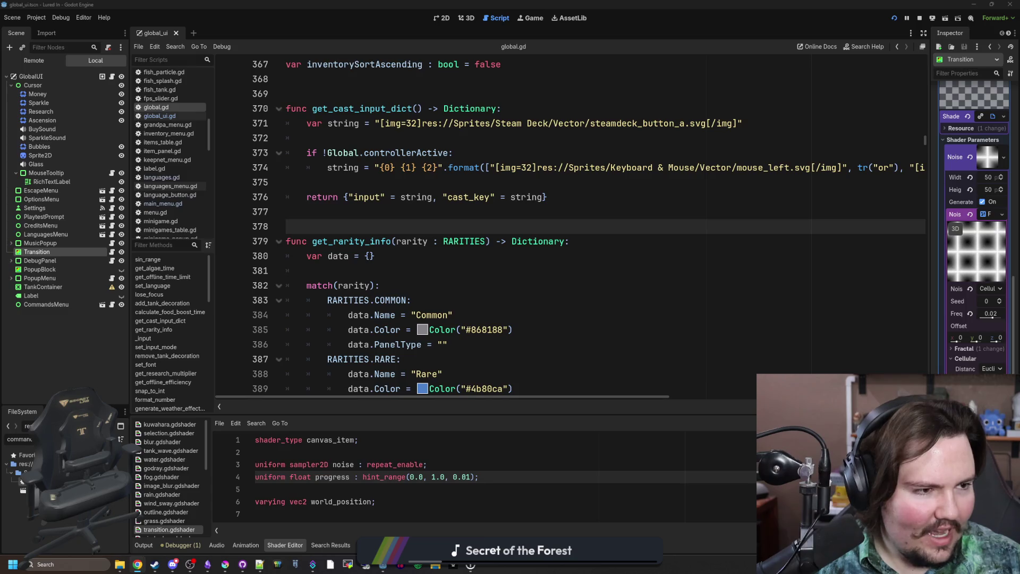
click(372, 266)
click(371, 203)
click(371, 211)
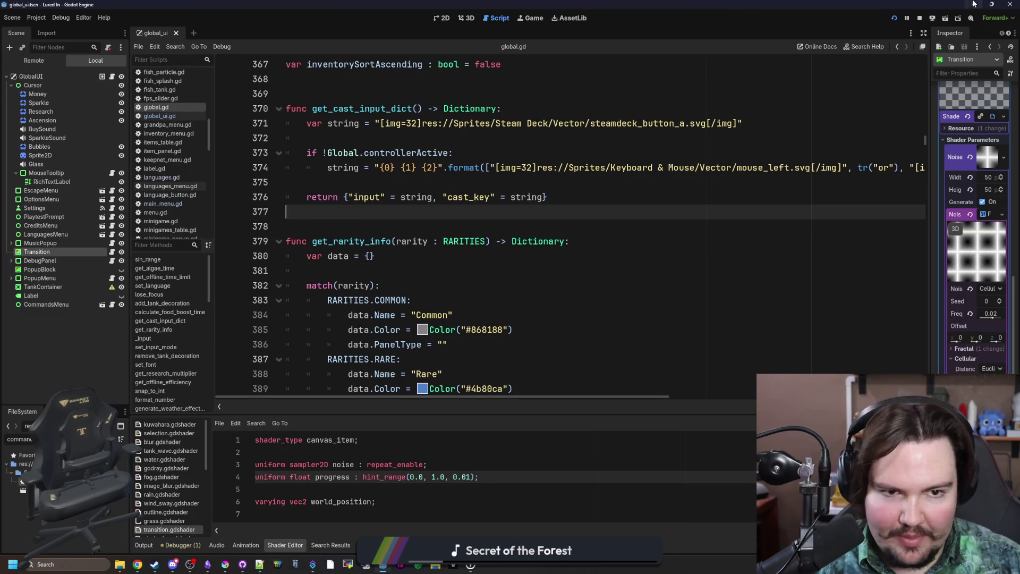
click(534, 17)
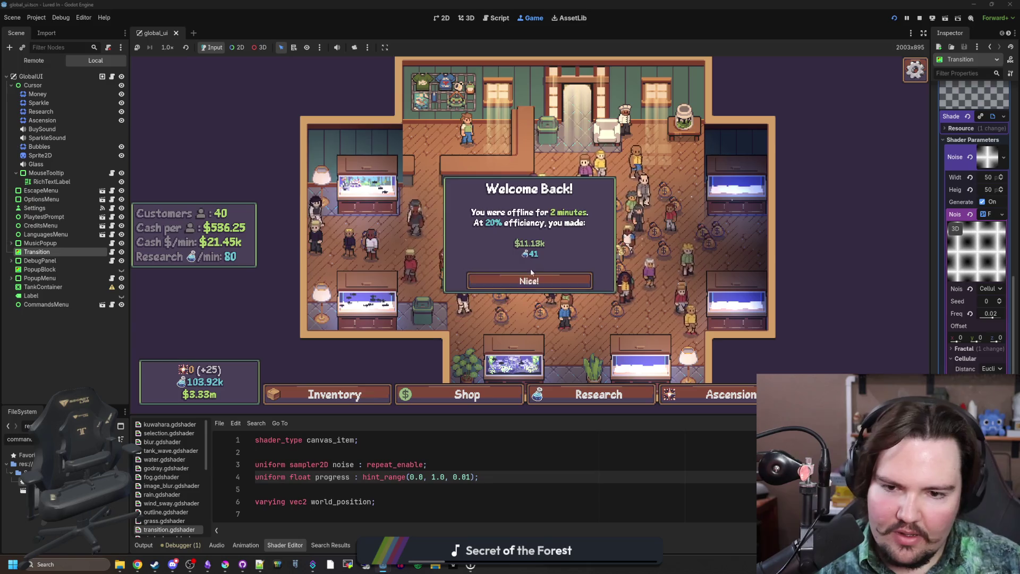
Dismiss the Welcome Back popup and pan and zoom around the shop collecting money bags.
click(531, 273)
scroll(up, 3)
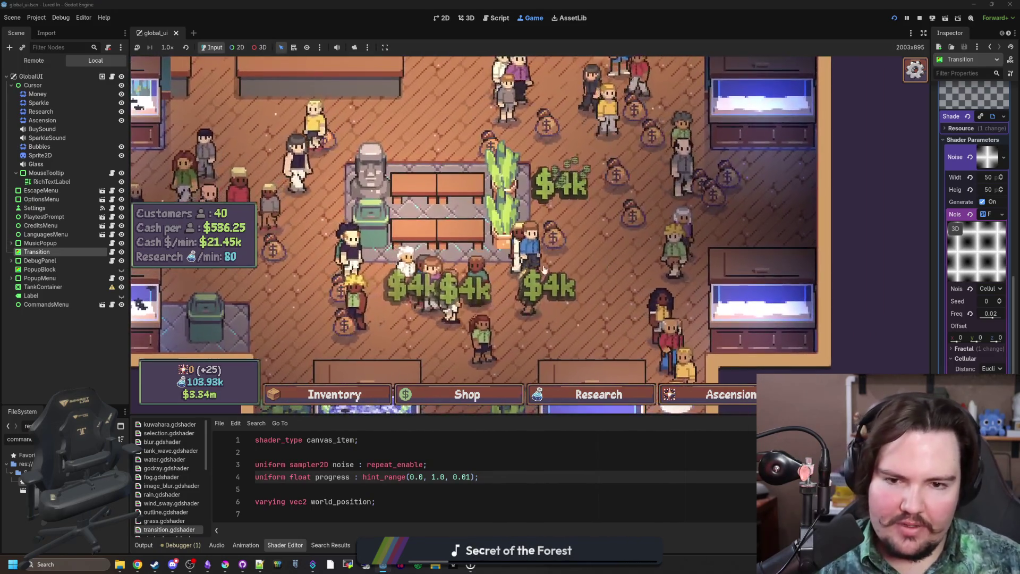
scroll(up, 3)
key(a)
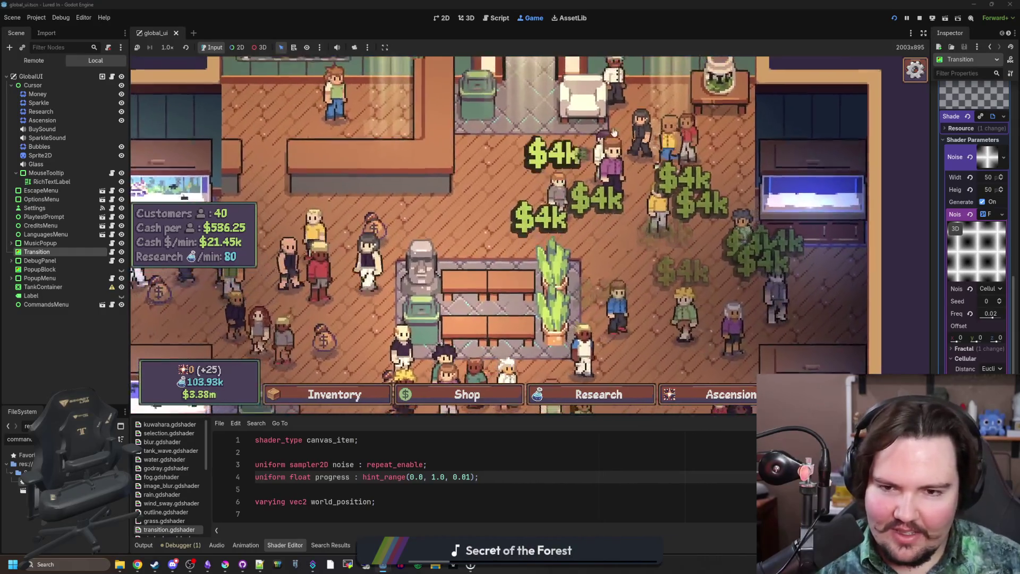
key(s)
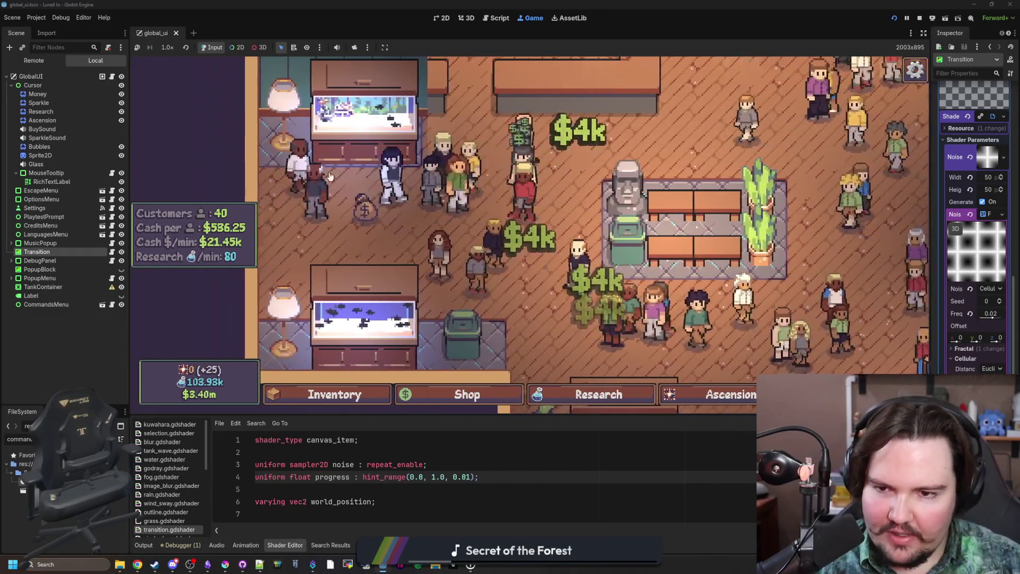
scroll(down, 3)
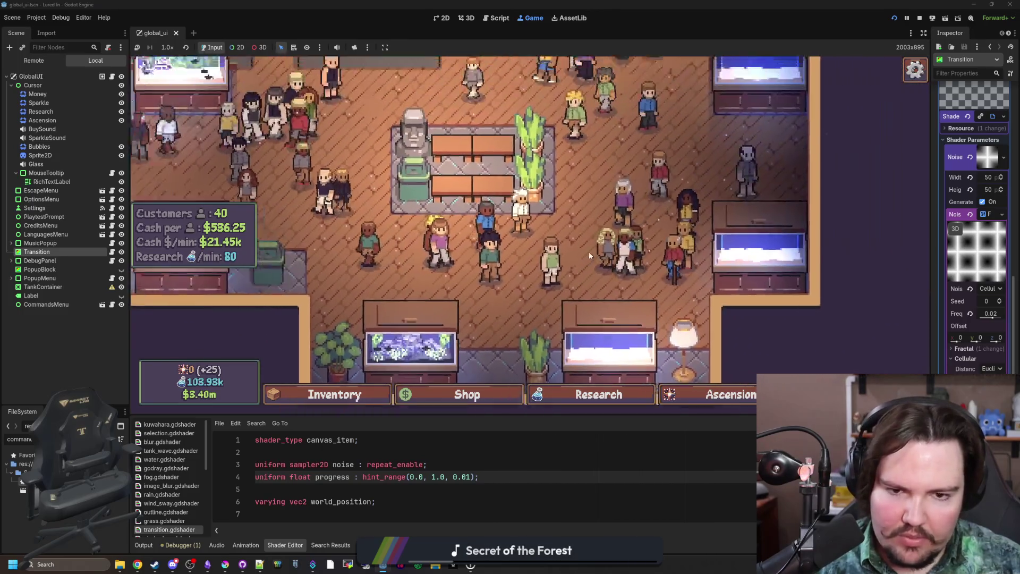
key(w)
key(d)
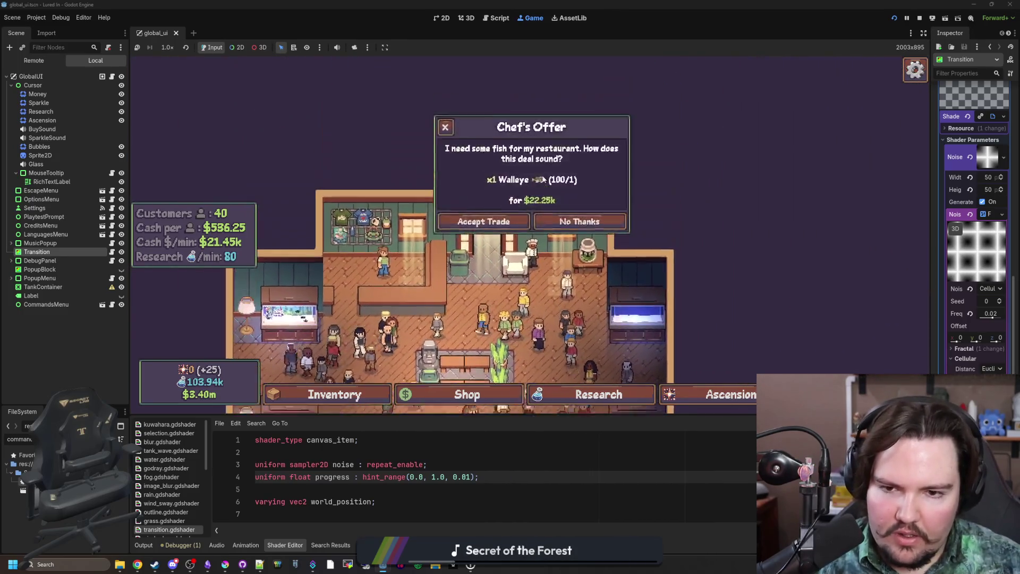
key(s)
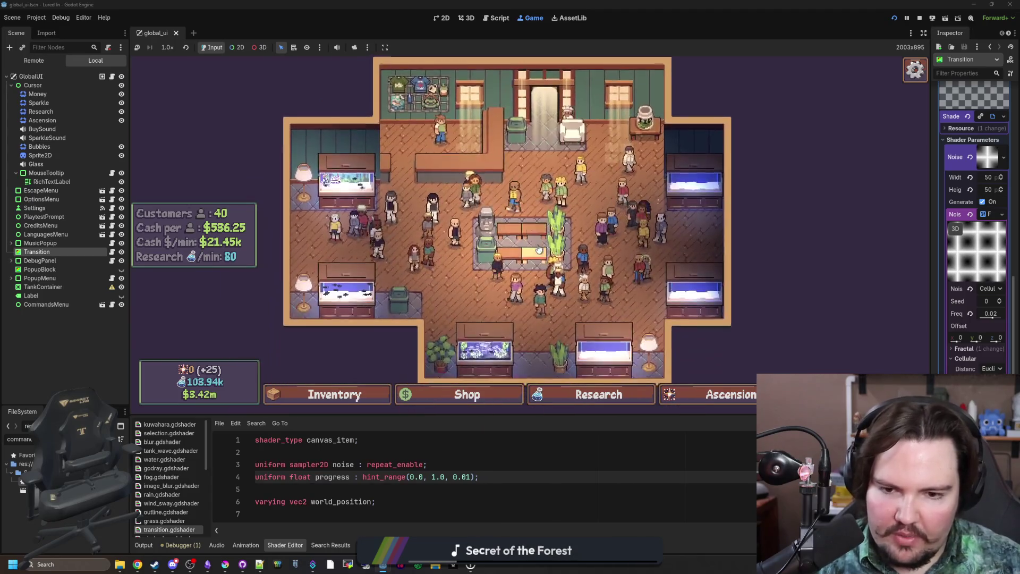
Open and scroll the fish Inventory, confirm Escape closes it, then open Fish Tank 6.
click(338, 395)
scroll(down, 3)
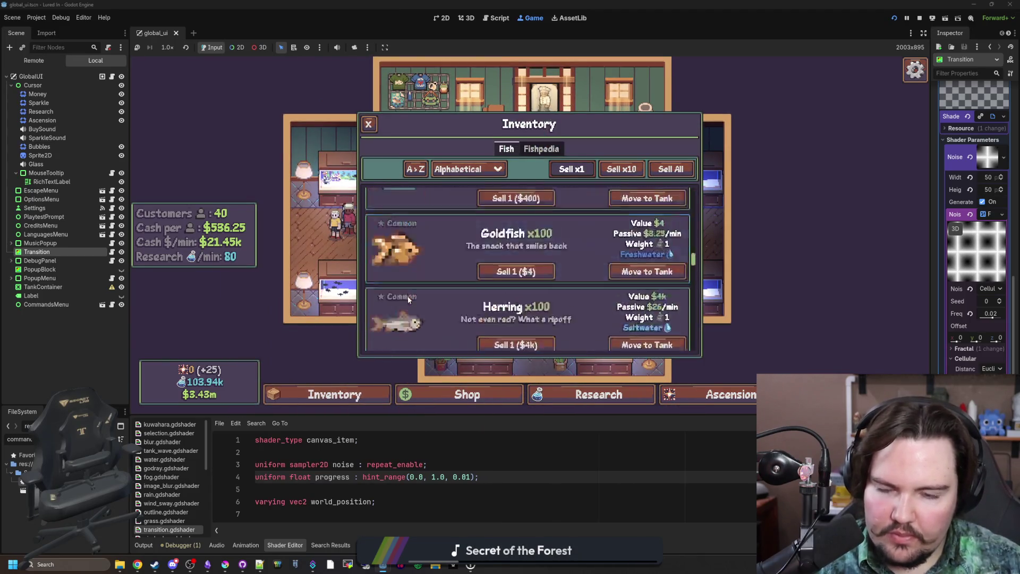
scroll(up, 3)
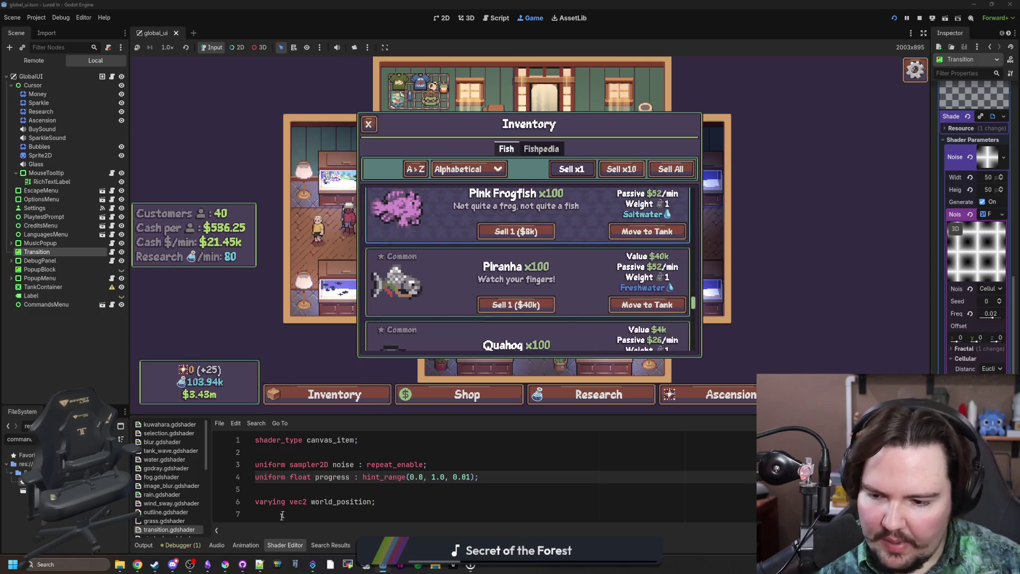
key(alt+Tab)
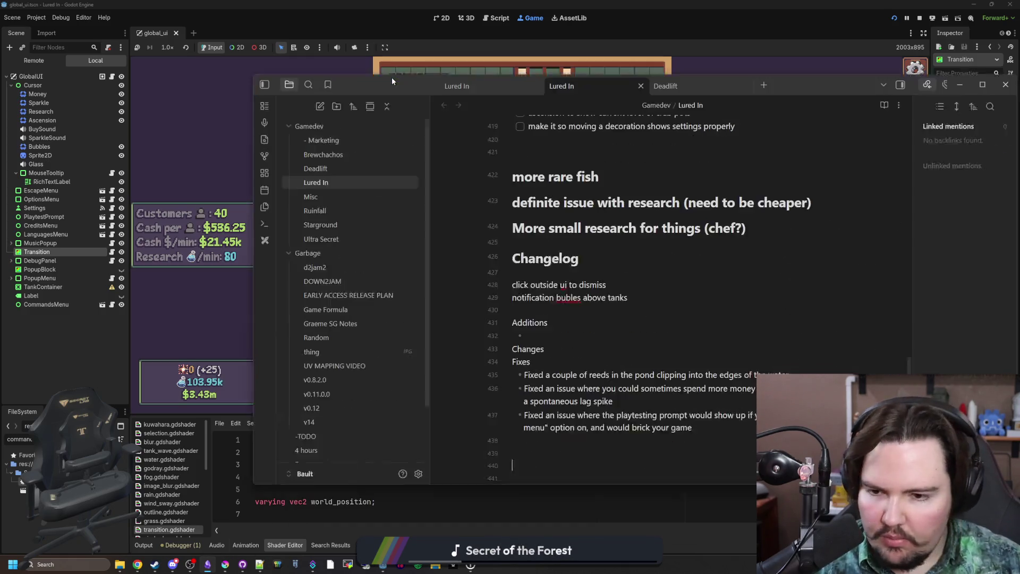
key(alt+Tab)
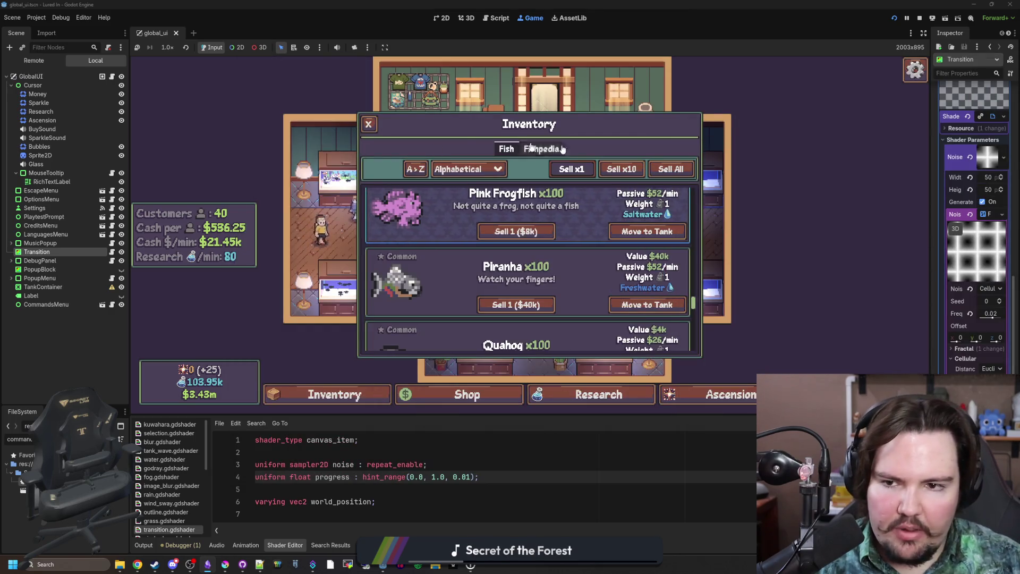
key(Escape)
key(i)
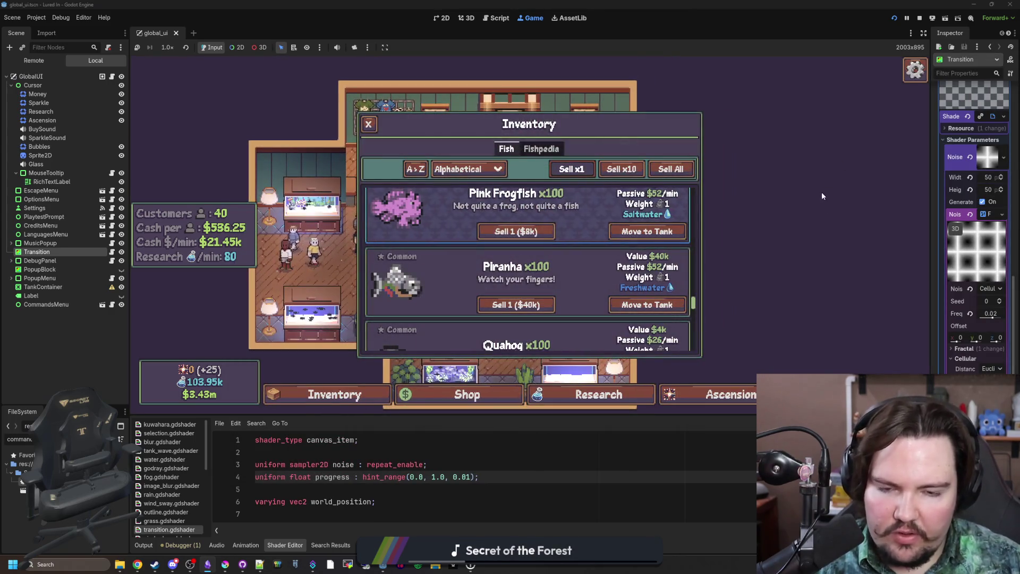
key(Escape)
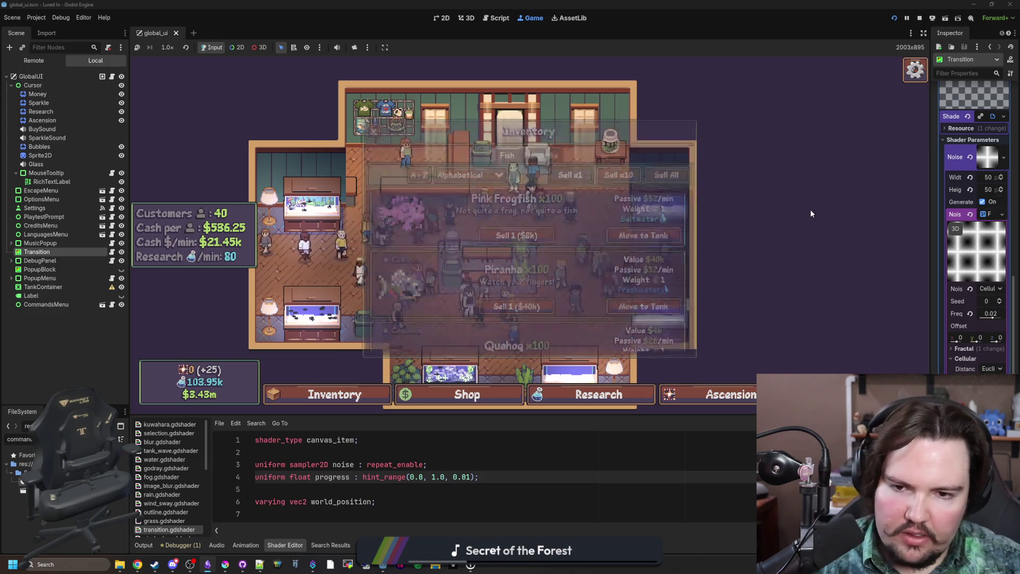
click(654, 278)
Close the Fish Tank 6 popup, stop the game and save the scene with Ctrl+S.
key(Escape)
click(920, 18)
key(ctrl+s)
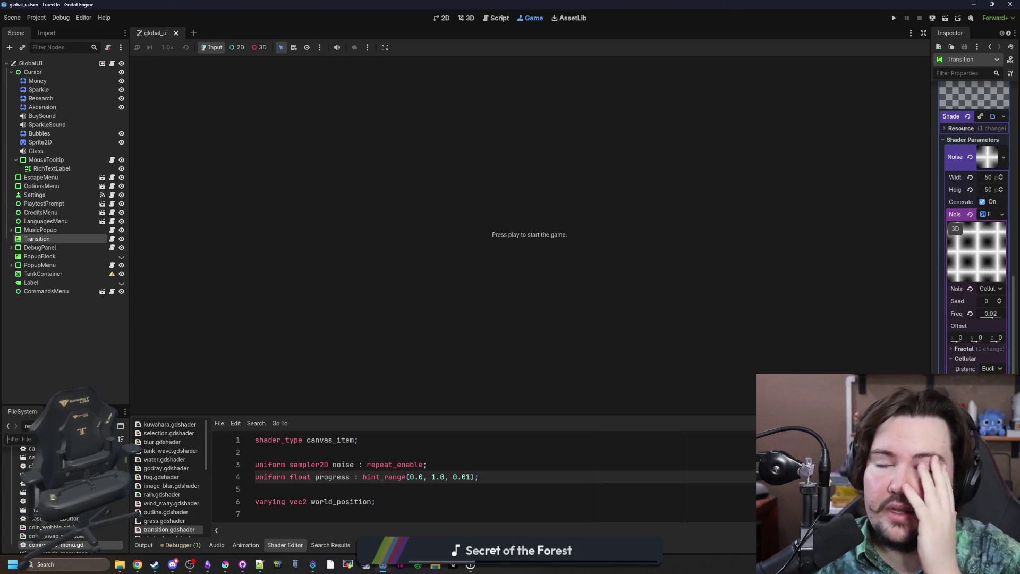
click(74, 353)
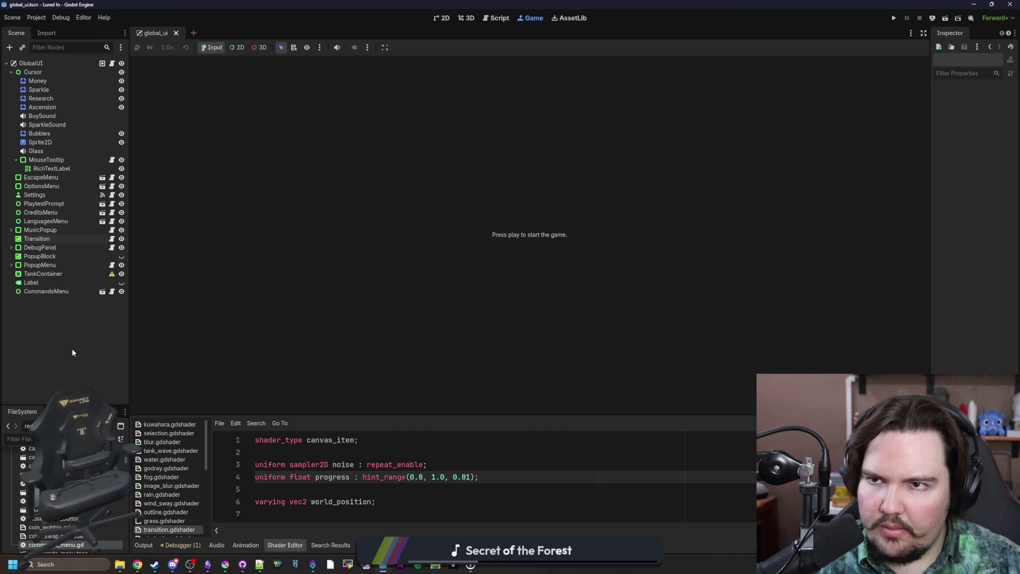
right_click(72, 349)
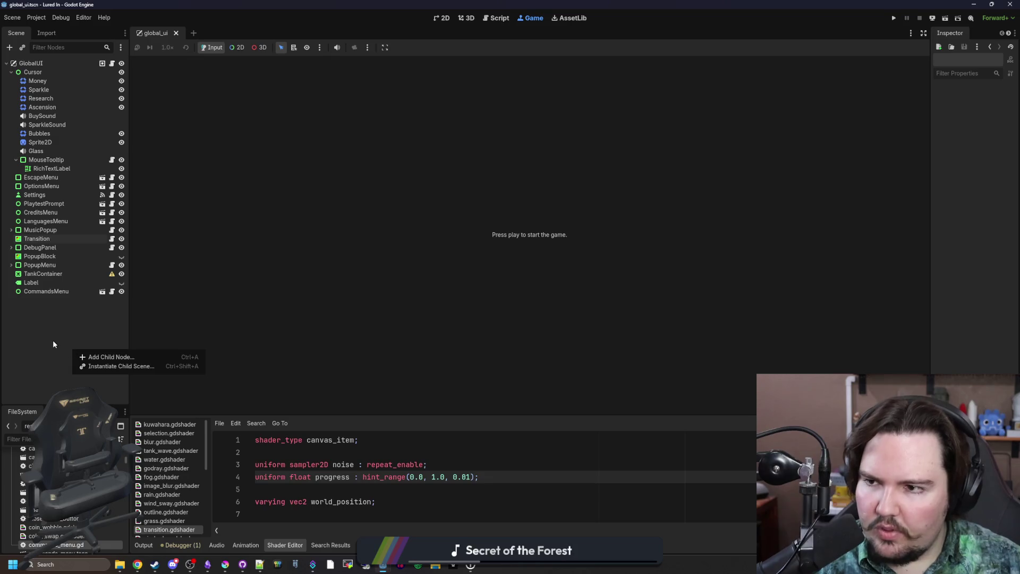
click(53, 340)
Filter the FileSystem for 'glob' and bring up the GlobalUI node's options.
text(glob)
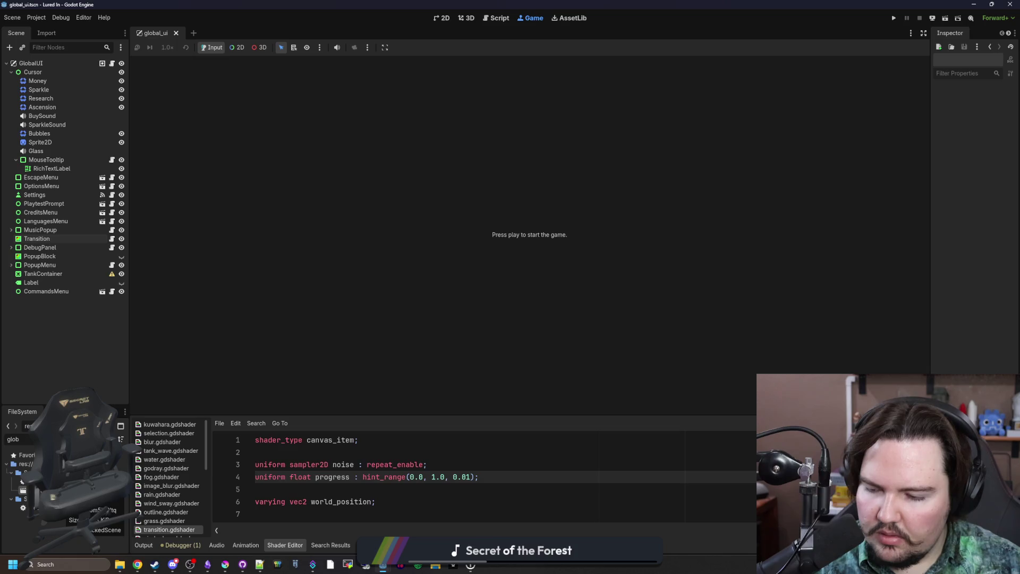
key(BackSpace)
key(BackSpace)
key(BackSpace)
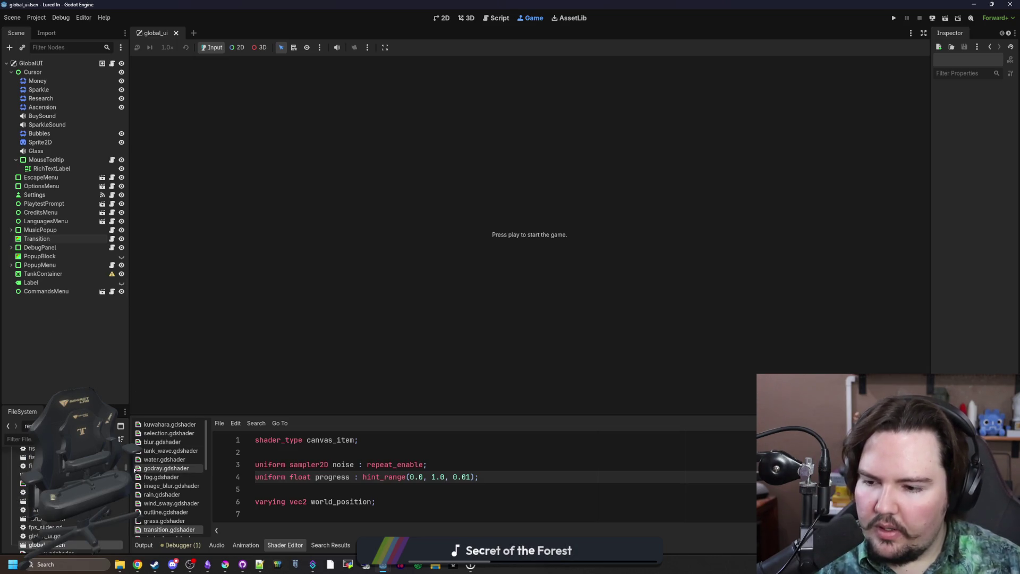
right_click(57, 319)
click(46, 318)
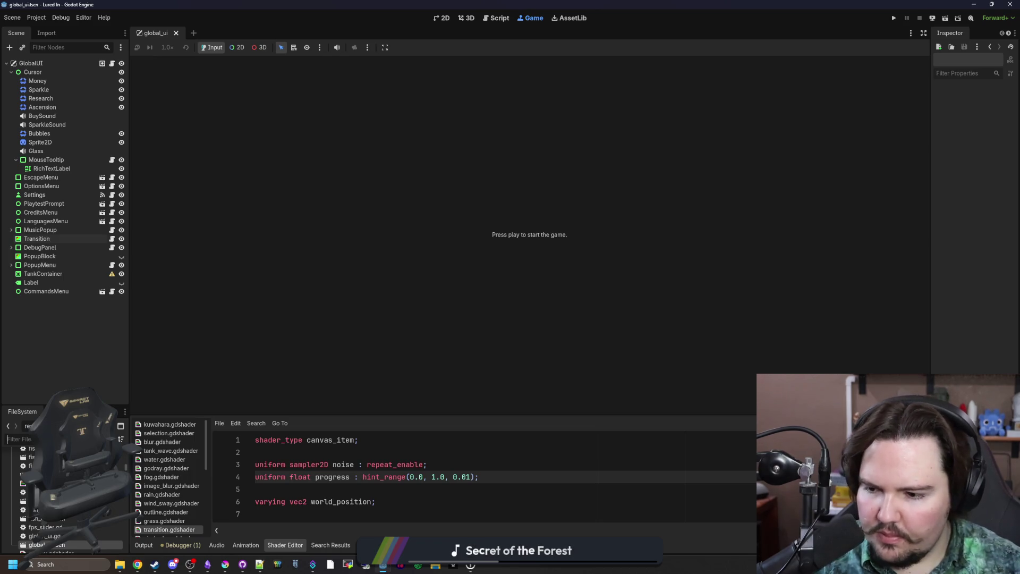
text(glob)
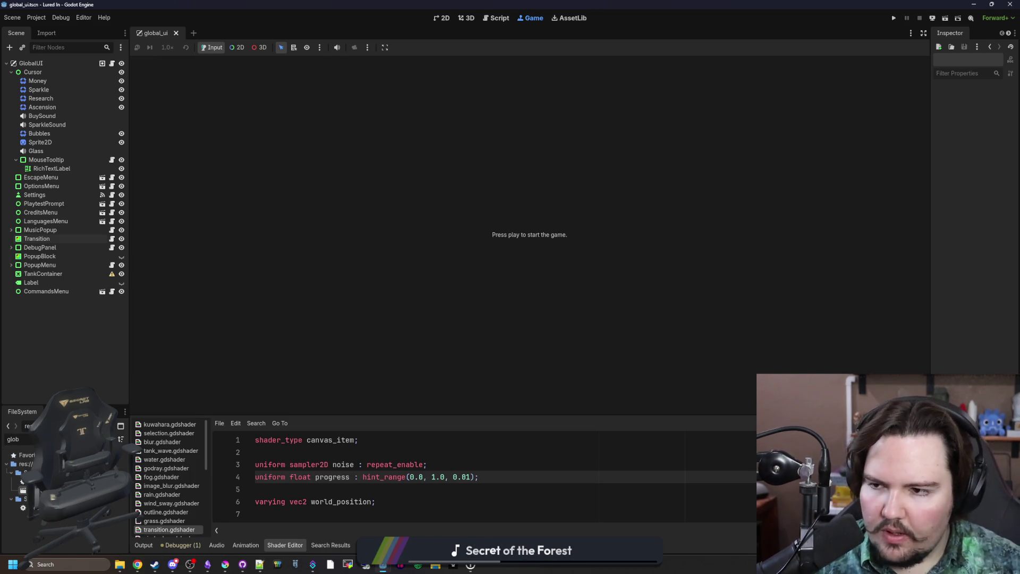
click(78, 61)
right_click(77, 61)
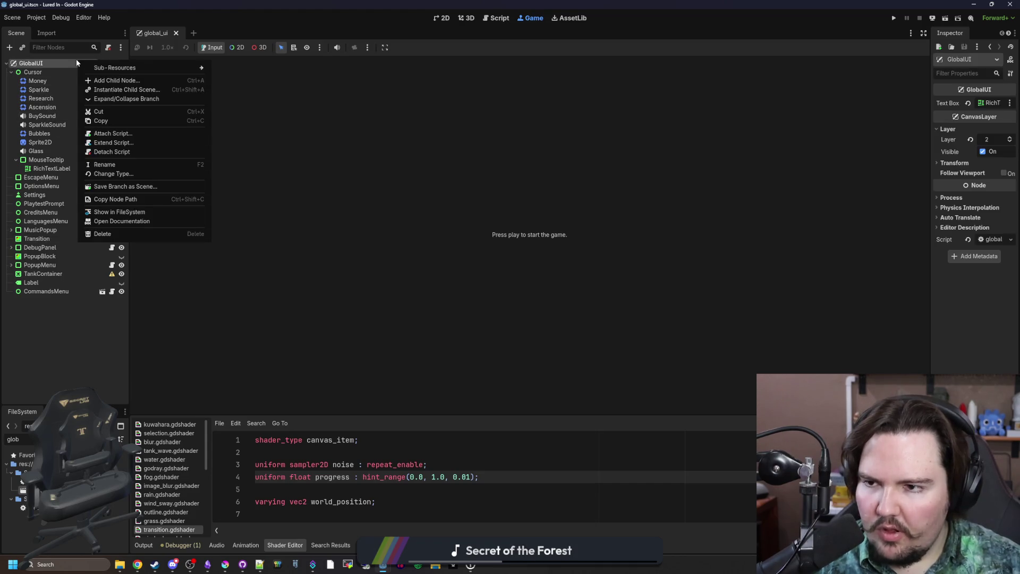
Open GlobalUI's global_ui.gd script and scroll through it.
click(42, 294)
click(111, 64)
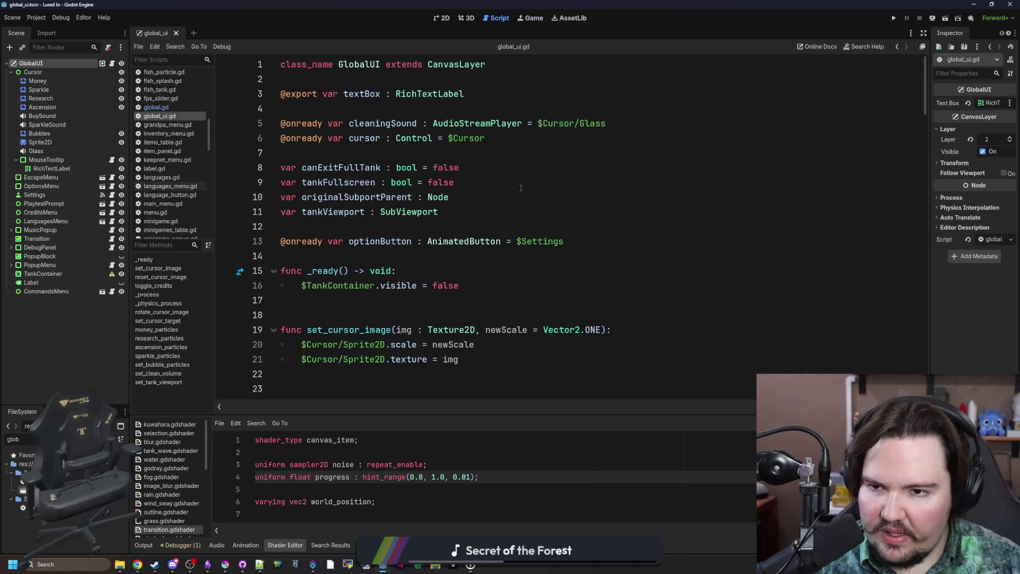
scroll(down, 3)
scroll(down, 3)
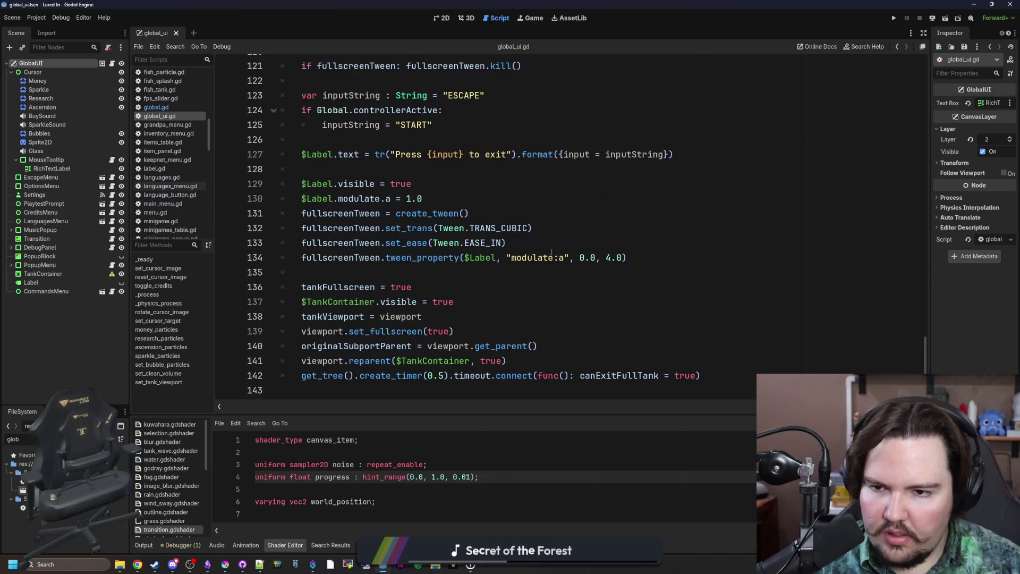
scroll(up, 3)
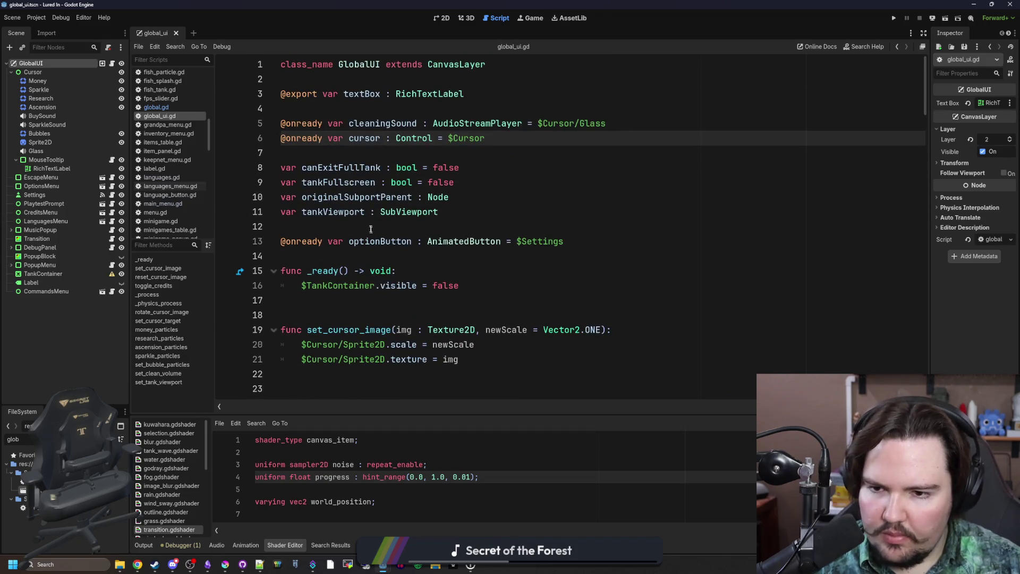
click(371, 230)
Filter the FileSystem for 'aquar' and open aquarium.tscn, collapsing CanvasLayer.
double_click(13, 439)
text(aquar)
double_click(37, 466)
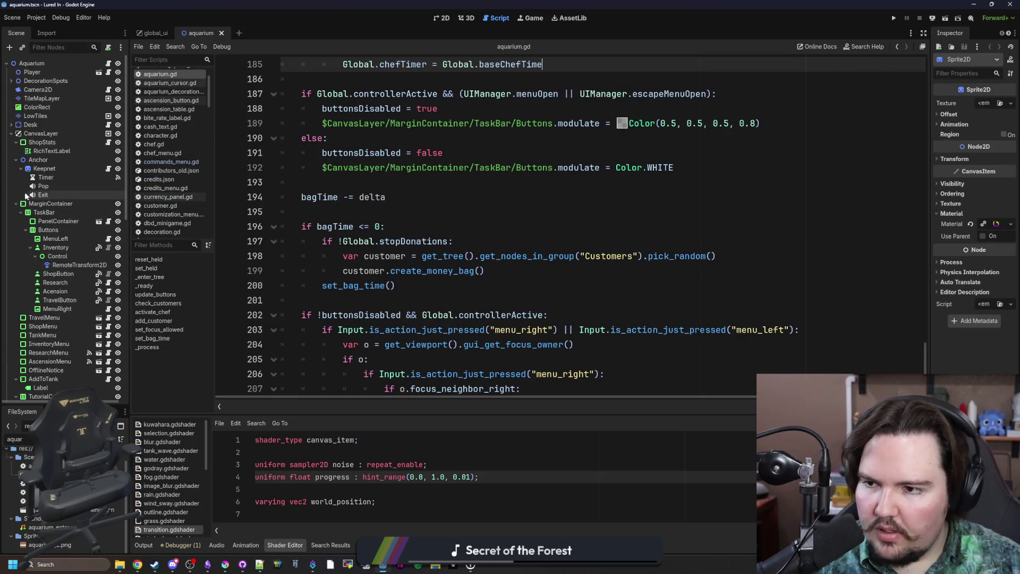
click(11, 133)
Add a new Control node through the Ctrl+A node search.
right_click(41, 133)
key(Escape)
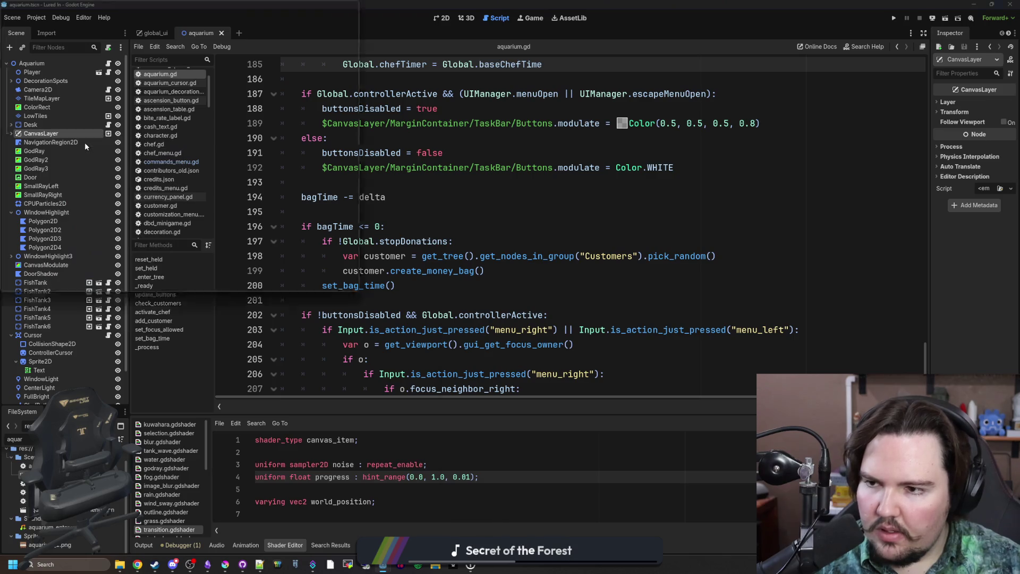
key(ctrl+a)
text(col)
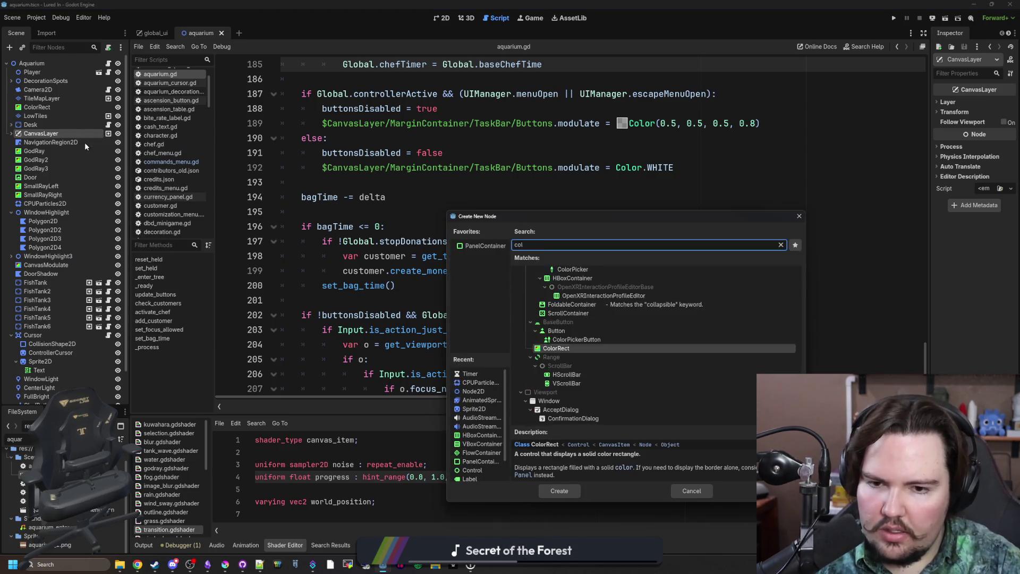
key(BackSpace)
text(ntrol)
key(Return)
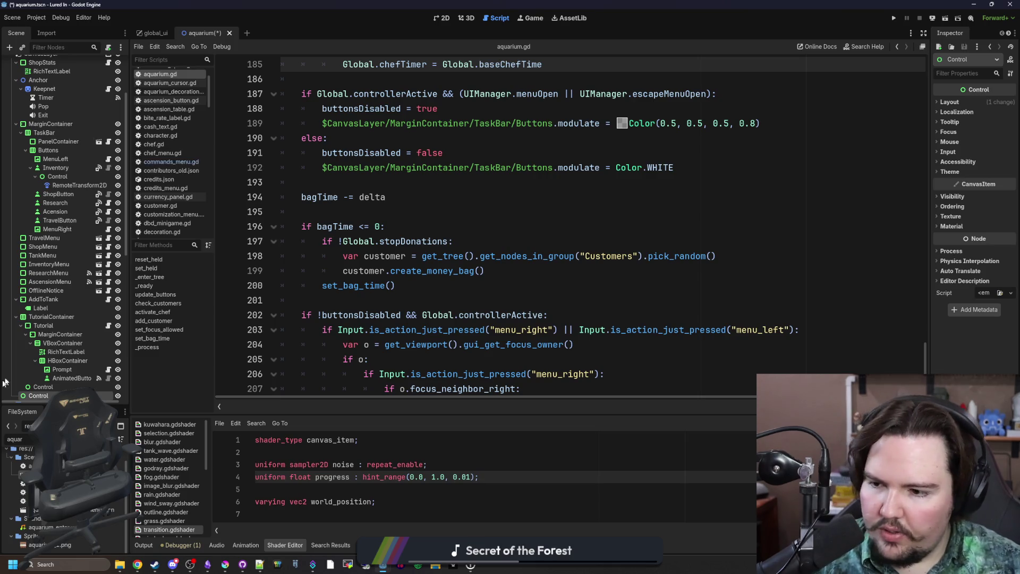
Move the Control node under CanvasLayer, expand its Mouse settings, and start attaching a script.
drag(1, 390, 56, 141)
click(55, 142)
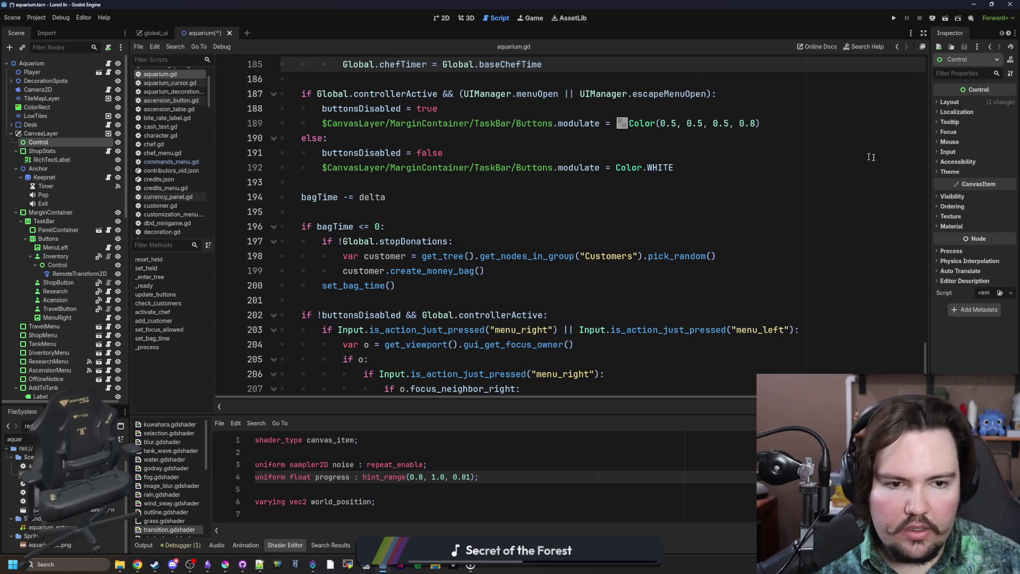
click(949, 142)
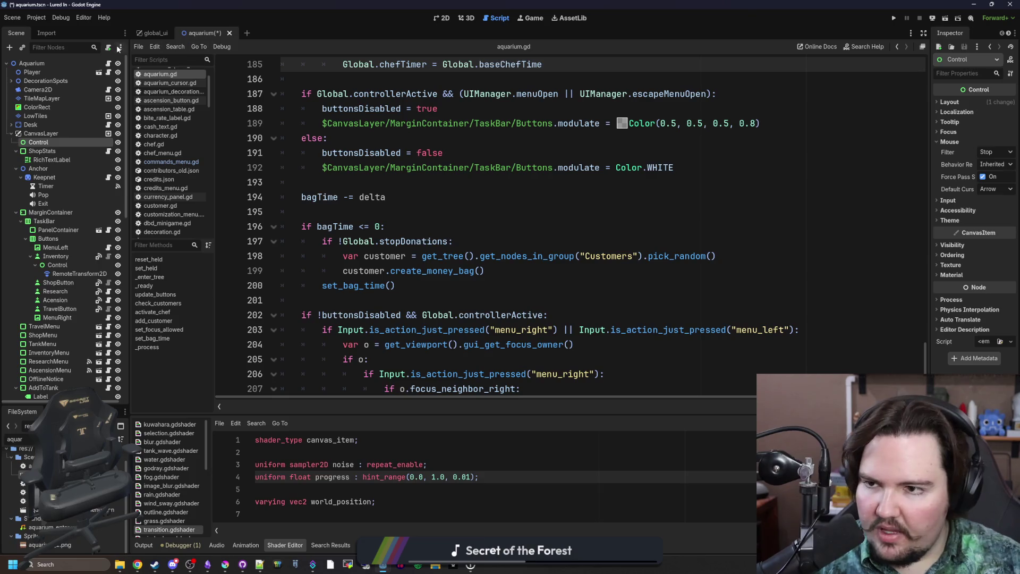
click(108, 47)
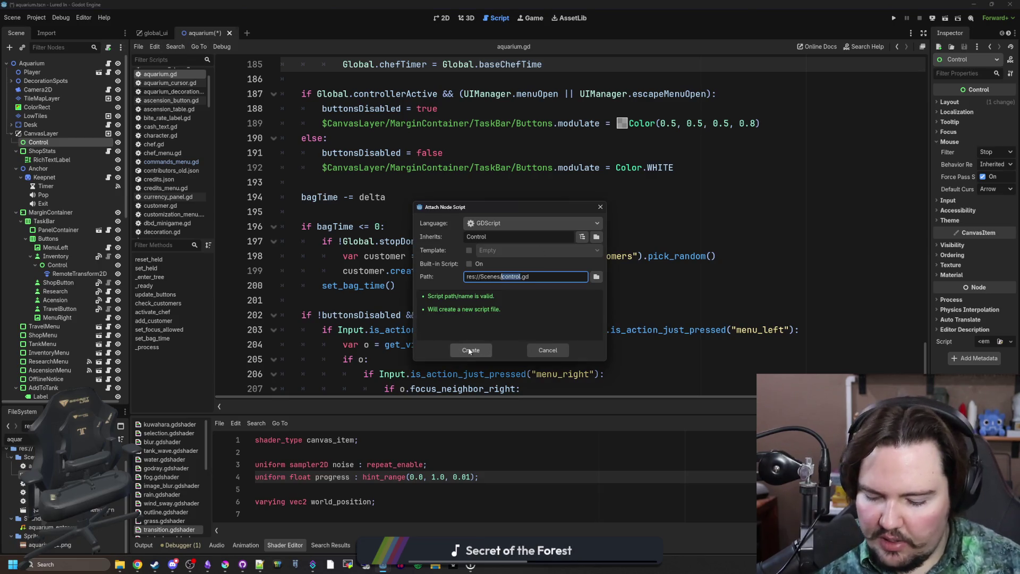
Create the script res://Scenes/close_area.gd on the Control node.
text(close_area)
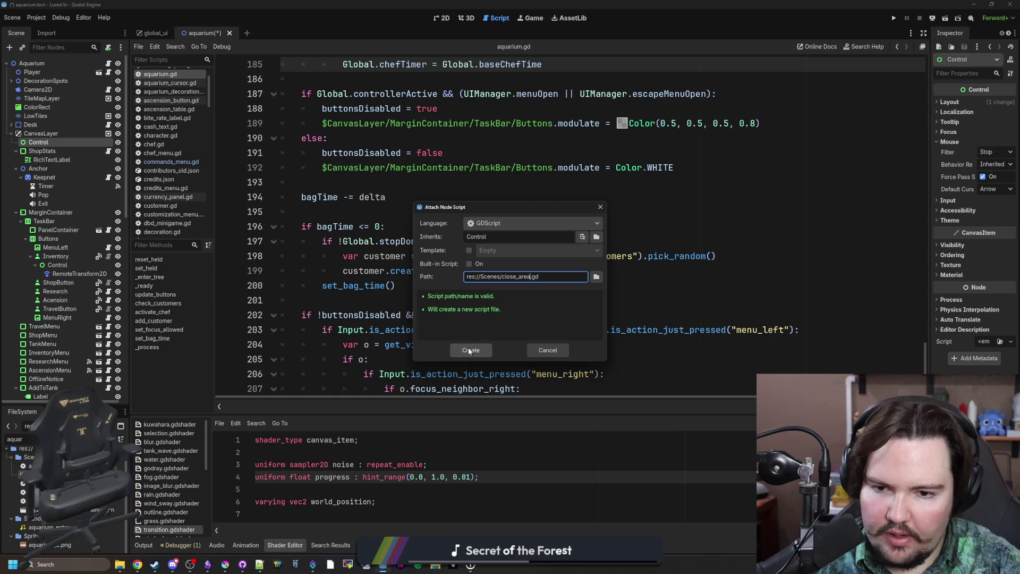
click(469, 350)
click(425, 117)
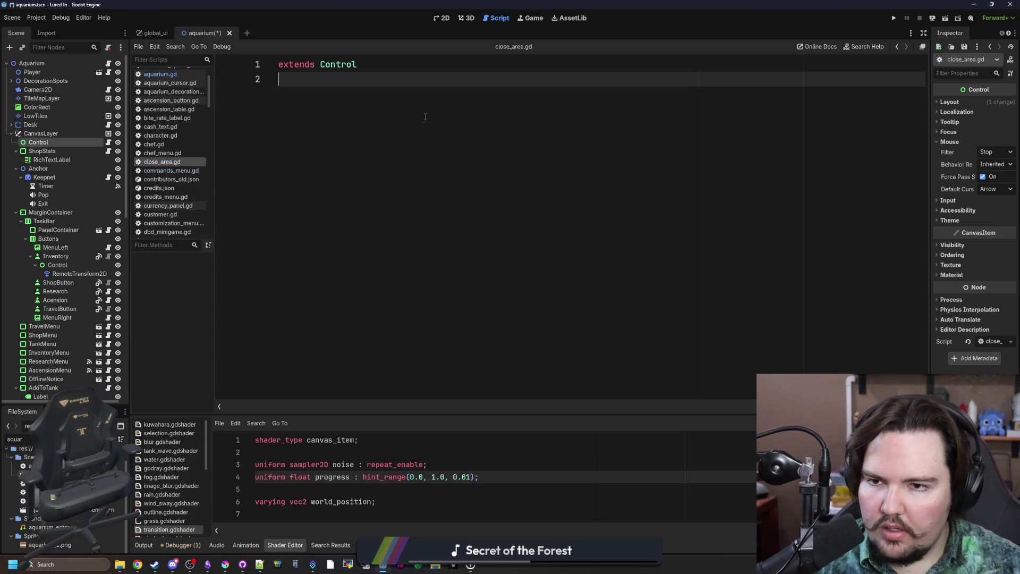
key(Return)
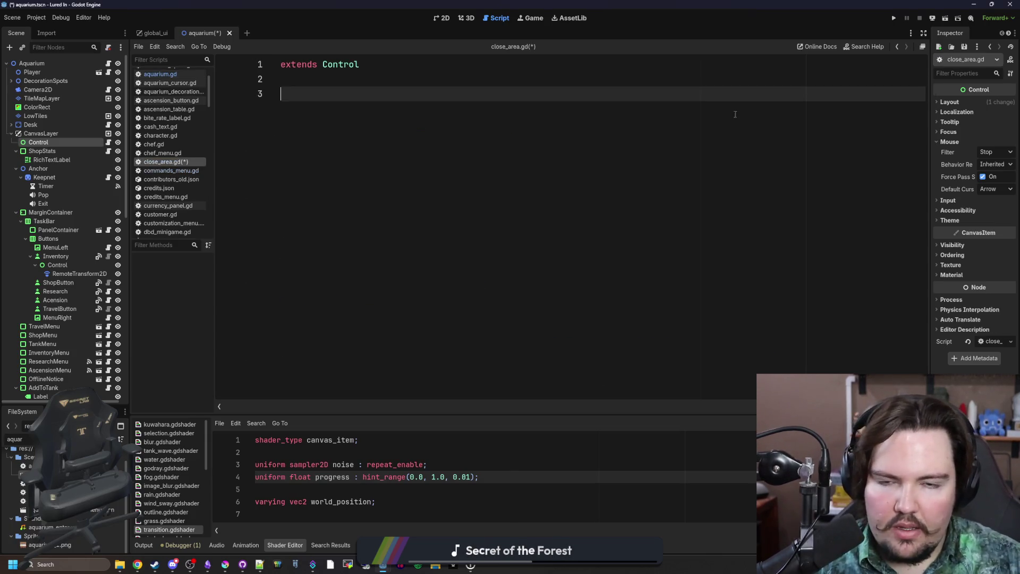
click(52, 142)
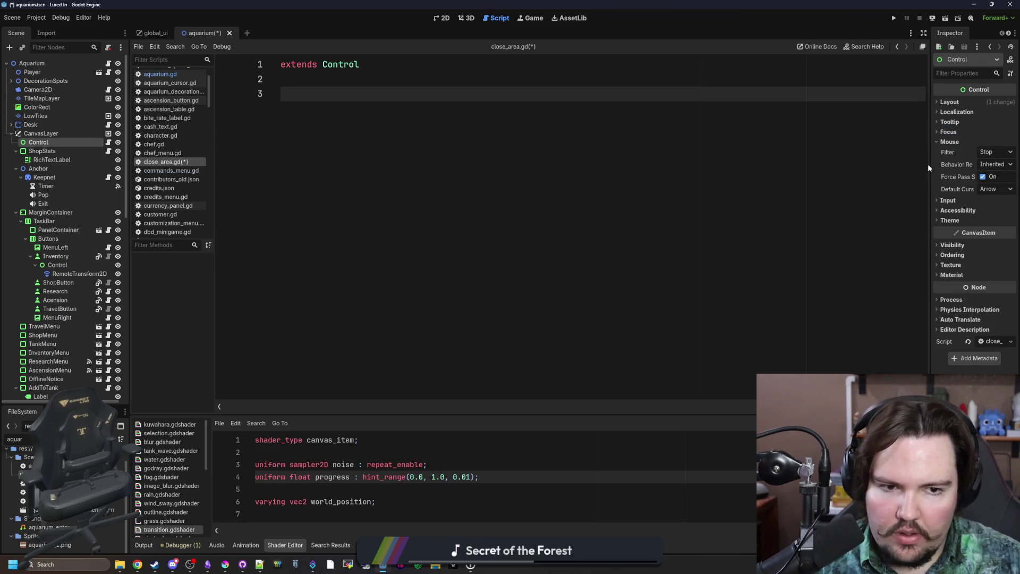
drag(930, 165, 719, 169)
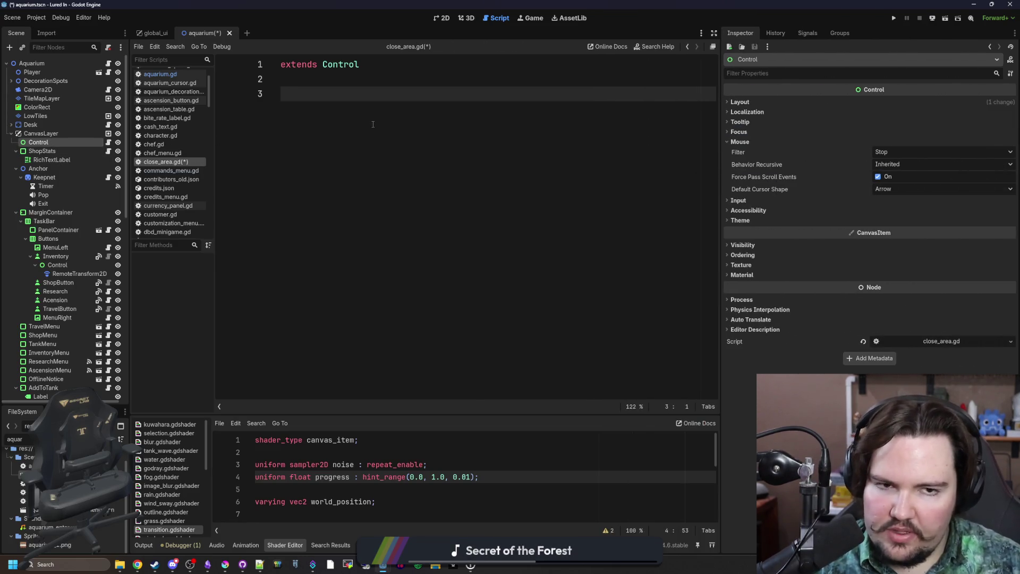
Write an _input function printing "hja" when click_left is just pressed, and save.
text(func _)
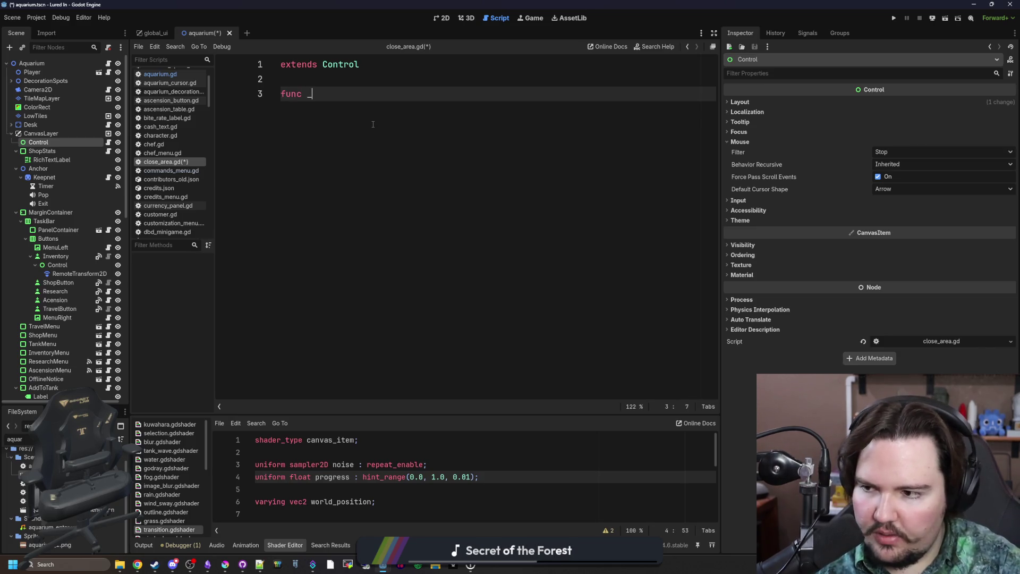
text(in)
click(373, 122)
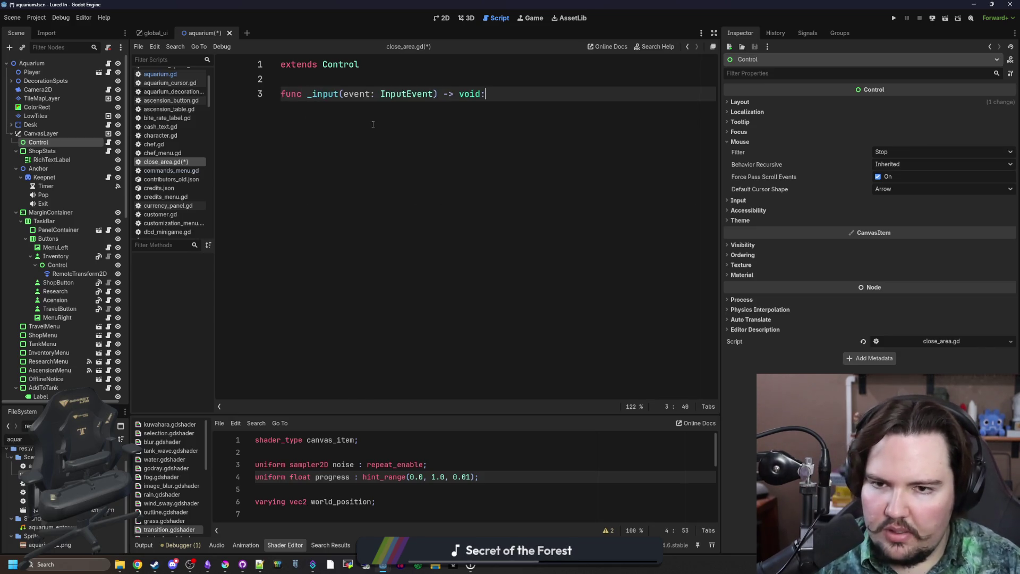
key(Return)
text(if is_)
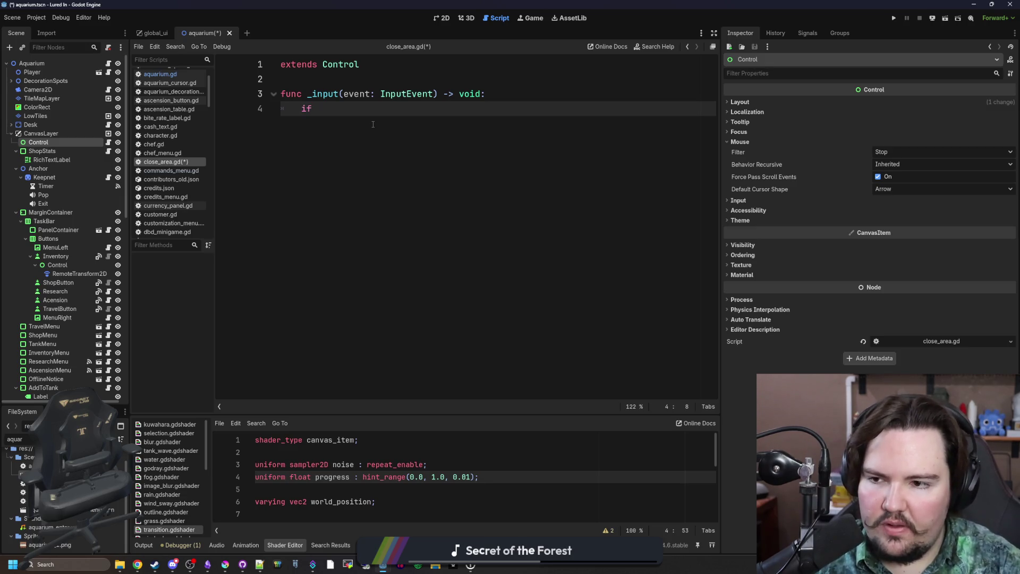
text(input)
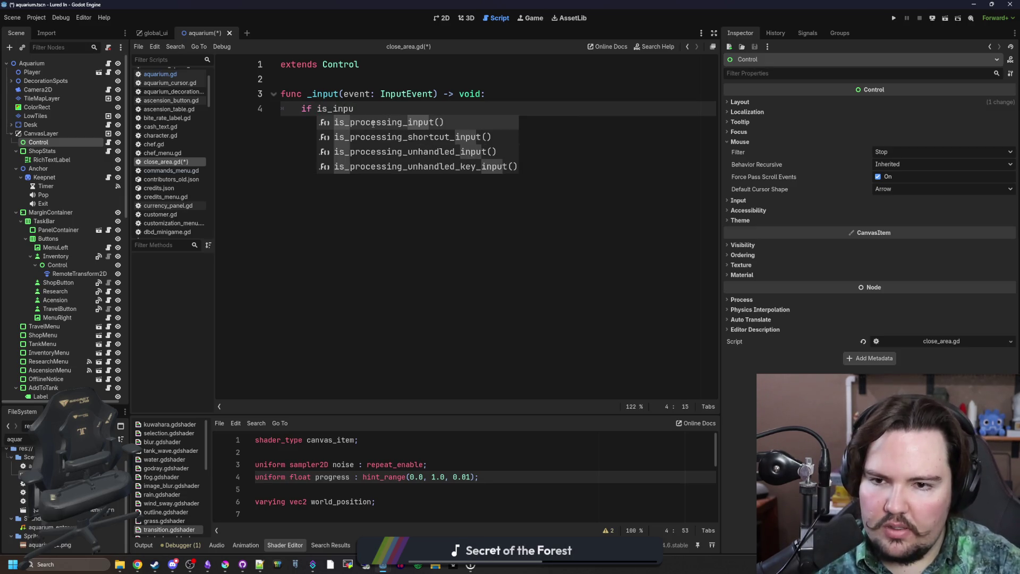
key(BackSpace)
key(BackSpace)
key(BackSpace)
key(BackSpace)
key(BackSpace)
text(Input.is_i)
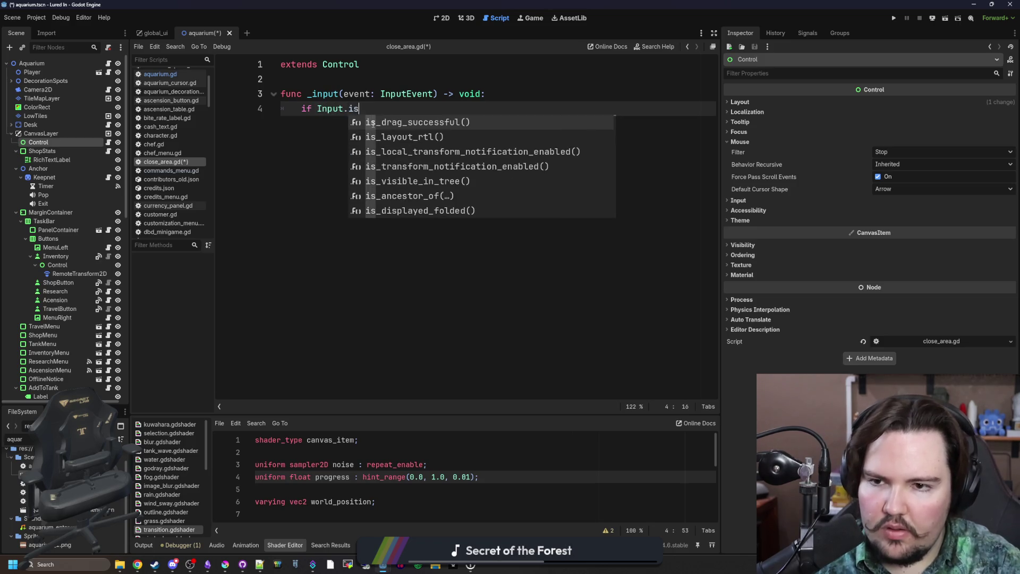
text(nput)
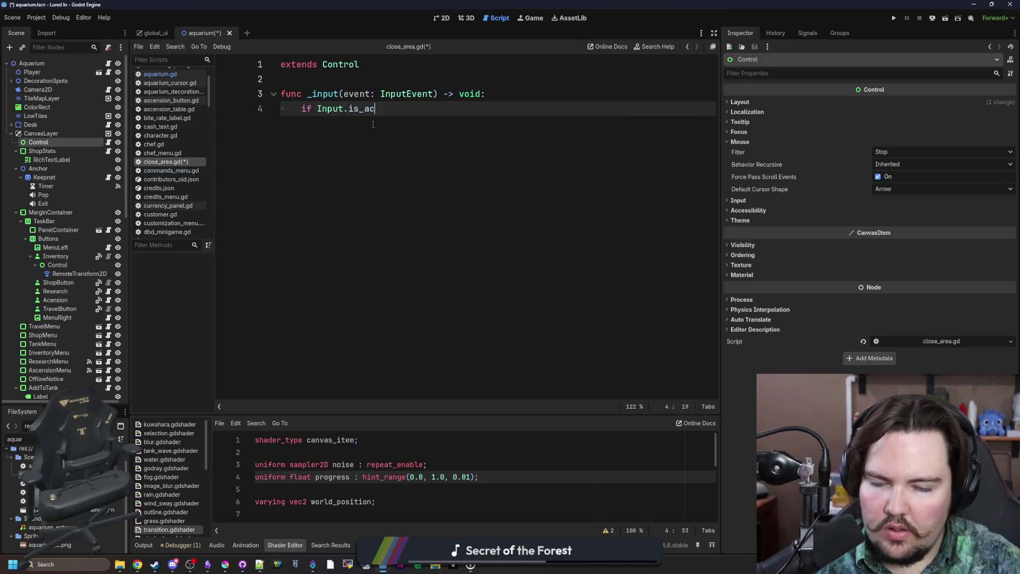
text(tion)
key(Down)
key(Return)
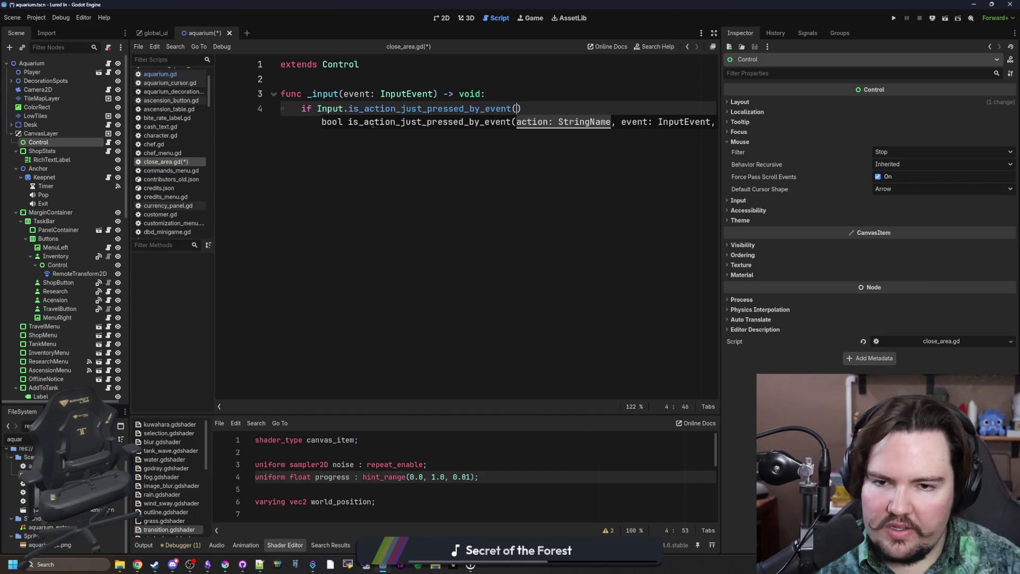
text(click_left"))
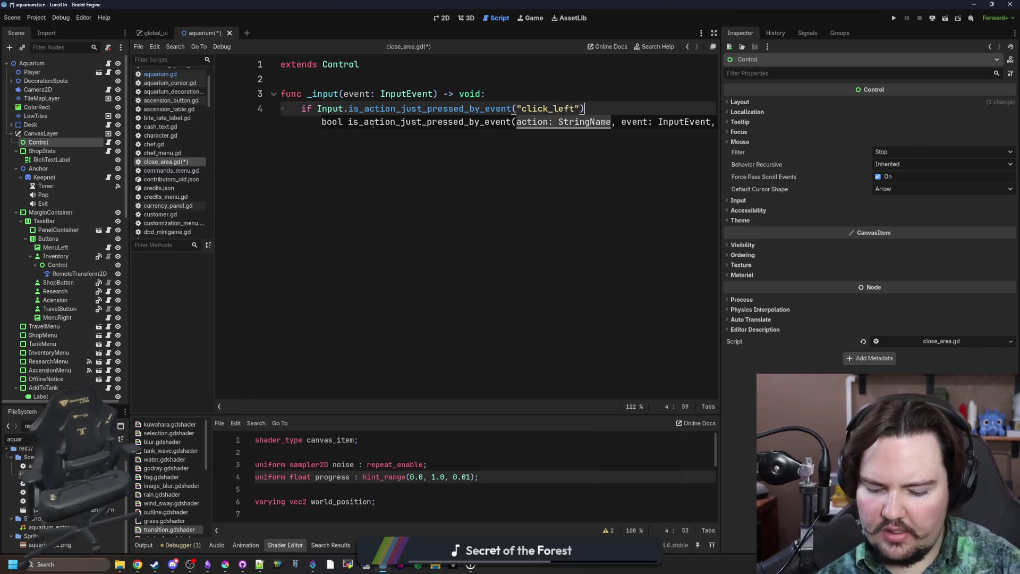
text(:)
key(Return)
text(print("hja)
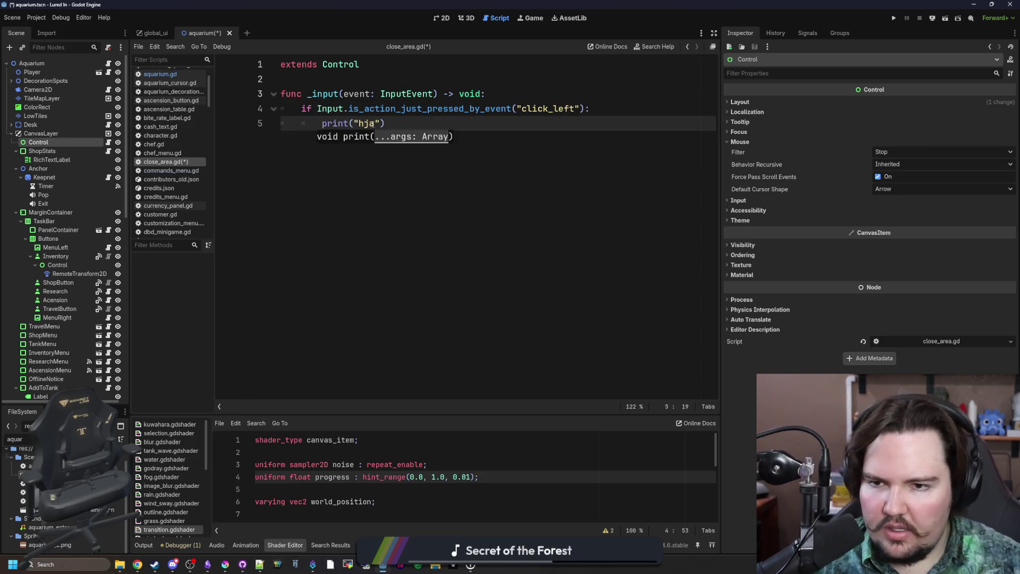
text("))
key(ctrl+s)
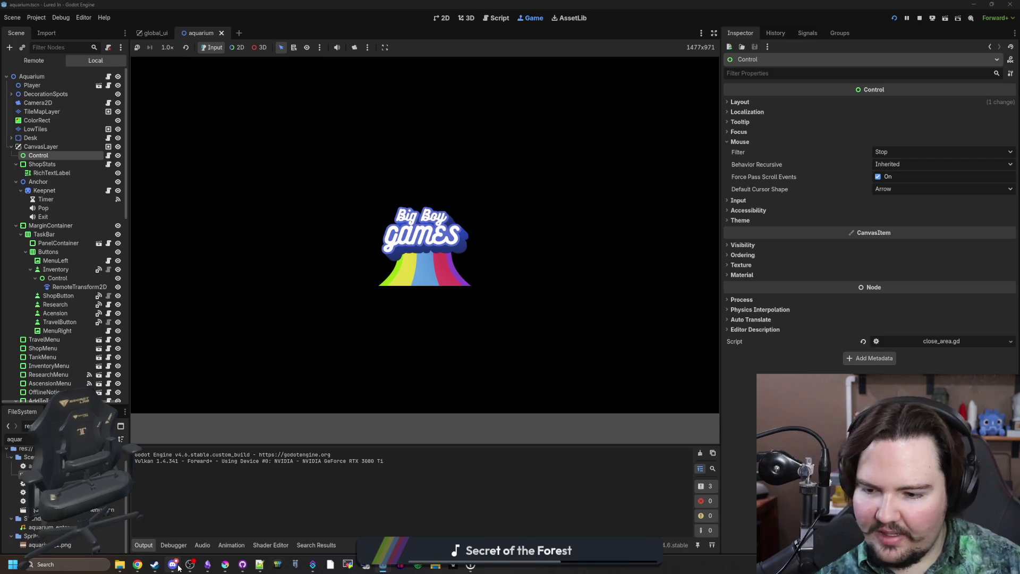
Add event as a second argument to the click_left check in close_area.gd and save.
mouse_move(179, 564)
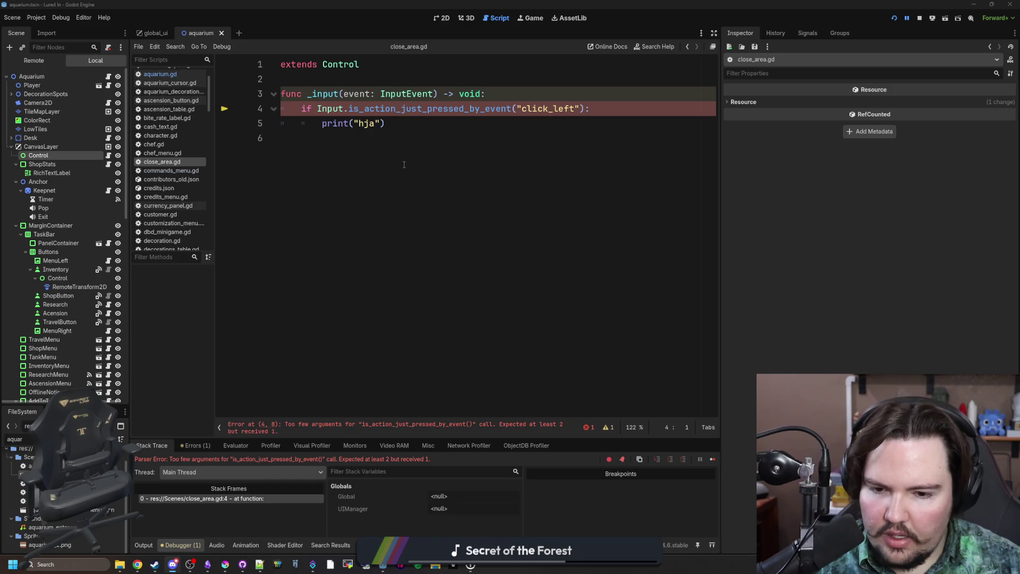
click(584, 109)
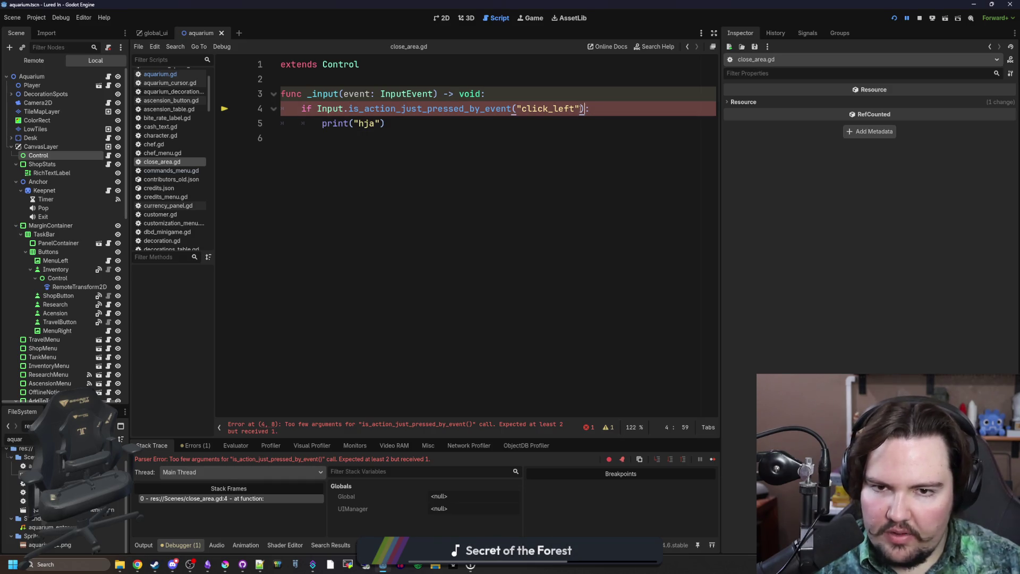
text(, event)
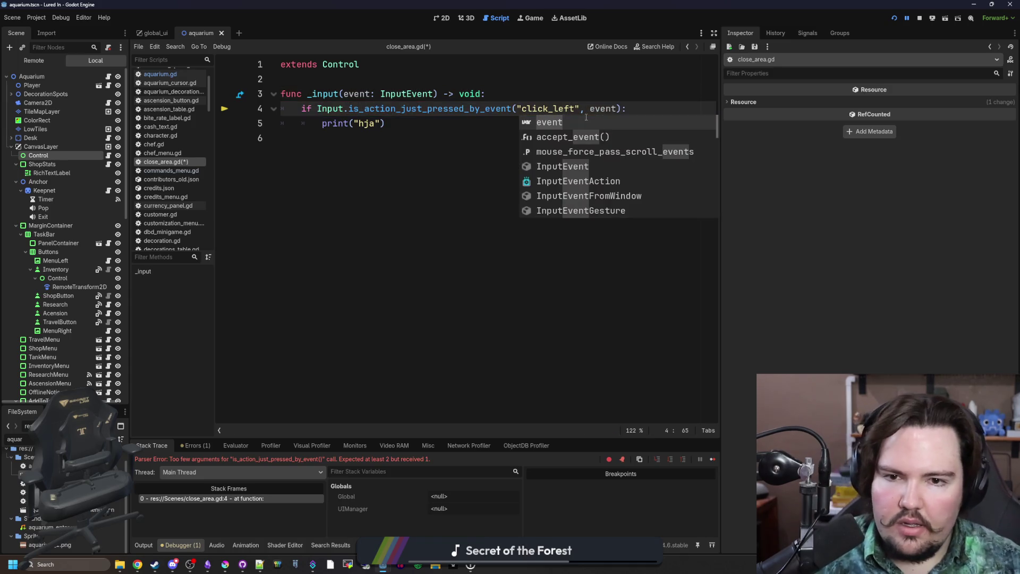
click(570, 94)
key(ctrl+s)
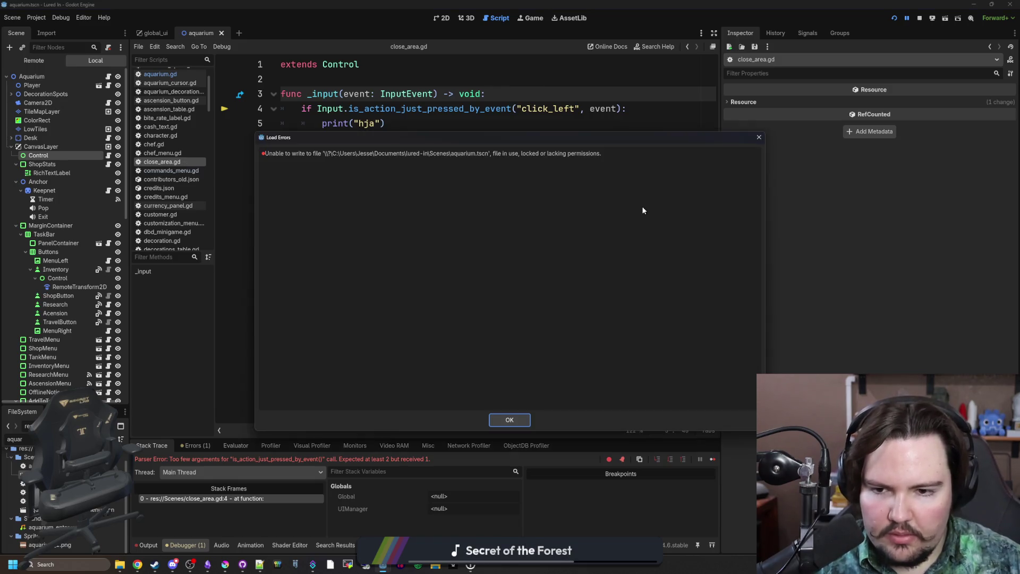
Dismiss the load errors message and restart the game.
click(513, 419)
click(919, 17)
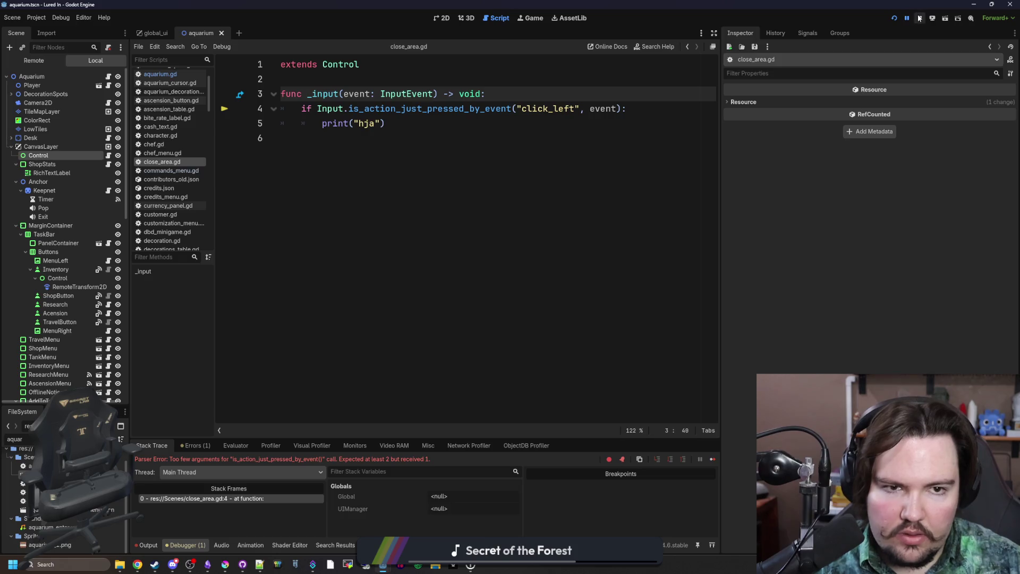
key(ctrl+s)
click(893, 18)
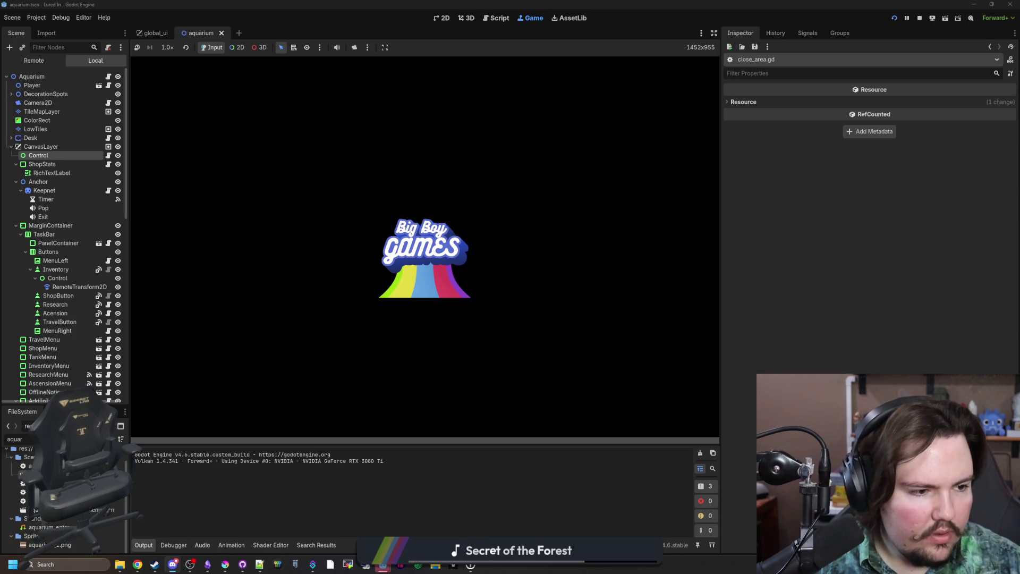
View the train image in Discord full size, then return to the running game.
key(alt+Tab)
click(329, 458)
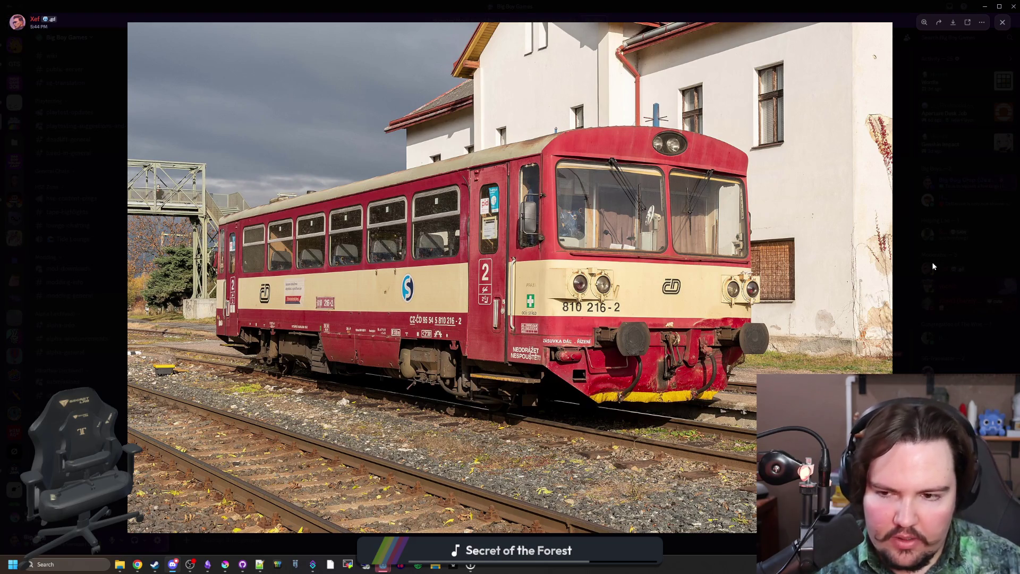
key(Escape)
key(alt+Tab)
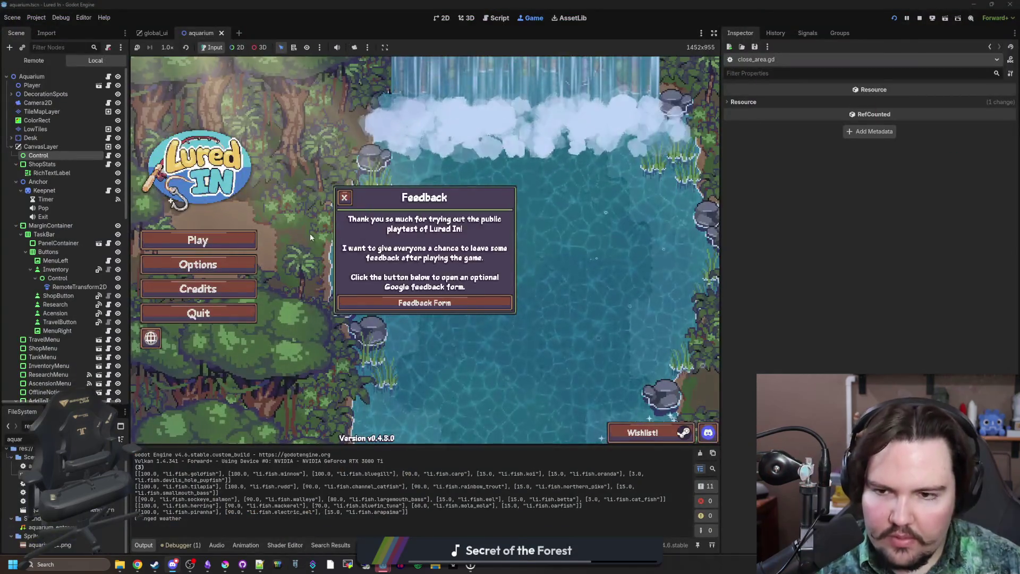
Play from the main menu, open the in-game Inventory, and bring up the Control node's script.
click(344, 198)
click(212, 240)
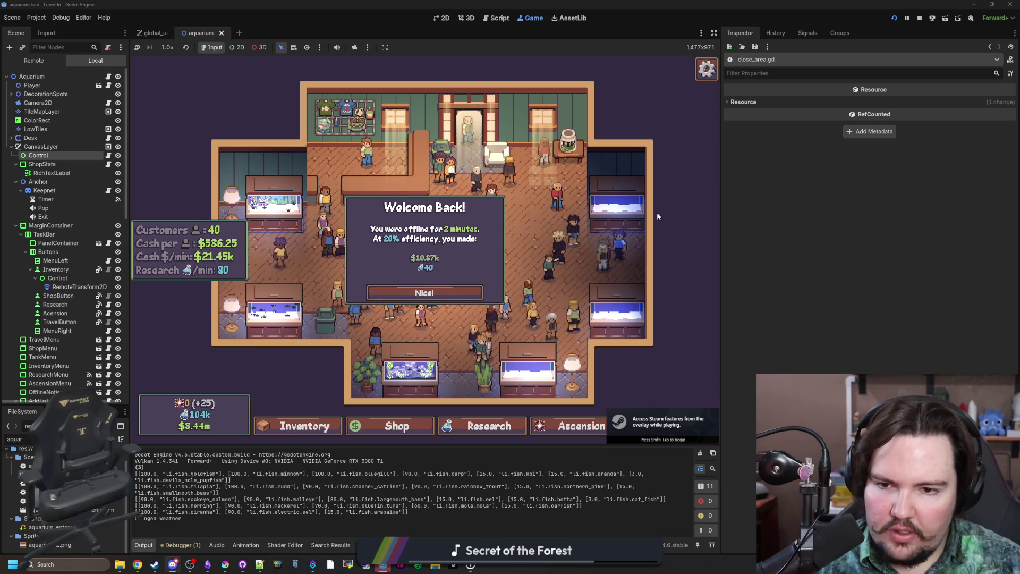
click(425, 293)
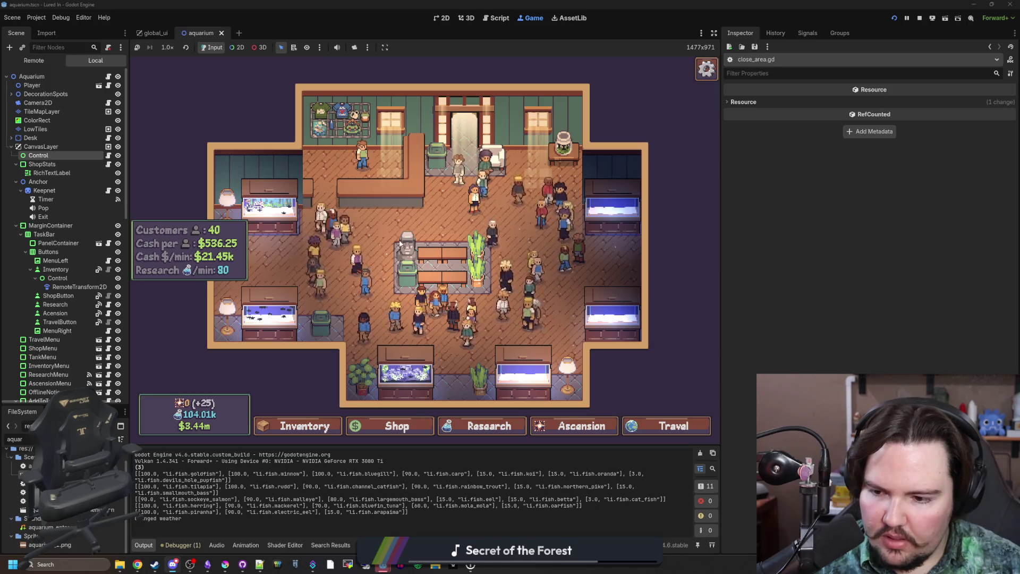
click(305, 426)
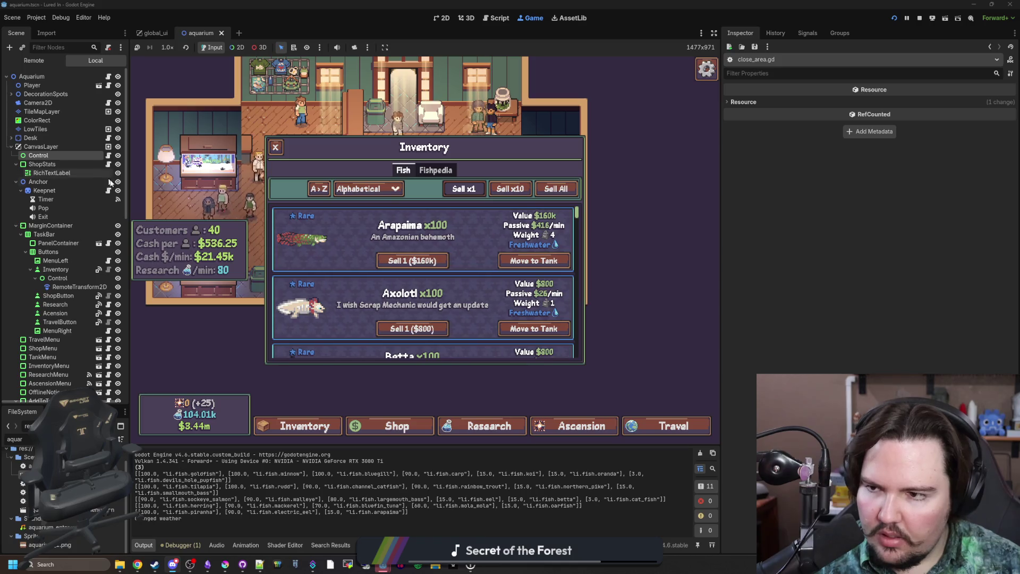
click(107, 155)
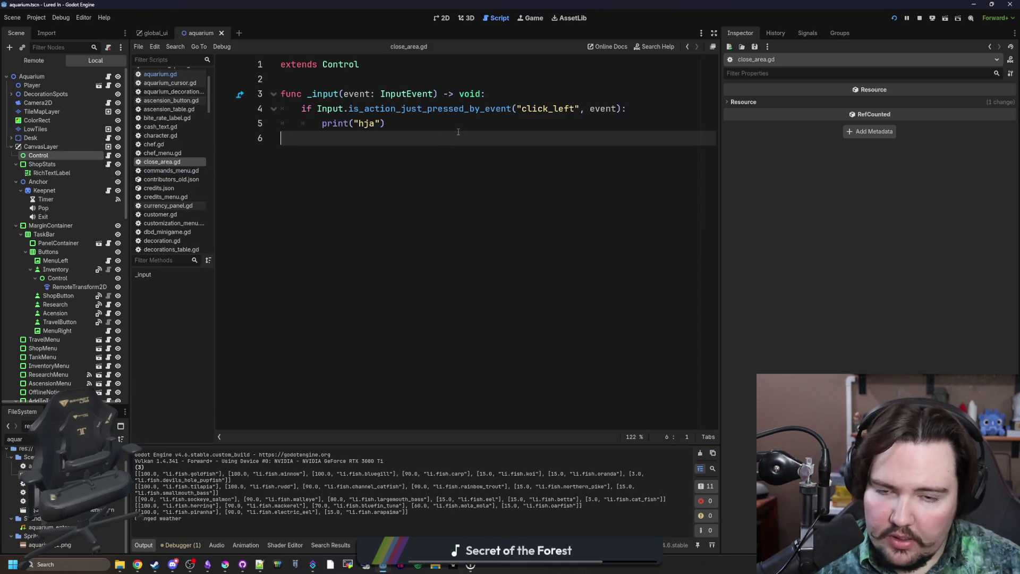
Look up the click_left action in the Project Settings Input Map.
click(36, 17)
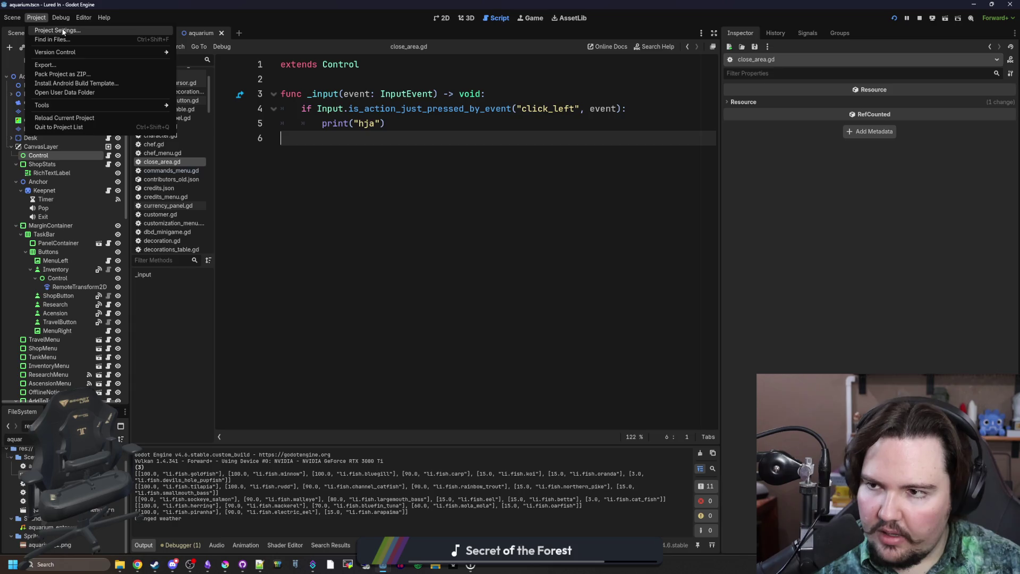
click(61, 29)
click(255, 175)
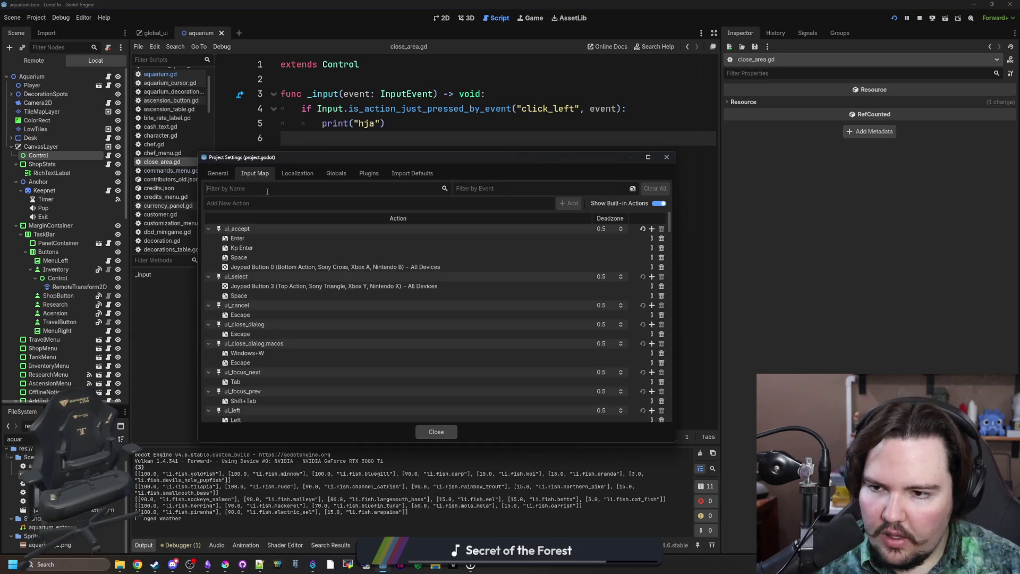
text(clic)
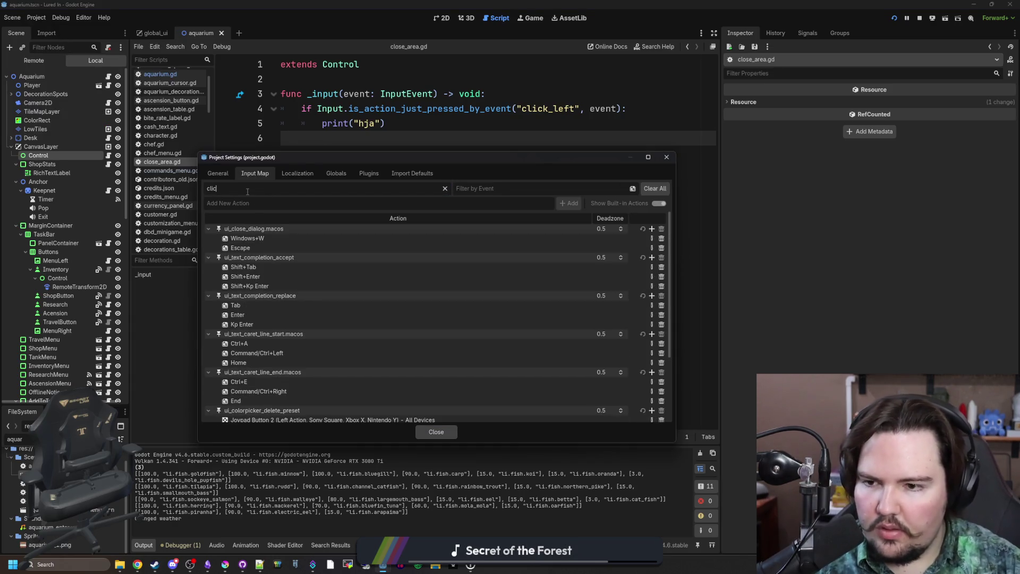
text(k_le)
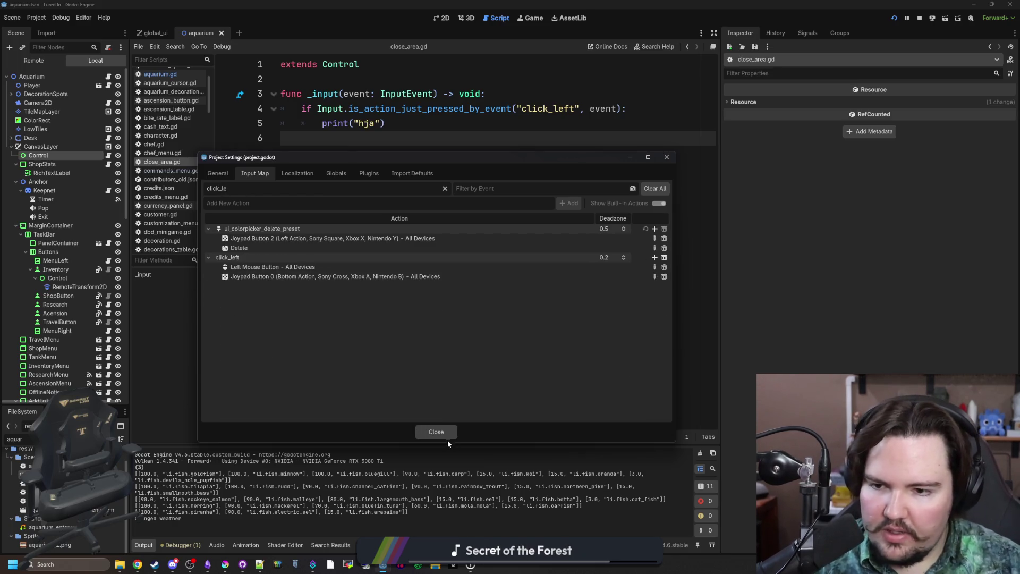
click(447, 437)
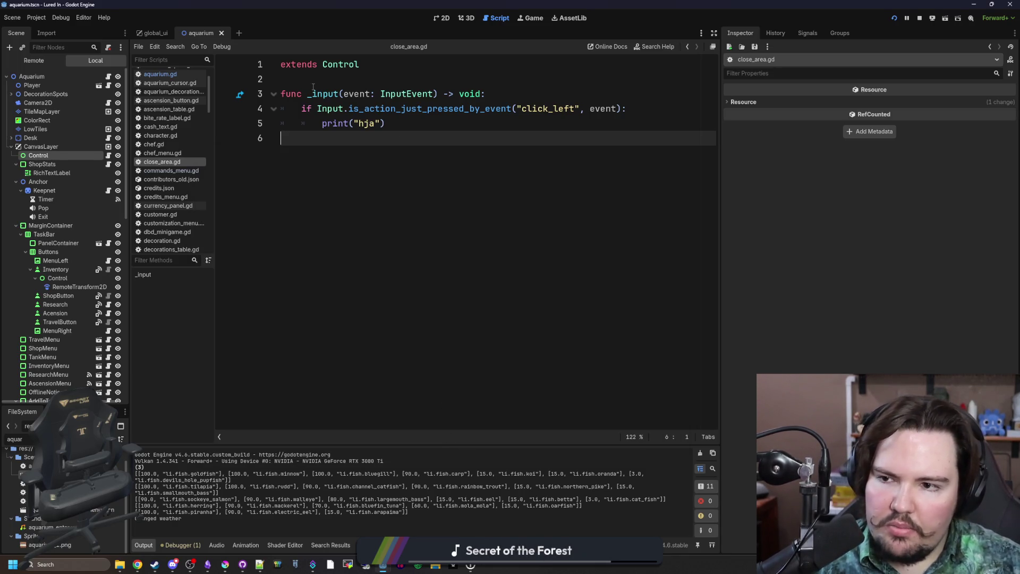
Set the Control node's anchors preset to Full Rect, save, and run the game.
click(65, 154)
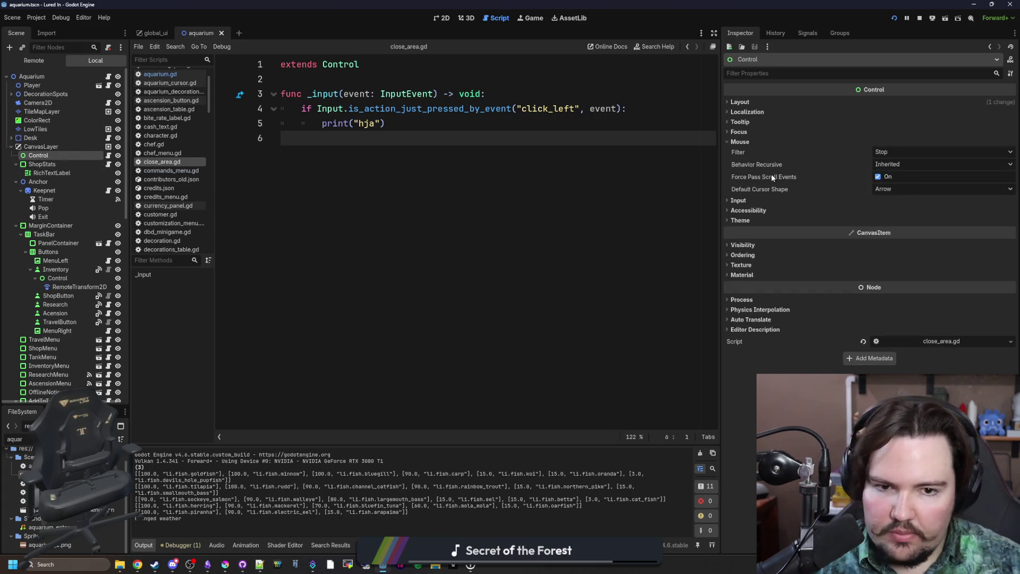
click(740, 101)
click(907, 192)
click(902, 369)
key(ctrl+s)
key(F5)
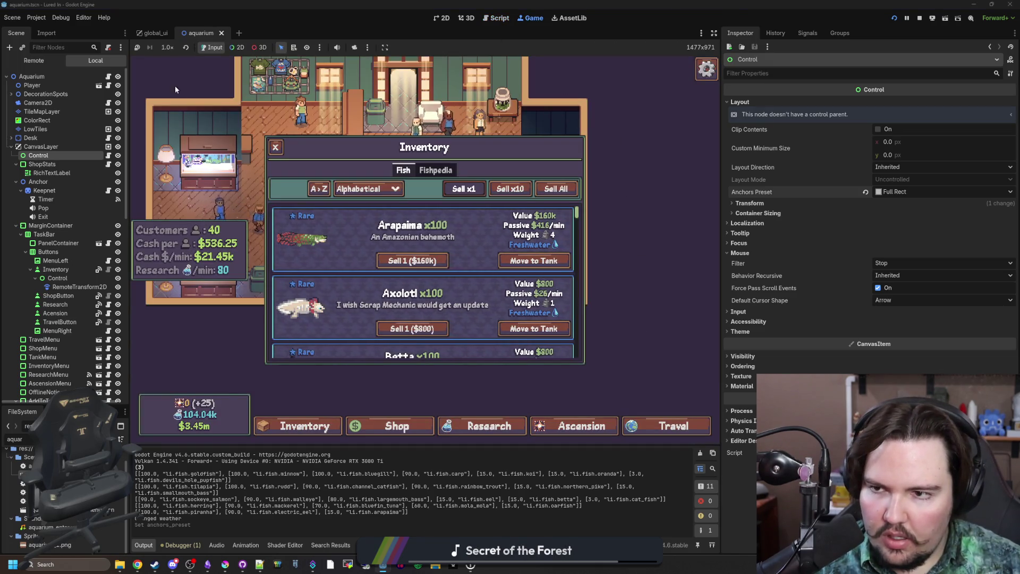
Close the in-game Inventory, inspect the Control node's signals, and open the Node docs for _input.
click(669, 215)
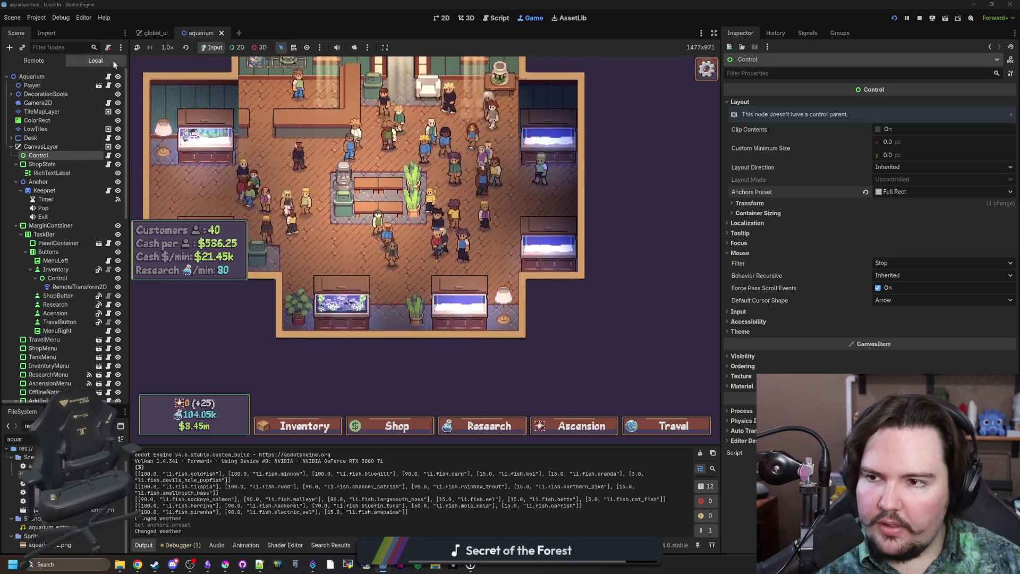
click(69, 163)
click(68, 155)
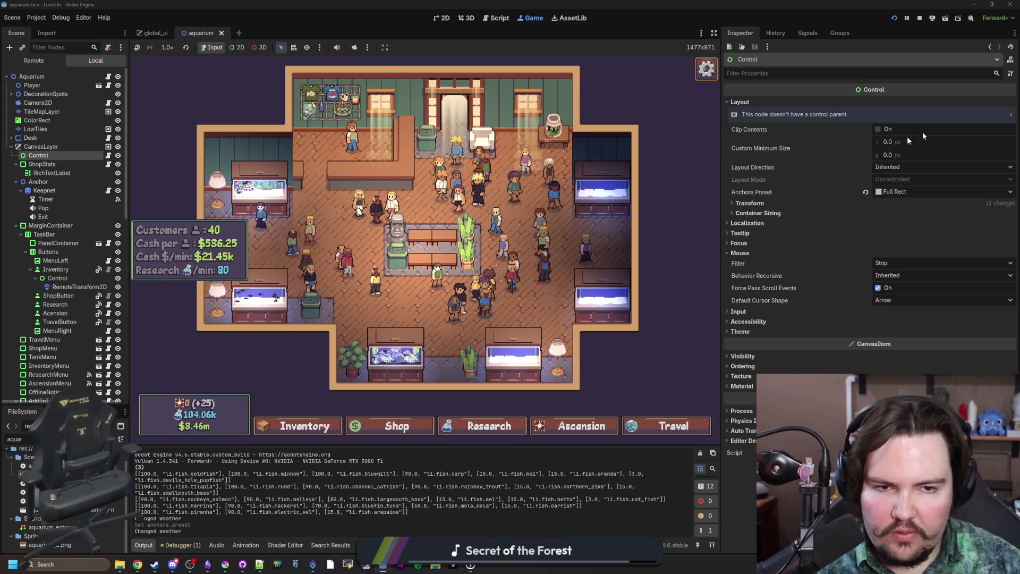
click(806, 33)
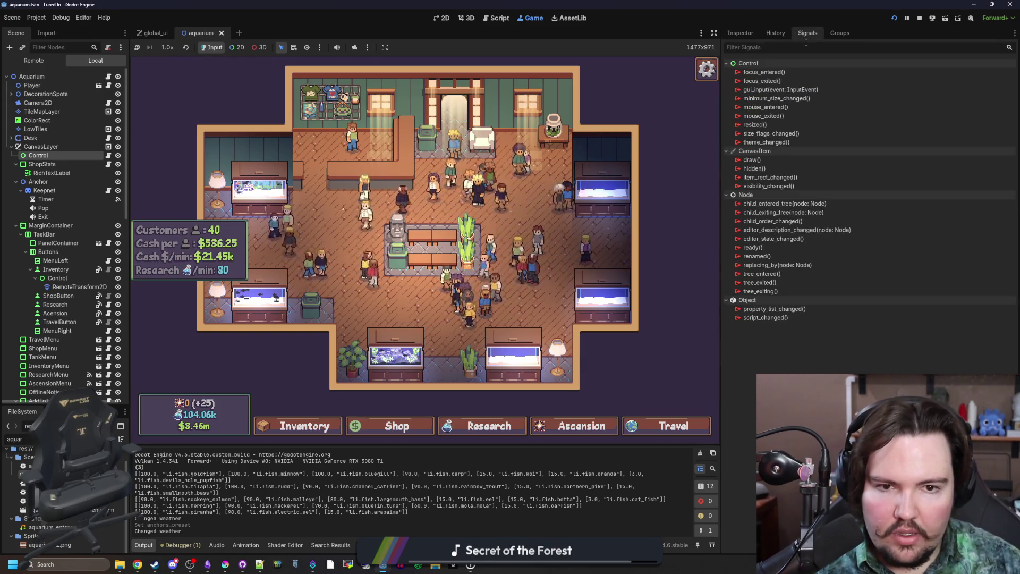
click(111, 155)
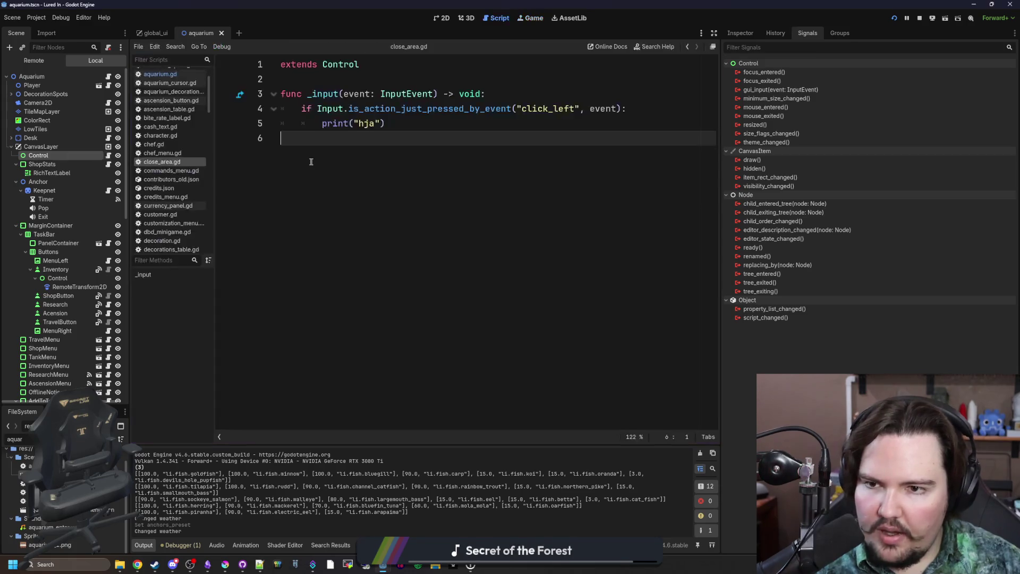
click(320, 98)
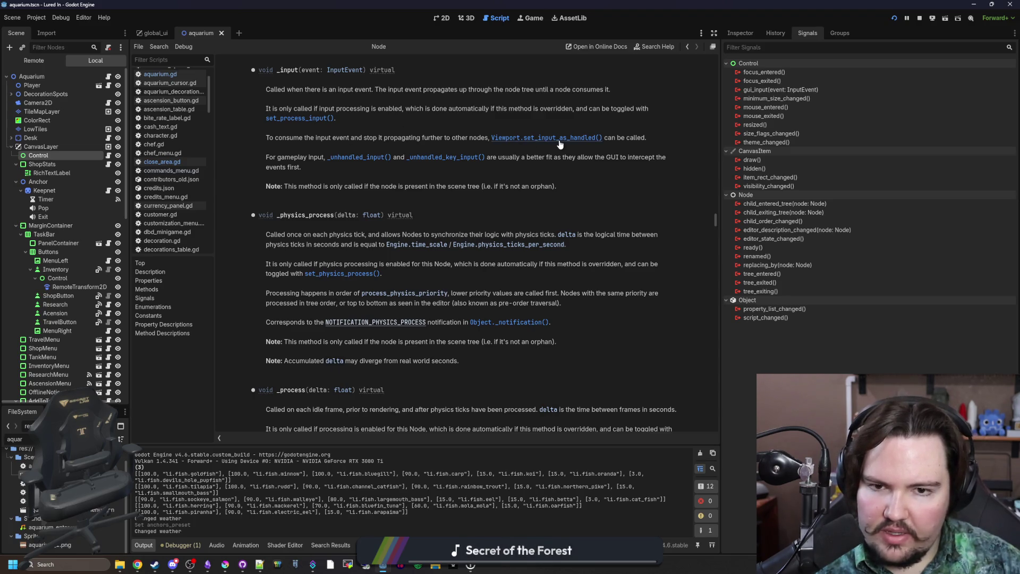
Press Escape in the game to test the escape menu, then stop the running game.
key(Escape)
click(925, 23)
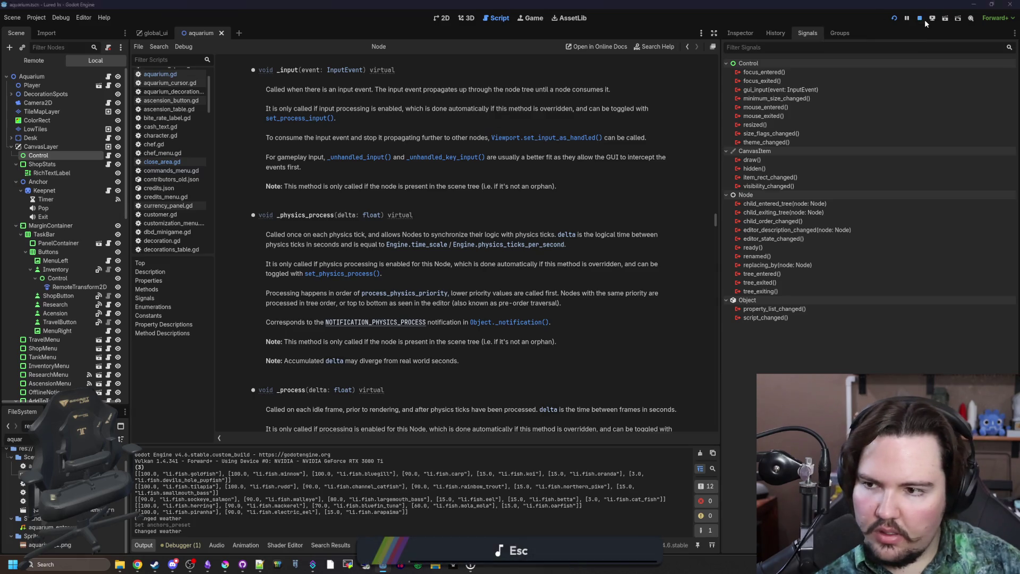
Delete the Control node from the aquarium scene and save the scene.
right_click(60, 142)
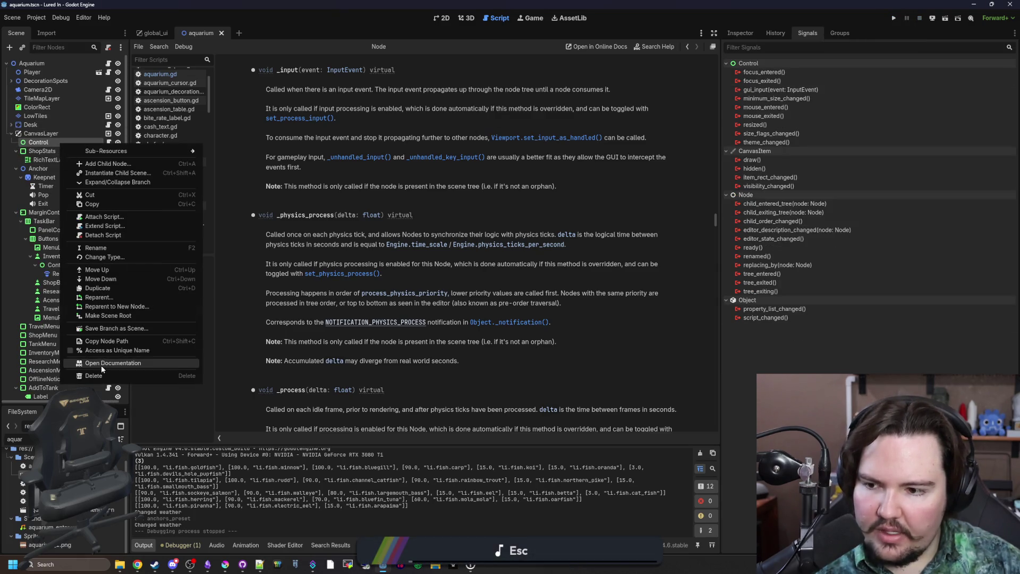
click(103, 373)
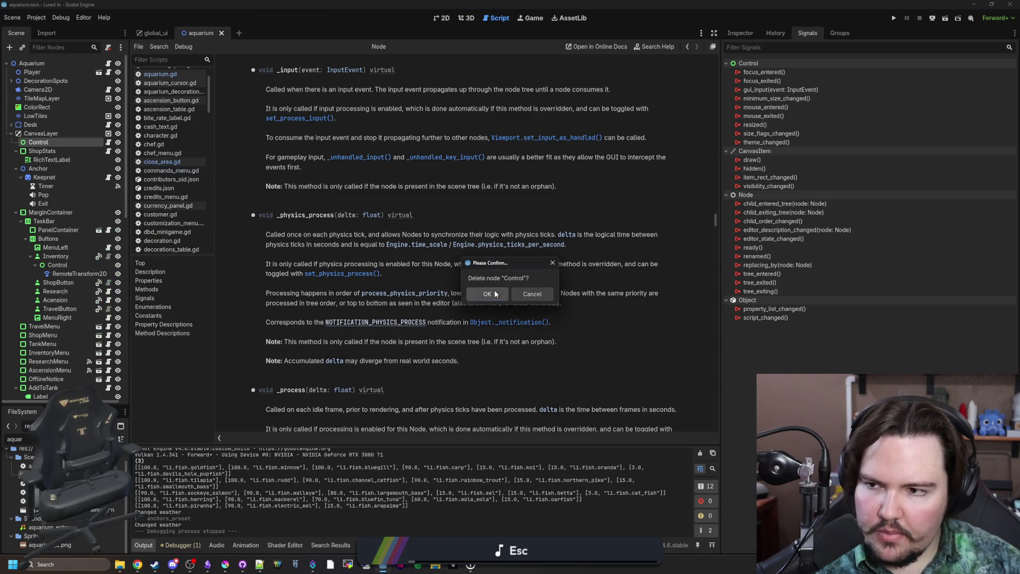
click(494, 294)
key(ctrl+s)
Filter the FileSystem for 'glob' and open global.gd.
click(42, 133)
key(BackSpace)
key(BackSpace)
key(BackSpace)
text(glob)
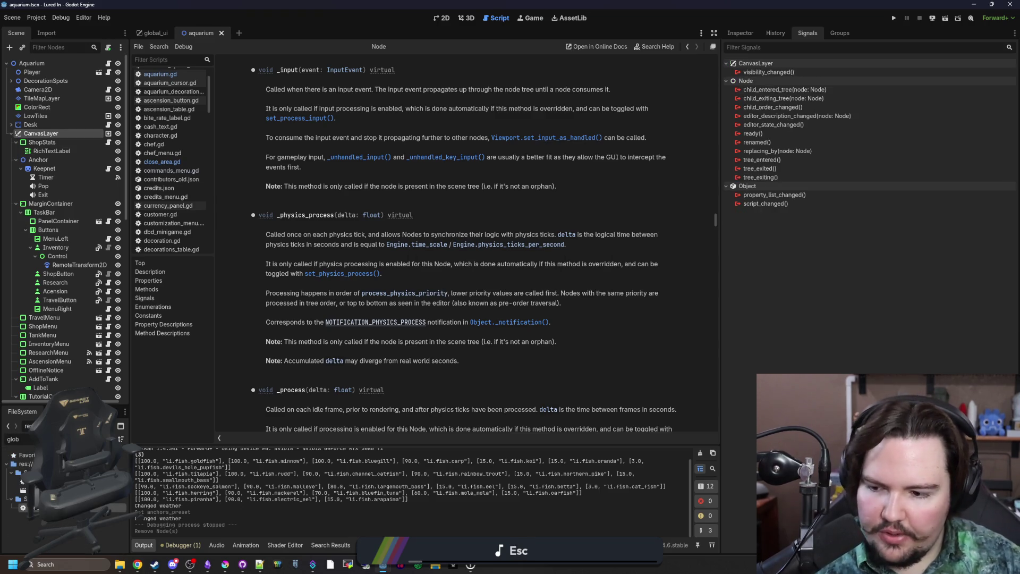
key(Return)
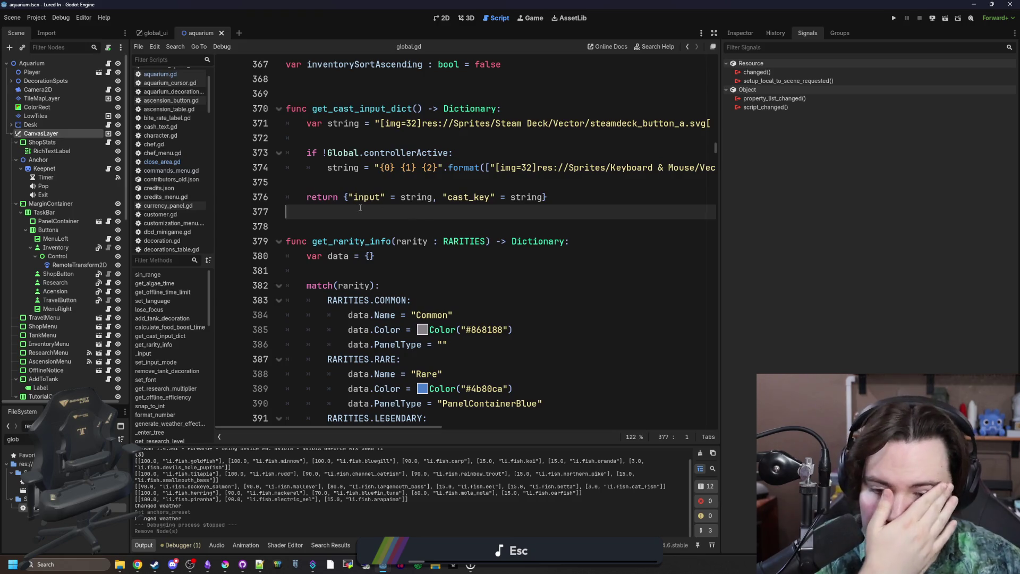
Add a func _unhandled_input(event: InputEvent) -> void header below the sort variables.
scroll(up, 3)
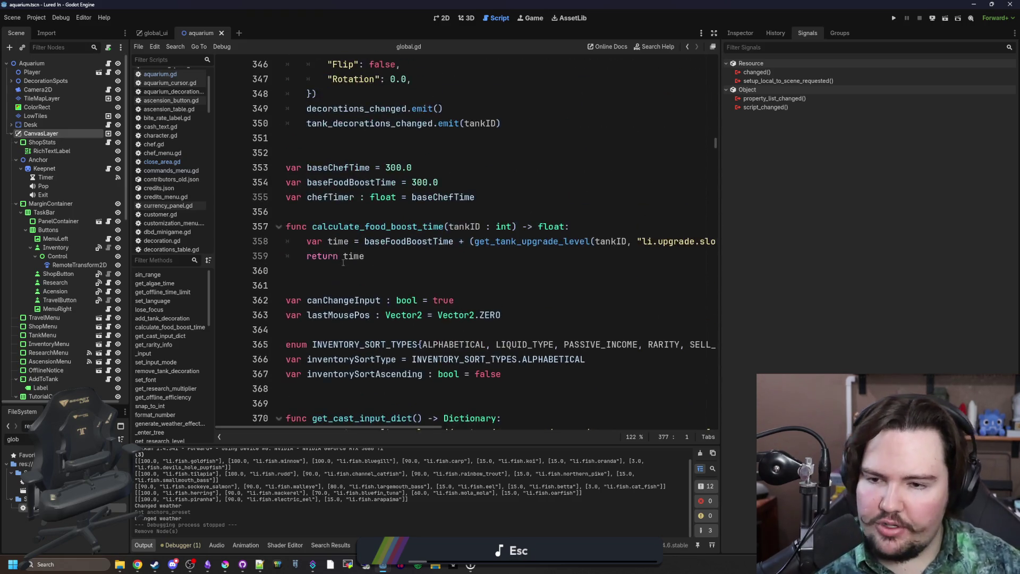
click(403, 198)
key(ctrl+f)
text(unhandled)
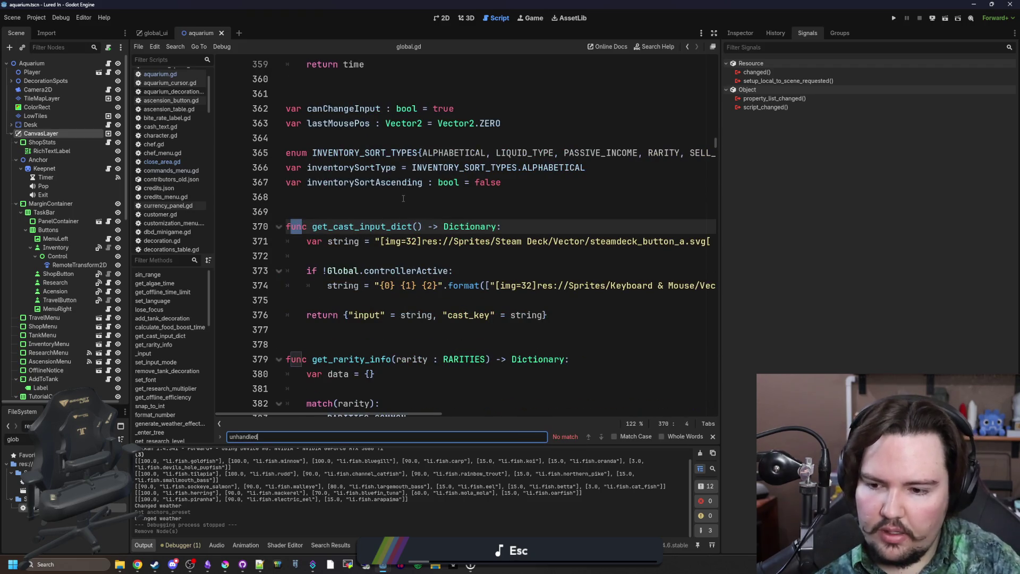
click(403, 198)
key(Return)
key(Return)
key(Return)
key(Up)
text(fund)
key(BackSpace)
text(c un)
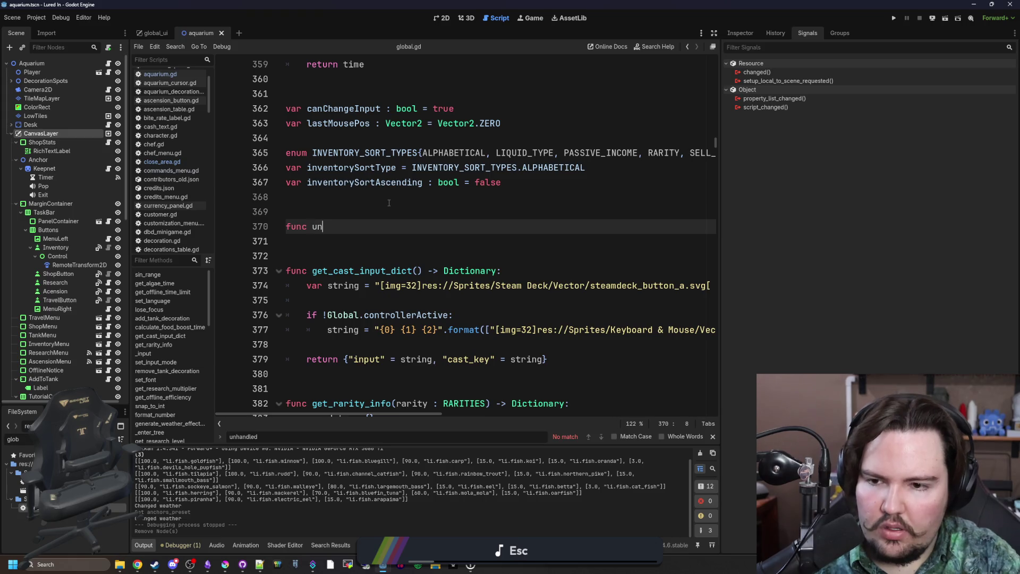
text(_unhan)
key(Return)
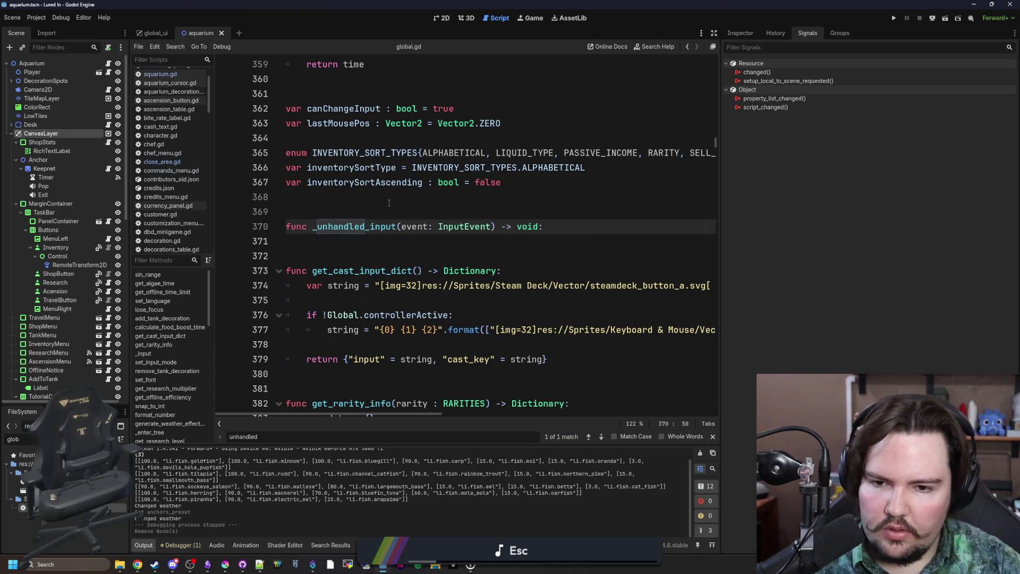
key(Return)
Fill its body with if Input.is_action_just_pressed_by_event("click_left", event): print("hee").
text(if Inp)
text(ut.is_action)
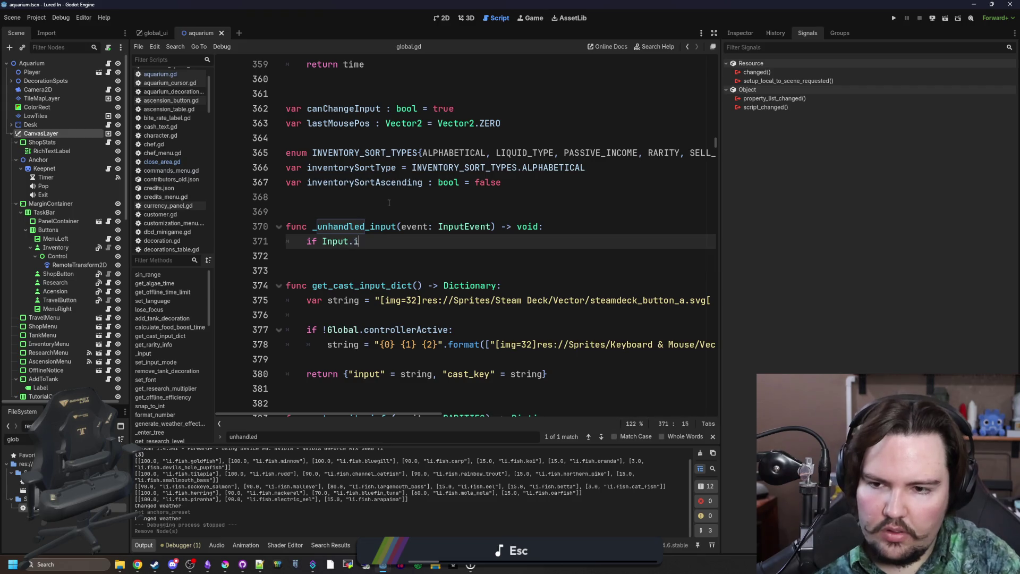
key(Down)
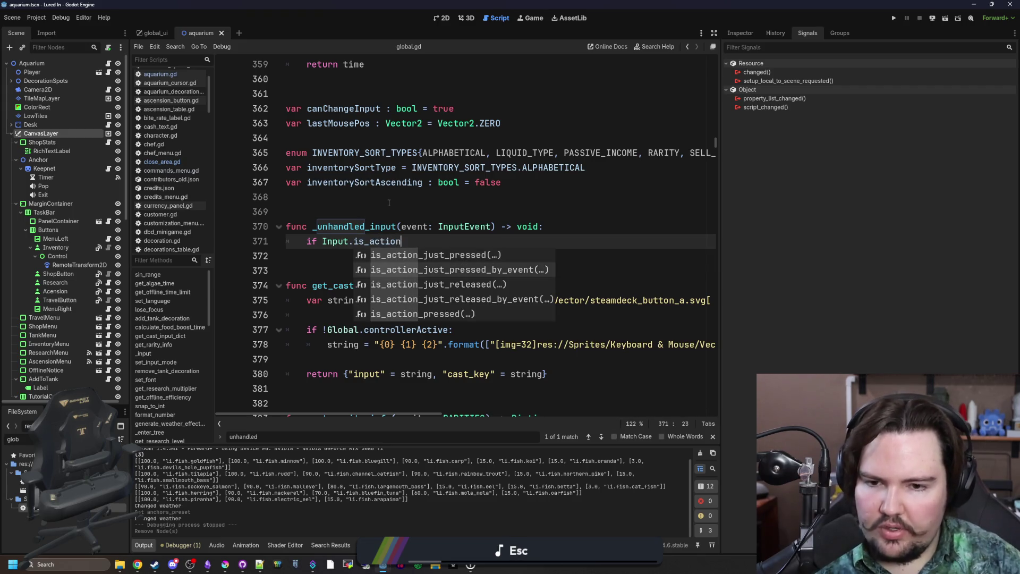
key(Return)
text("click_left", )
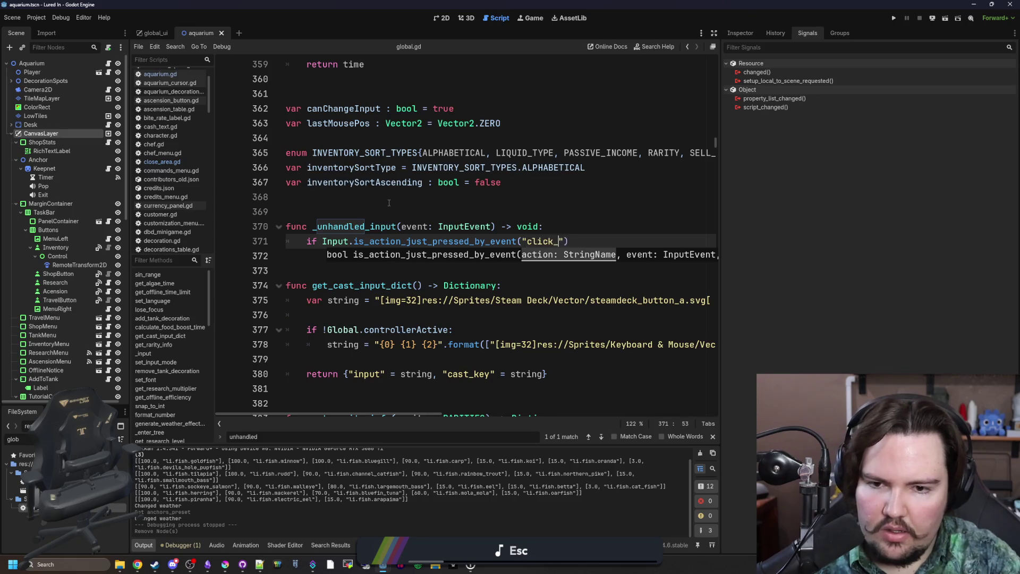
text(event):)
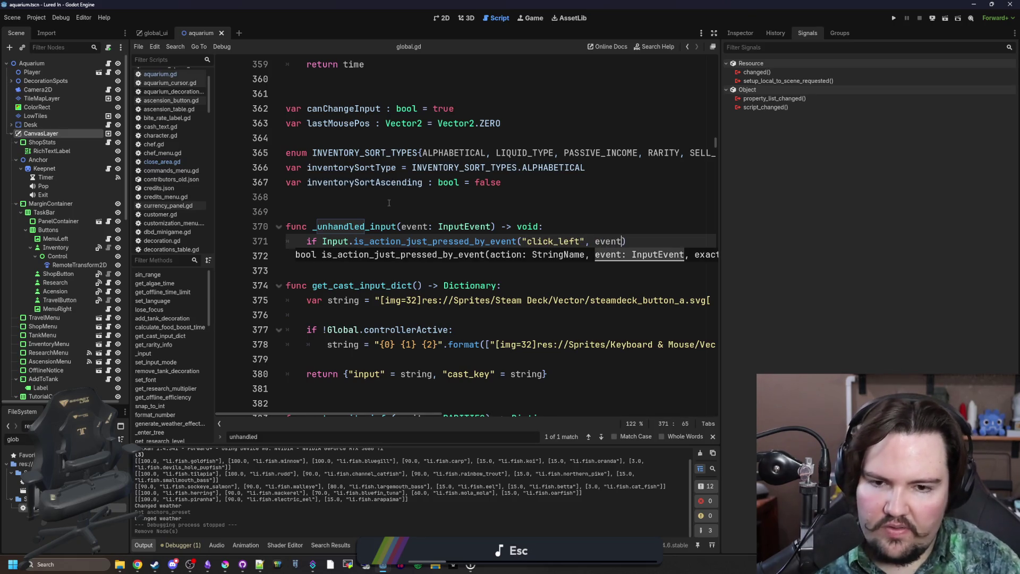
key(Return)
text(re)
text(rint("he)
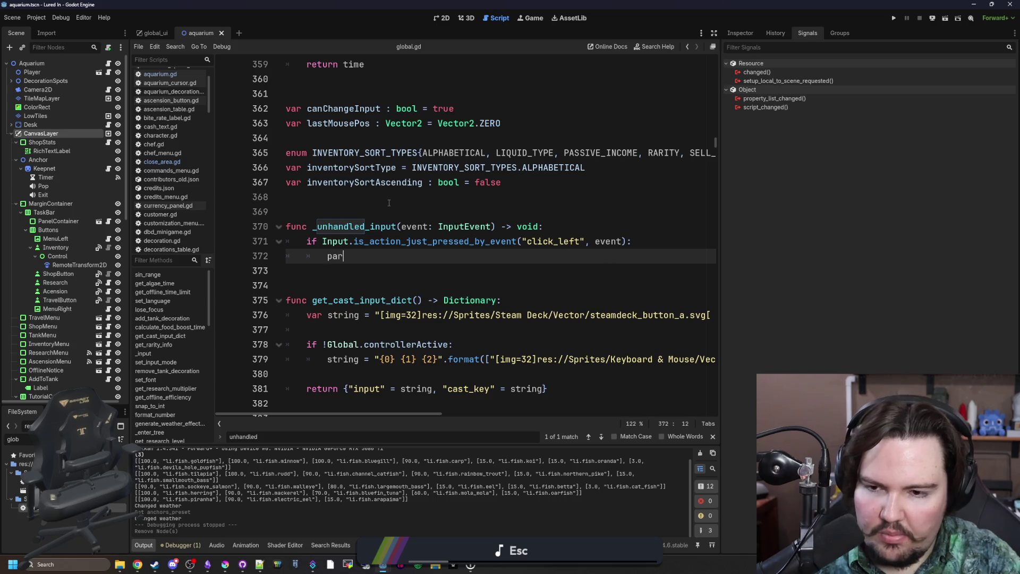
text(e)
click(389, 202)
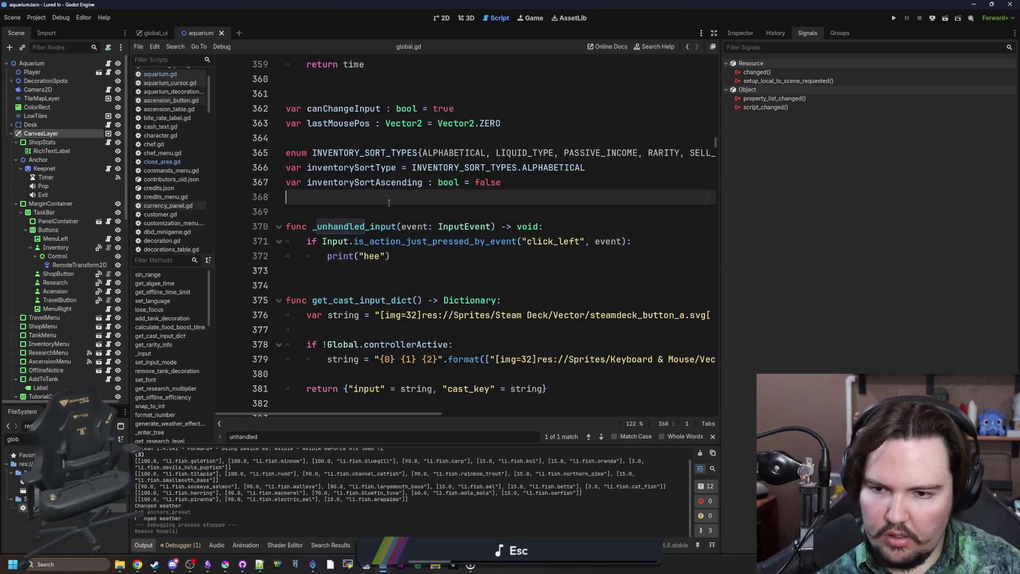
Save global.gd, test the game past the Feedback popup and main menu, then return to global.gd.
key(ctrl+s)
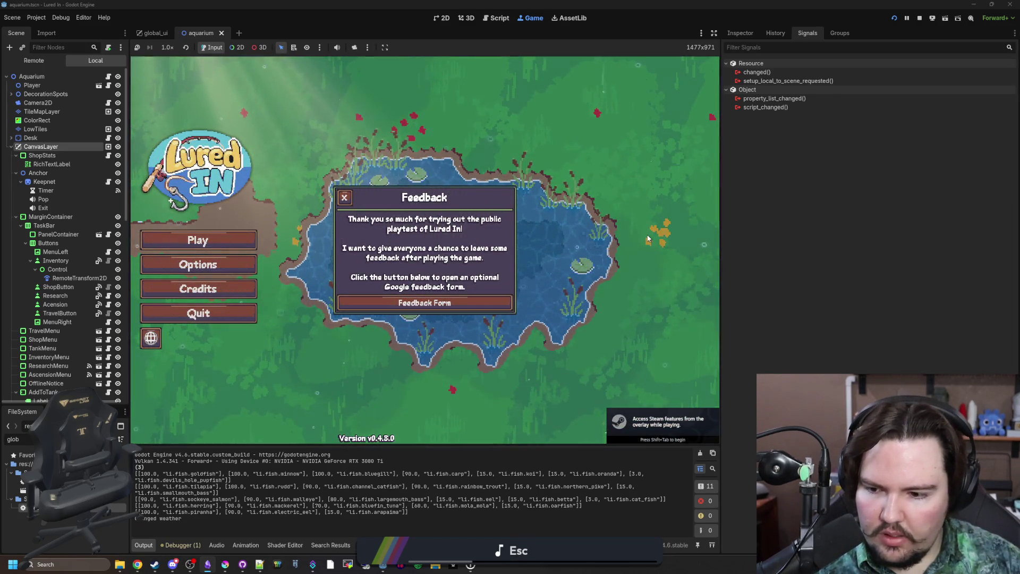
click(344, 197)
click(223, 239)
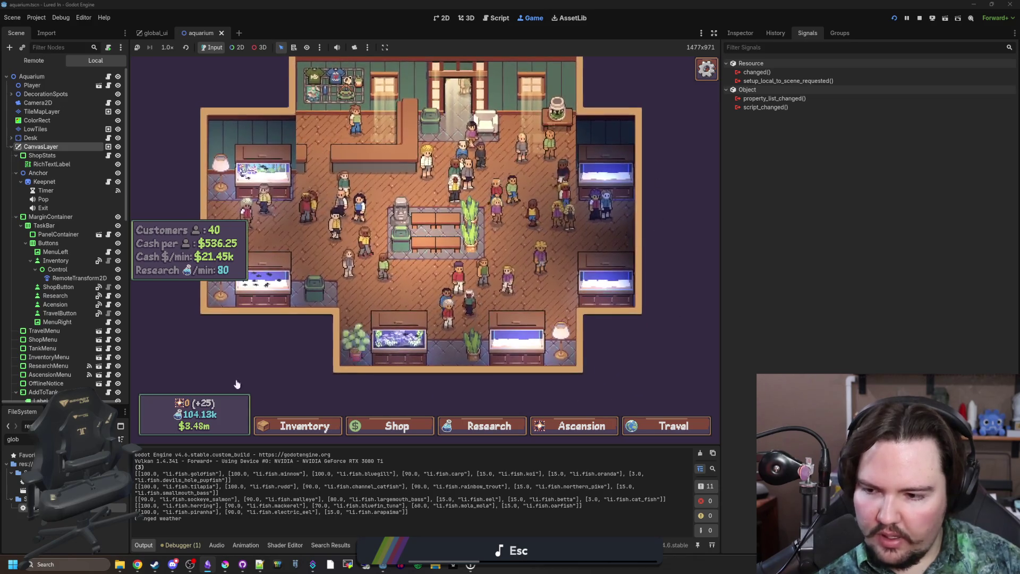
click(496, 17)
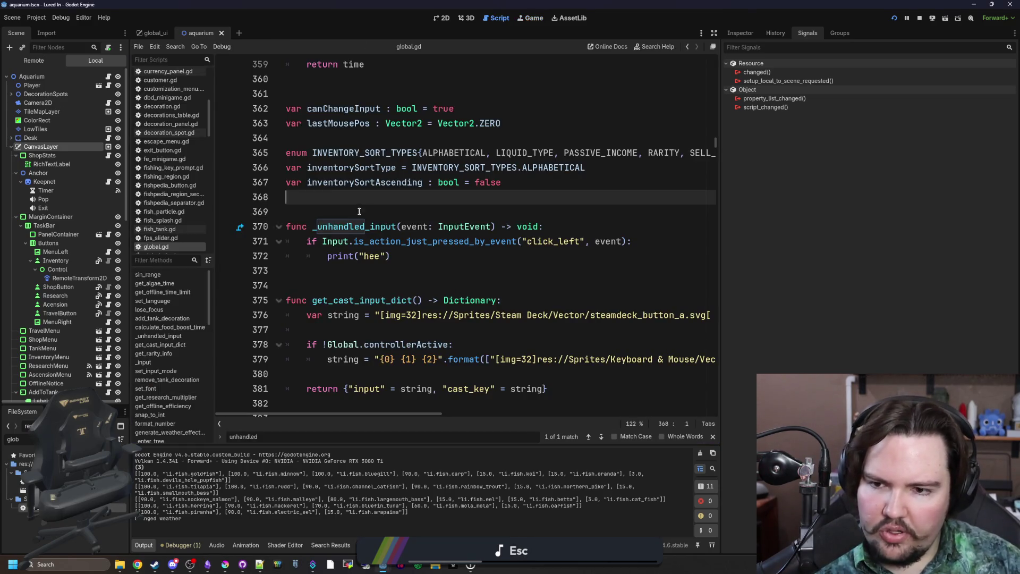
Read the _unhandled_input docs, then add print("hja") as its first line and save.
click(363, 227)
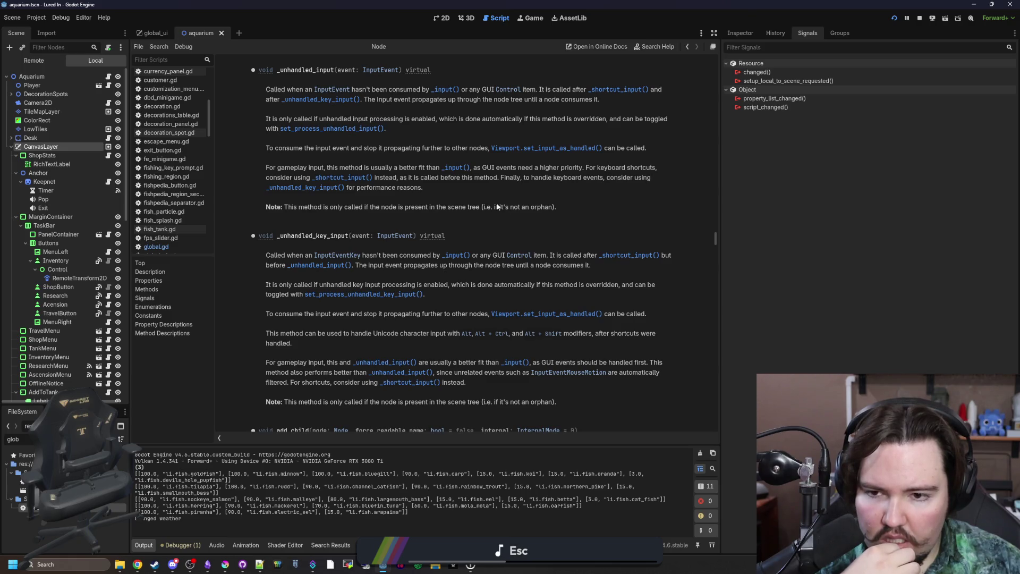
key(alt+Left)
click(433, 210)
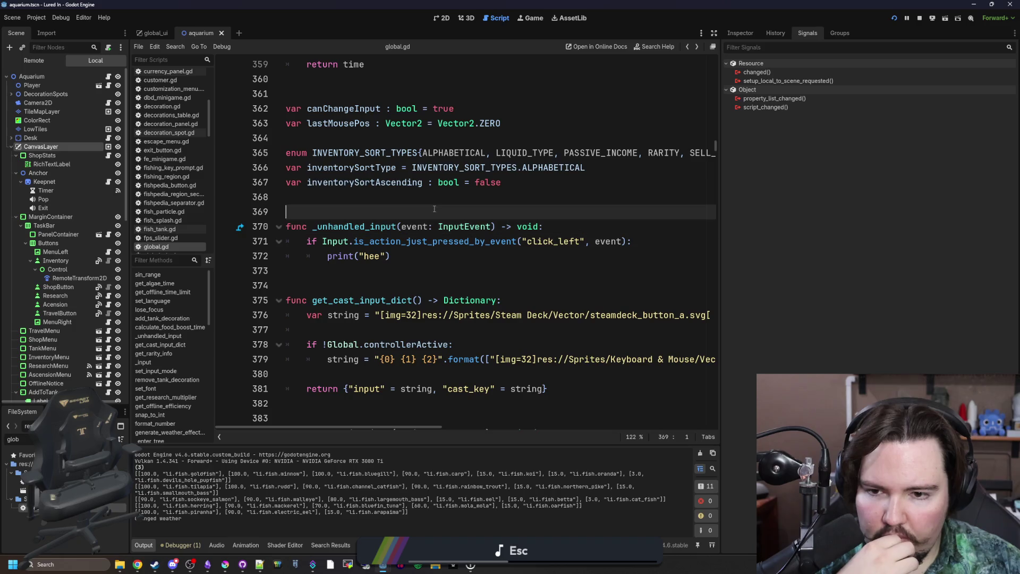
click(586, 230)
key(Return)
text(print("hja)
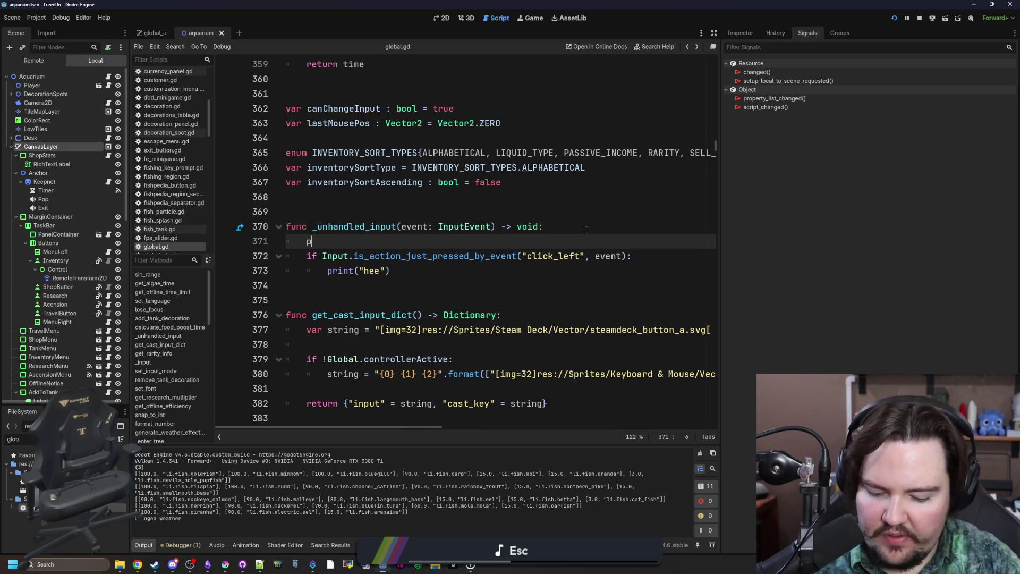
click(537, 219)
key(ctrl+s)
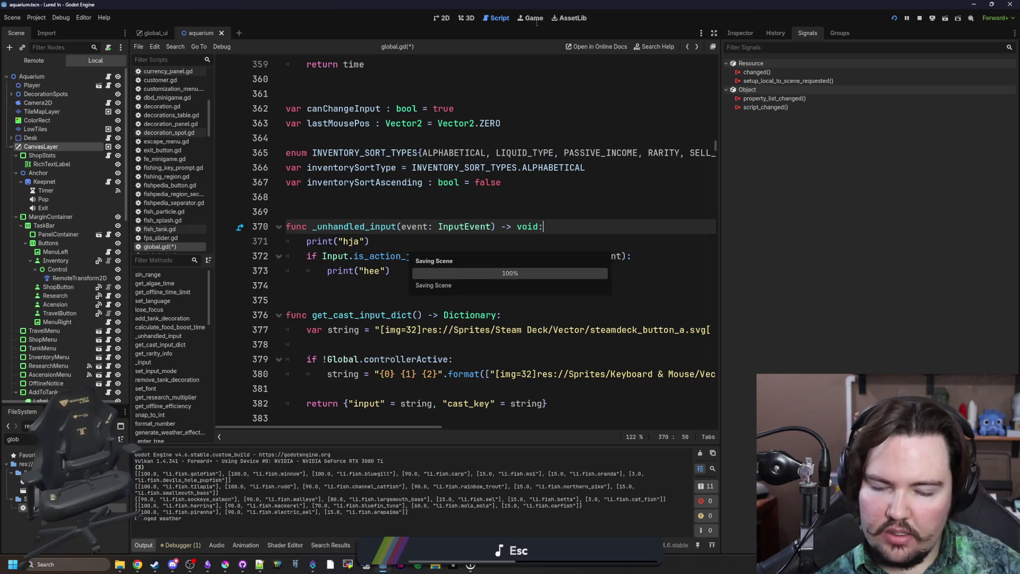
Check the running game's output, then return to the _unhandled_input code in global.gd.
click(533, 19)
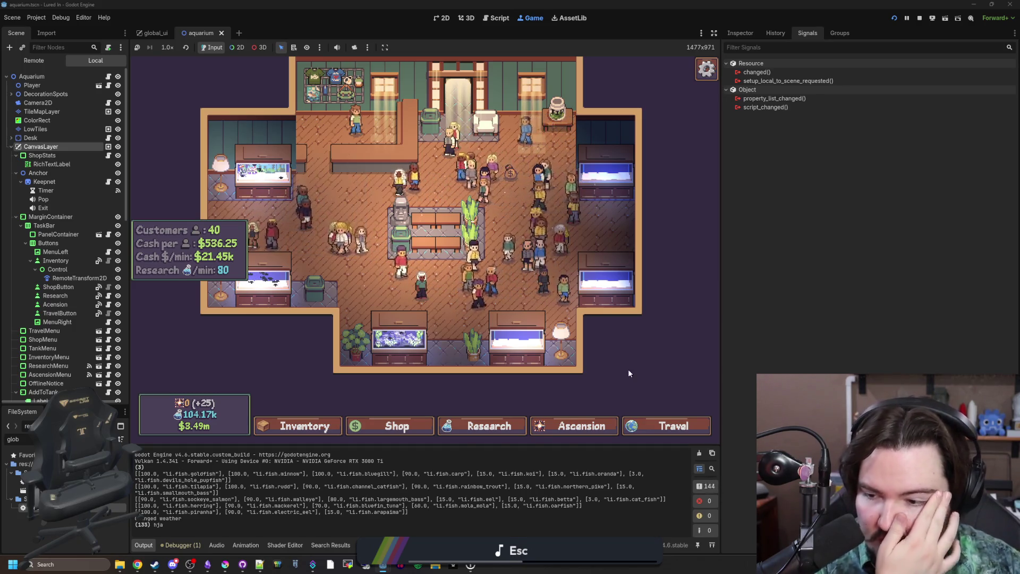
key(ctrl+F3)
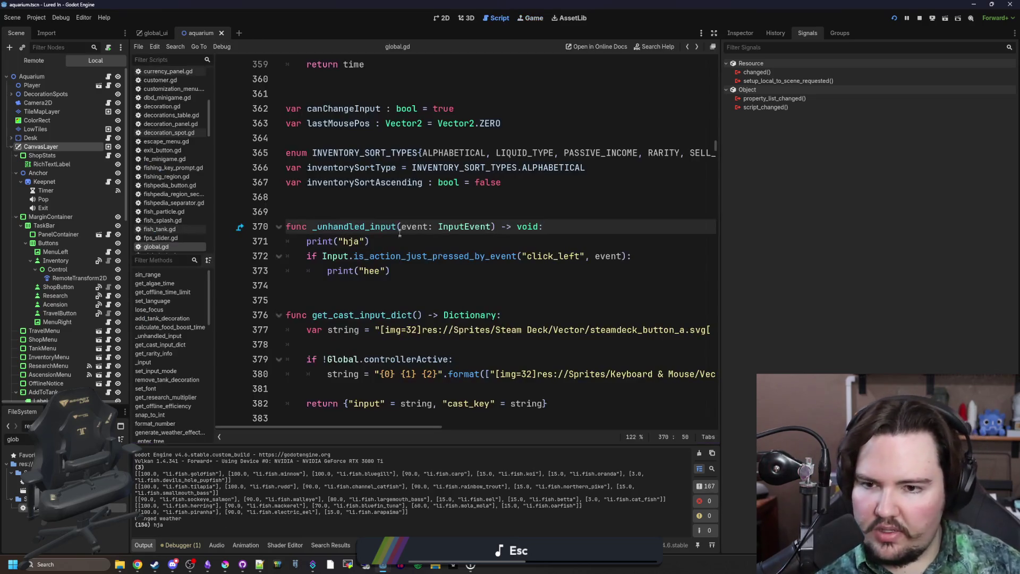
click(456, 213)
drag(369, 256, 564, 256)
click(562, 228)
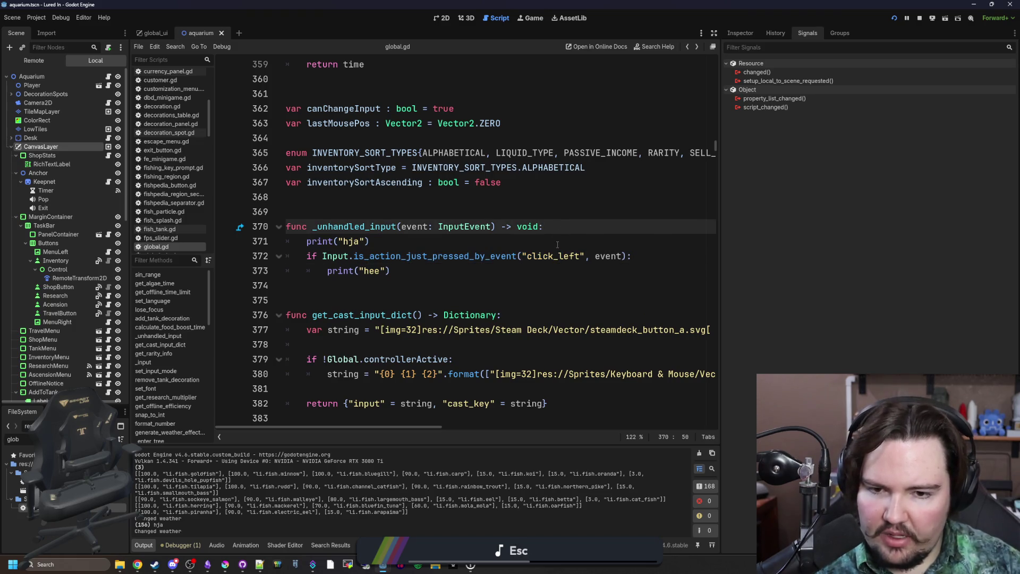
click(557, 245)
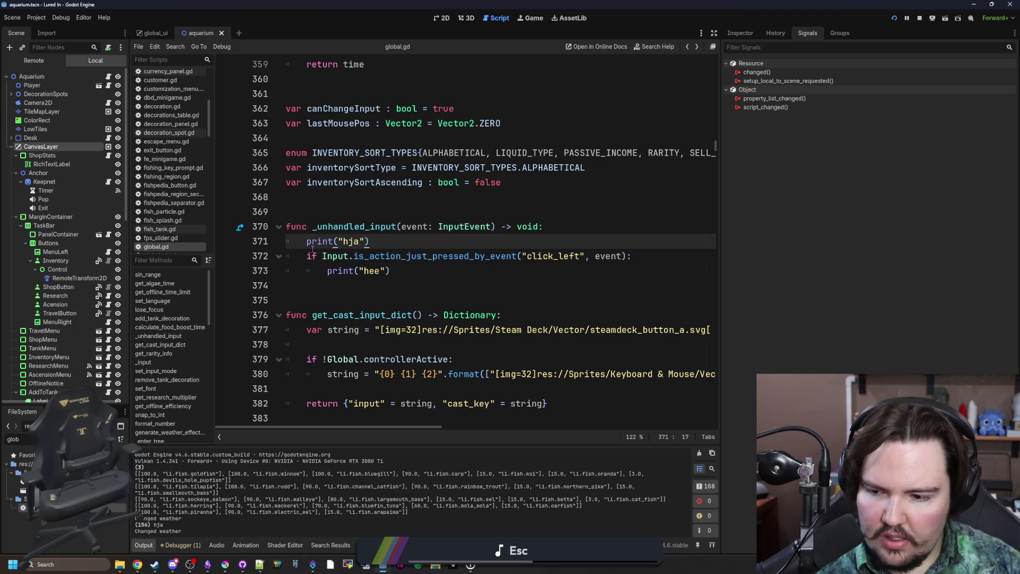
text(#)
Comment out print("hja") and add an InputEventMouseButton type check at the top of _unhandled_input.
key(ctrl+k)
key(Return)
key(Return)
key(Up)
key(Up)
text(if event is M)
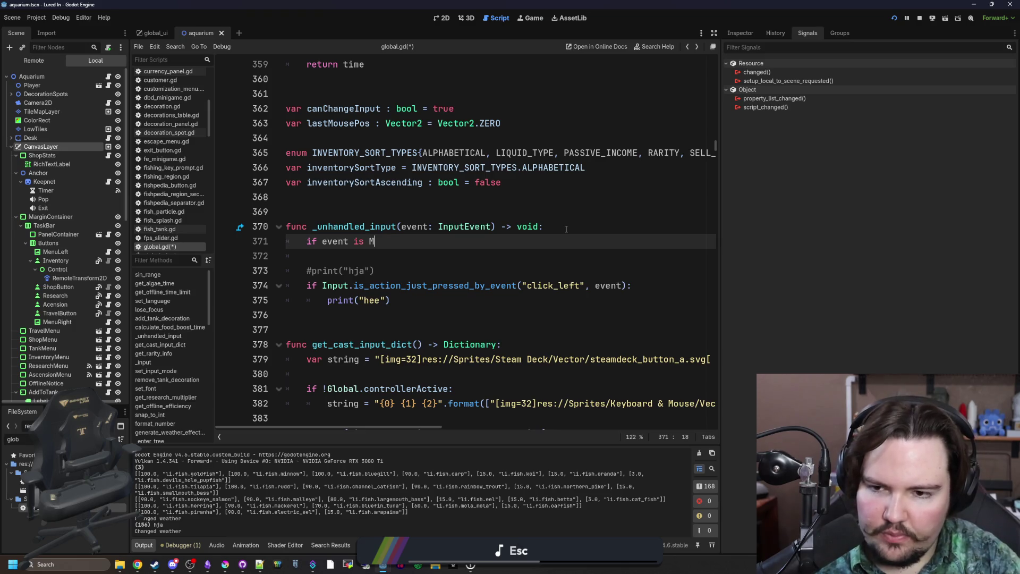
text(ouseButton)
key(Escape)
key(BackSpace)
key(BackSpace)
key(BackSpace)
text(In)
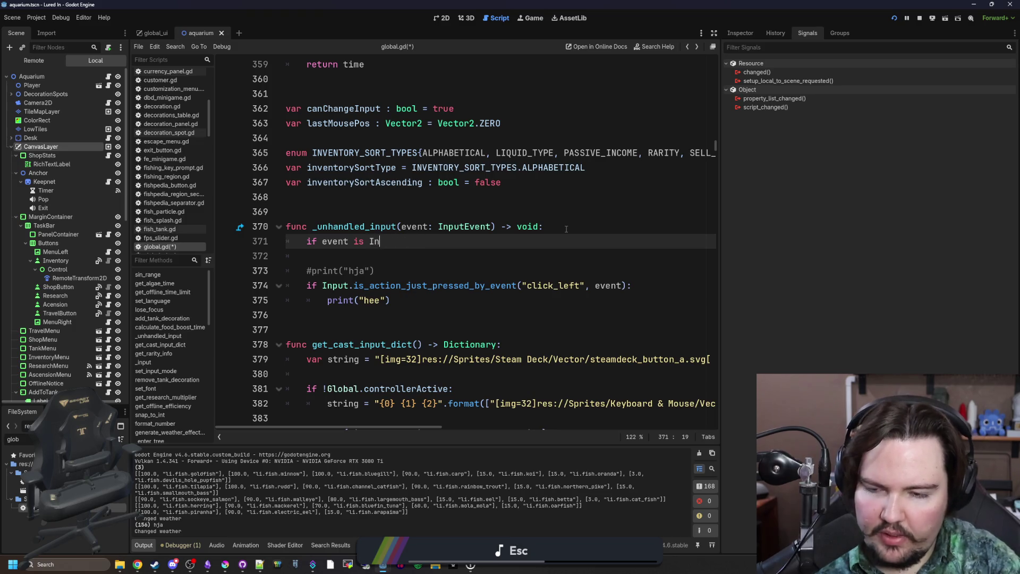
text(putEventMous)
text(e)
key(Down)
key(Return)
text(:)
key(Return)
Turn the type check into 'if not event is InputEventMouseButton: return'.
text(f event)
key(Escape)
key(BackSpace)
key(BackSpace)
key(BackSpace)
key(BackSpace)
key(Left)
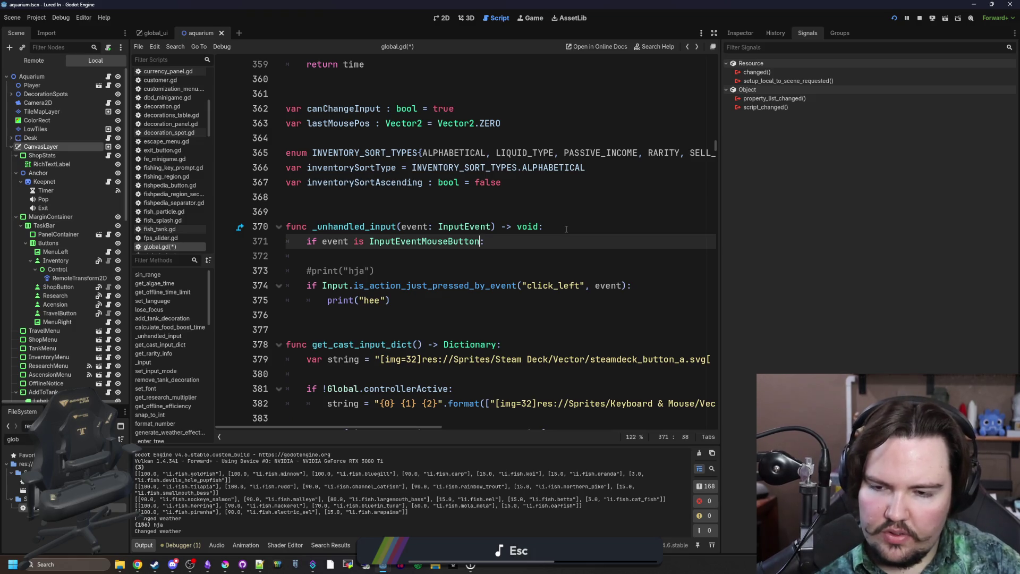
key(Left)
key(Left)
key(Left)
text(not)
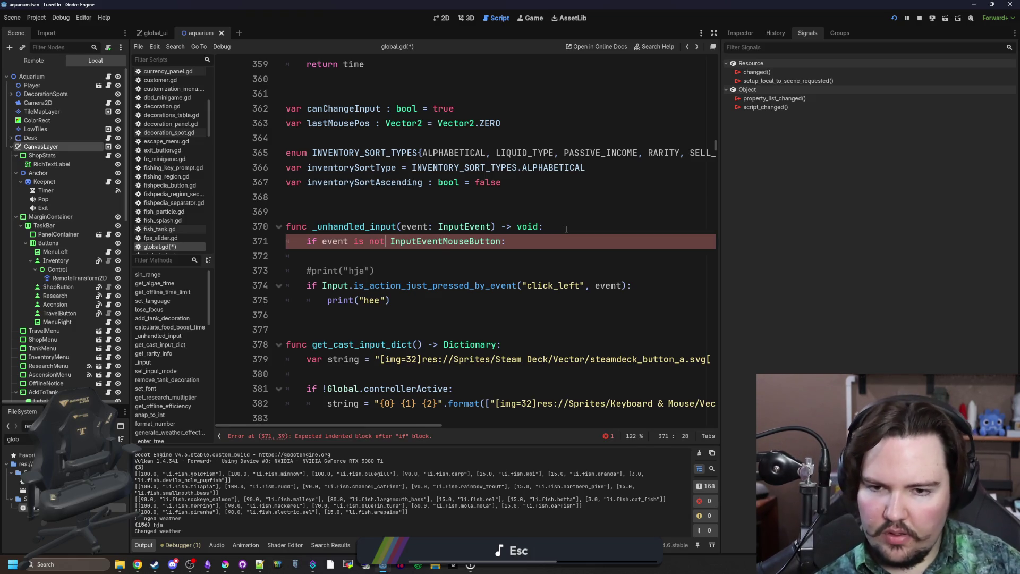
click(549, 240)
text(return)
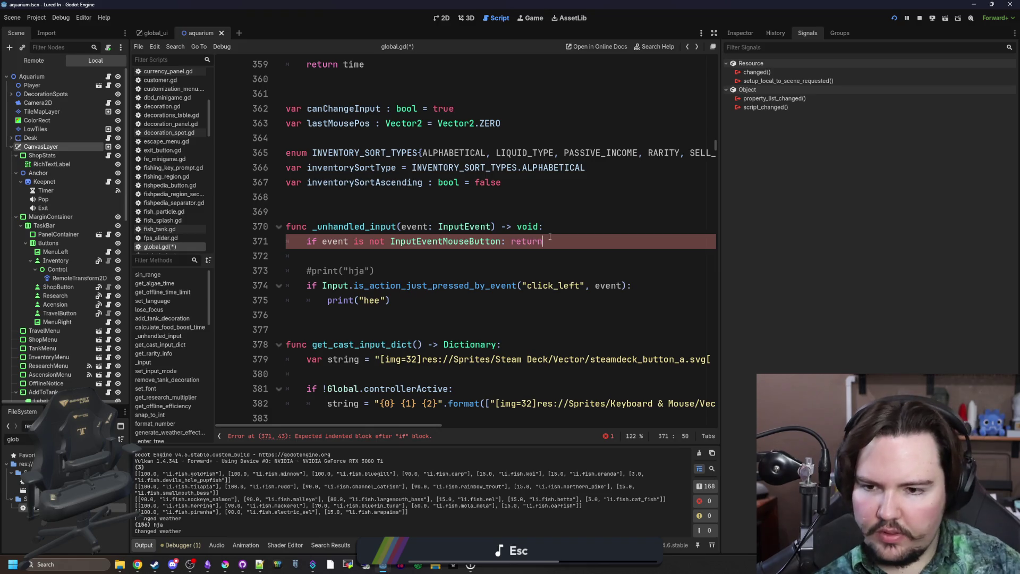
Delete the old debug print and click_left check lines, unindenting print("hee").
click(662, 284)
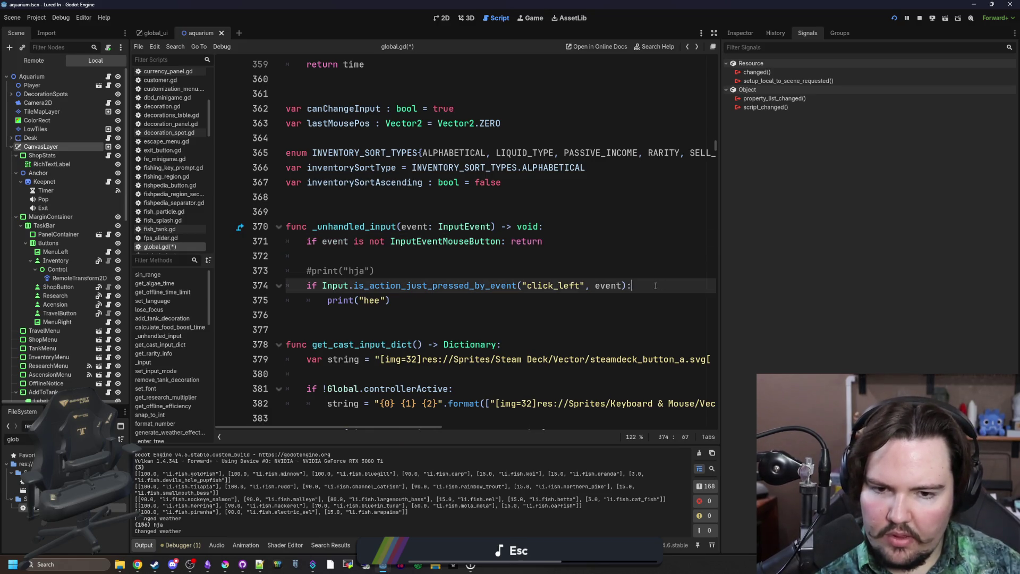
drag(656, 285, 600, 244)
key(BackSpace)
key(Delete)
key(BackSpace)
Add an 'if event.button_index != 1' check, consulting the InputEventMouseButton docs.
click(569, 241)
key(Return)
text(if event.)
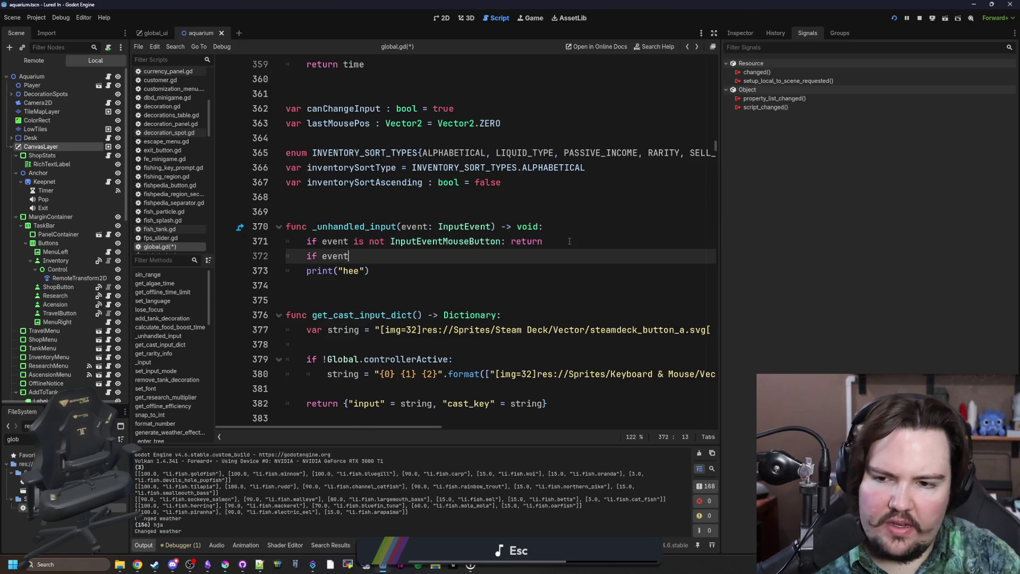
text(index)
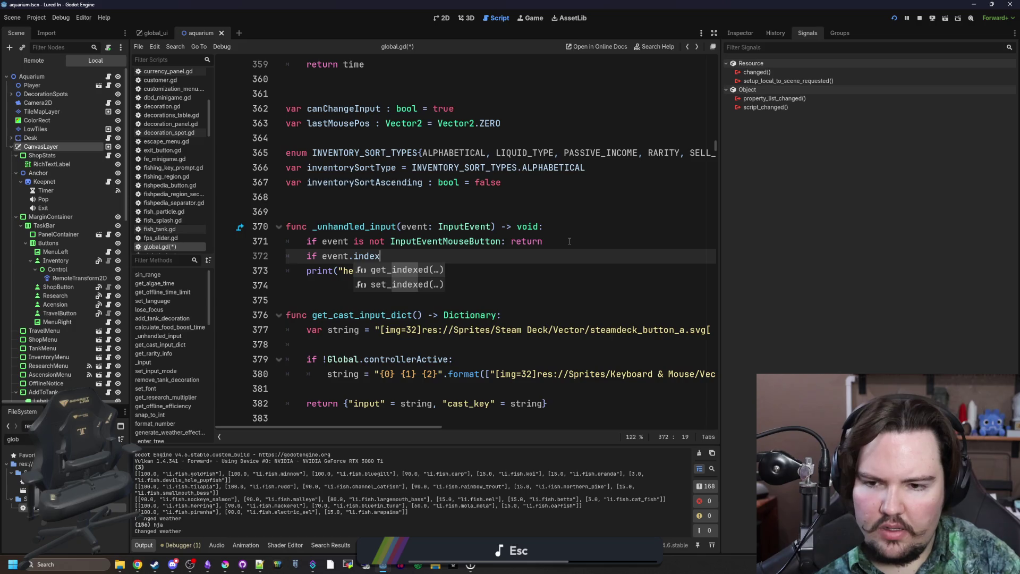
key(BackSpace)
key(BackSpace)
key(BackSpace)
key(BackSpace)
key(BackSpace)
text(mouse_)
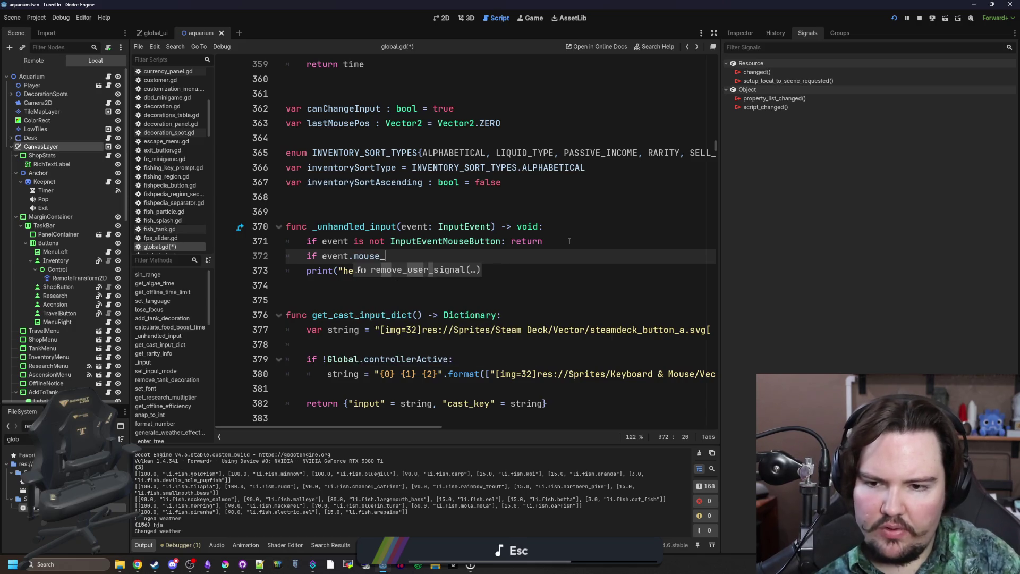
key(BackSpace)
key(BackSpace)
key(BackSpace)
text(button)
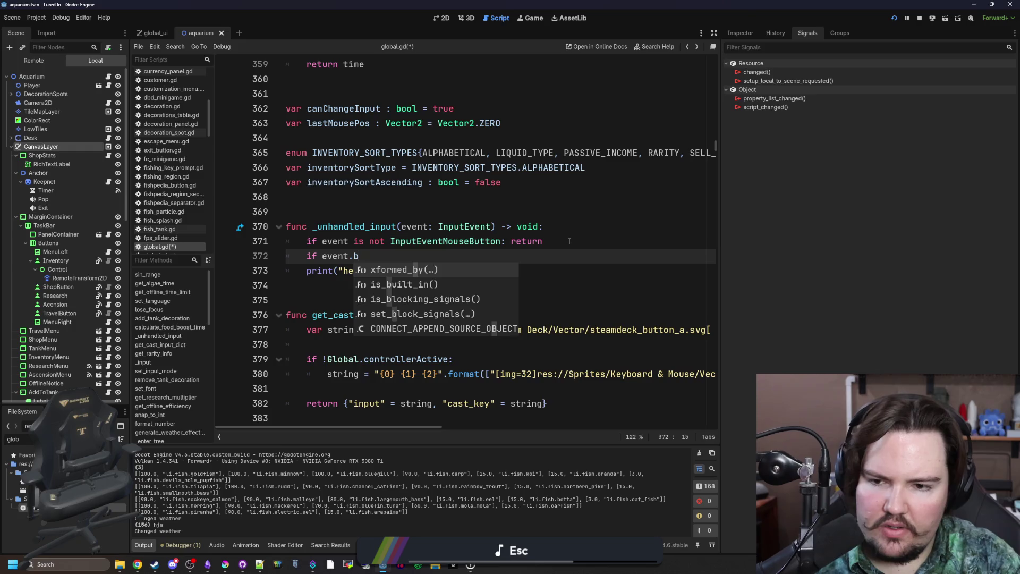
click(496, 246)
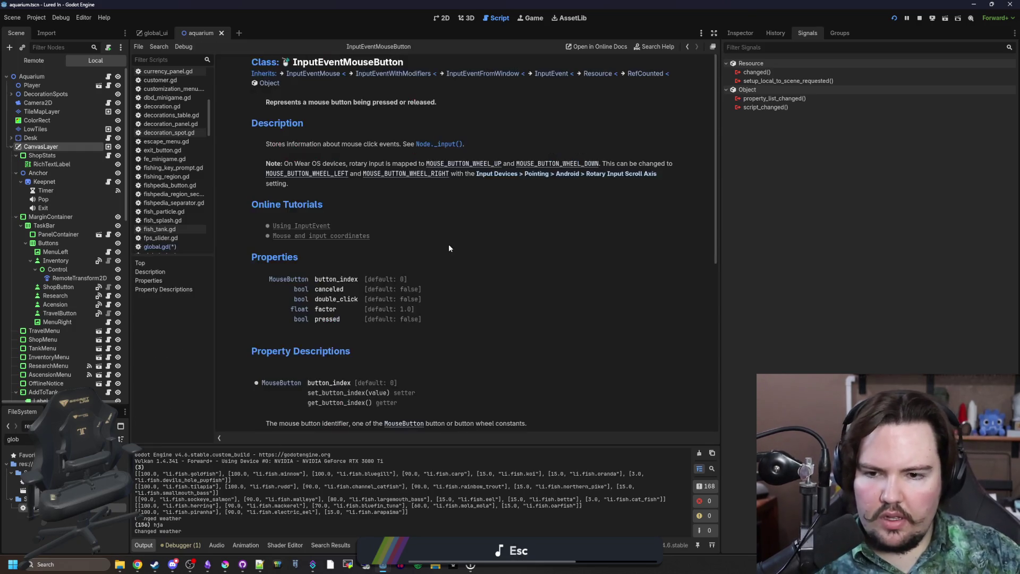
key(alt+Left)
text(n_)
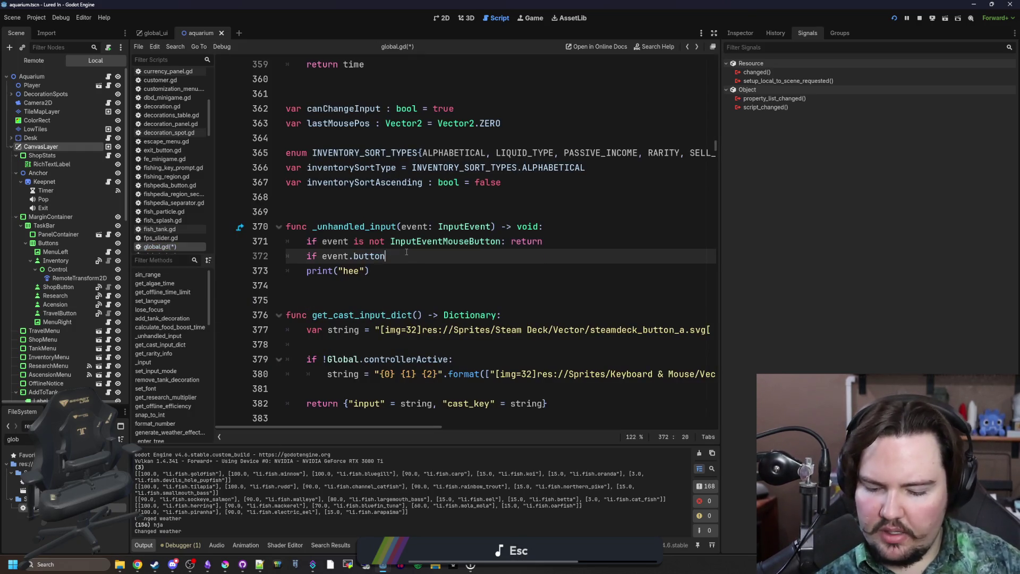
text(index != 1)
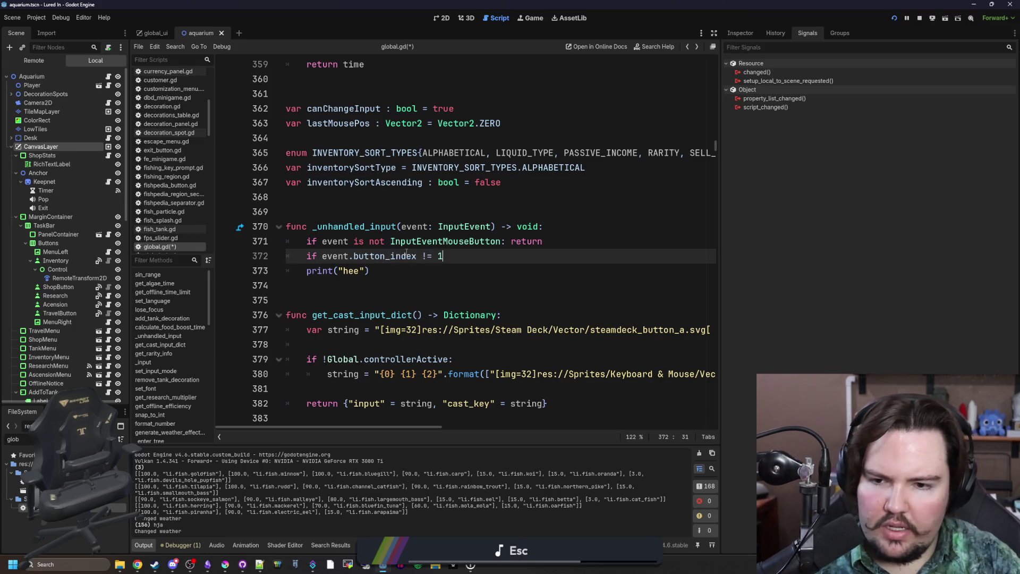
Look up the MouseButton enum values, finish the button check with return, and save.
click(470, 241)
scroll(down, 3)
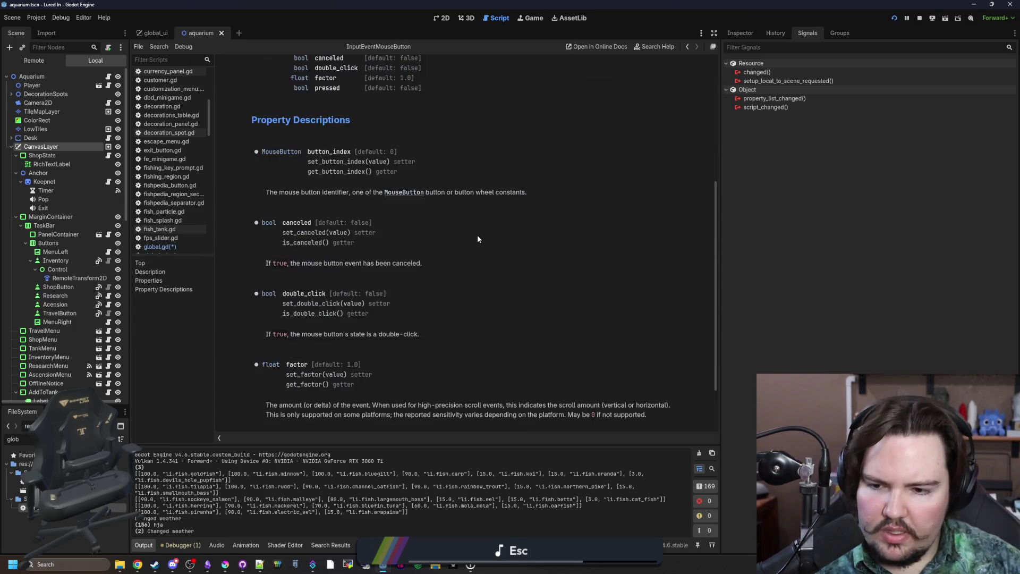
scroll(up, 3)
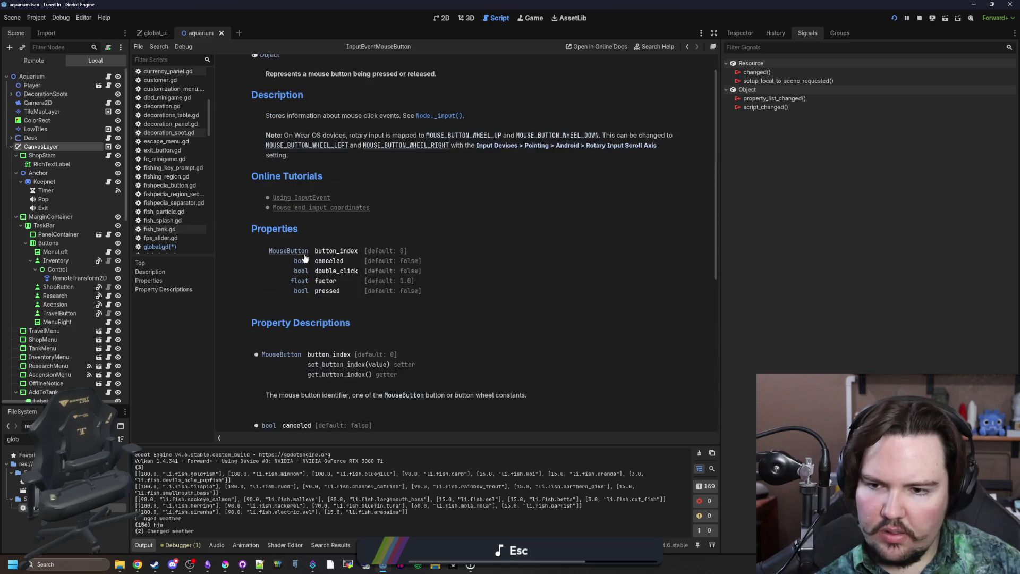
click(300, 256)
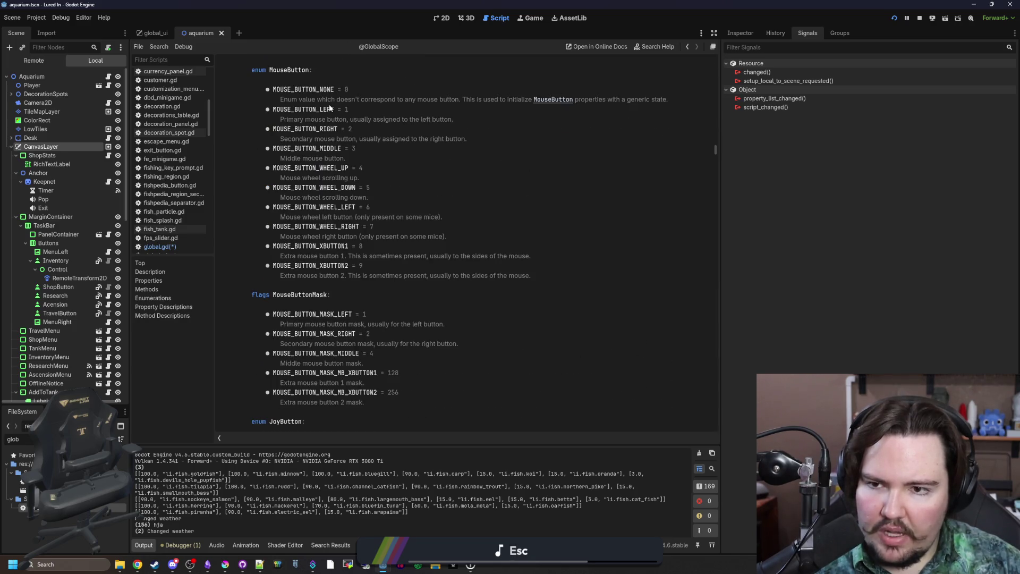
key(alt+Left)
key(alt+Left)
click(464, 257)
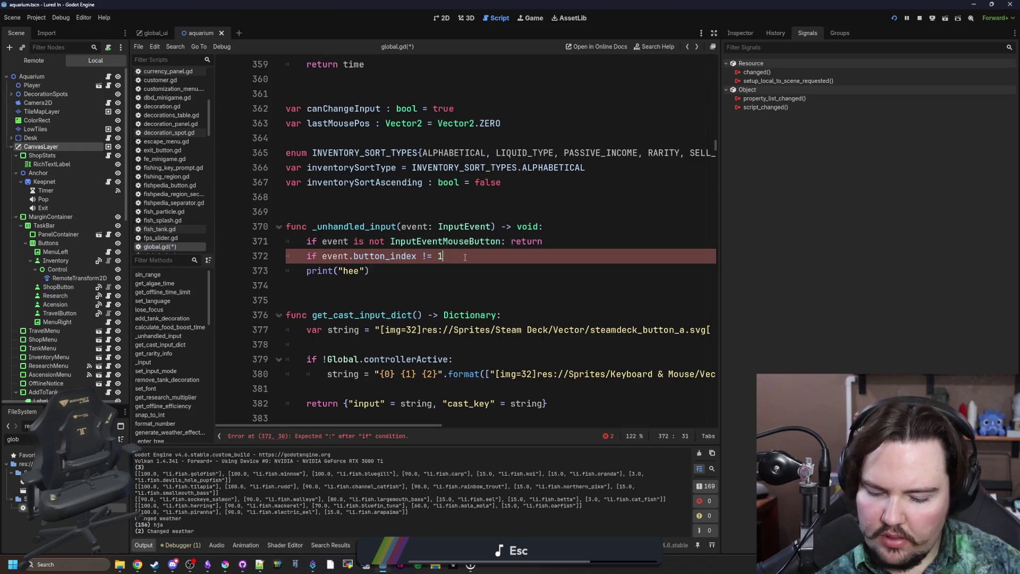
text(: return)
key(Return)
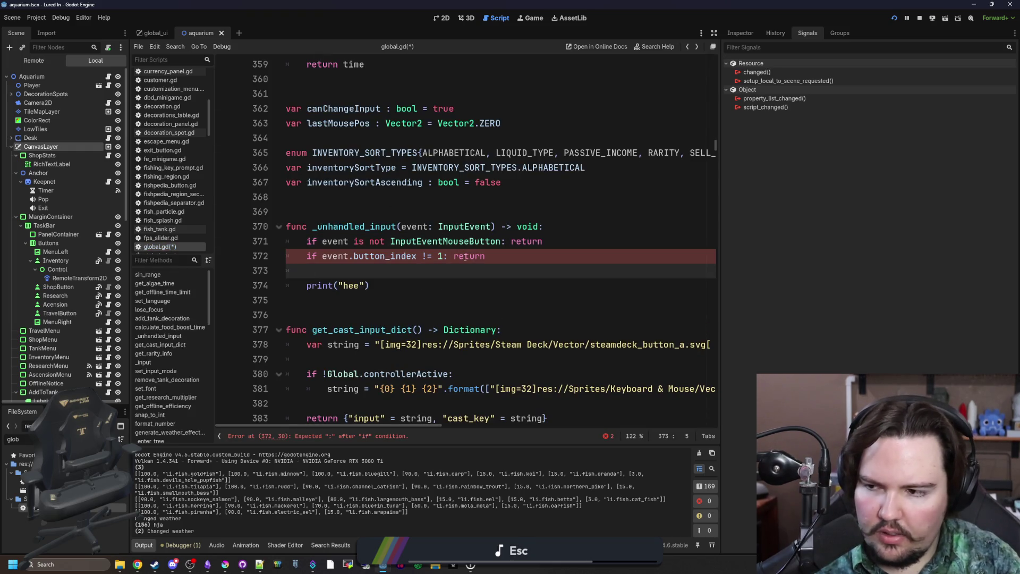
key(ctrl+shift+k)
key(End)
key(ctrl+s)
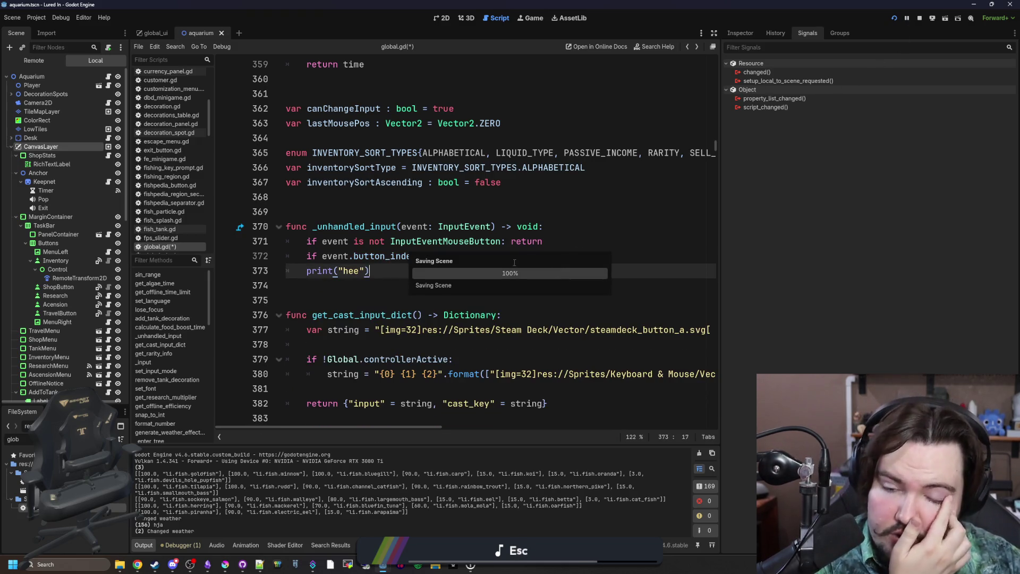
Add an 'if !event.pressed: return' line after the button check and save.
click(536, 255)
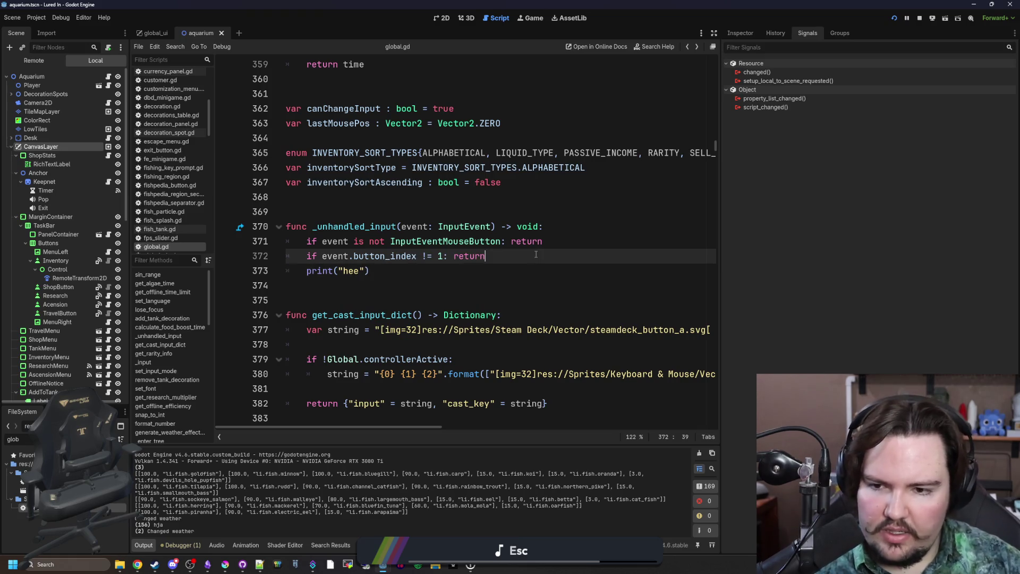
key(Return)
text(if event.)
text(button)
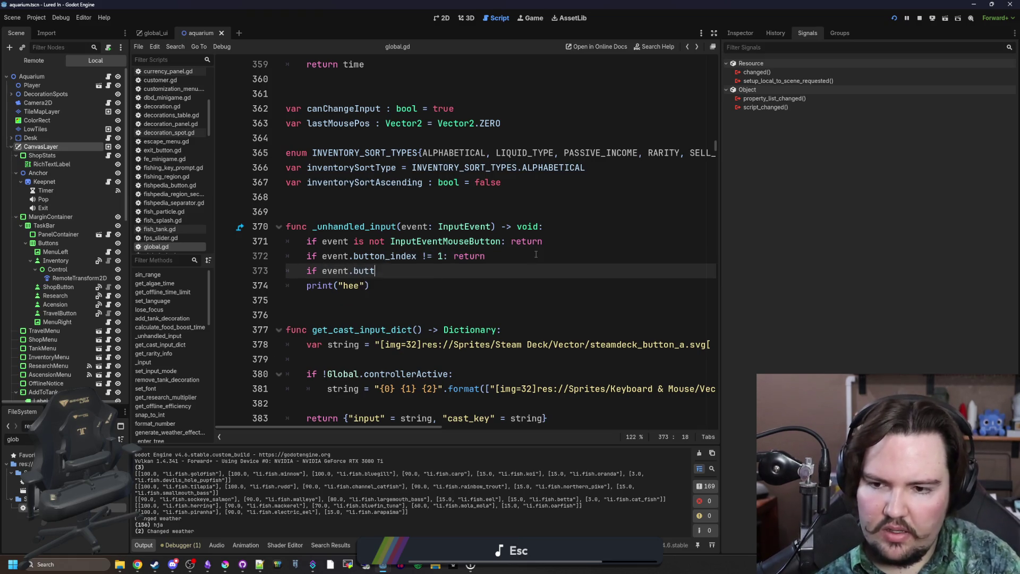
key(BackSpace)
key(BackSpace)
key(BackSpace)
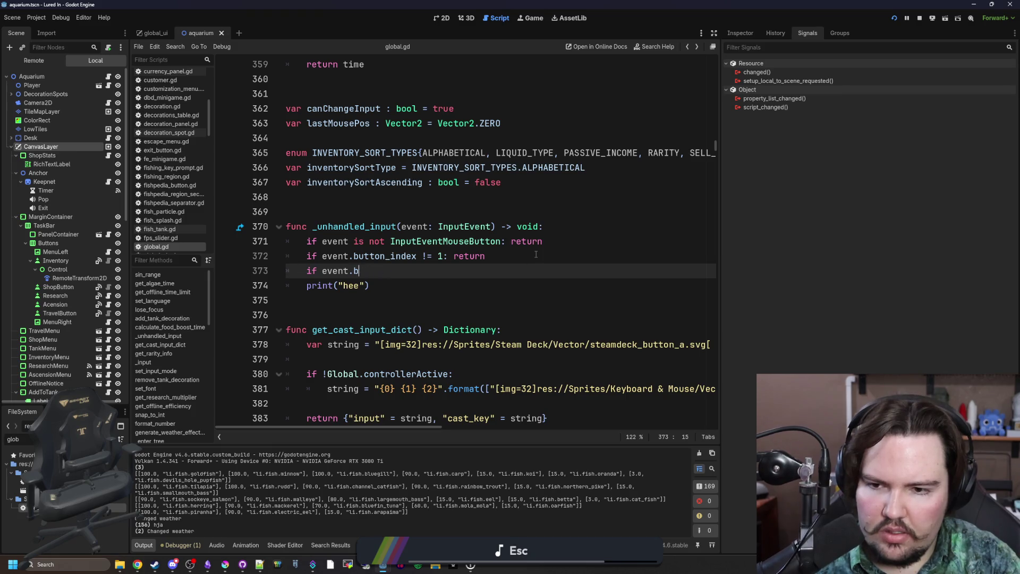
text(pressed)
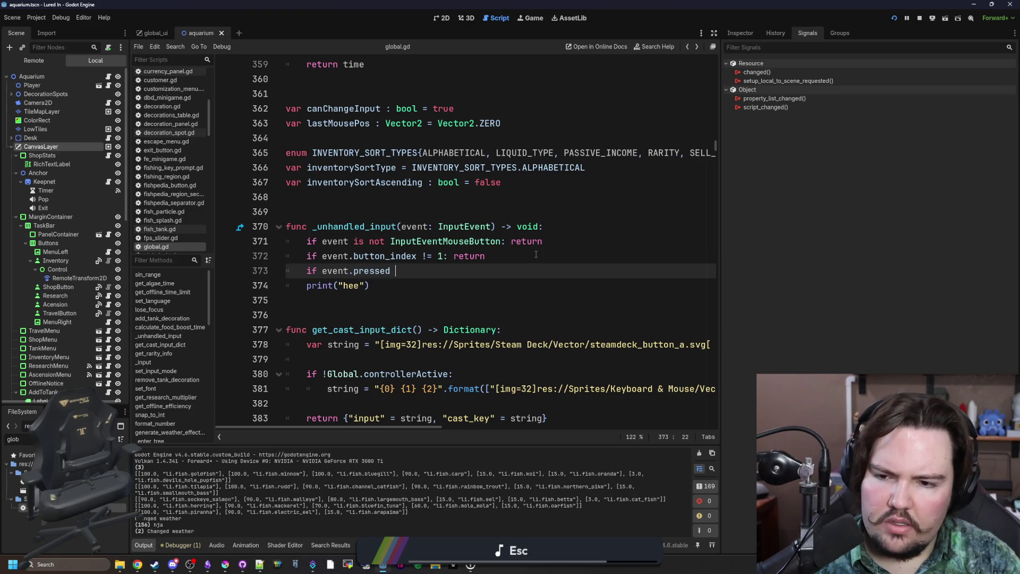
key(BackSpace)
text(: return)
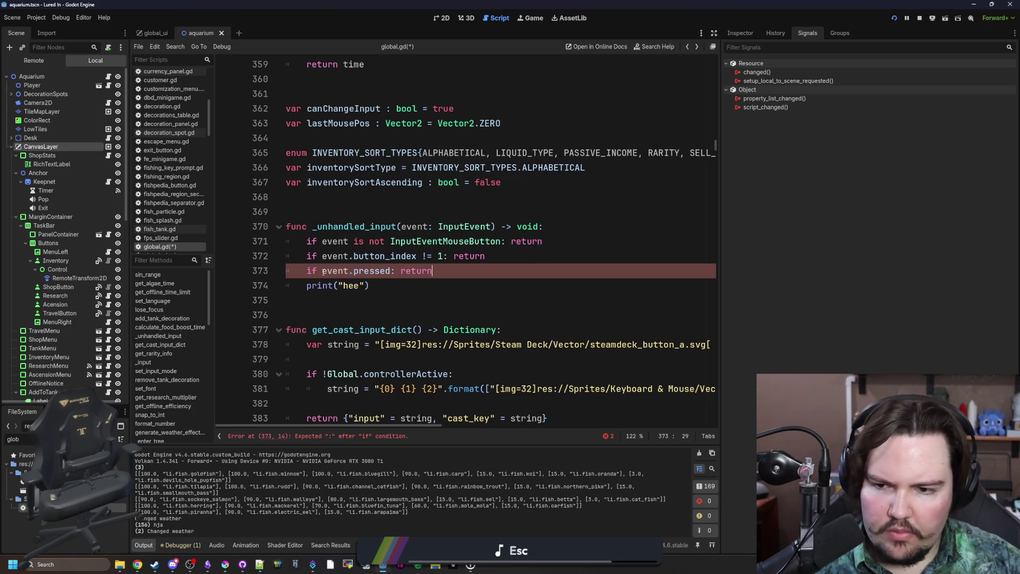
click(462, 241)
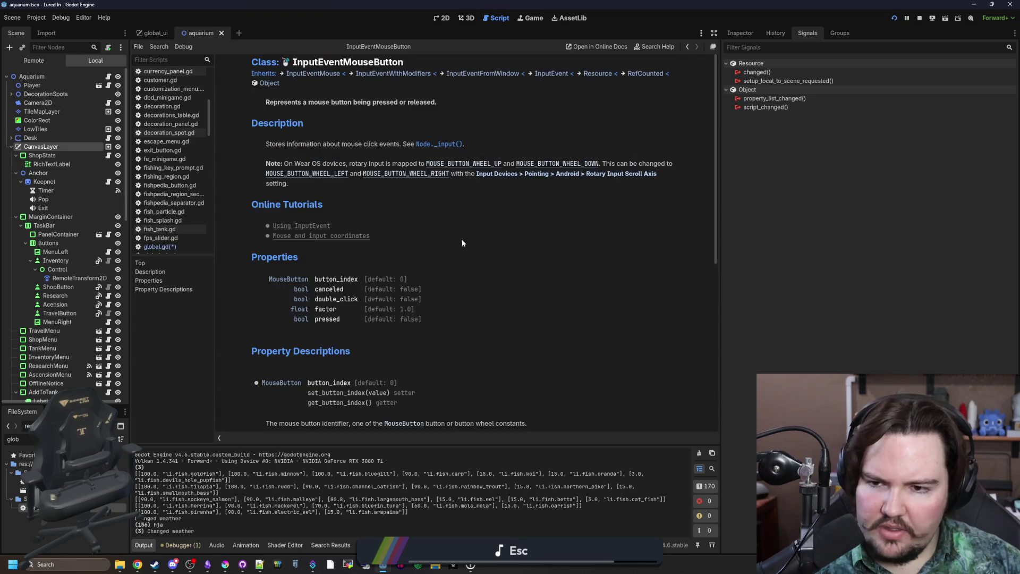
key(alt+Left)
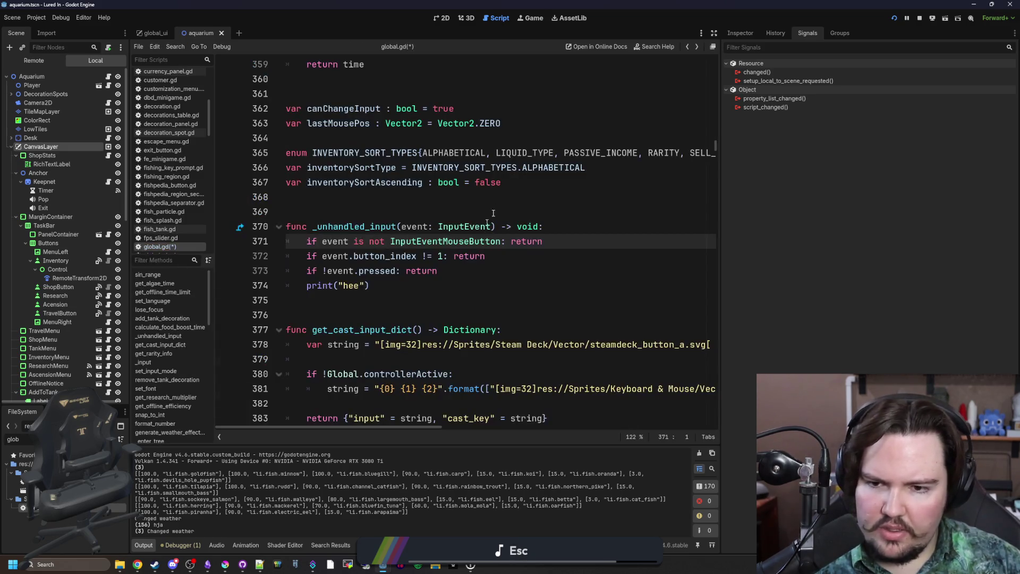
key(Up)
key(Up)
key(Up)
key(ctrl+s)
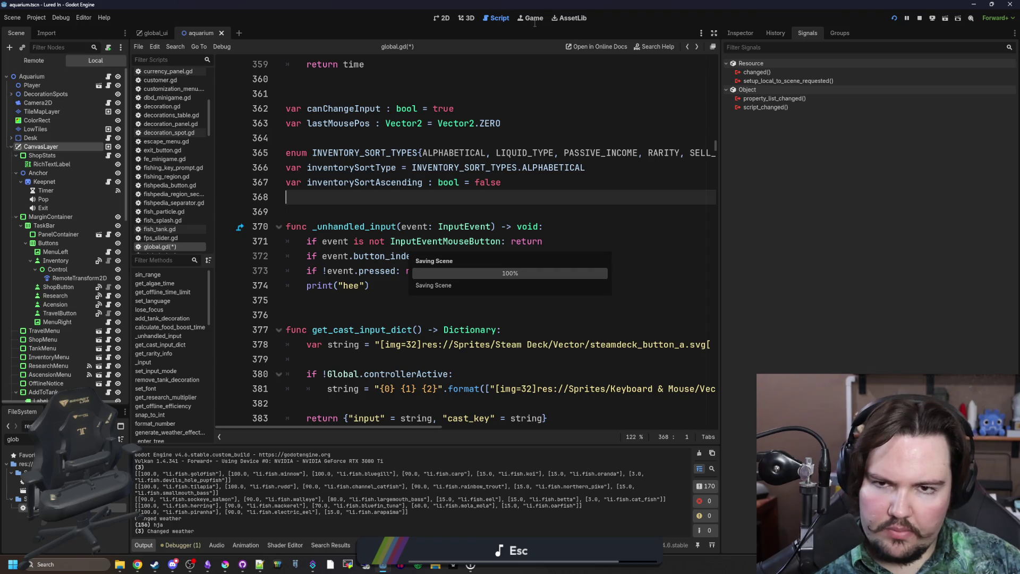
click(534, 23)
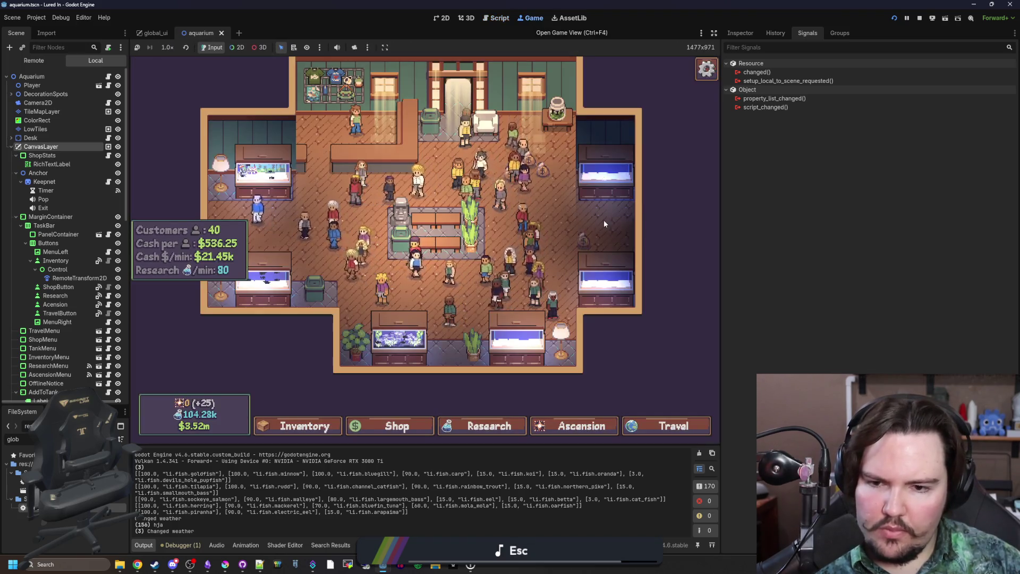
click(611, 221)
drag(611, 221, 311, 405)
click(302, 425)
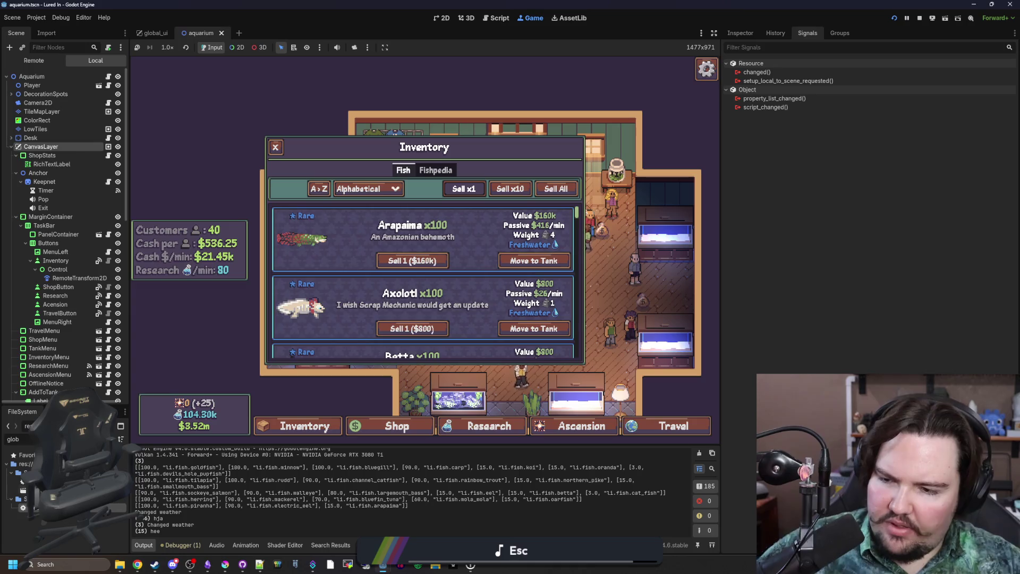
key(ctrl+F3)
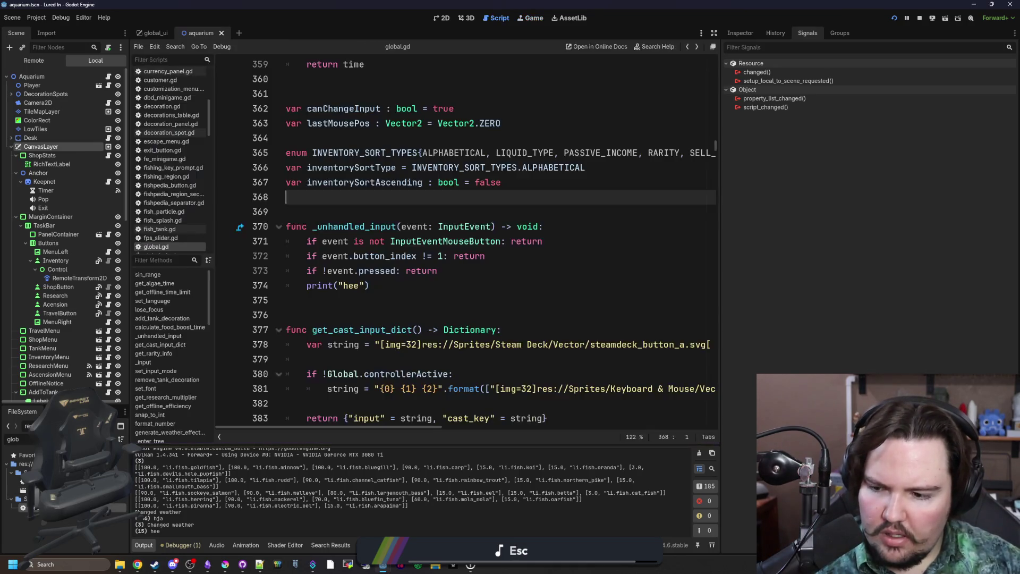
Replace print("hee") in _unhandled_input with UIManager.toggle_escape_menu() and save global.gd.
drag(370, 285, 307, 287)
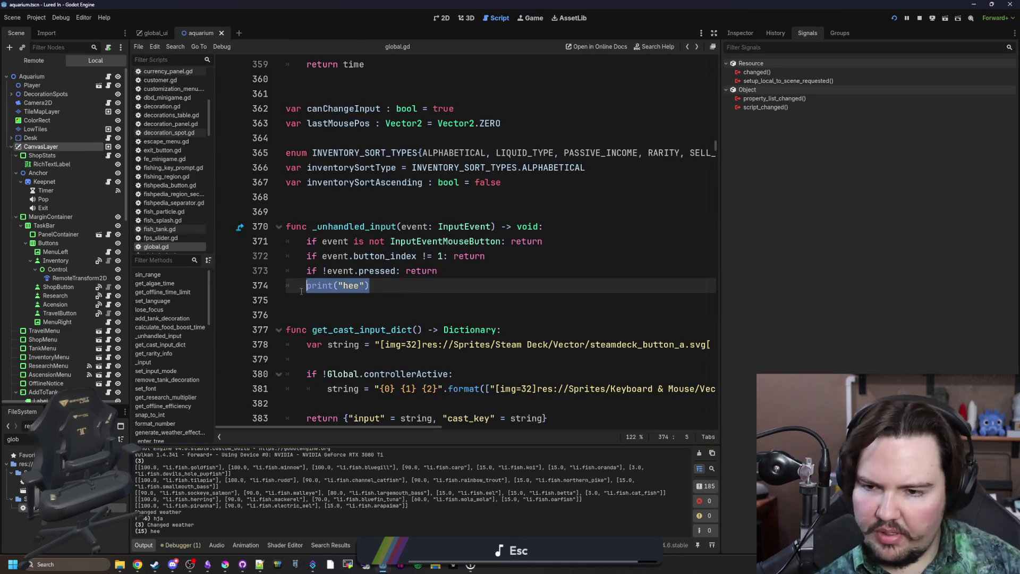
mouse_move(300, 291)
text(Glo)
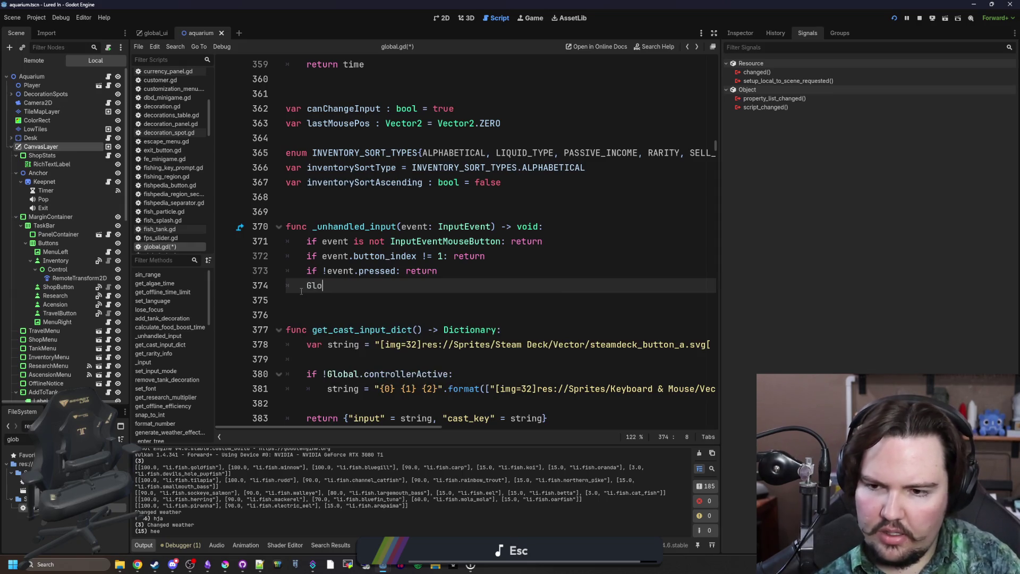
key(BackSpace)
key(BackSpace)
key(BackSpace)
text(UIMn)
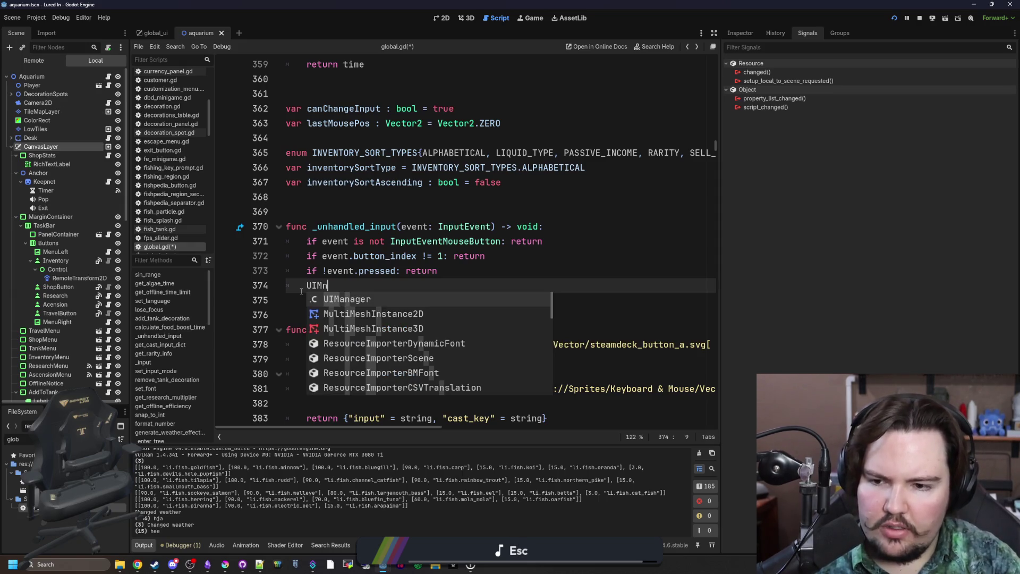
key(Return)
text(escape)
key(Down)
key(Down)
key(Return)
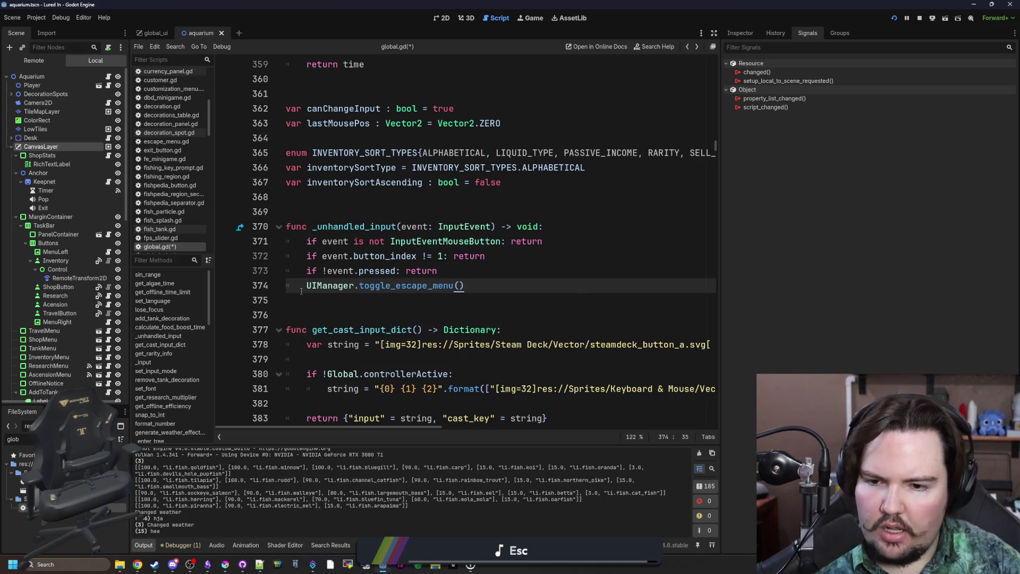
click(452, 268)
key(ctrl+s)
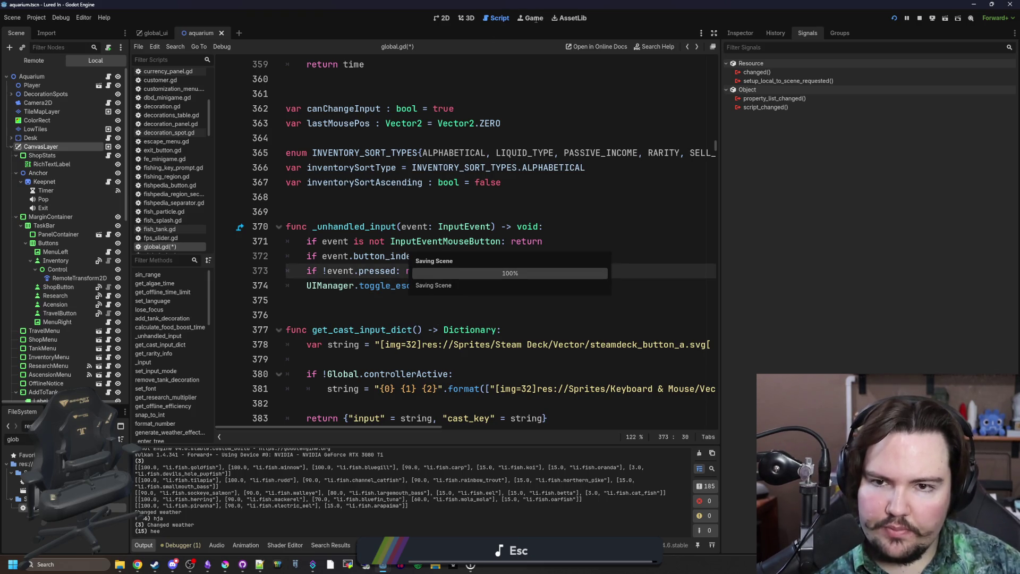
Switch to the running game and widen the embedded game view.
click(535, 19)
click(665, 278)
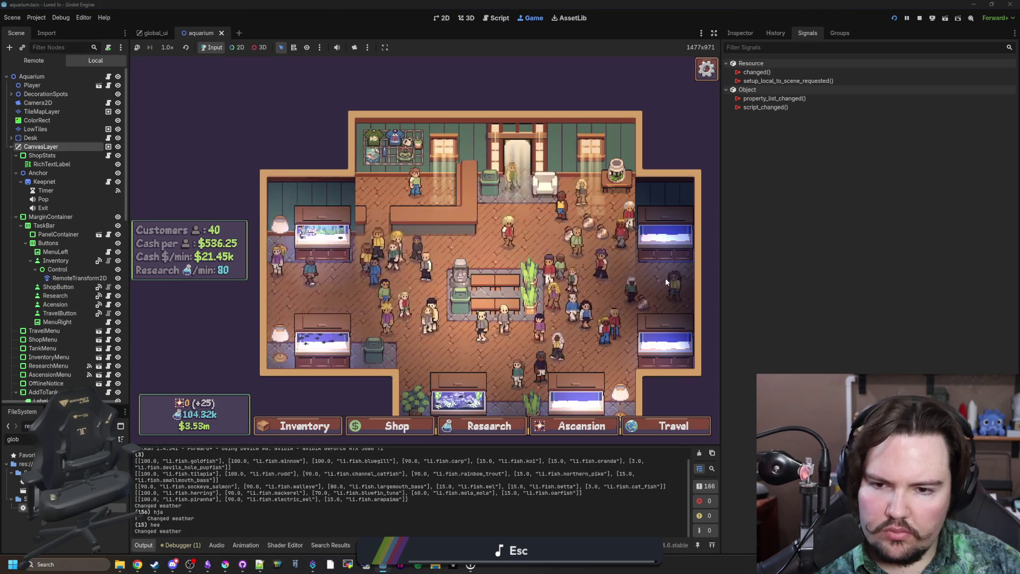
scroll(up, 3)
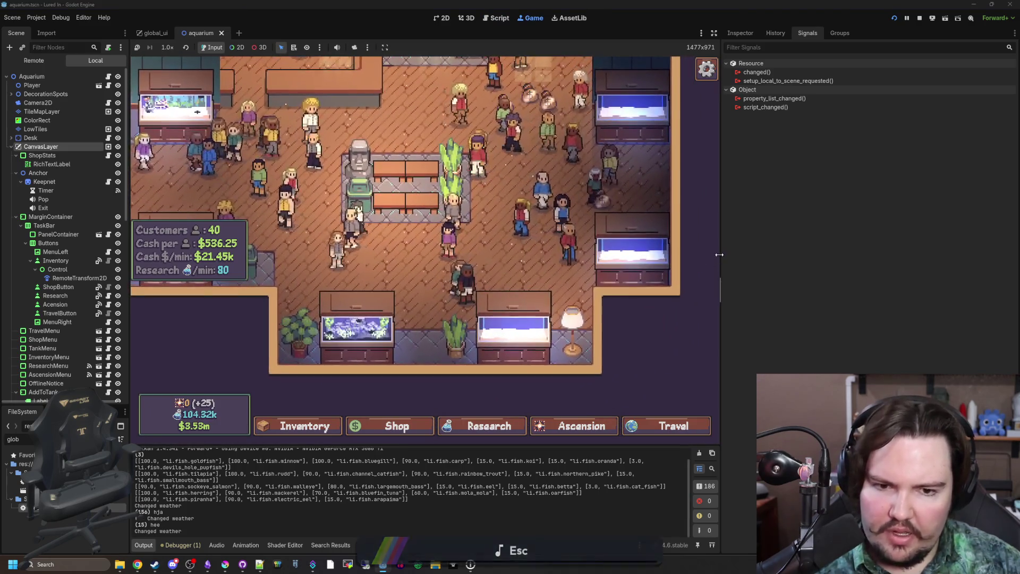
drag(719, 254, 930, 255)
Open and close the Inventory with Fish Tank 4, the Shop and the Research panels.
click(341, 421)
click(483, 394)
click(483, 394)
click(475, 422)
click(603, 361)
click(605, 423)
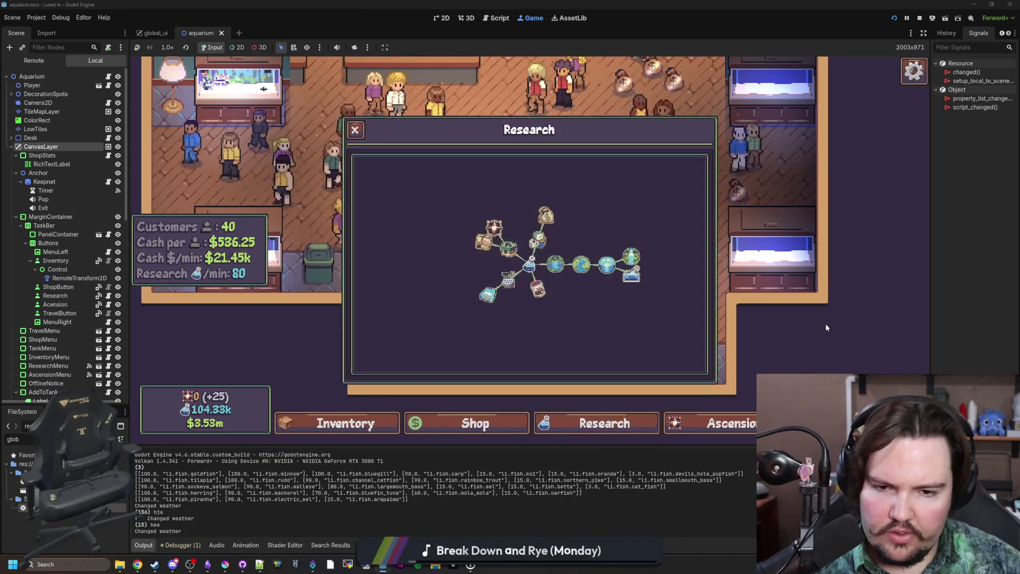
click(826, 327)
key(Escape)
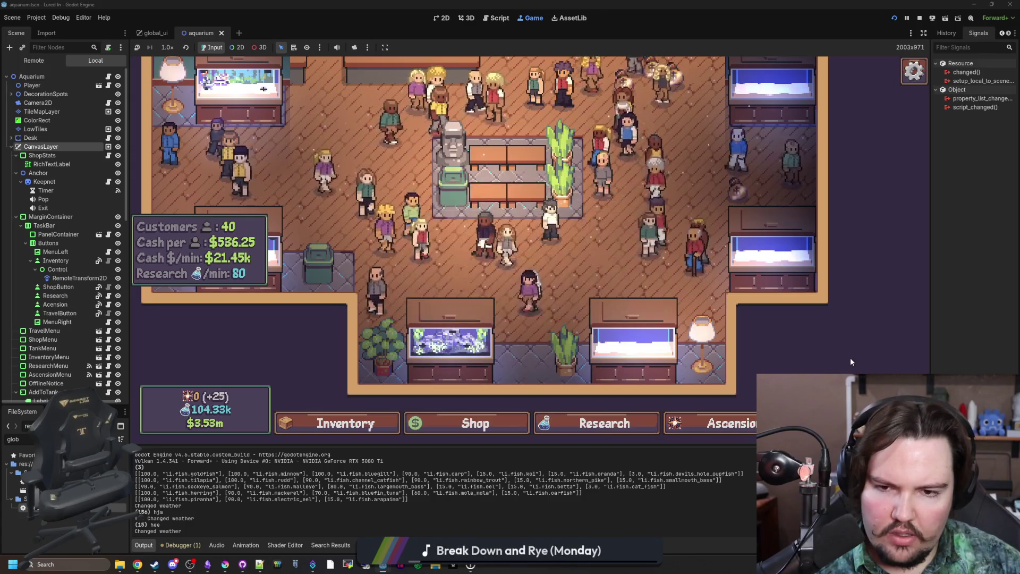
Nest the toggle_escape_menu() call under 'if UIManager.activeMenu:' in global.gd, then rerun with F5.
key(Escape)
click(849, 358)
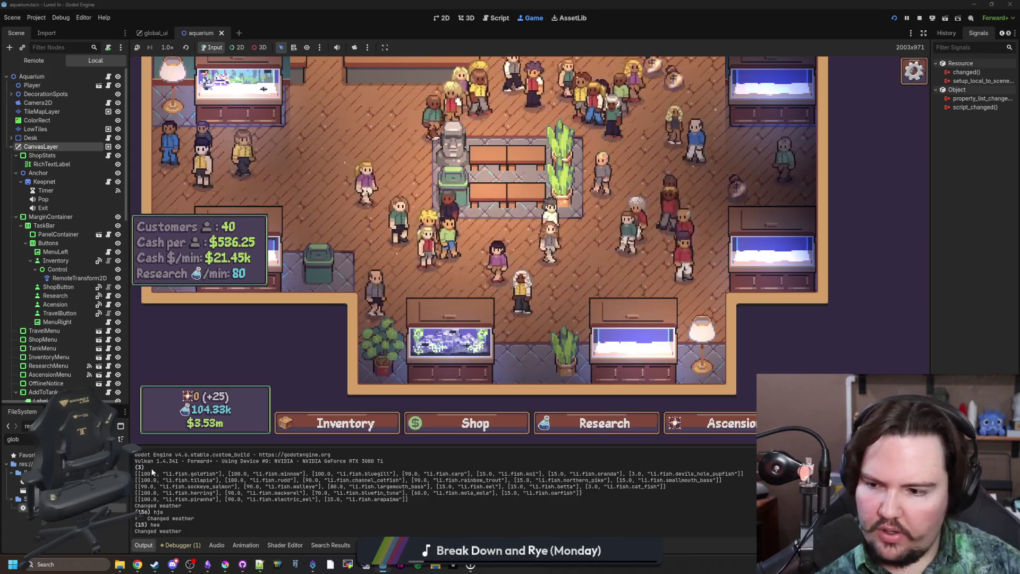
key(ctrl+F3)
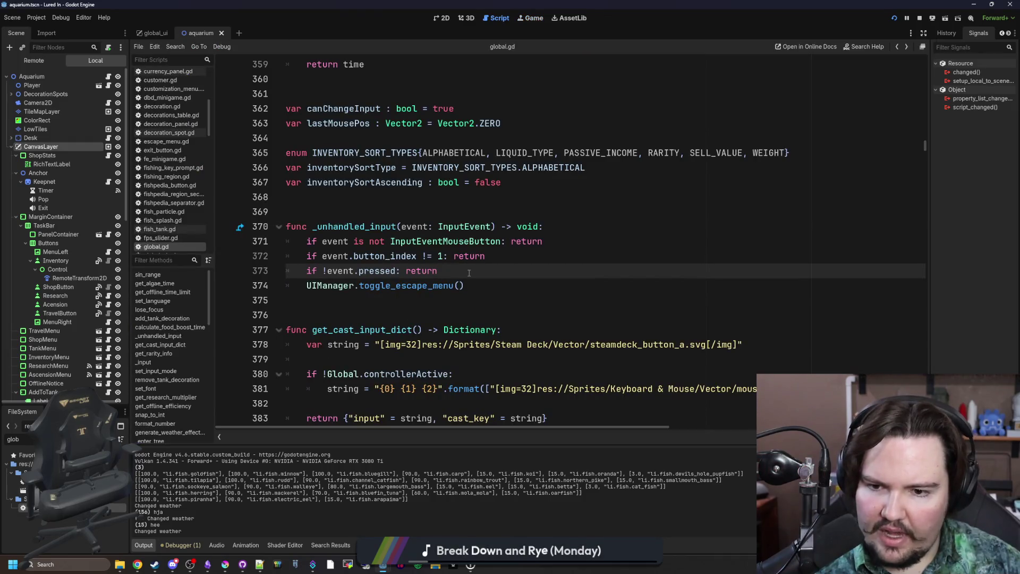
key(Return)
text(if UIM)
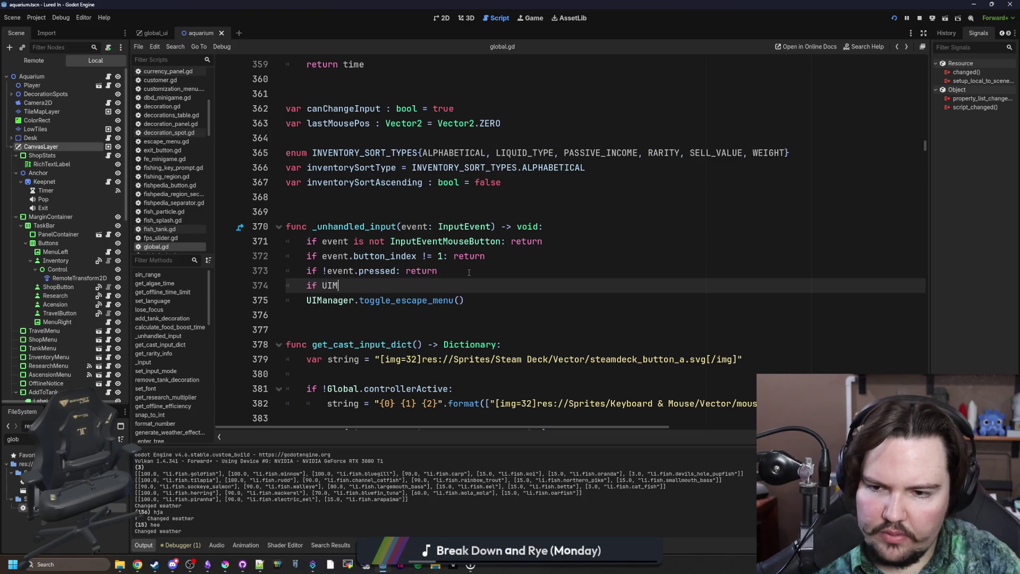
text(anager.)
text(activeMenu:)
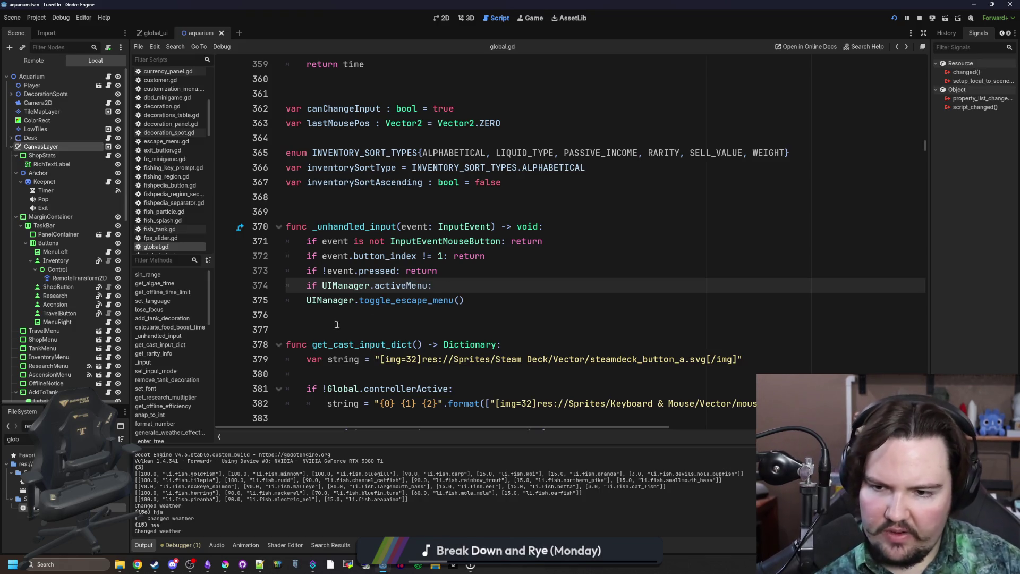
key(Down)
key(Home)
key(Tab)
key(Down)
key(F5)
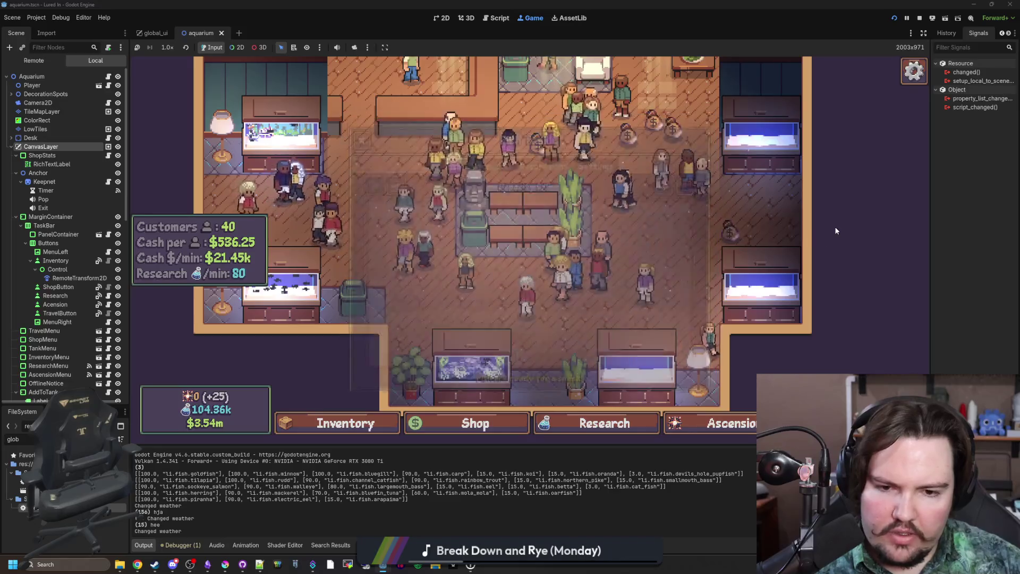
key(Escape)
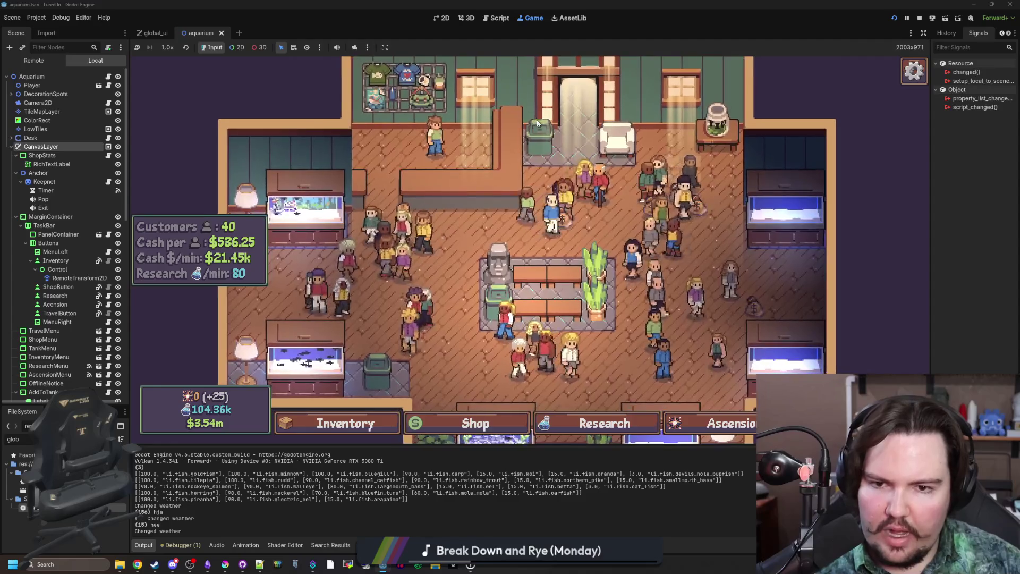
click(671, 253)
key(Escape)
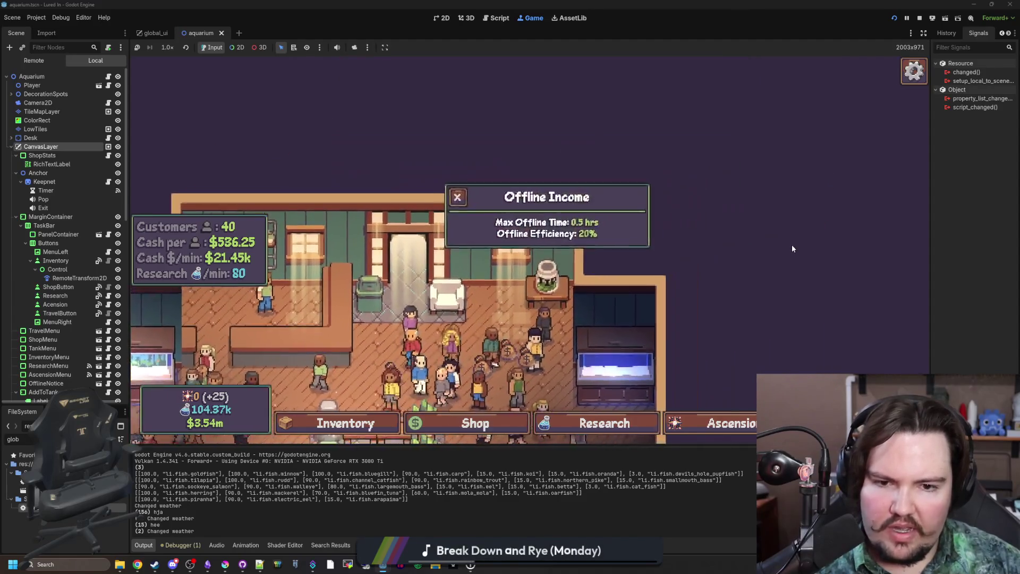
click(728, 199)
click(515, 390)
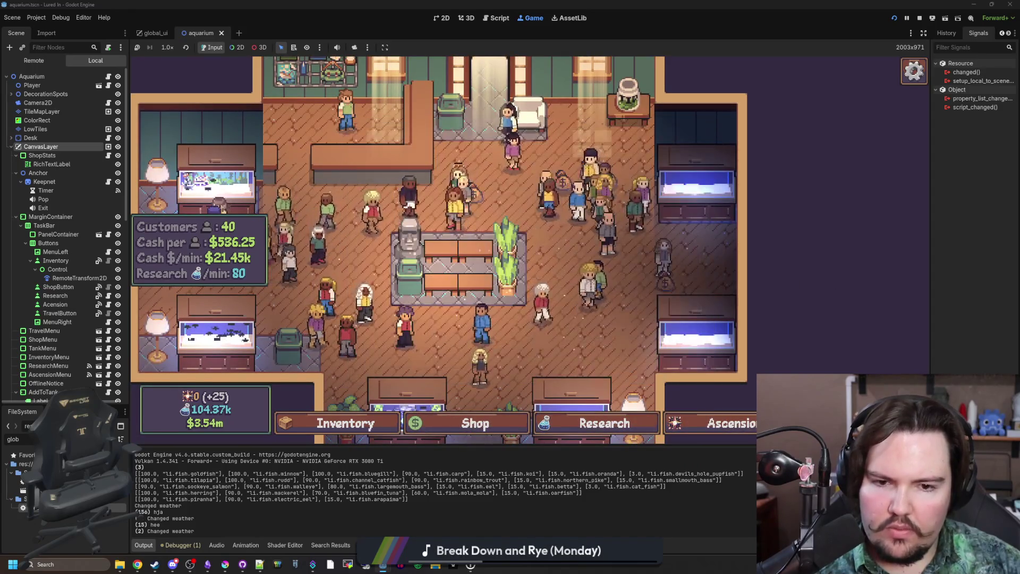
click(668, 192)
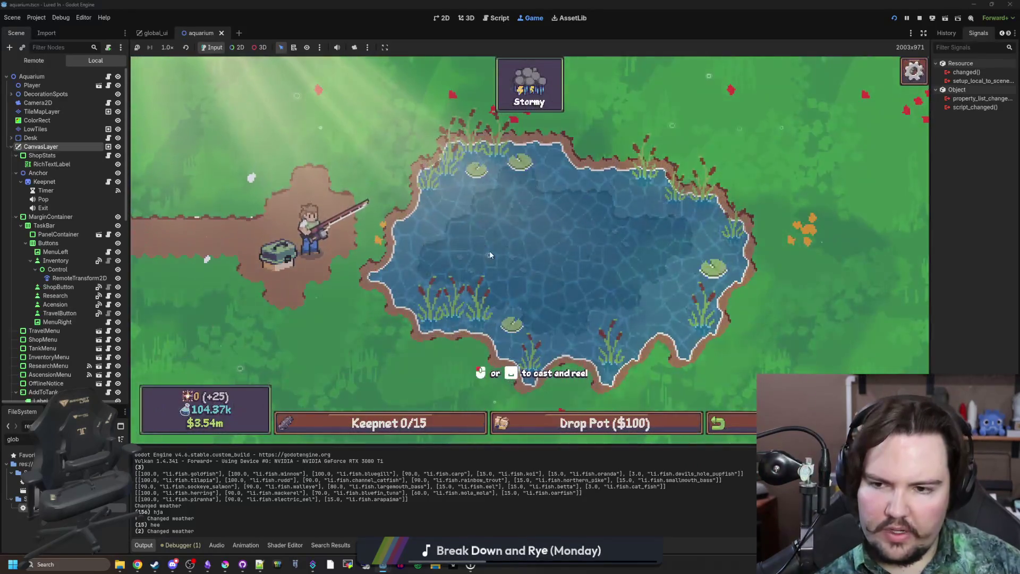
Check the empty Keepnet 0/15, cast into the stormy pond, reopen the keepnet with K, then leave.
click(441, 418)
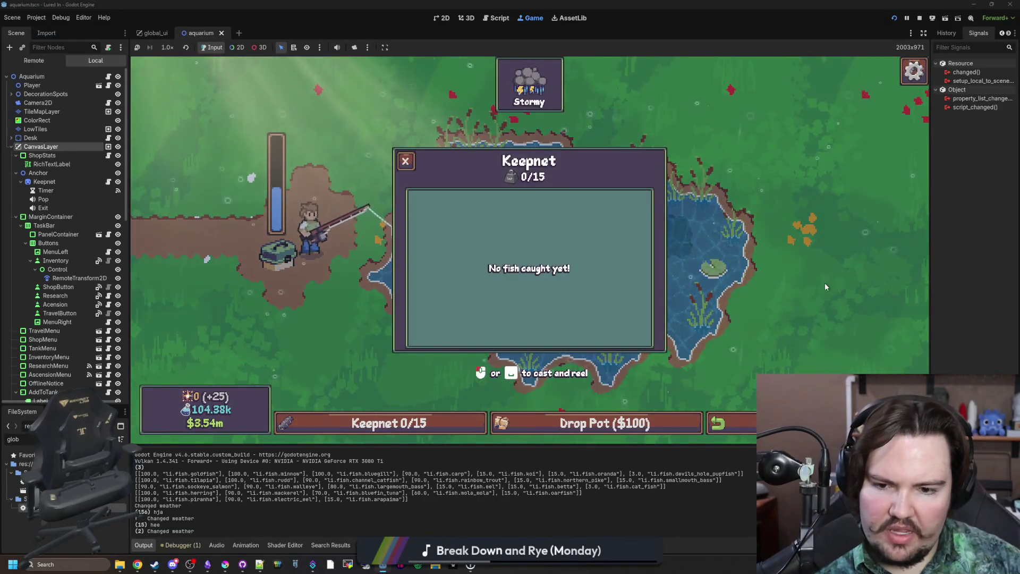
click(372, 425)
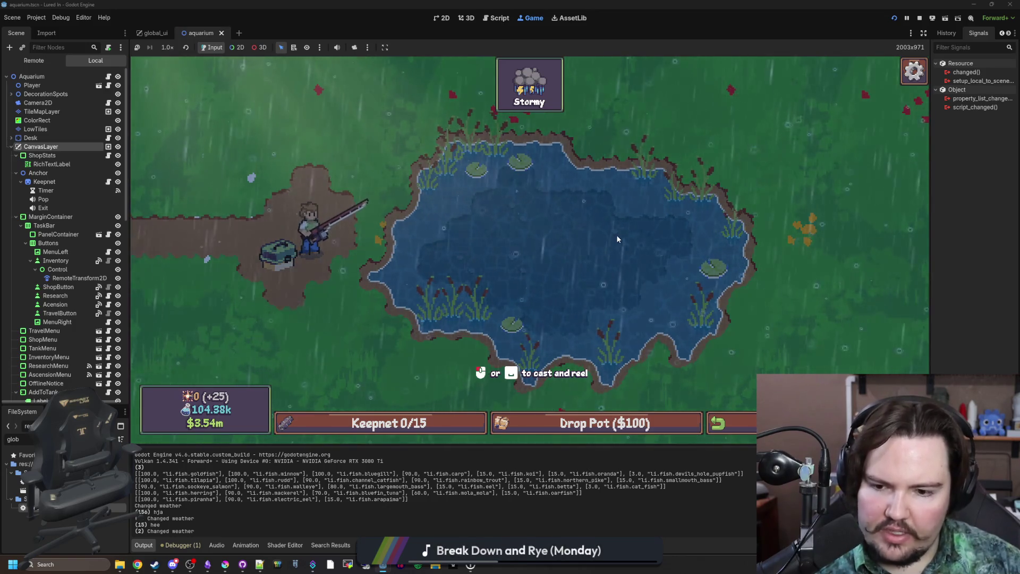
click(599, 236)
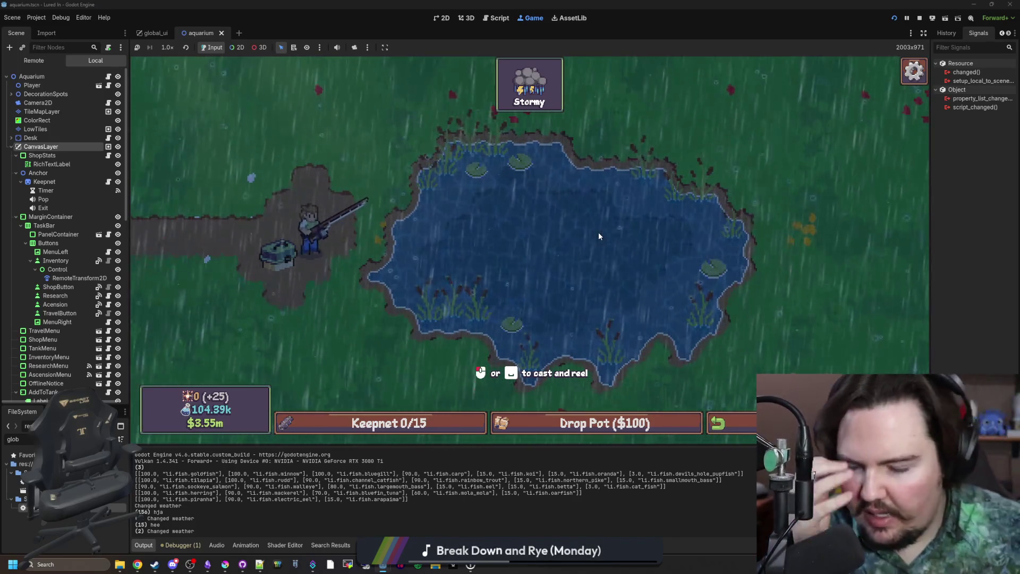
click(573, 242)
click(573, 242)
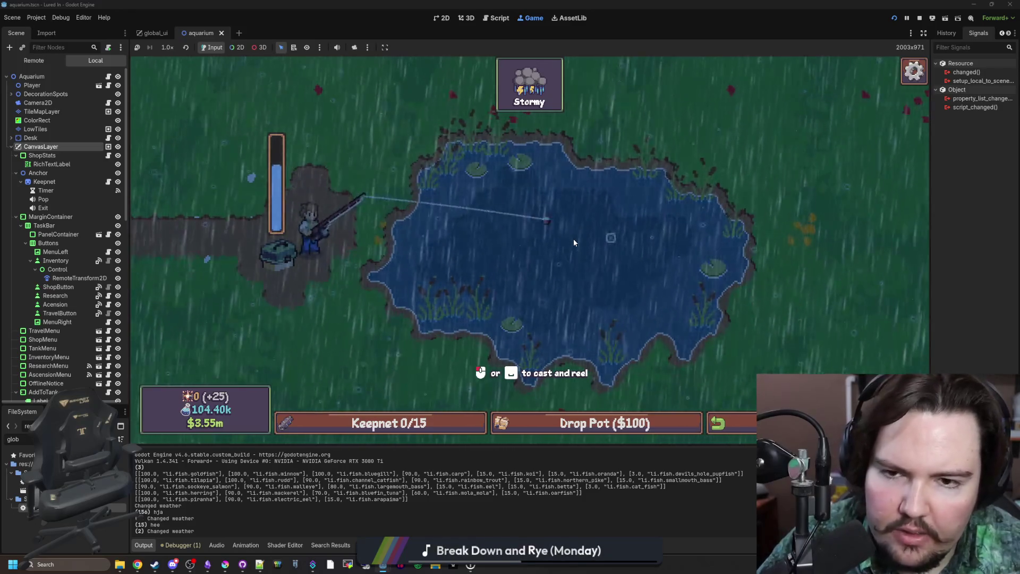
key(k)
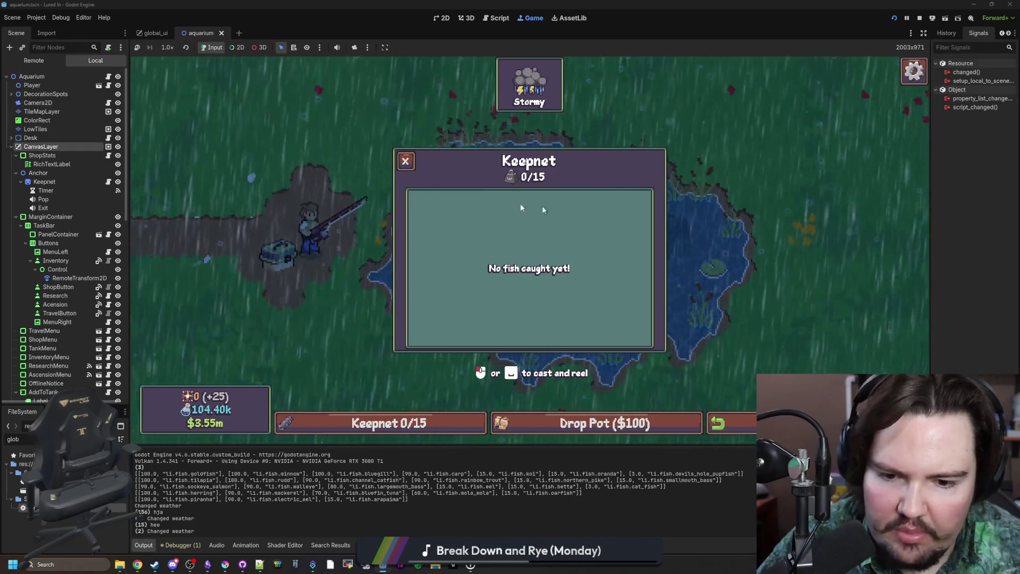
click(407, 163)
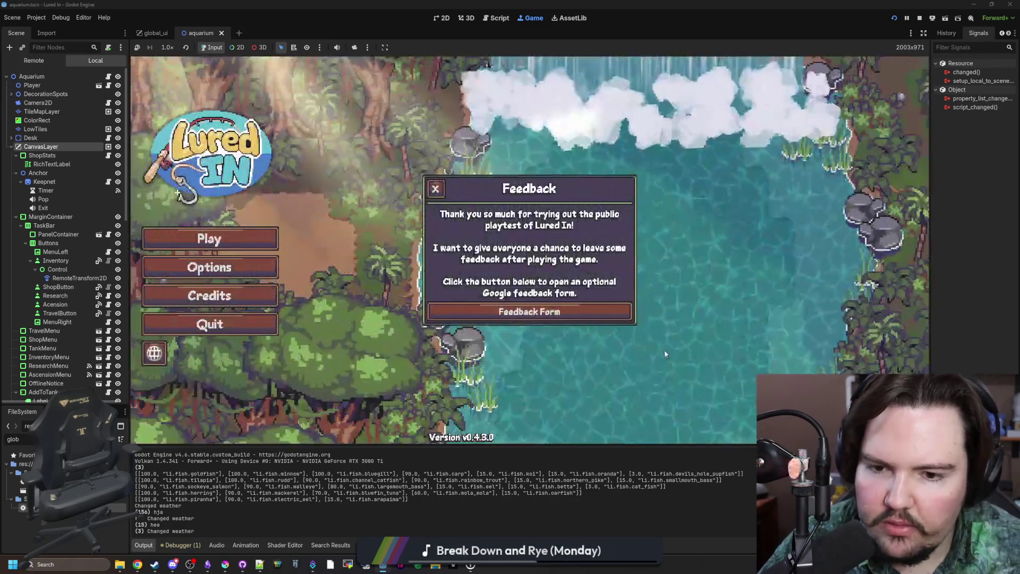
Return to the title screen and browse the Options panel's audio and general tabs.
click(663, 350)
click(273, 298)
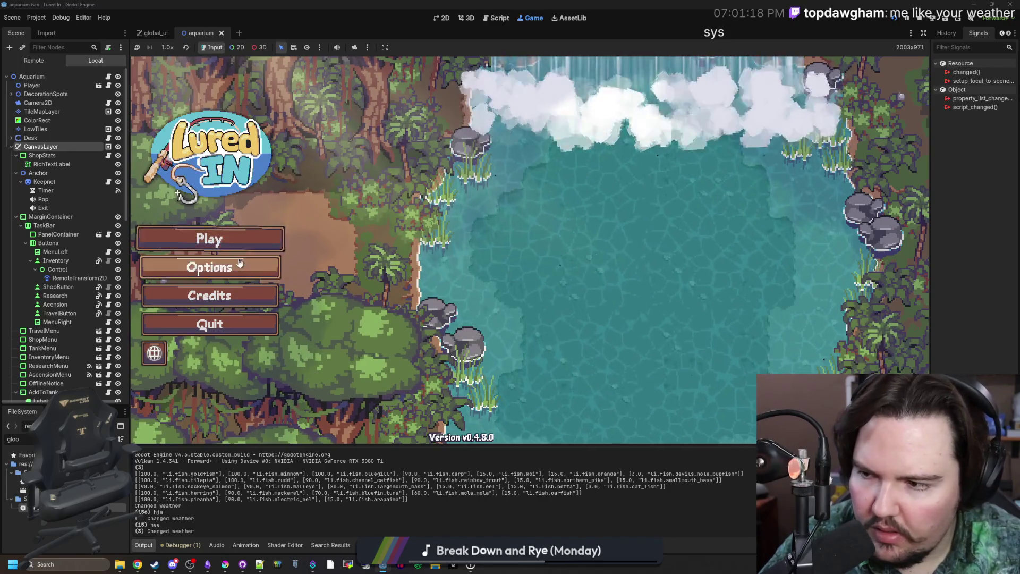
click(268, 267)
click(534, 183)
click(486, 183)
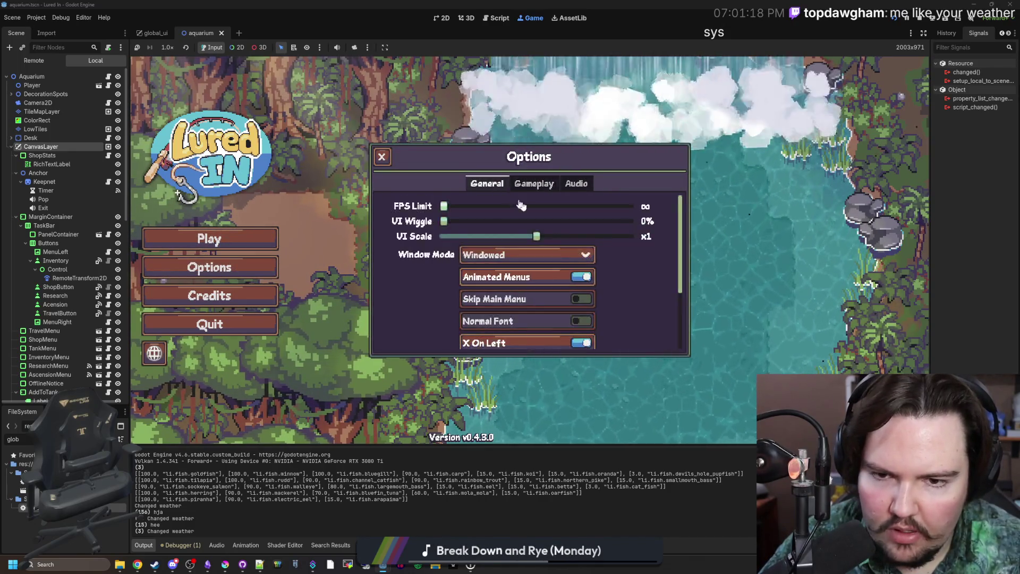
scroll(down, 3)
scroll(up, 3)
right_click(642, 288)
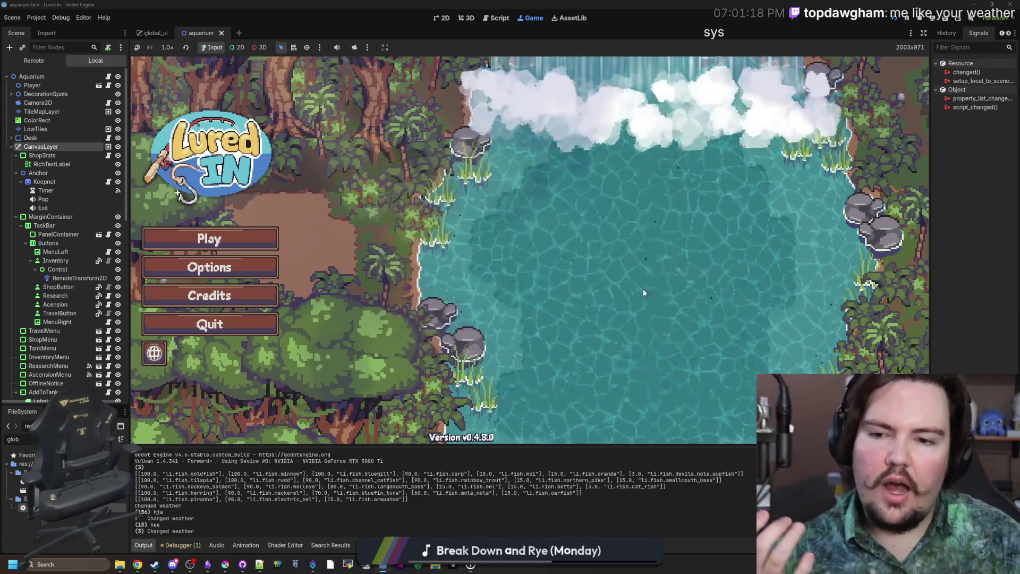
Toggle the Normal Font option on and back off, then close Options.
click(268, 268)
scroll(down, 3)
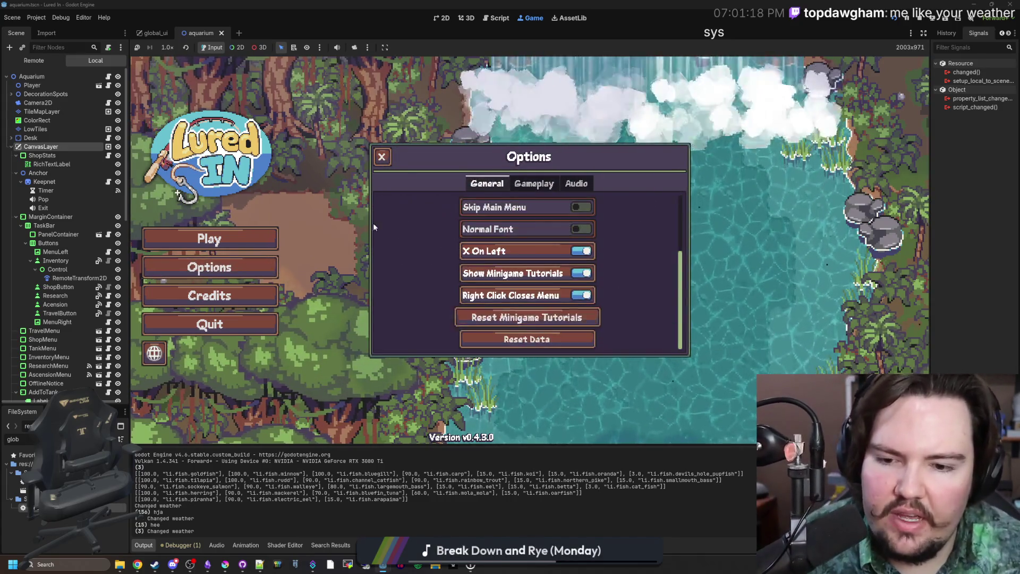
scroll(up, 3)
click(526, 317)
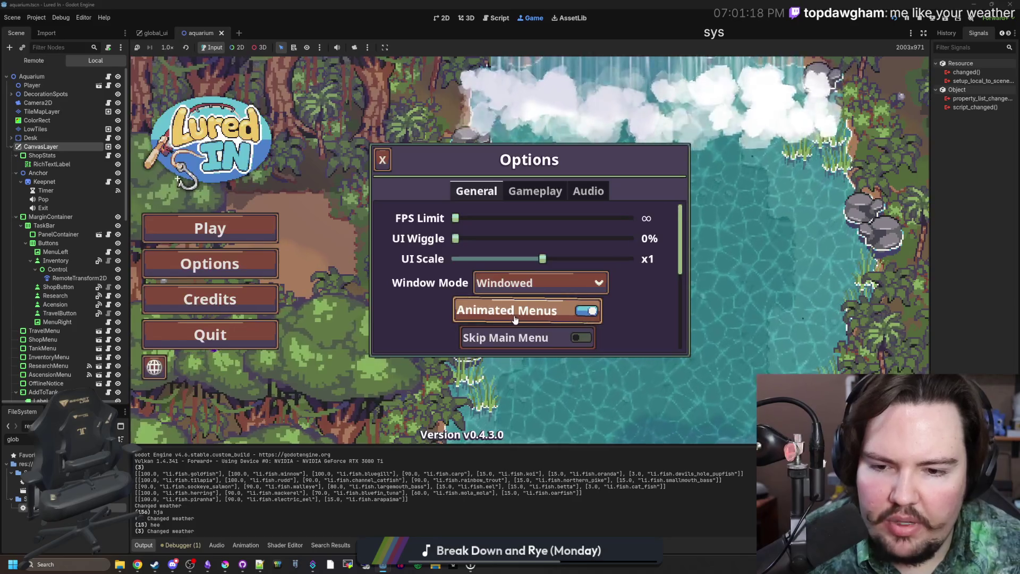
click(526, 342)
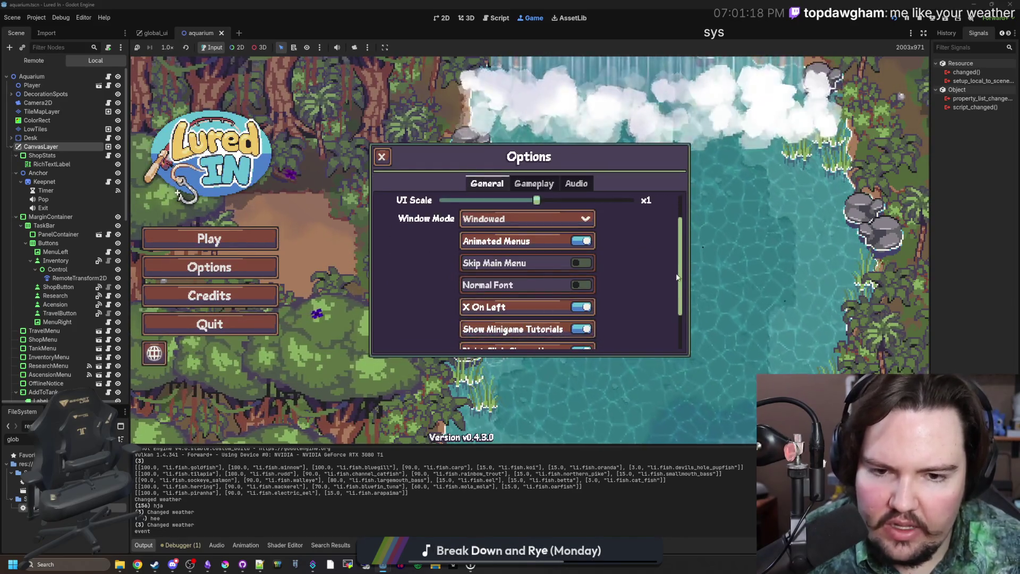
key(Escape)
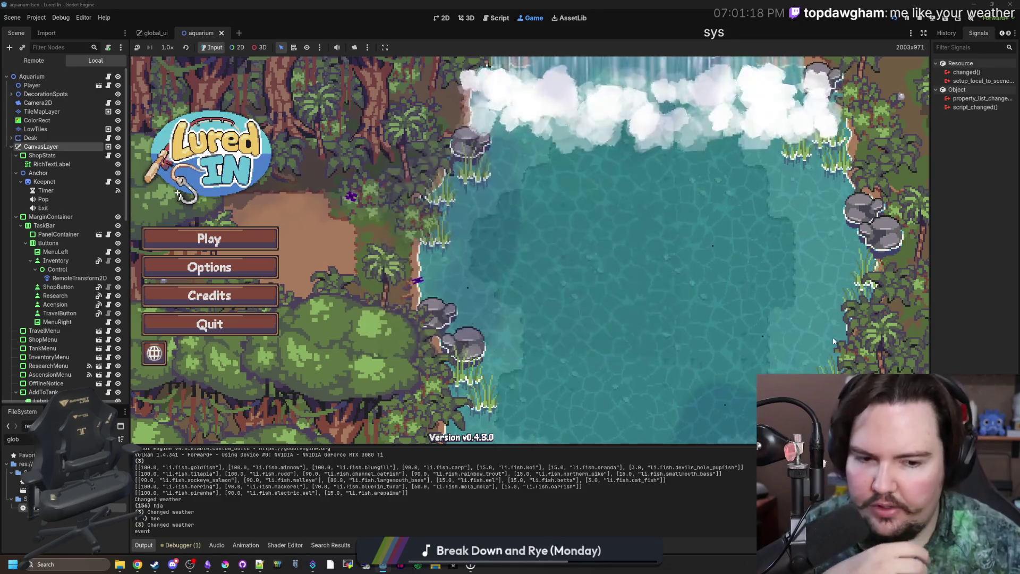
Open and dismiss the Steam overlay over the game, leaving the options panel closed.
key(shift+Tab)
key(shift+Tab)
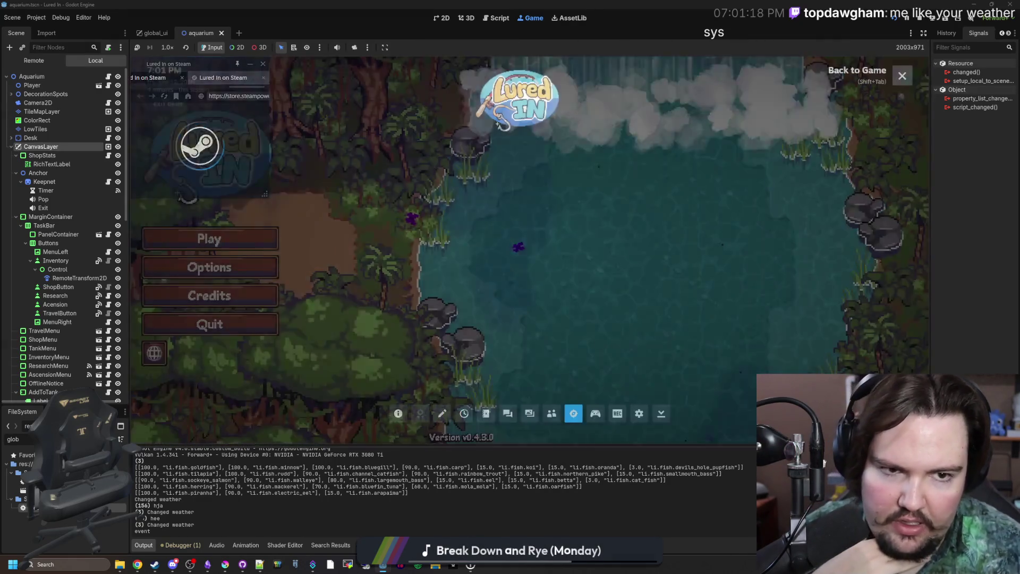
key(Escape)
key(Escape)
key(Escape)
key(shift+Tab)
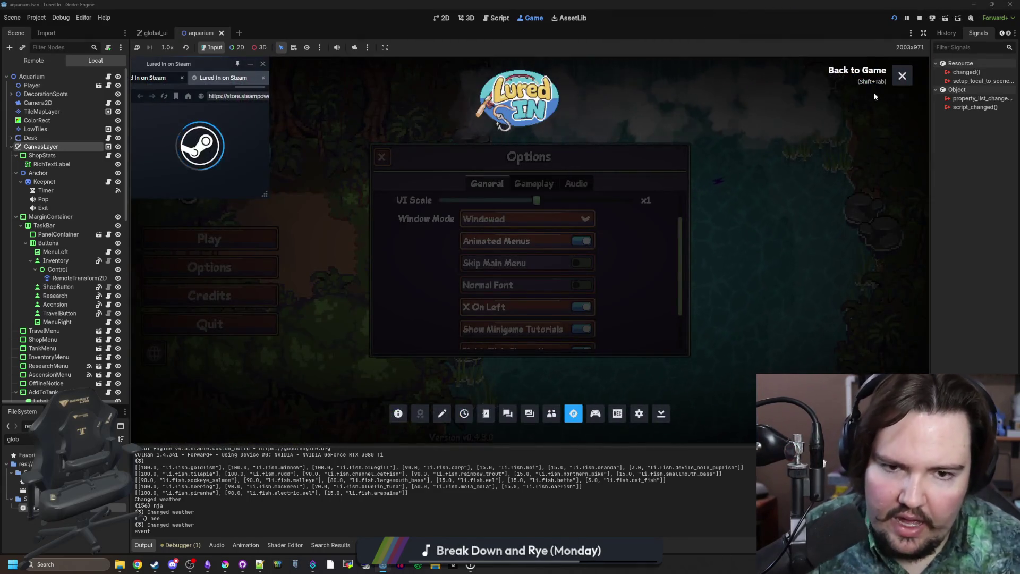
click(902, 76)
key(Escape)
Open and close the Credits and Options panels, then start the game with Play.
click(264, 295)
key(Escape)
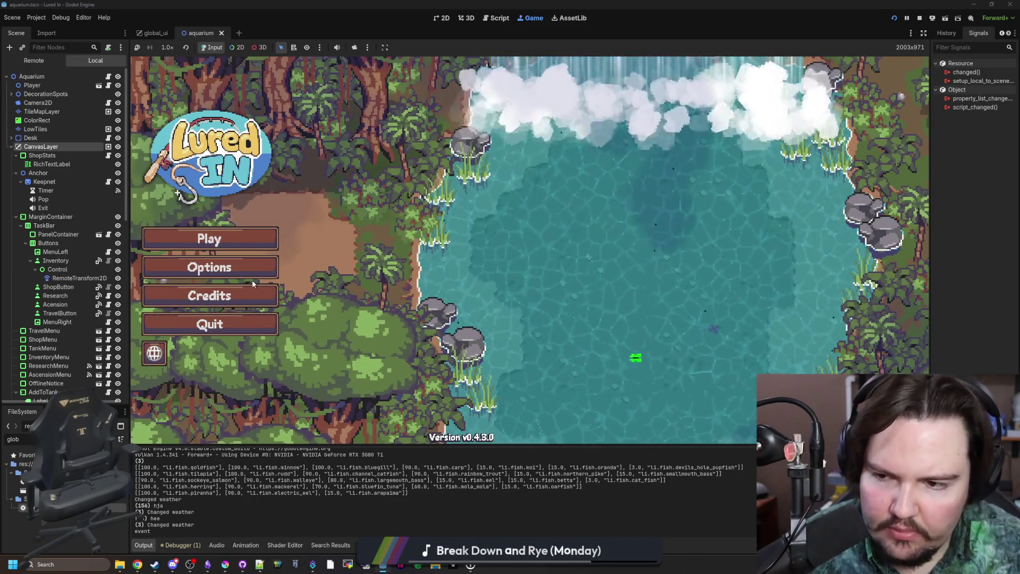
click(246, 278)
key(Escape)
click(159, 269)
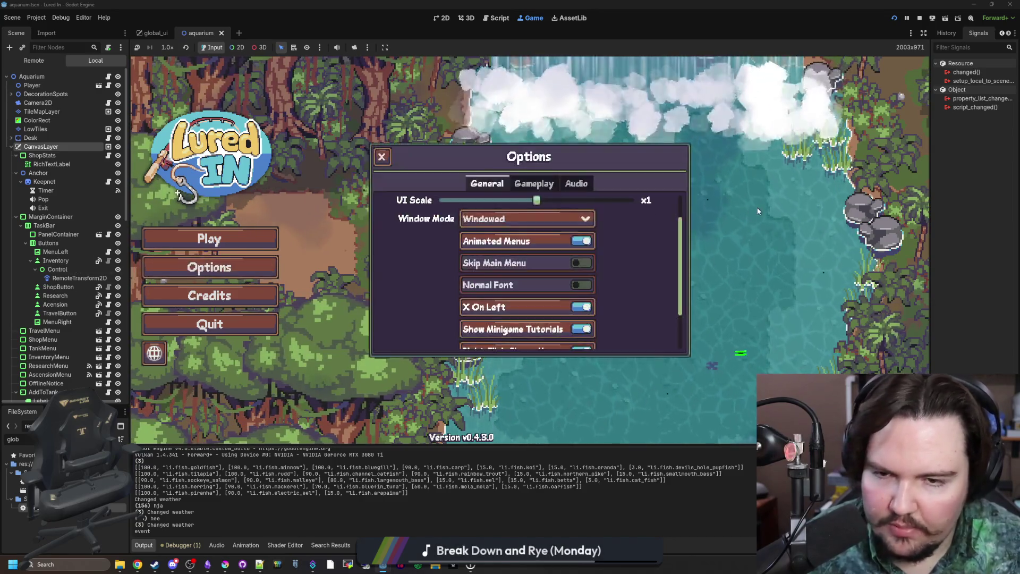
key(Escape)
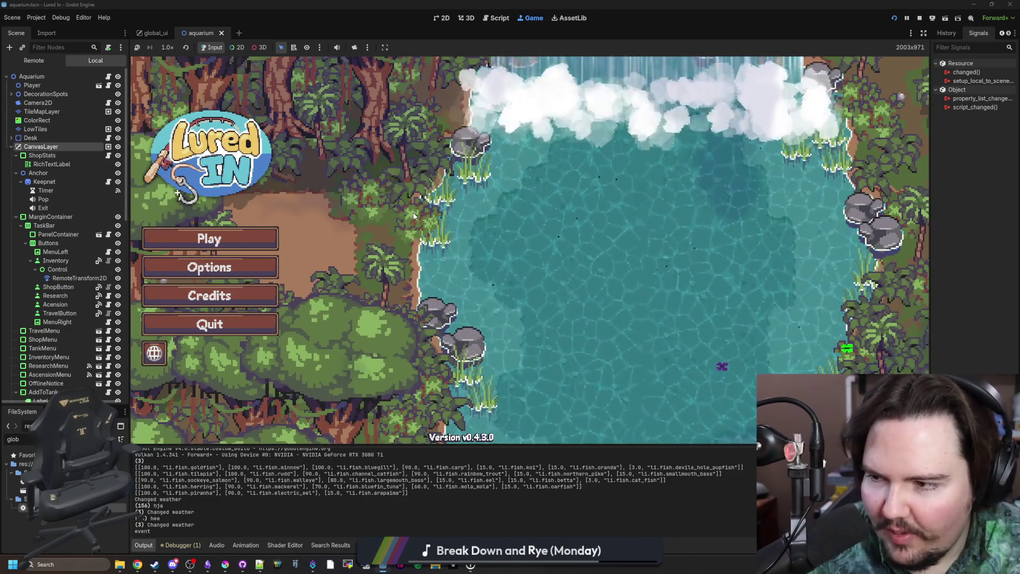
click(209, 238)
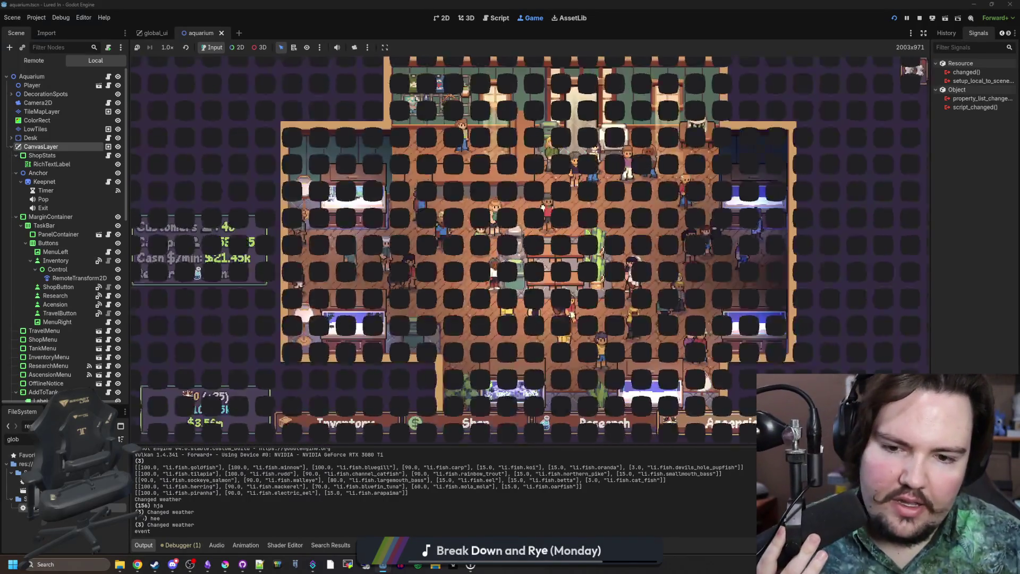
Open the shop's Travel destinations and travel to the Pond for free.
click(797, 423)
scroll(down, 3)
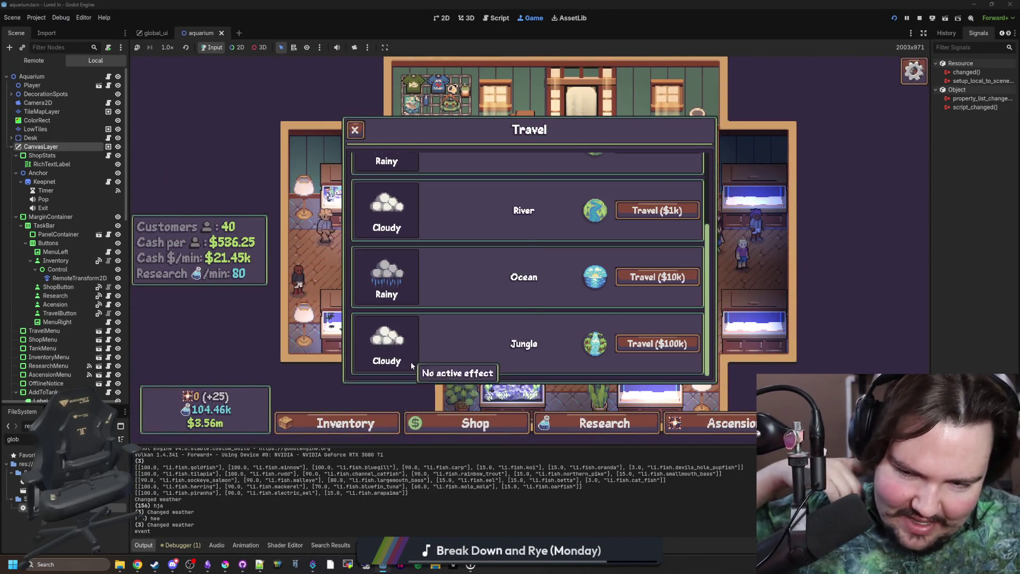
scroll(up, 3)
click(632, 187)
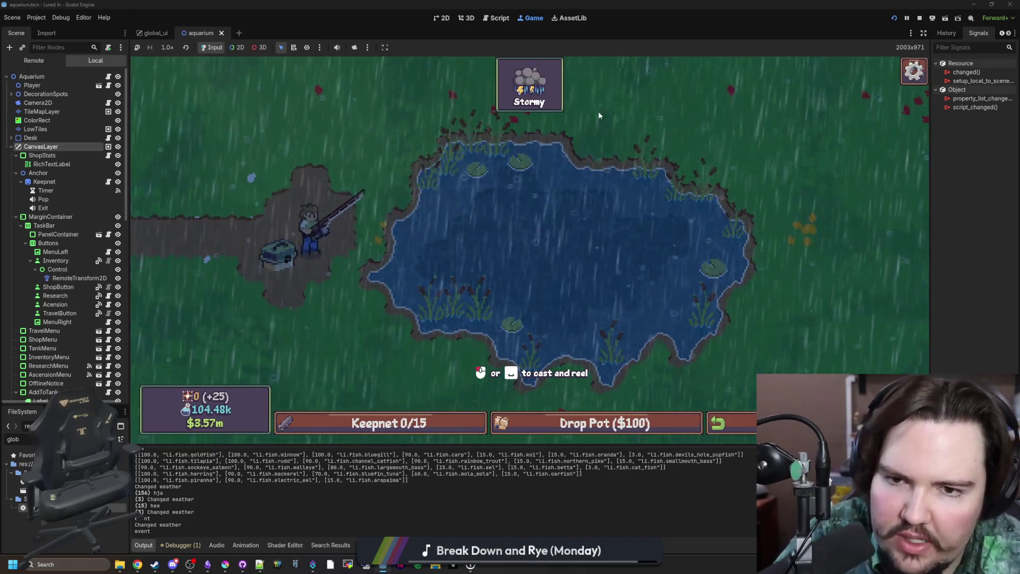
Cast into the pond and win the three-tap timing minigame to catch a Minnow.
click(544, 179)
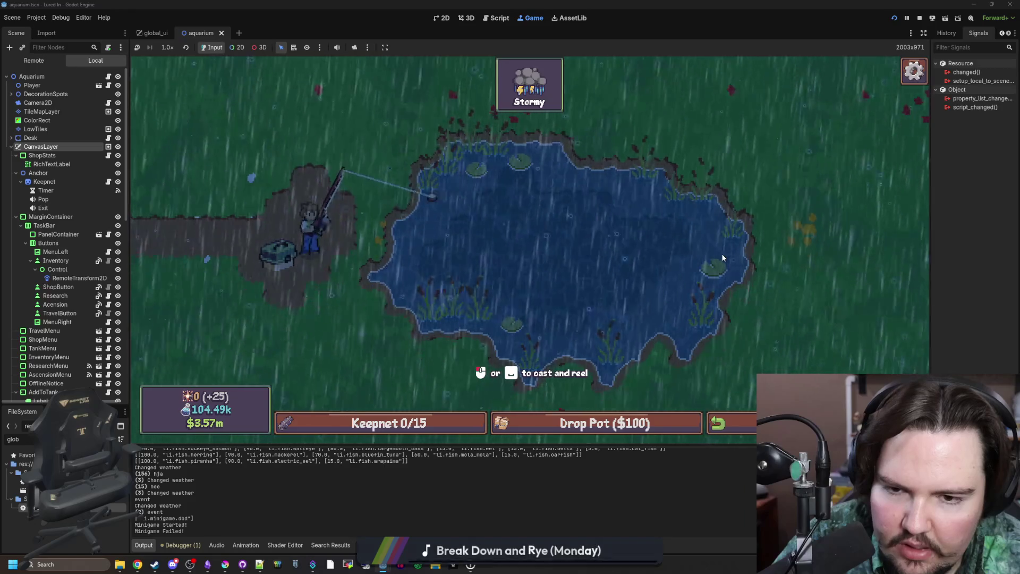
drag(459, 229, 526, 186)
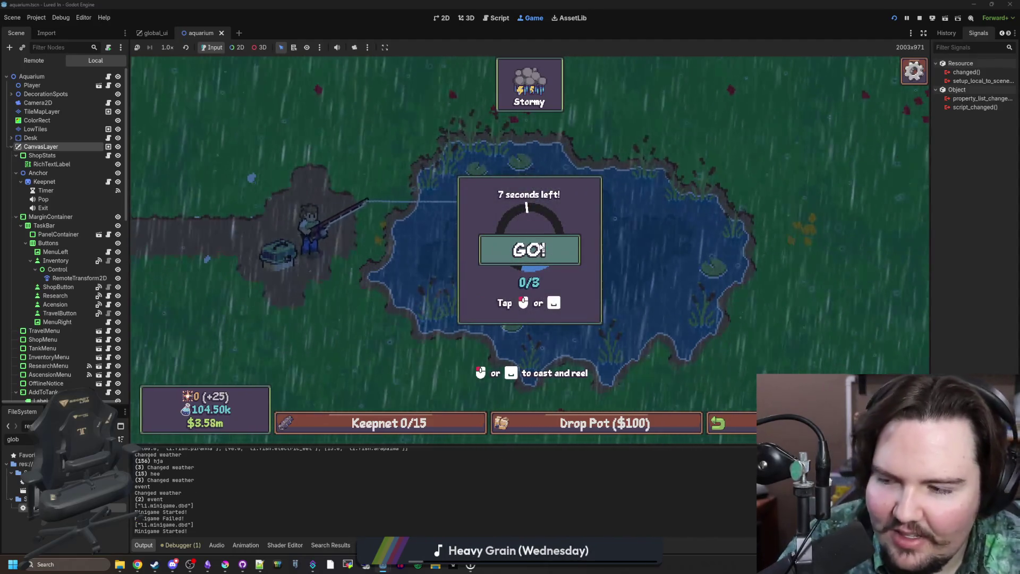
click(682, 281)
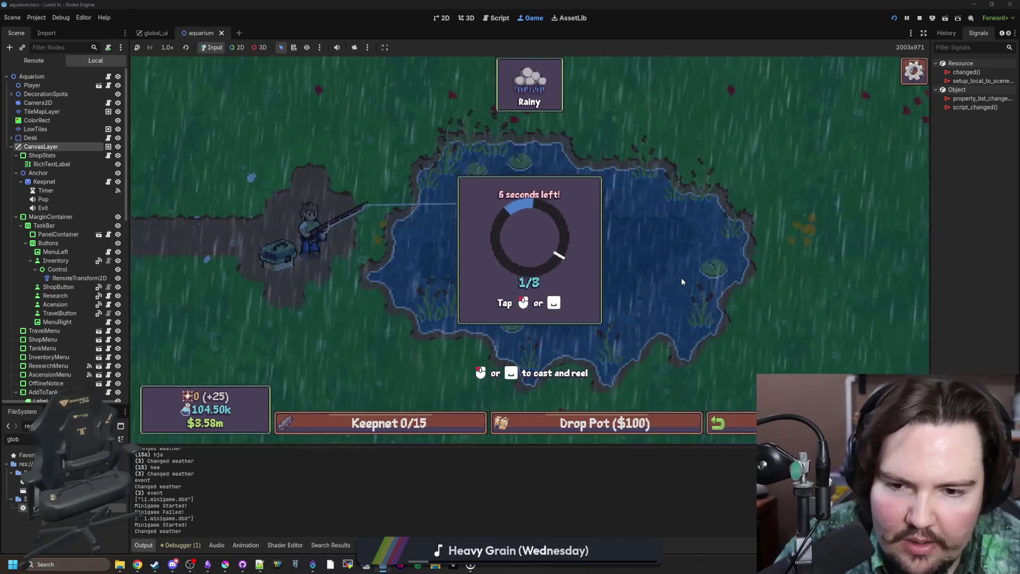
click(682, 280)
click(681, 280)
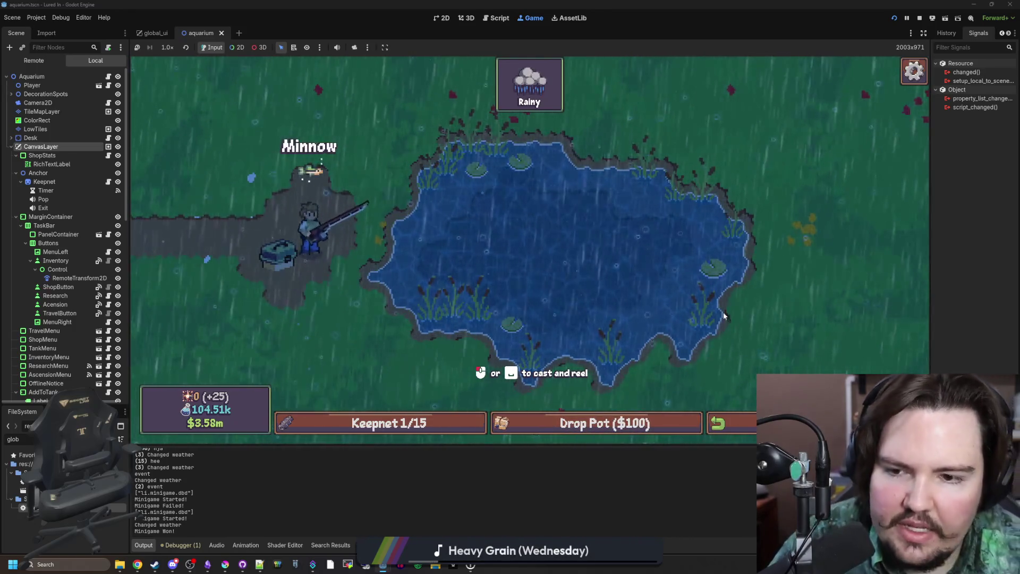
Cast again and check the keepnet showing the Minnow at 1/15, then close it.
click(709, 268)
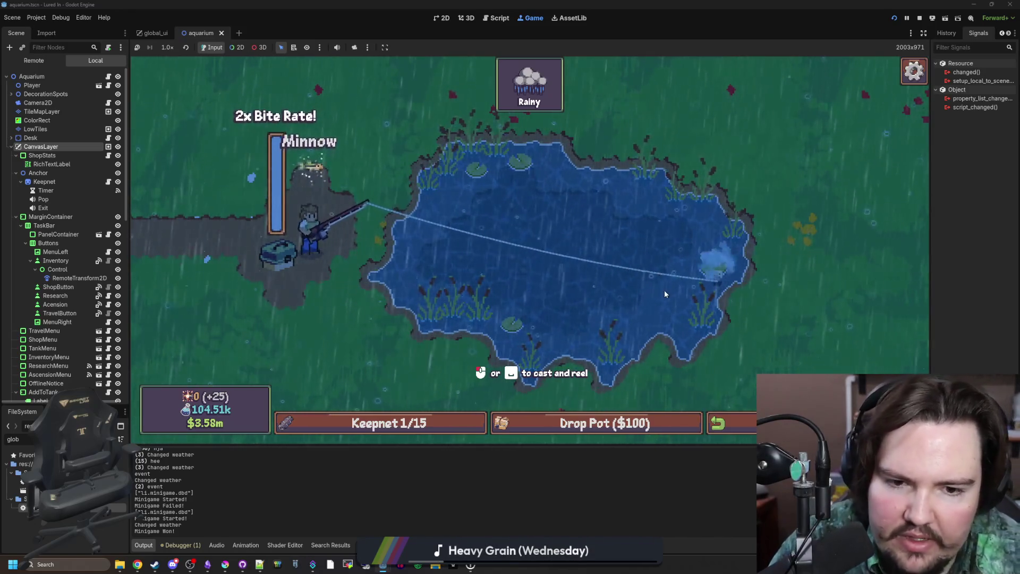
key(tab)
click(388, 440)
click(700, 282)
key(Tab)
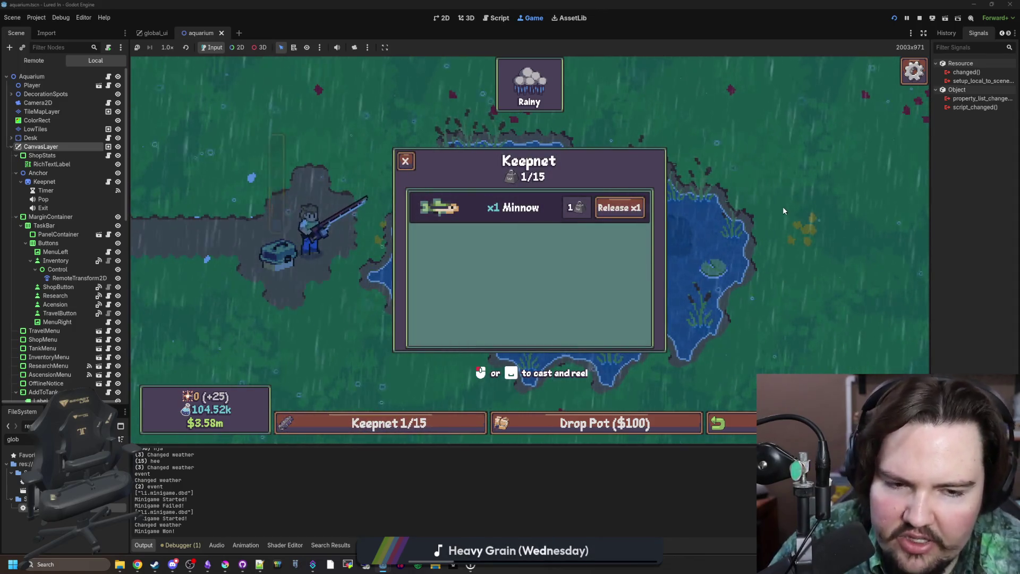
key(Tab)
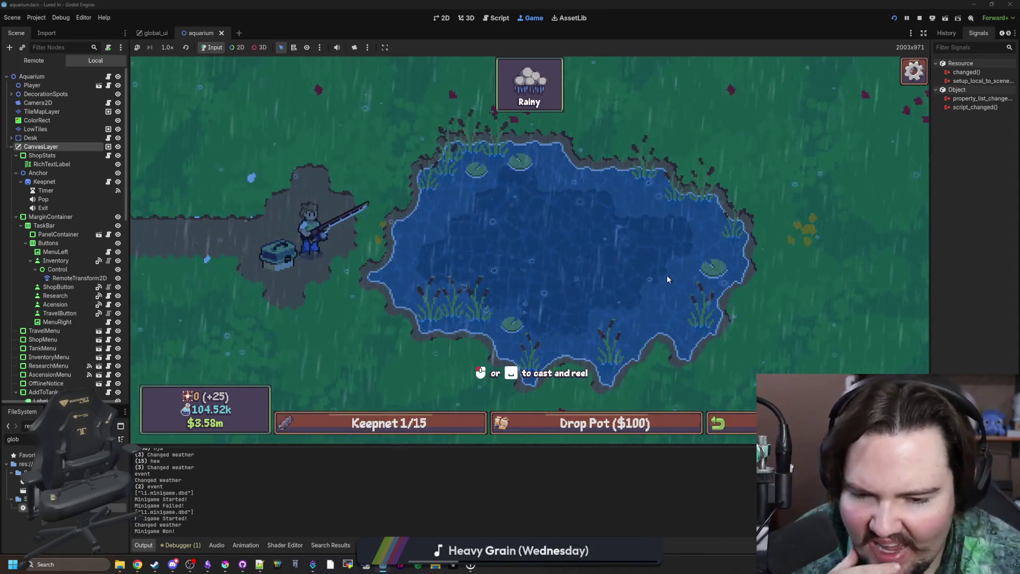
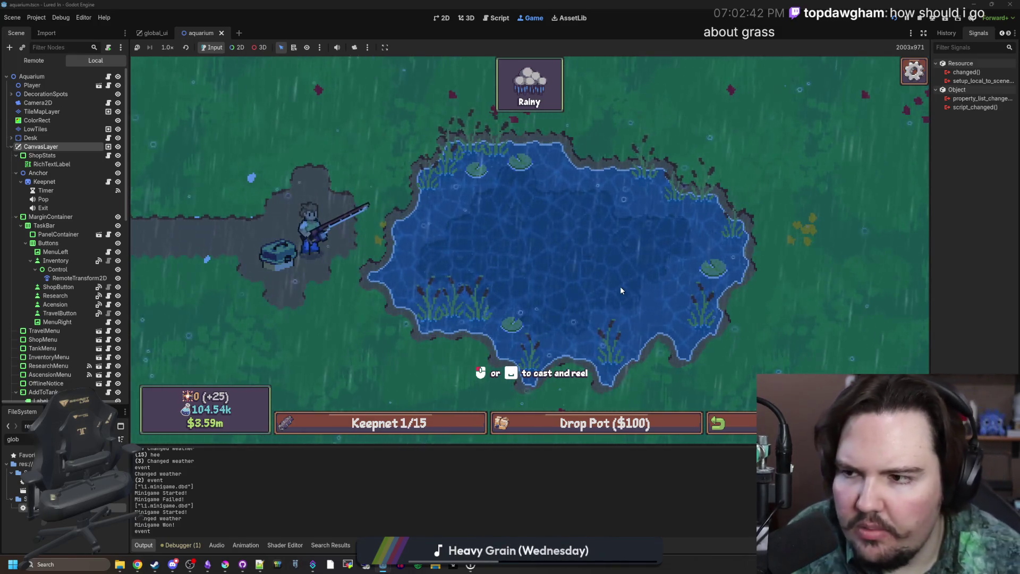
Back in the 2D editor, select the ColorRect node in the aquarium scene tree.
click(442, 18)
click(38, 120)
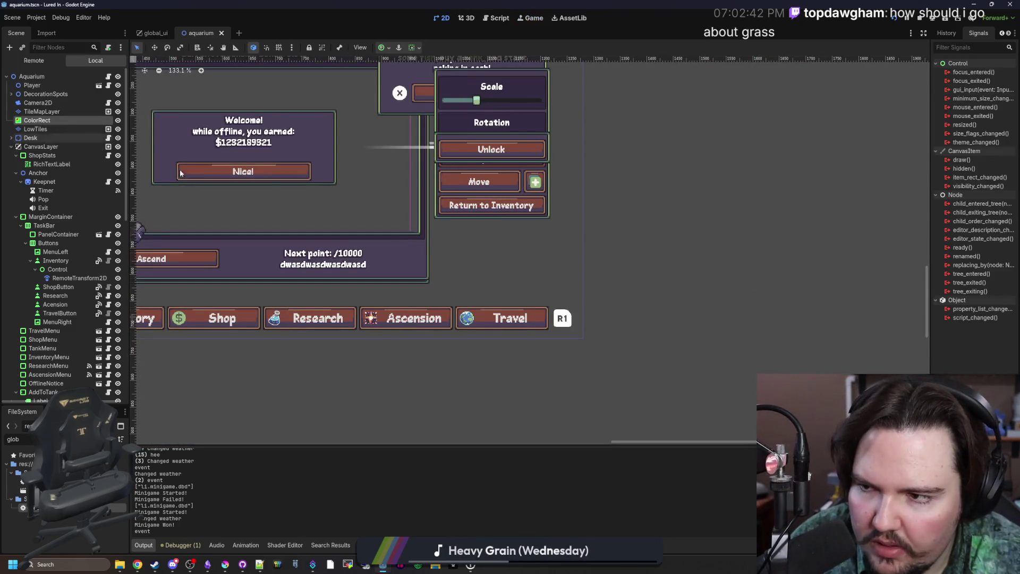
scroll(down, 3)
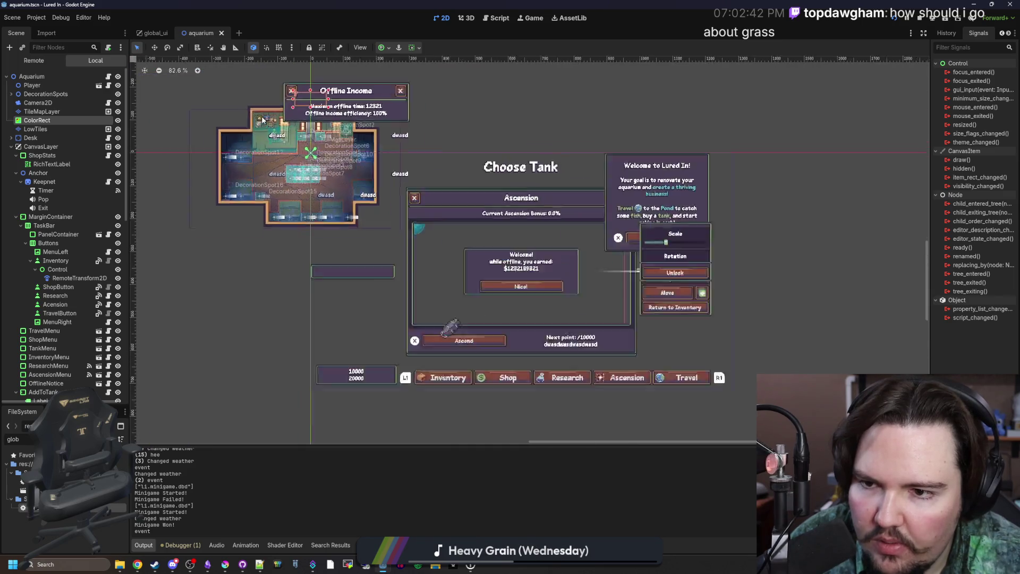
scroll(up, 3)
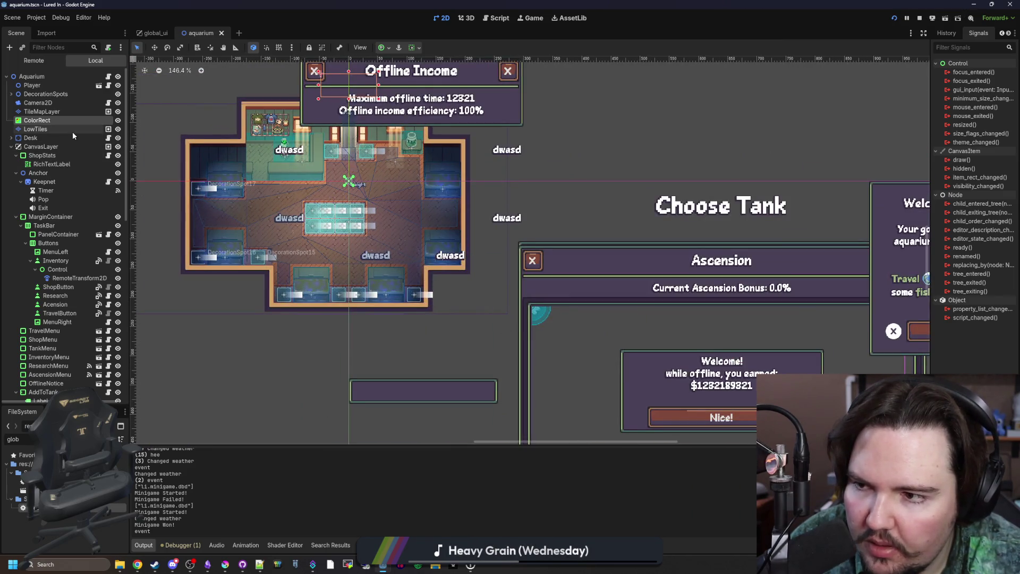
click(72, 132)
click(75, 119)
scroll(up, 3)
scroll(down, 3)
scroll(up, 3)
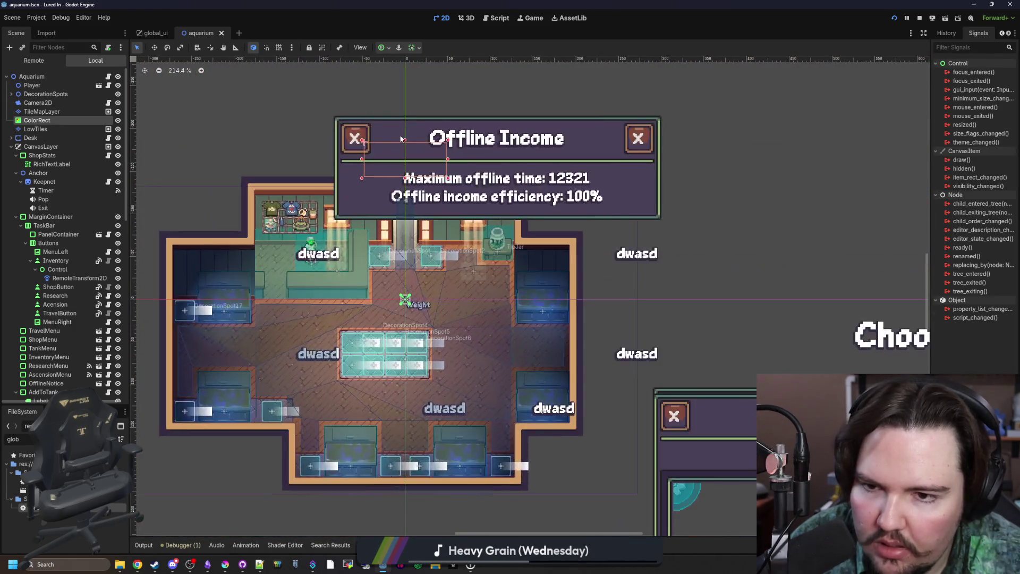
scroll(down, 3)
Rename ColorRect to DoorCover, save the aquarium scene, and return to the running game.
double_click(56, 117)
text(DoorCover)
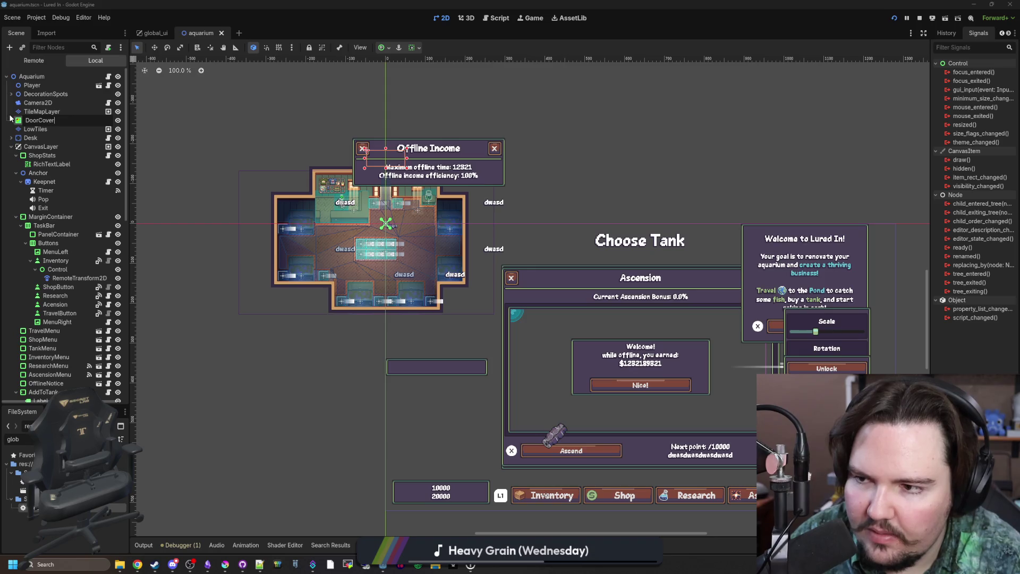
click(187, 175)
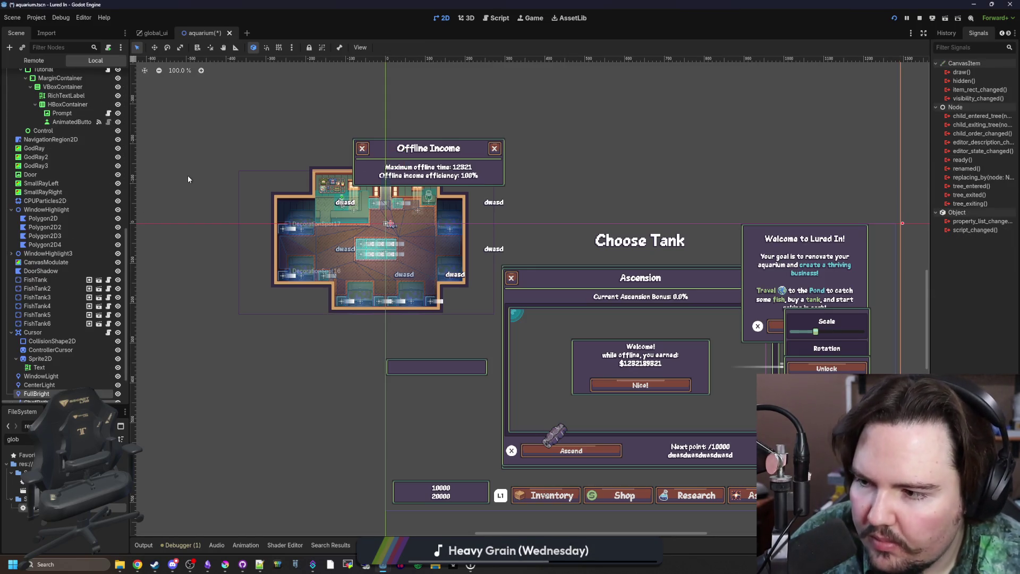
key(ctrl+s)
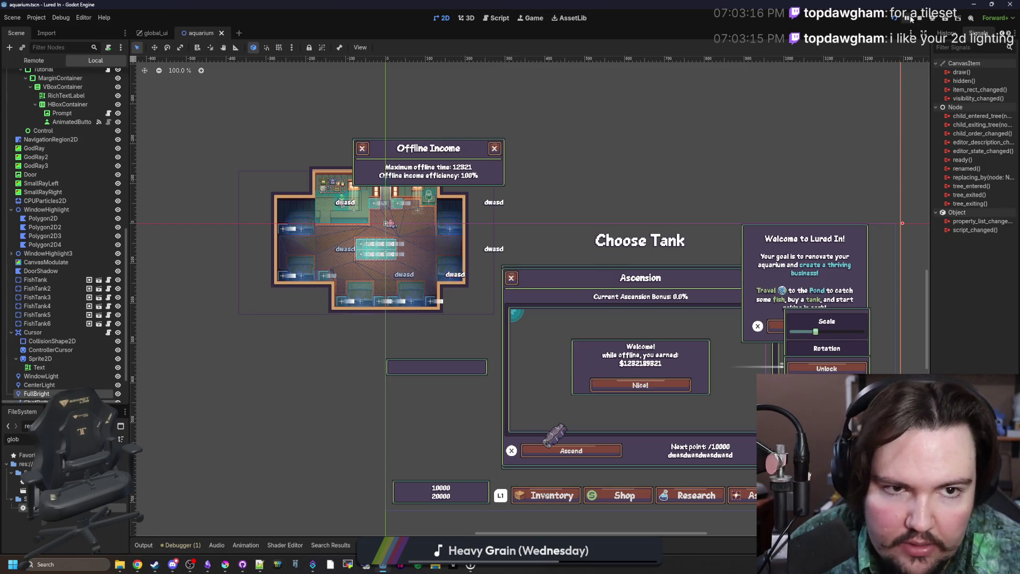
click(531, 19)
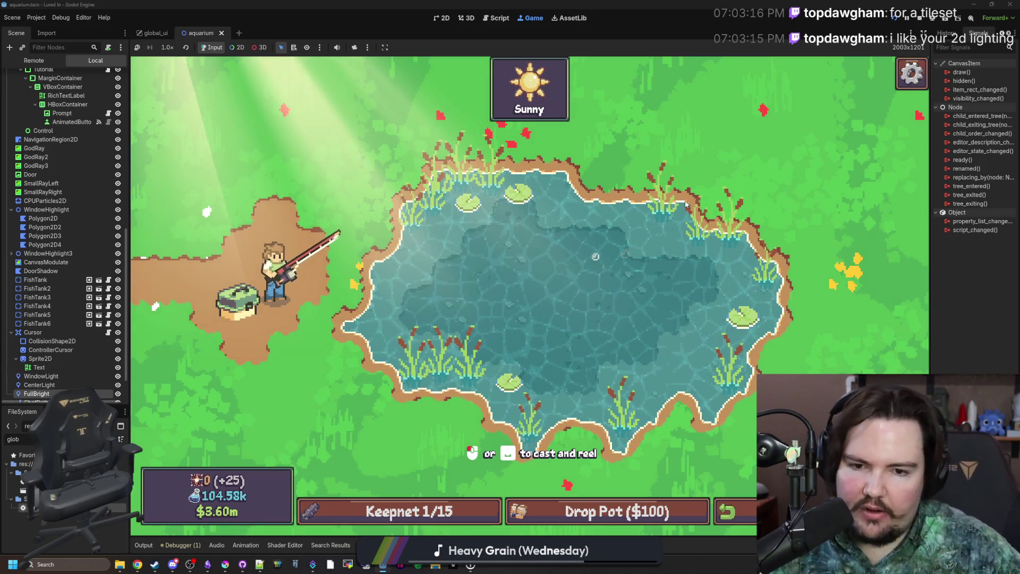
Cast into the pond and win the click-mashing minigame to land a Bluegill.
drag(582, 268, 606, 274)
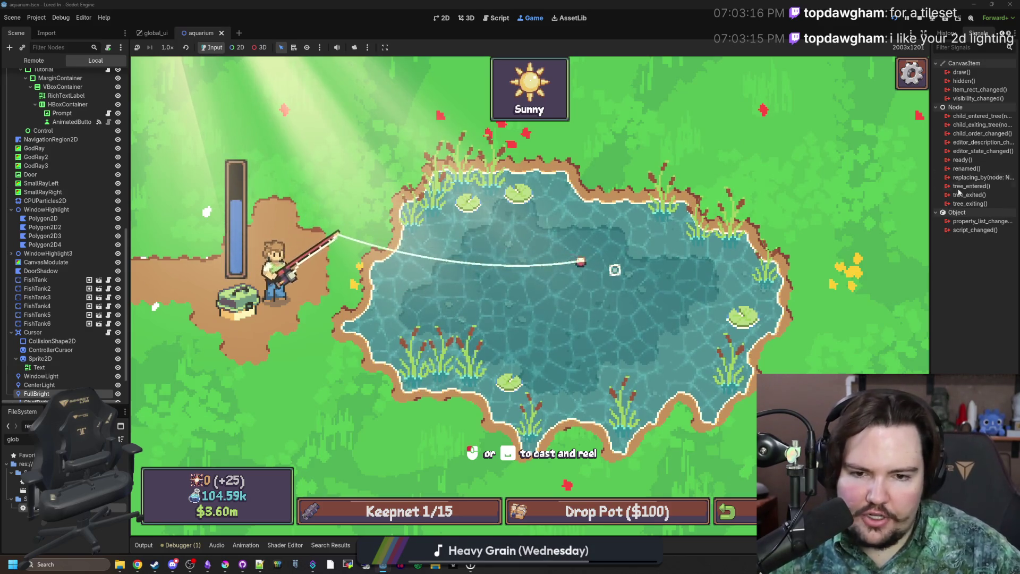
click(561, 307)
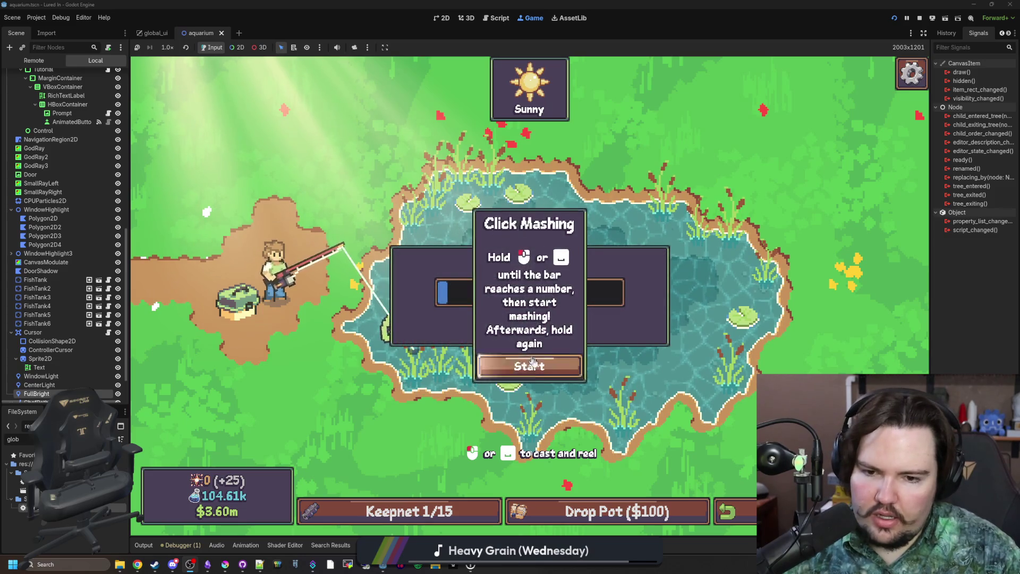
click(550, 363)
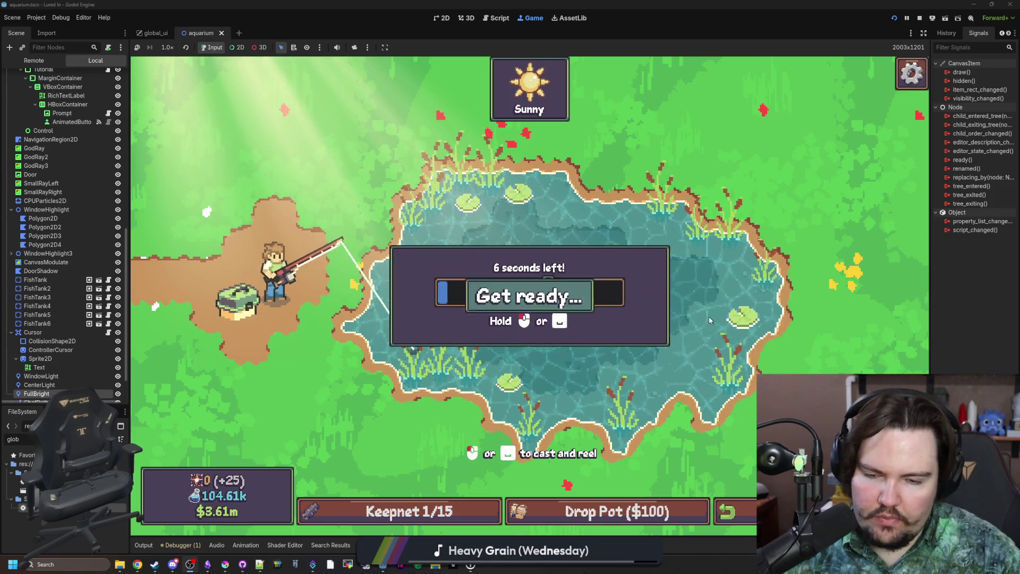
click(581, 238)
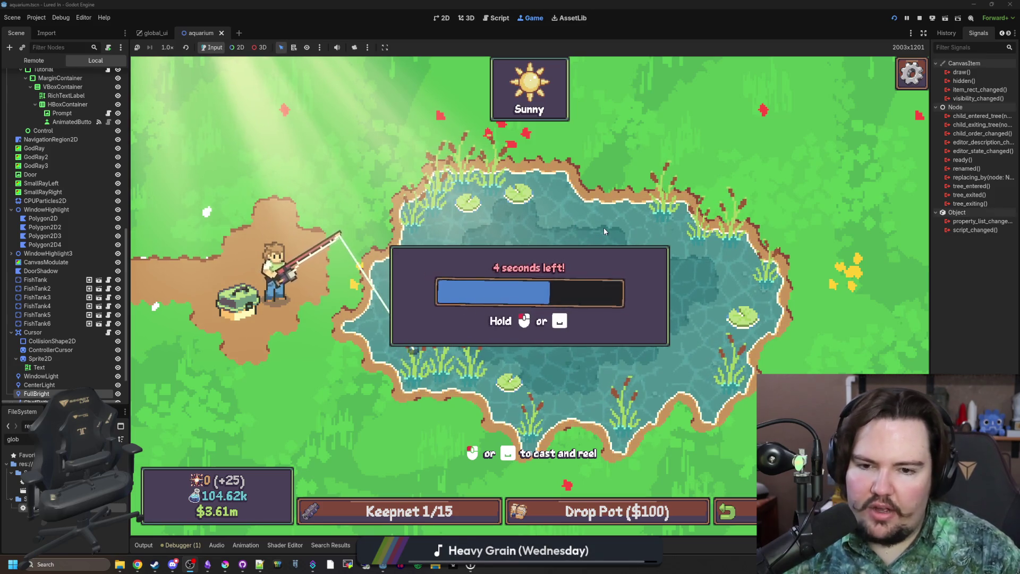
click(603, 227)
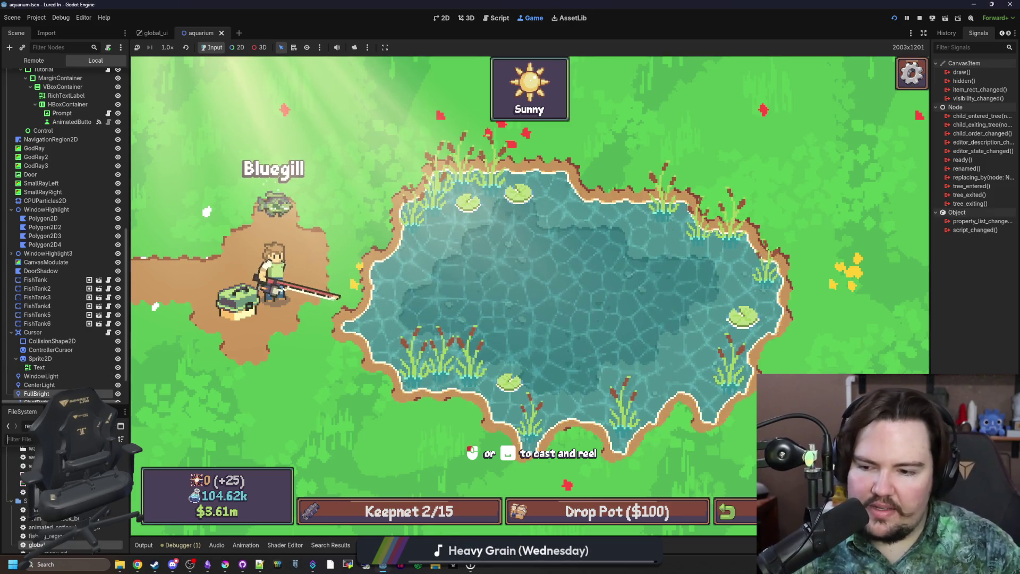
text(tileset)
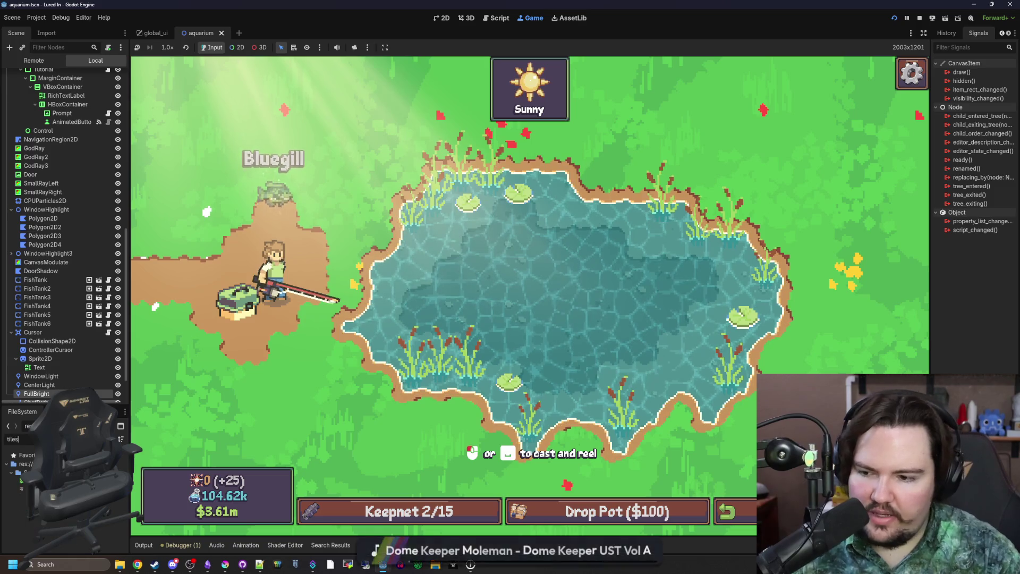
Filter the FileSystem dock for 'pond' and open region_pond.tscn.
drag(129, 398, 329, 457)
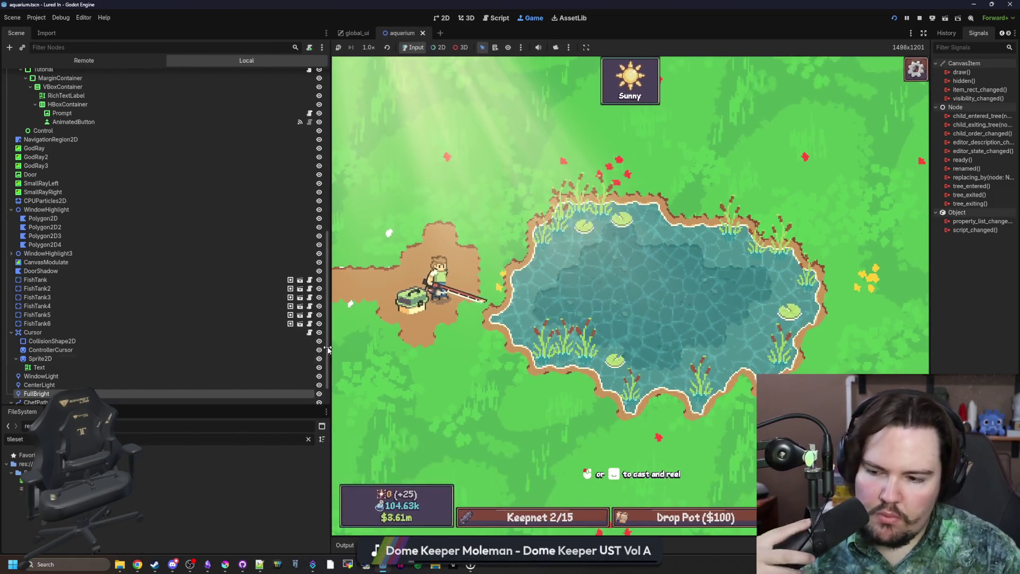
click(307, 439)
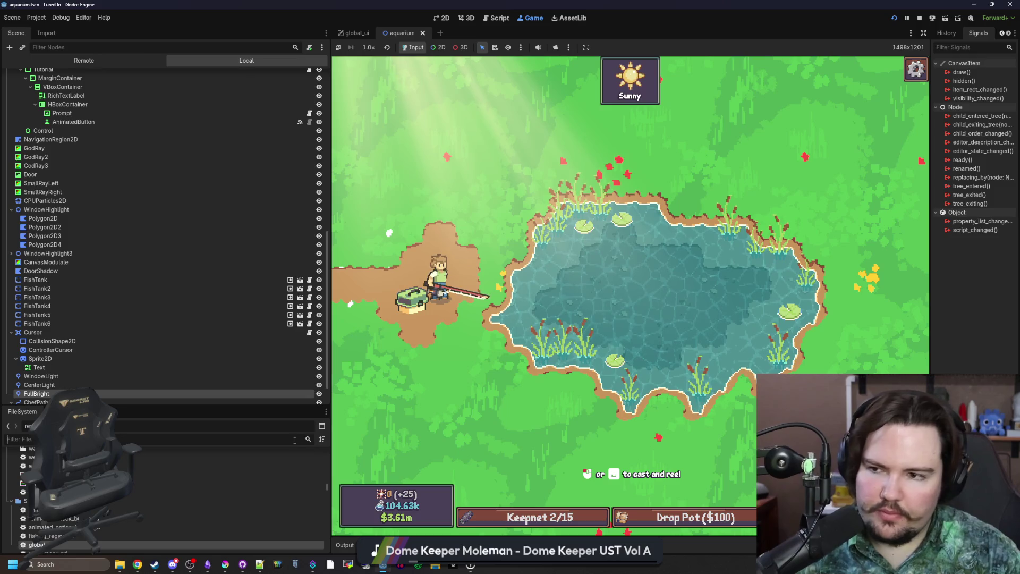
text(pond)
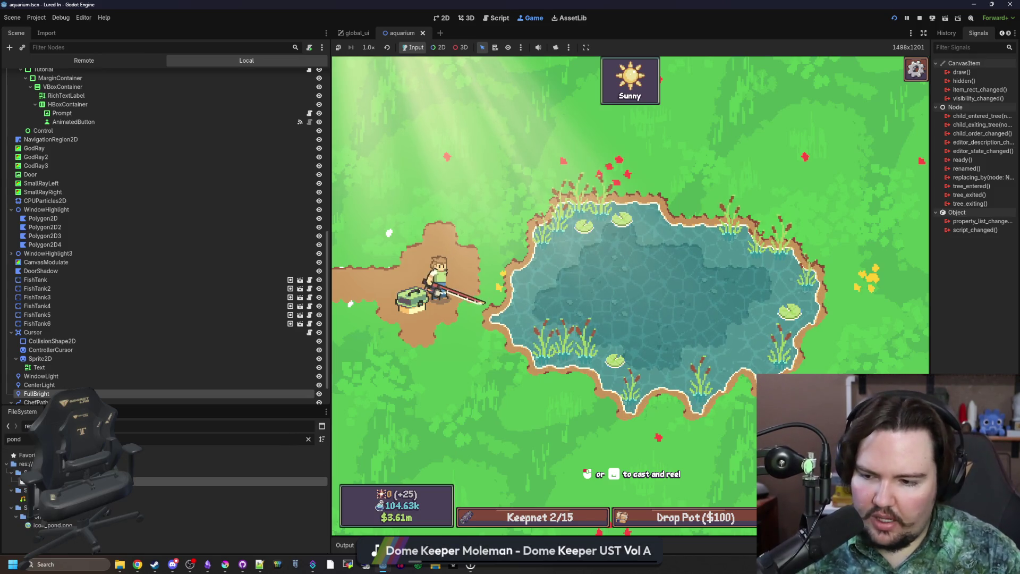
double_click(175, 481)
Select the PondBed layer, pick a grass atlas tile, and bring up the grass TileSet editor.
click(35, 94)
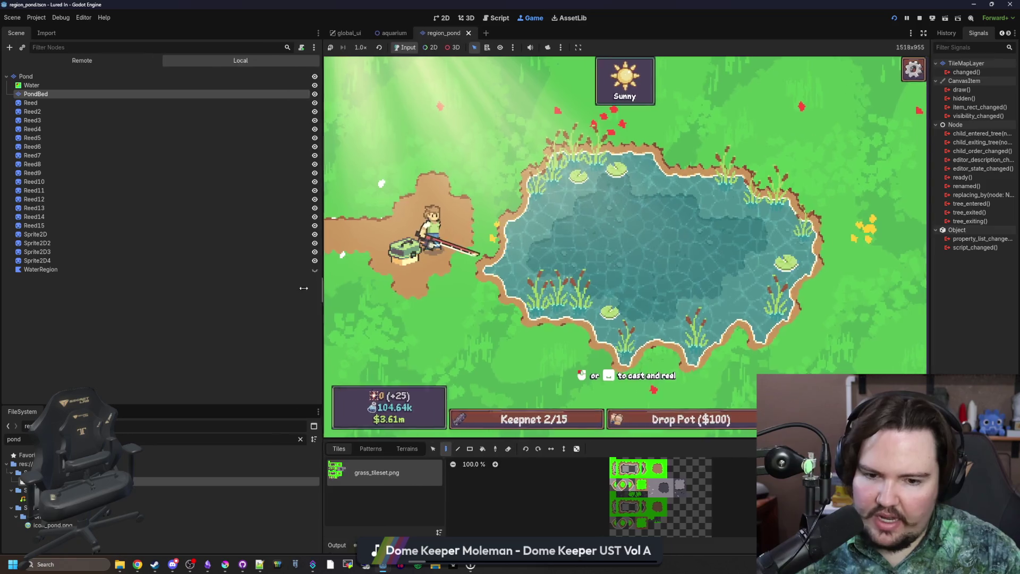
drag(330, 265, 71, 265)
drag(480, 439, 479, 300)
scroll(up, 3)
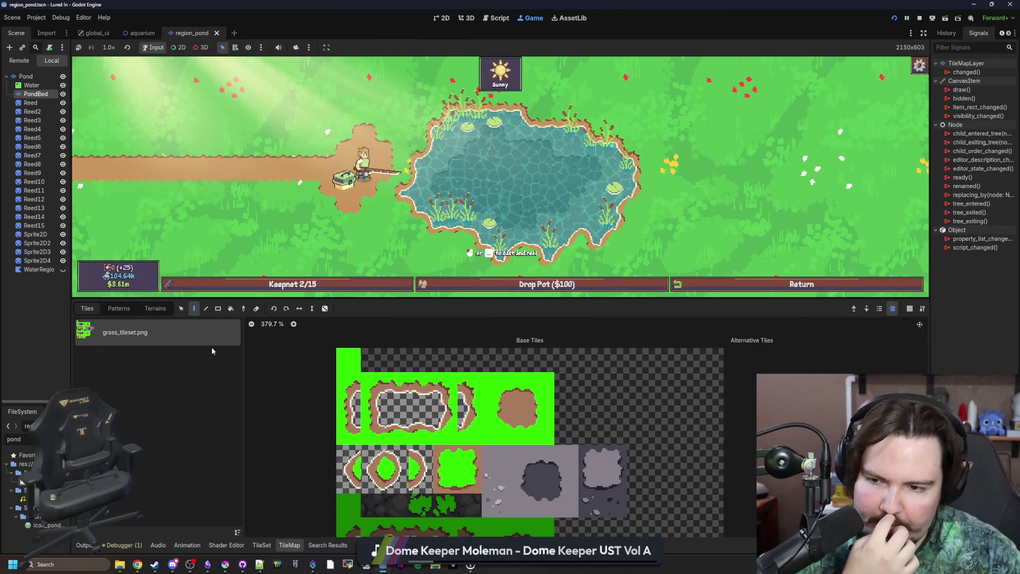
click(182, 308)
click(446, 409)
click(262, 545)
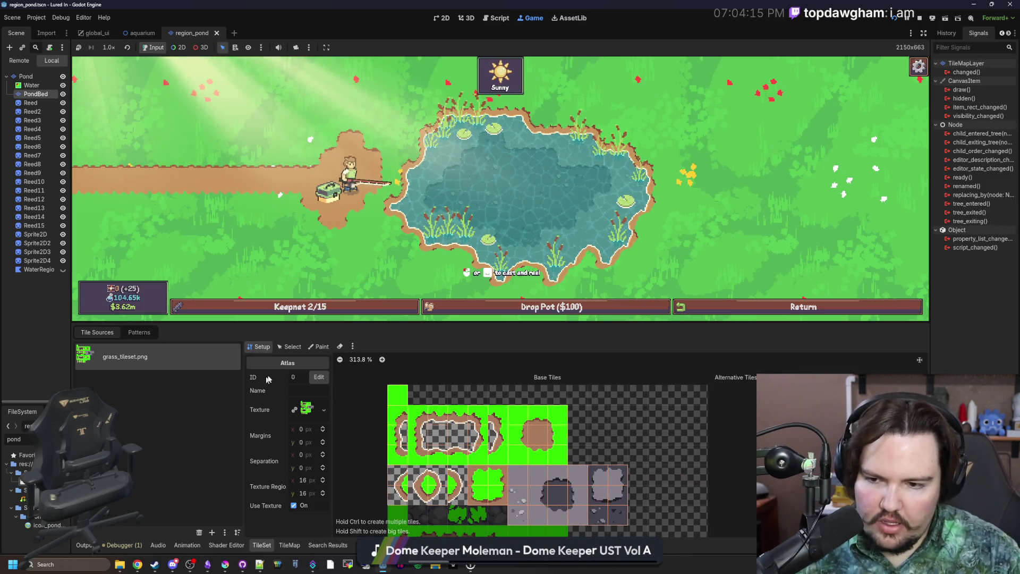
Select grass tile (0,1) in the TileSet's Select tab and open its Rendering material.
click(317, 346)
click(260, 347)
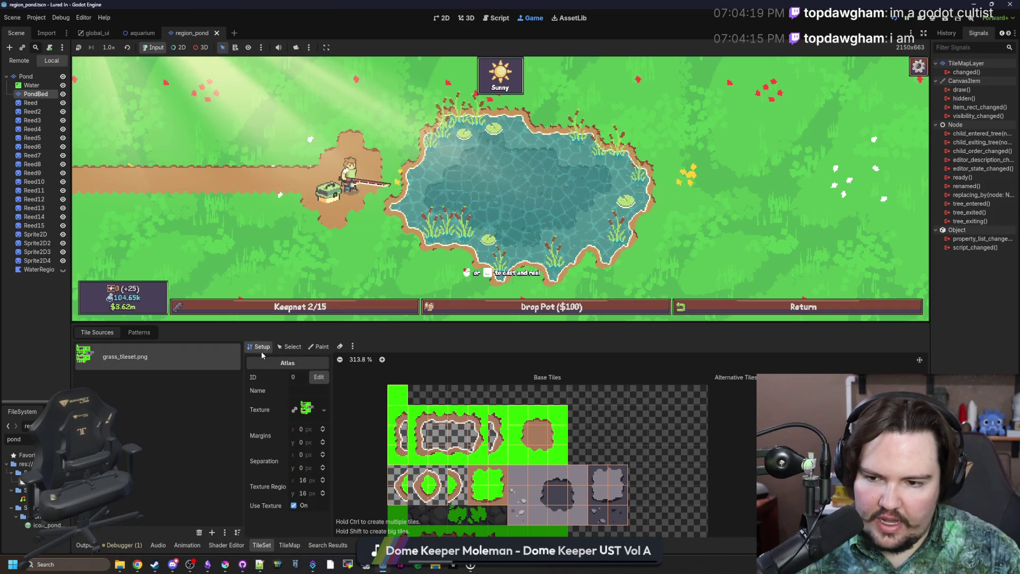
click(287, 349)
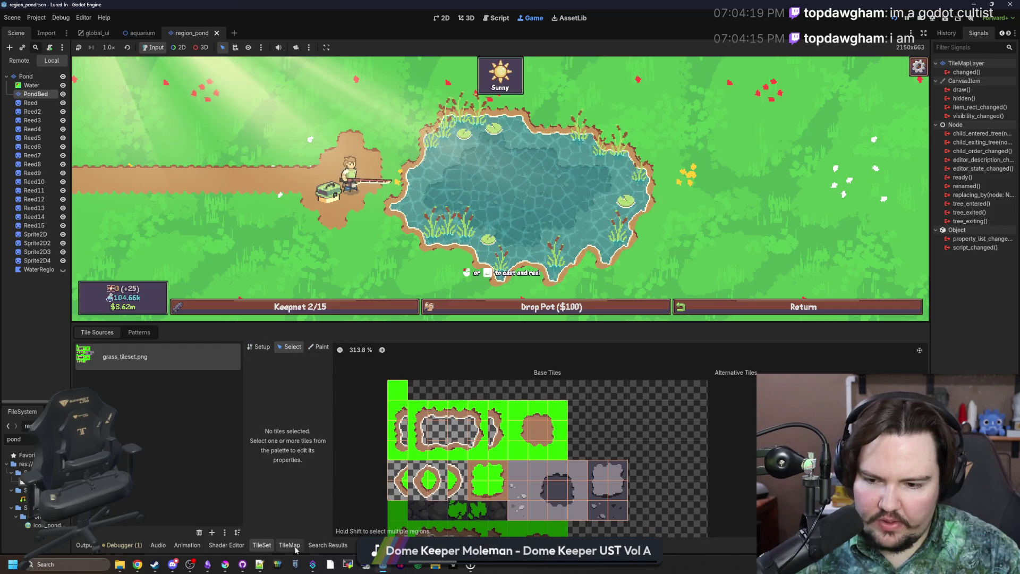
click(398, 410)
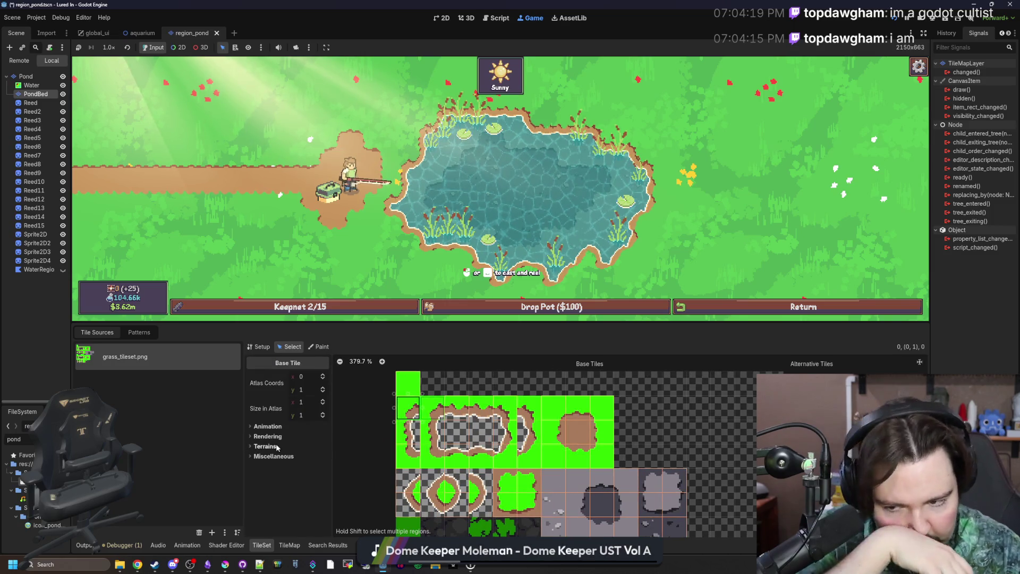
click(268, 436)
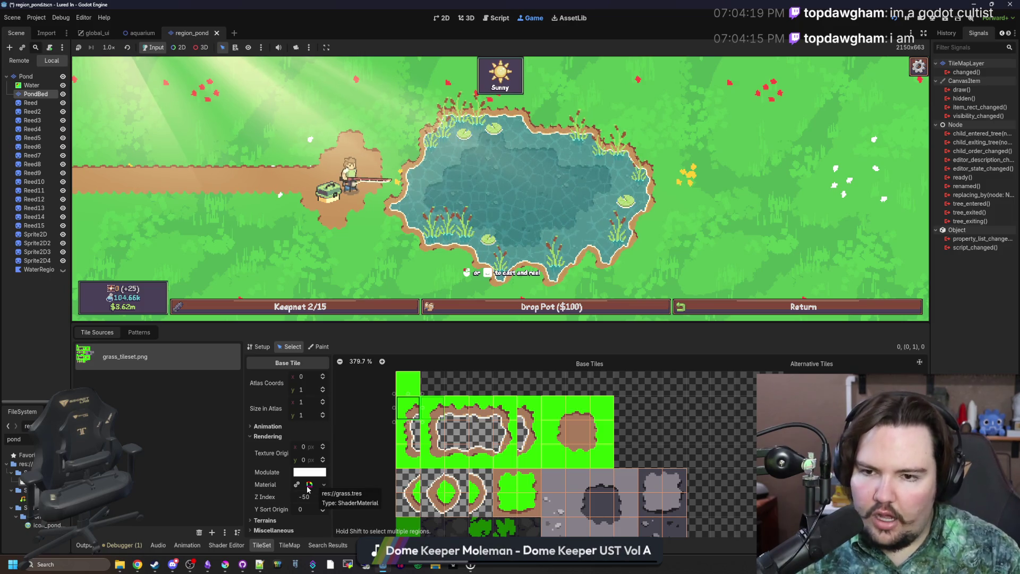
click(310, 485)
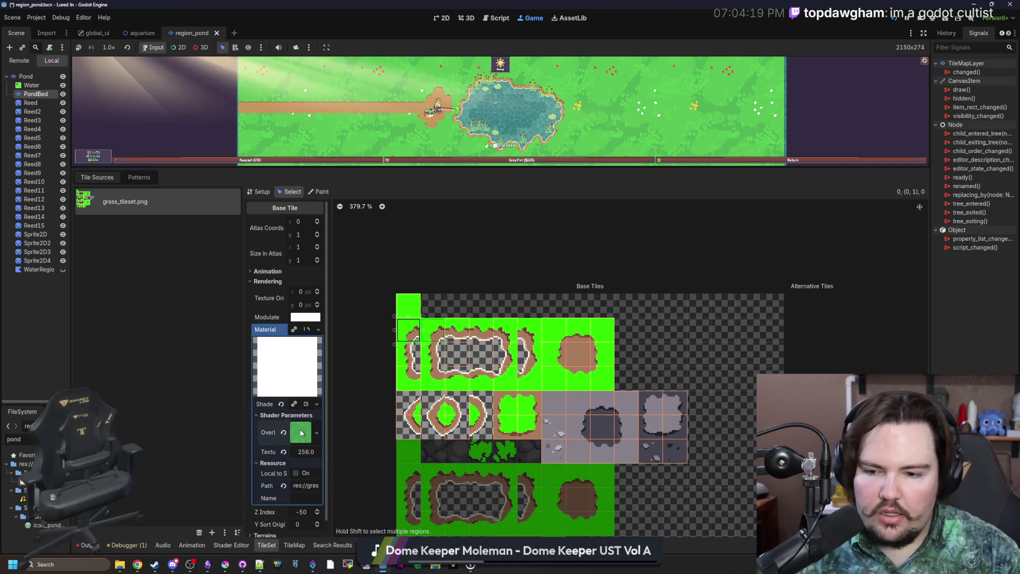
Expand the Overlay Tex texture preview, then open the grass.gdshader code.
click(301, 433)
scroll(down, 3)
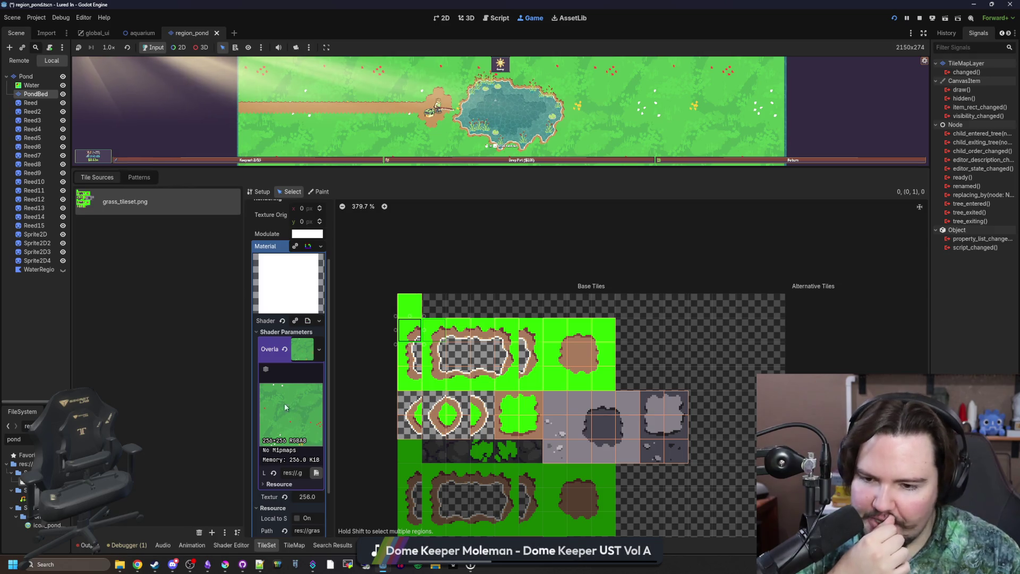
drag(334, 423, 408, 418)
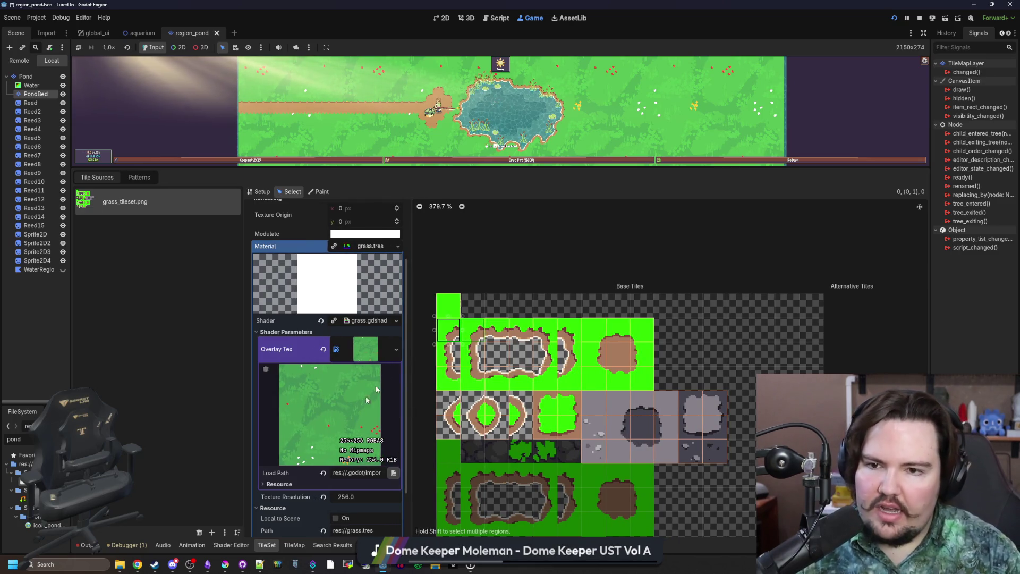
drag(544, 167, 538, 200)
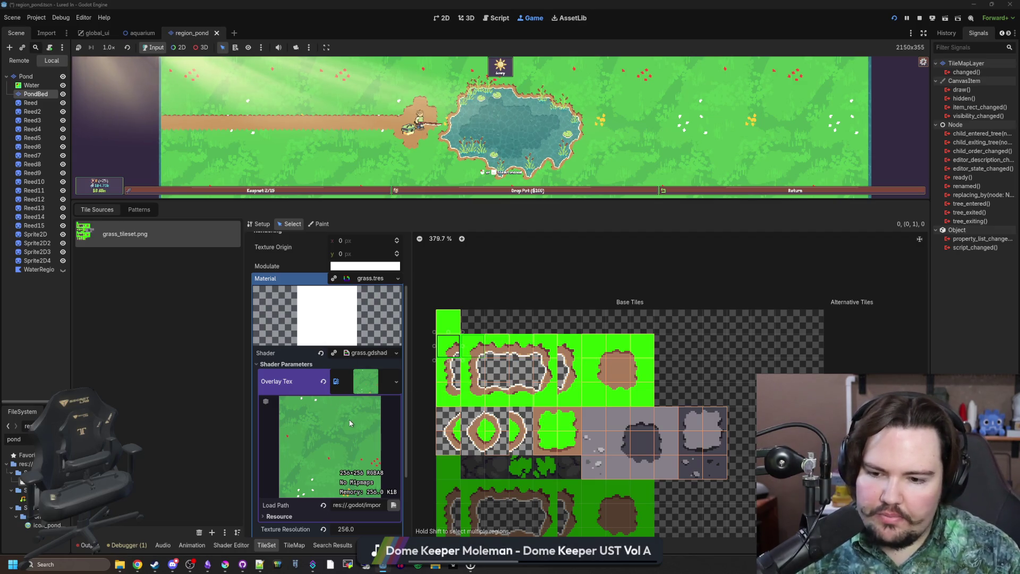
scroll(down, 3)
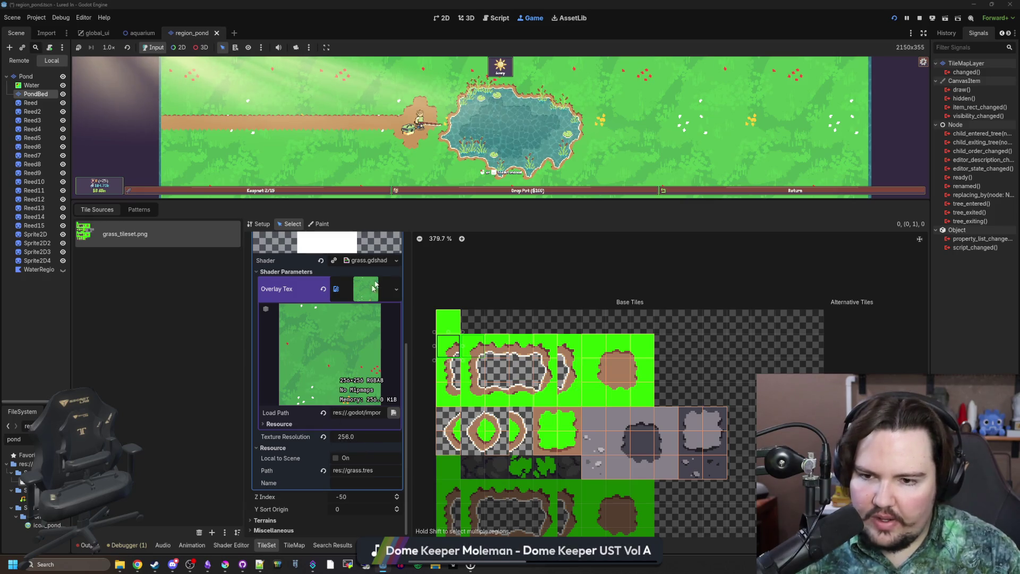
click(370, 260)
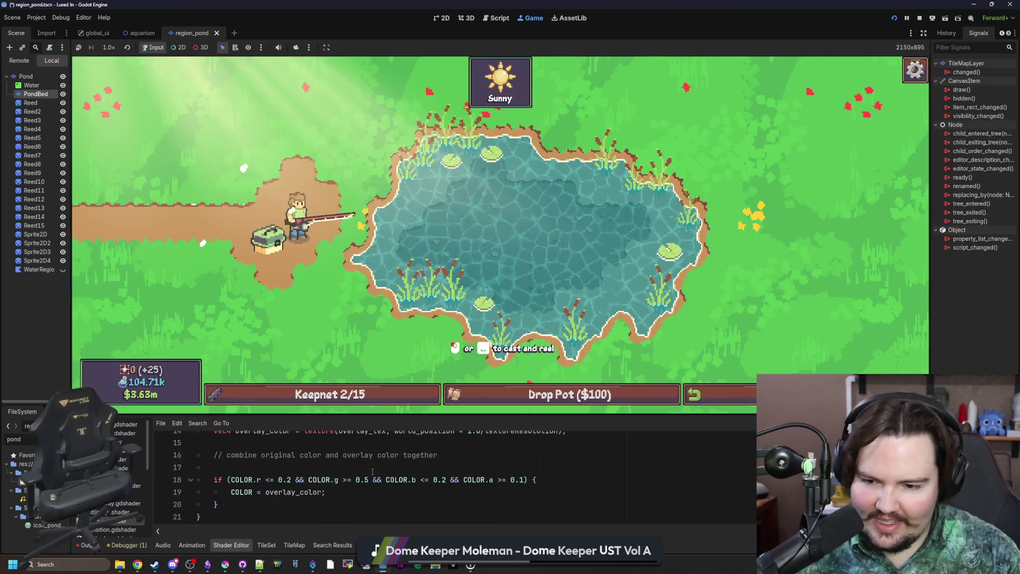
Enlarge the grass shader code area and stop the game, returning to the script workspace.
drag(395, 415, 395, 256)
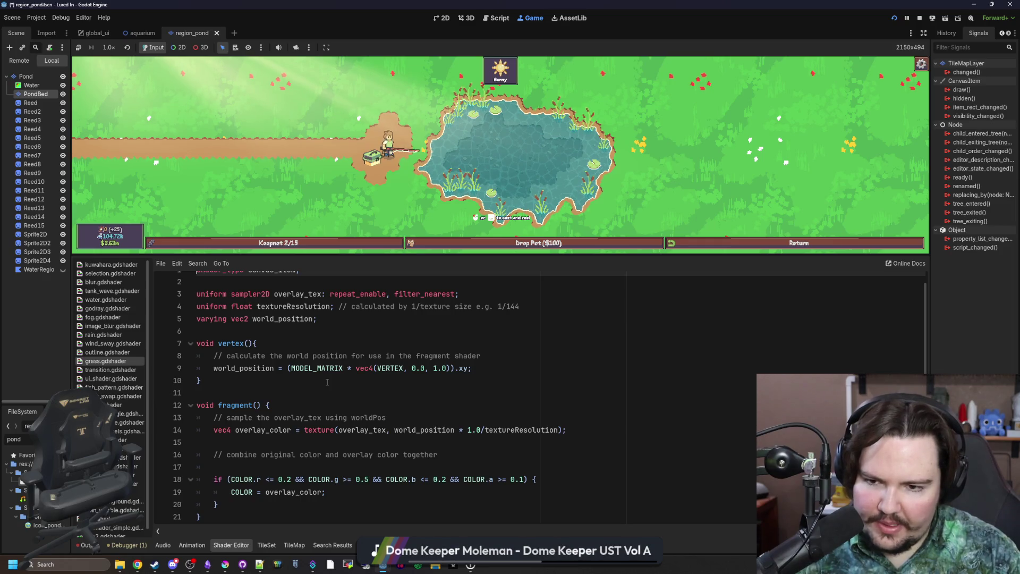
scroll(up, 3)
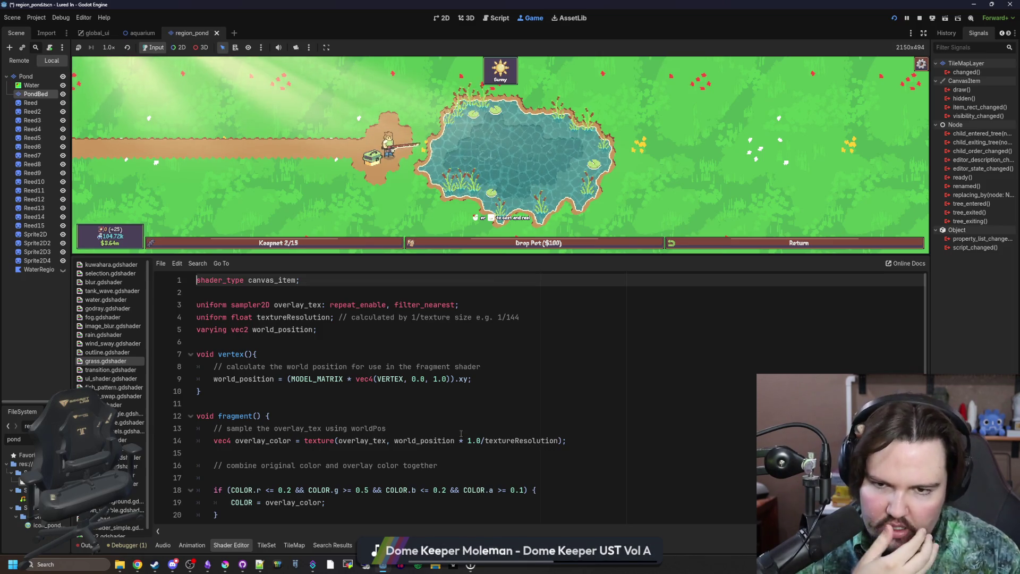
click(919, 18)
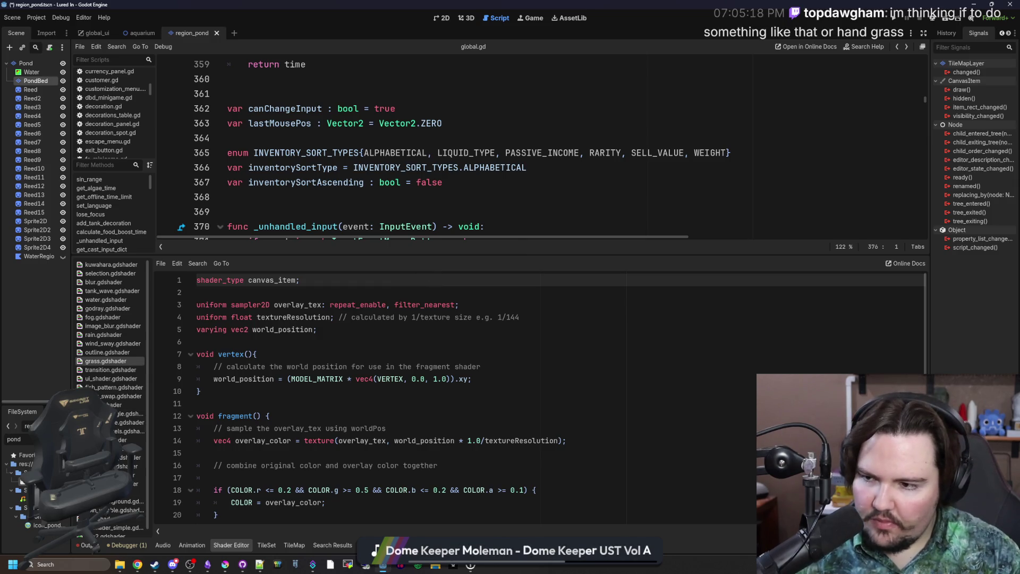
In the 2D view, select the Pond tile layer, open the TileSet, and view the grass shader.
click(453, 18)
scroll(down, 3)
click(34, 65)
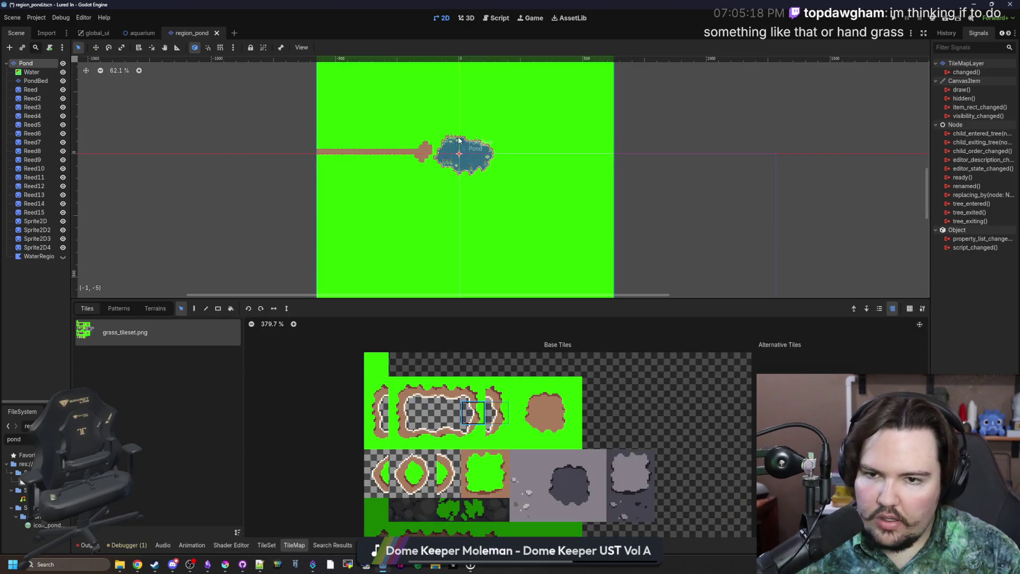
scroll(up, 3)
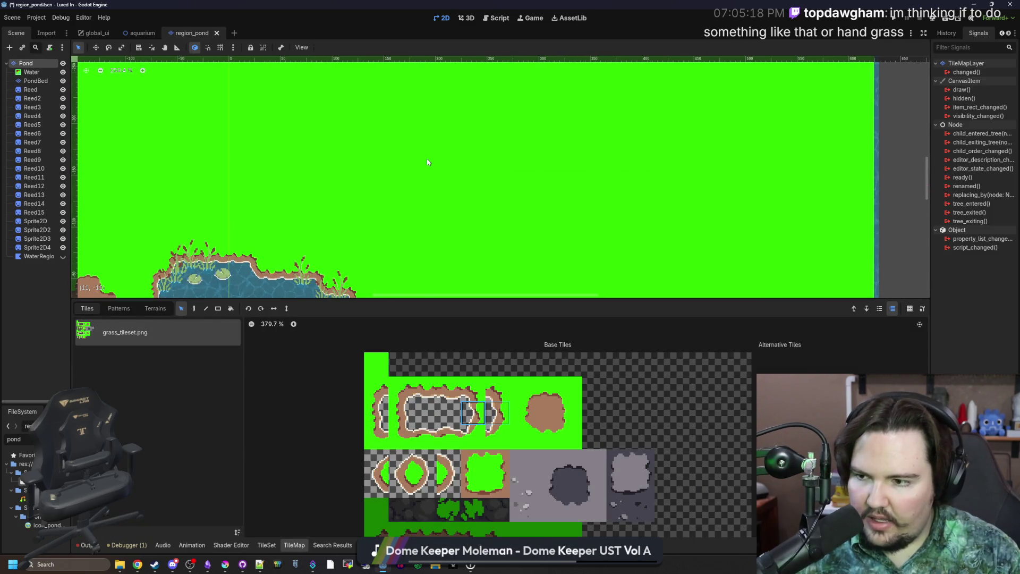
scroll(down, 3)
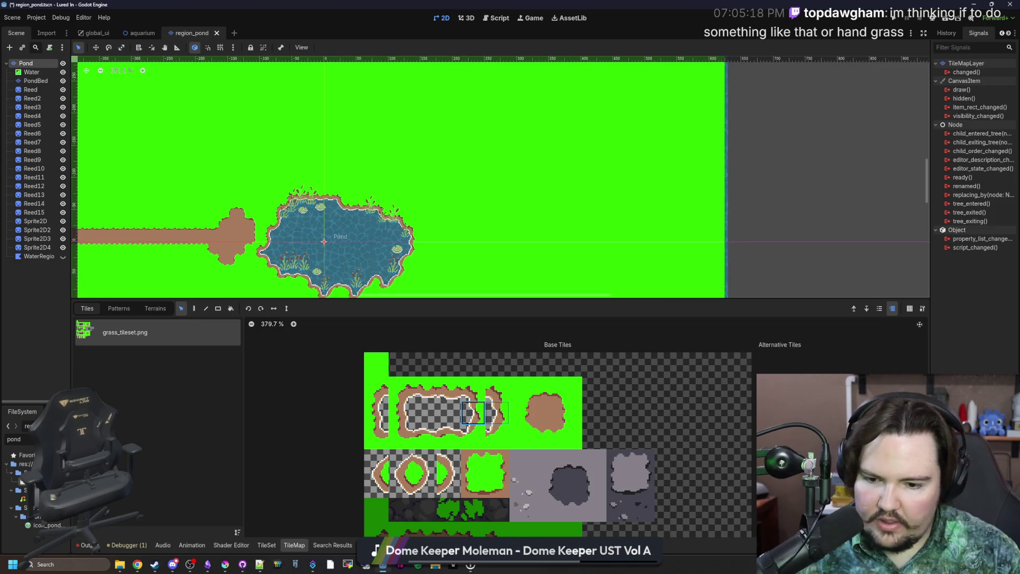
scroll(up, 3)
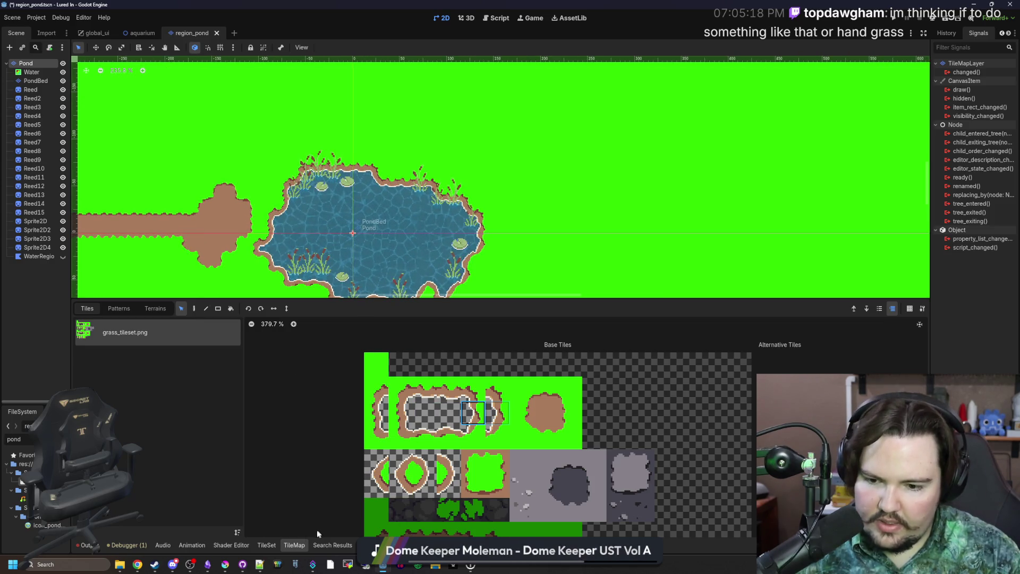
click(275, 546)
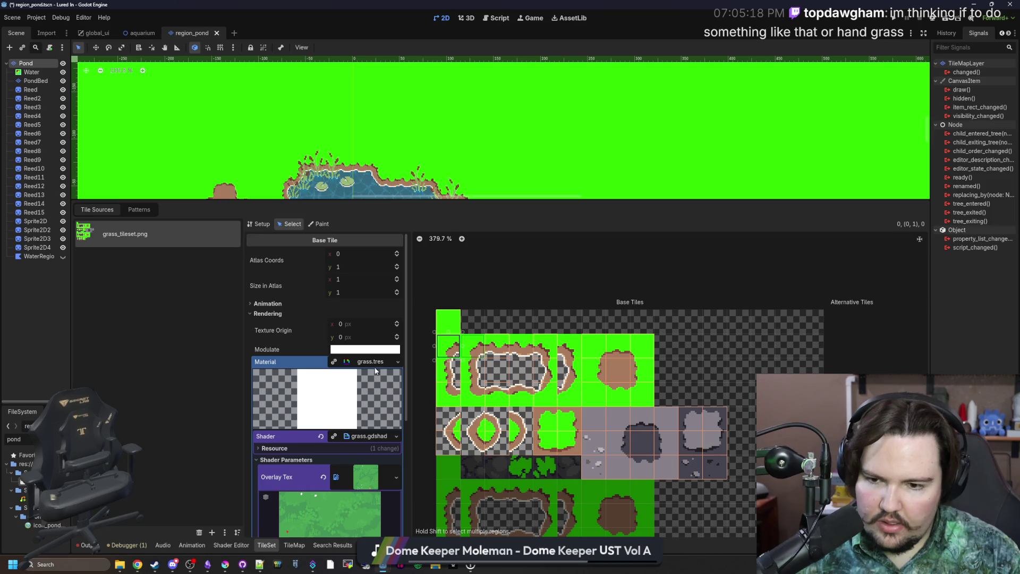
click(366, 435)
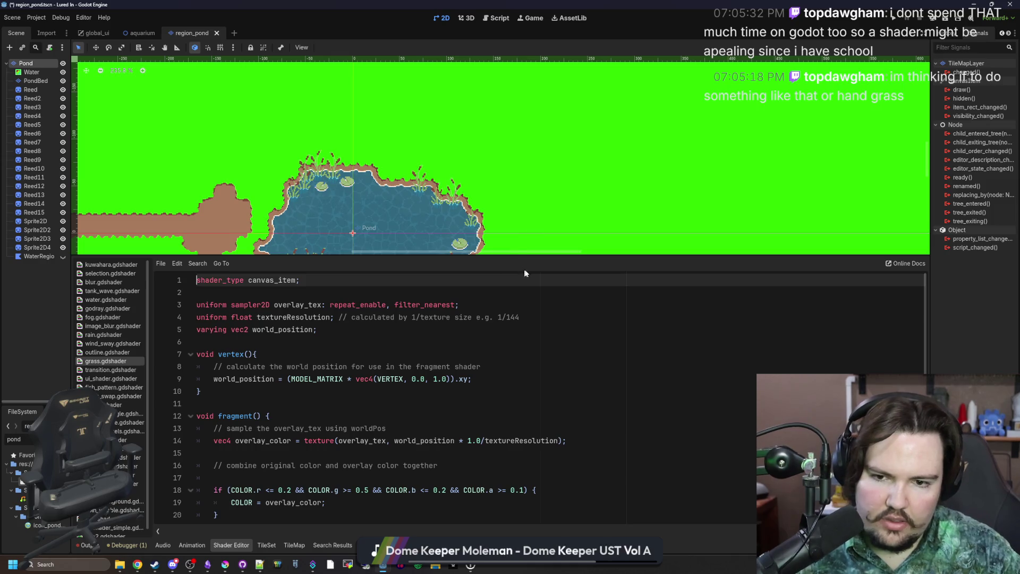
Collapse the overlay preview and set the tile material's Texture Resolution to 256.
drag(523, 258, 522, 314)
scroll(down, 3)
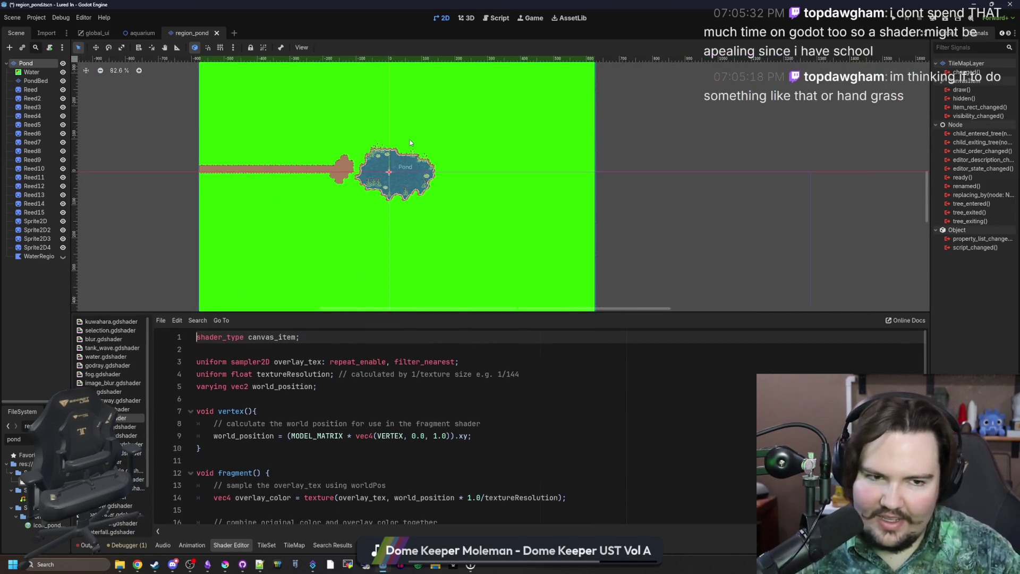
scroll(up, 3)
click(266, 545)
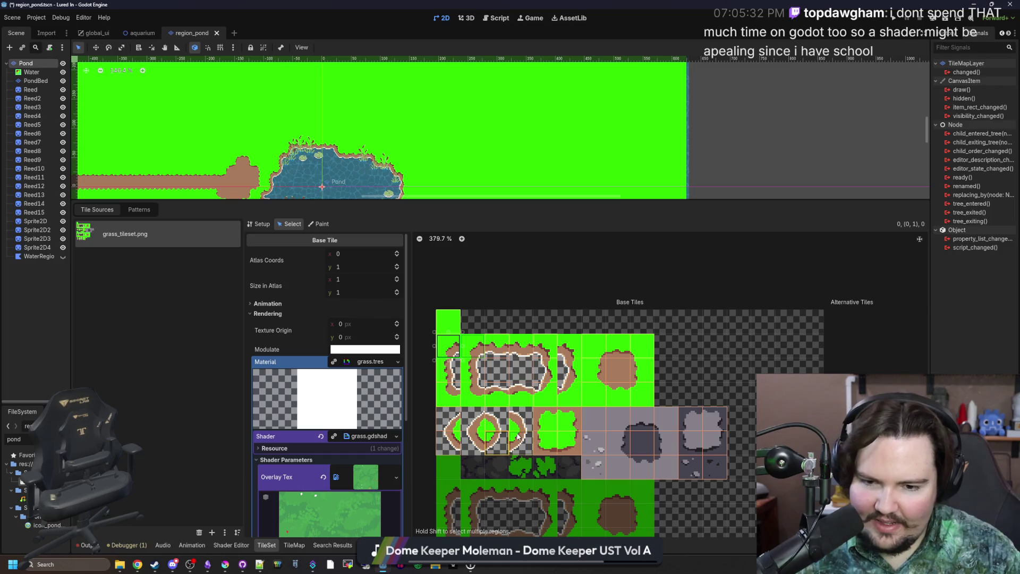
scroll(down, 3)
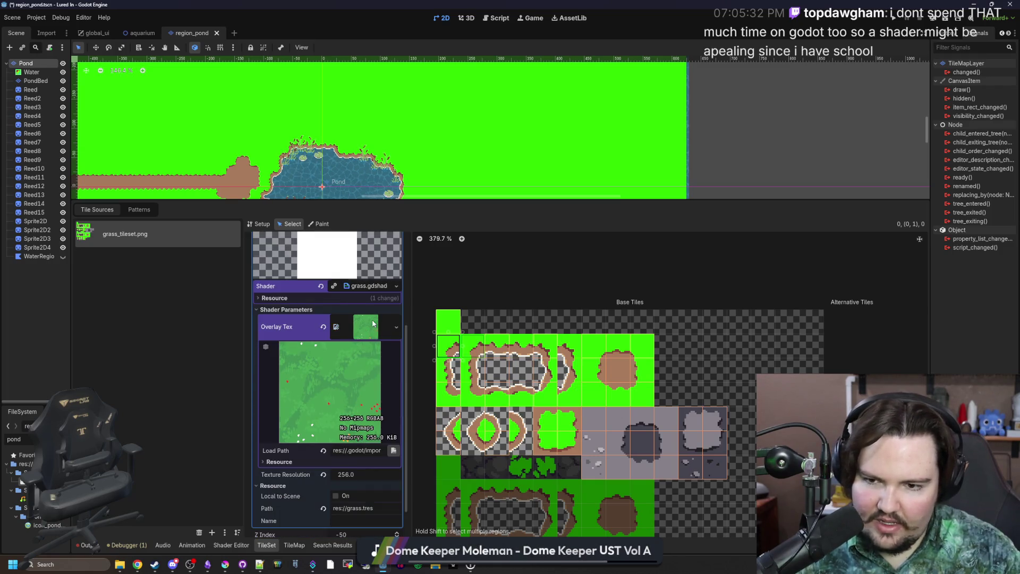
click(373, 323)
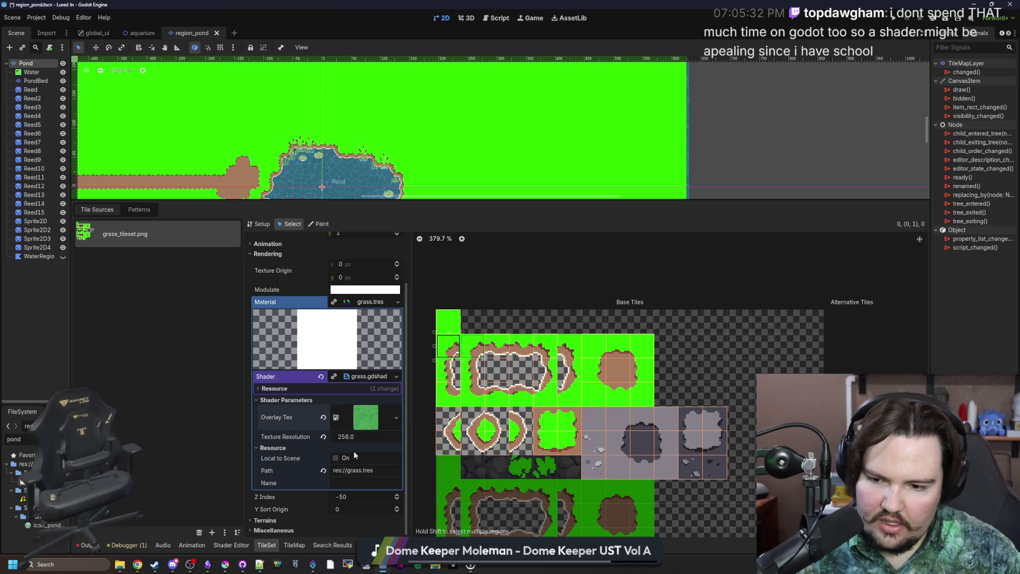
drag(345, 436, 343, 436)
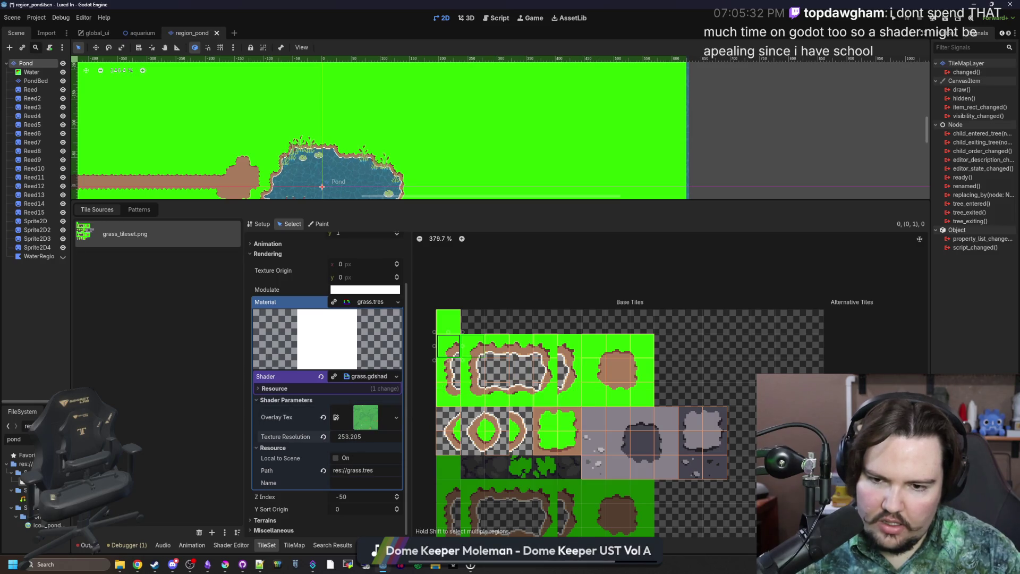
text(256)
key(Return)
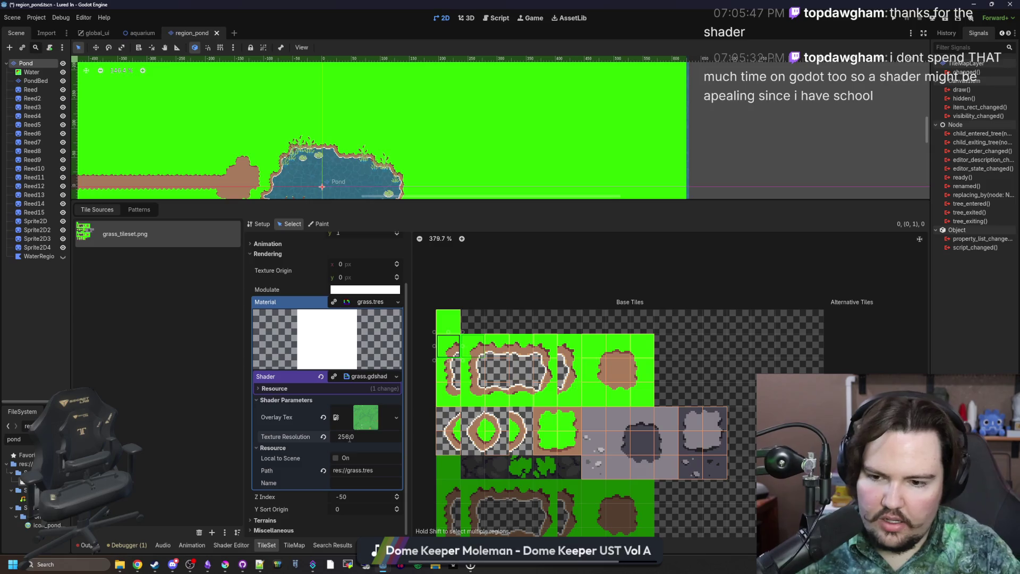
On atlas tile (4,1), revert the grass.tres Texture Resolution to default and reopen grass.gdshader.
scroll(down, 3)
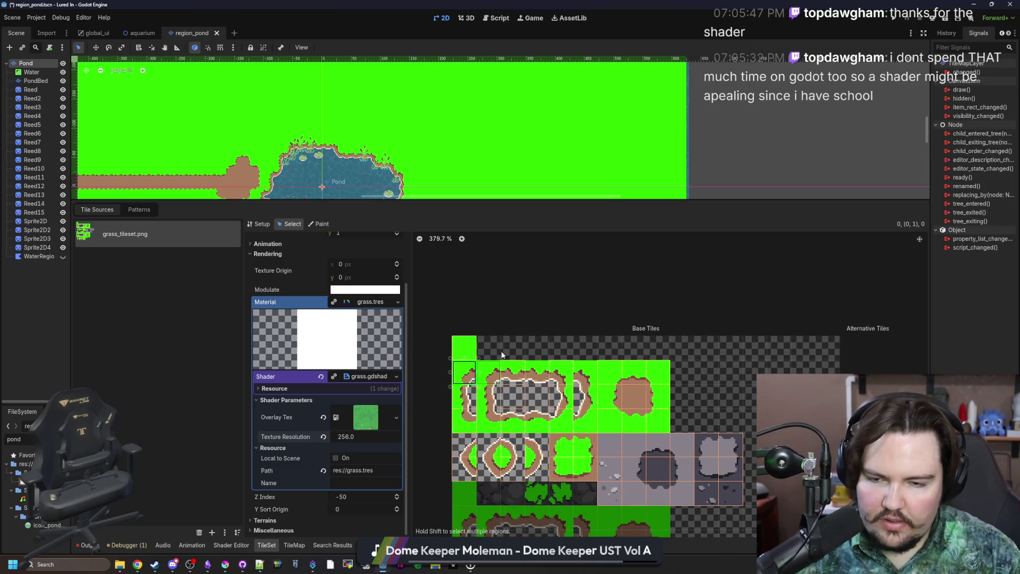
scroll(up, 3)
scroll(up, 3)
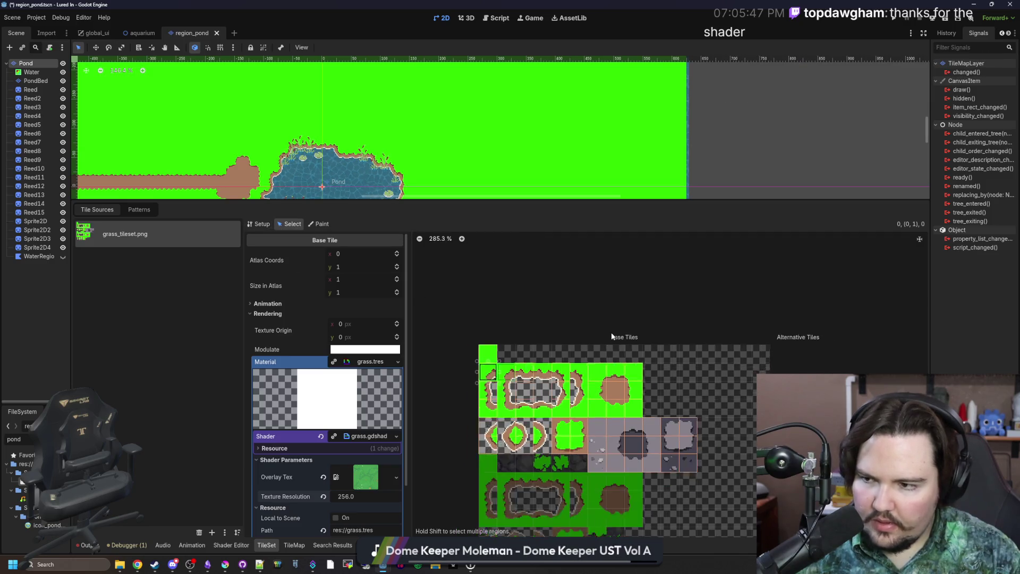
drag(567, 403, 579, 387)
scroll(up, 3)
click(562, 362)
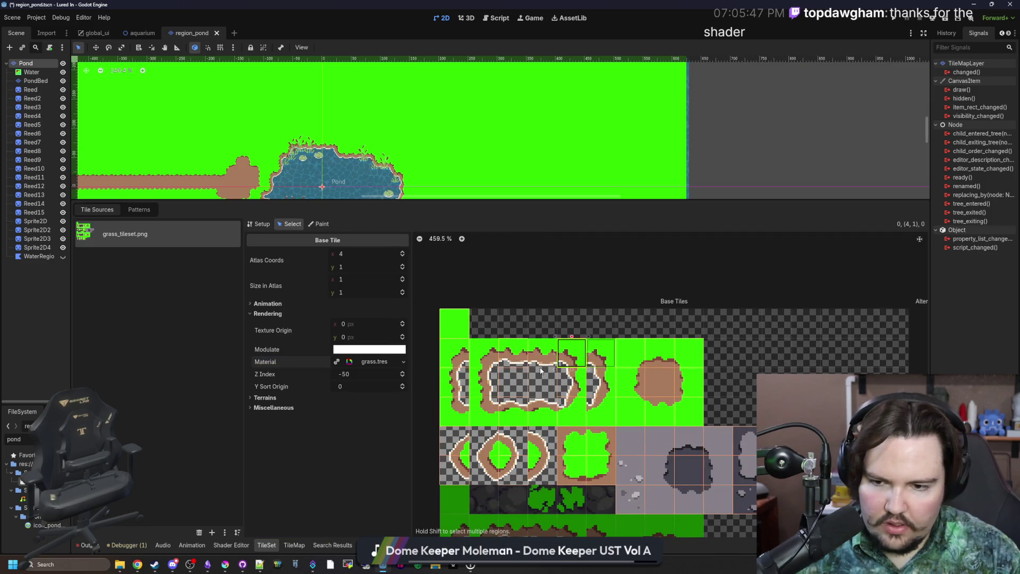
click(373, 361)
scroll(down, 3)
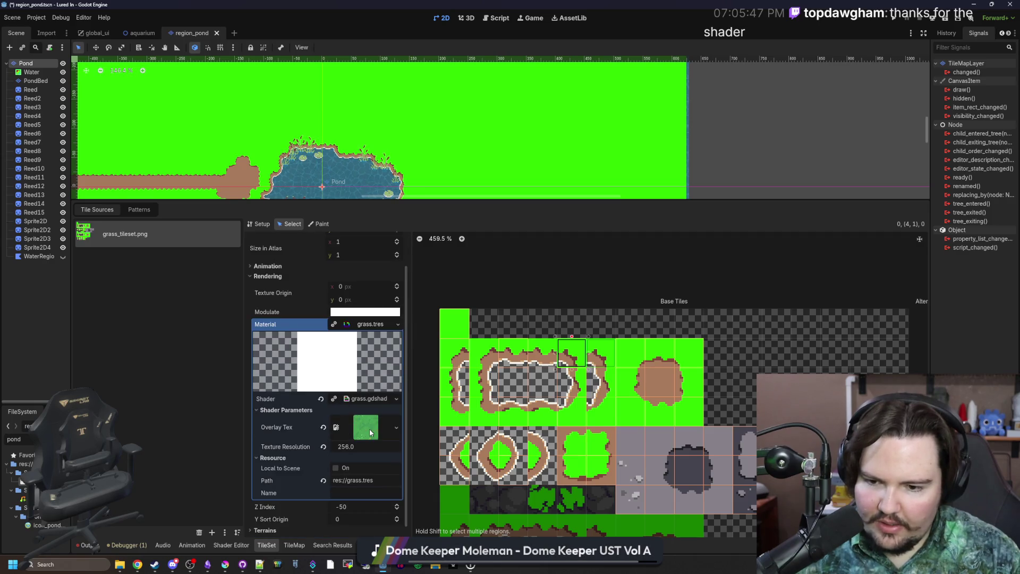
click(324, 447)
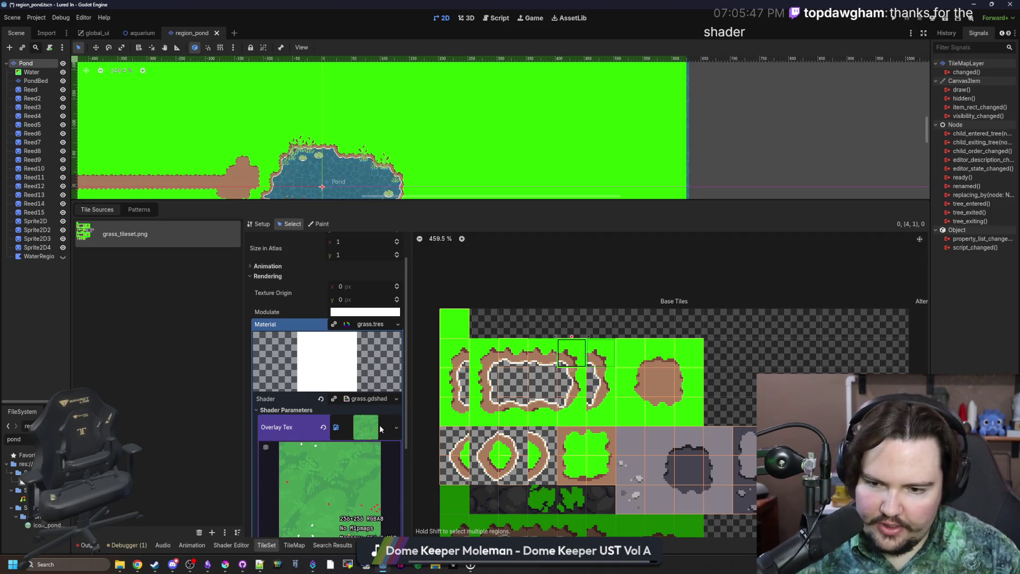
click(377, 398)
scroll(down, 3)
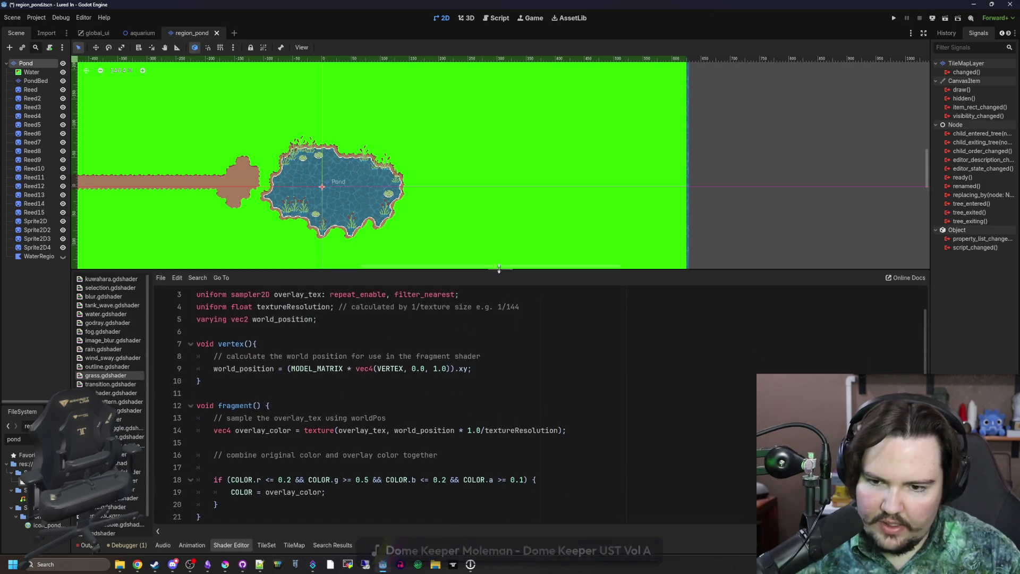
Replace textureResolution on line 14 with a textureSize(overlay_tex) call.
key(Up)
key(Up)
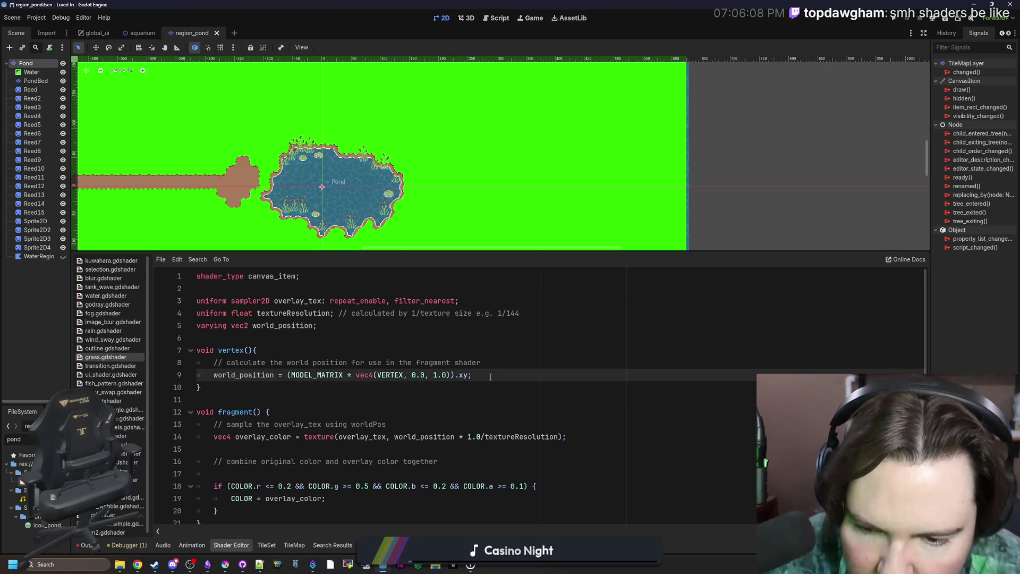
click(429, 424)
key(Return)
text(tex)
text(tureSiz)
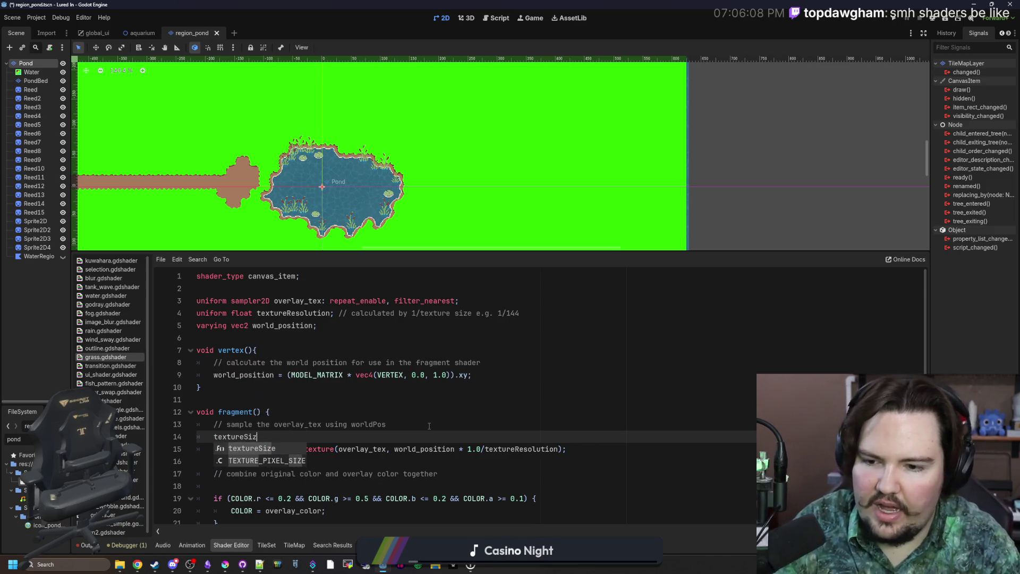
key(Return)
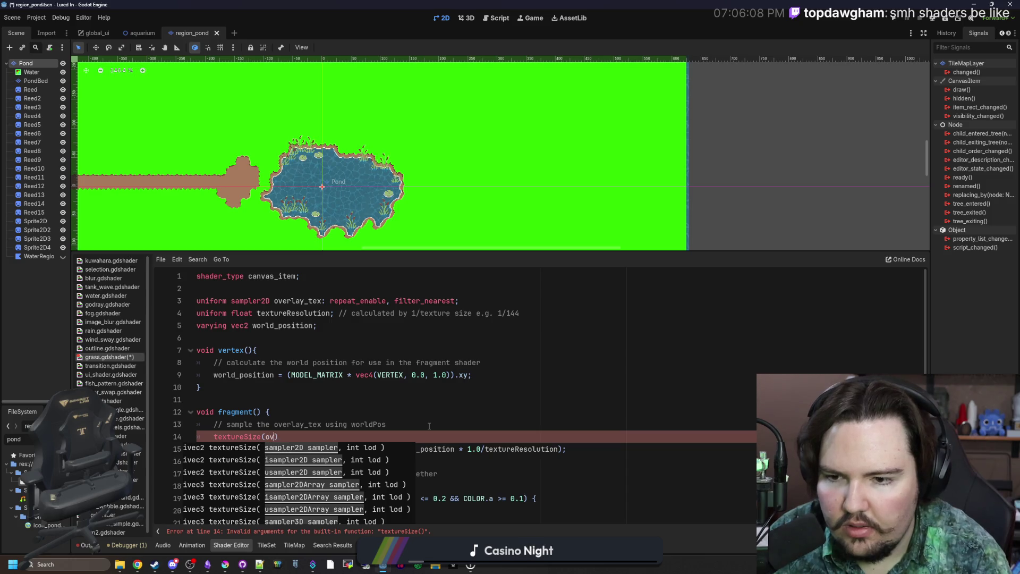
text(erlay_tex)
key(Escape)
drag(331, 436, 214, 436)
key(ctrl+x)
double_click(510, 449)
key(ctrl+v)
click(487, 438)
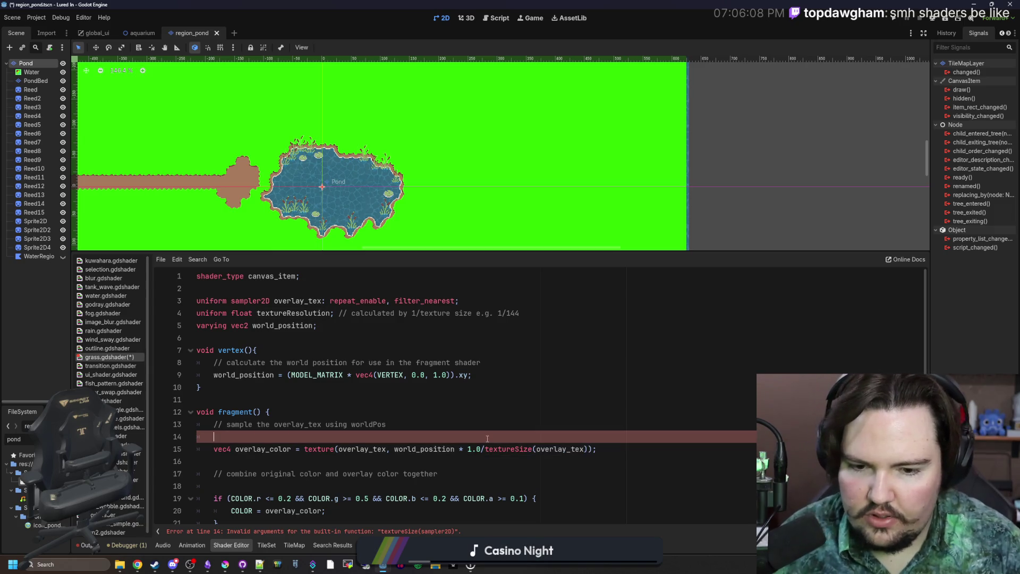
key(BackSpace)
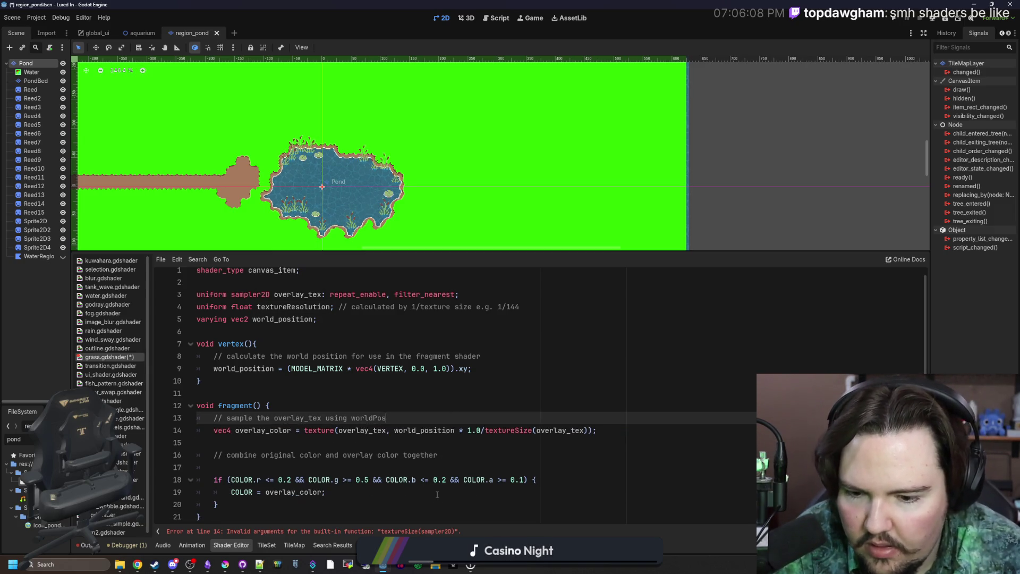
Fix the call to vec2(textureSize(overlay_tex, 0)) so the shader compiles.
click(518, 431)
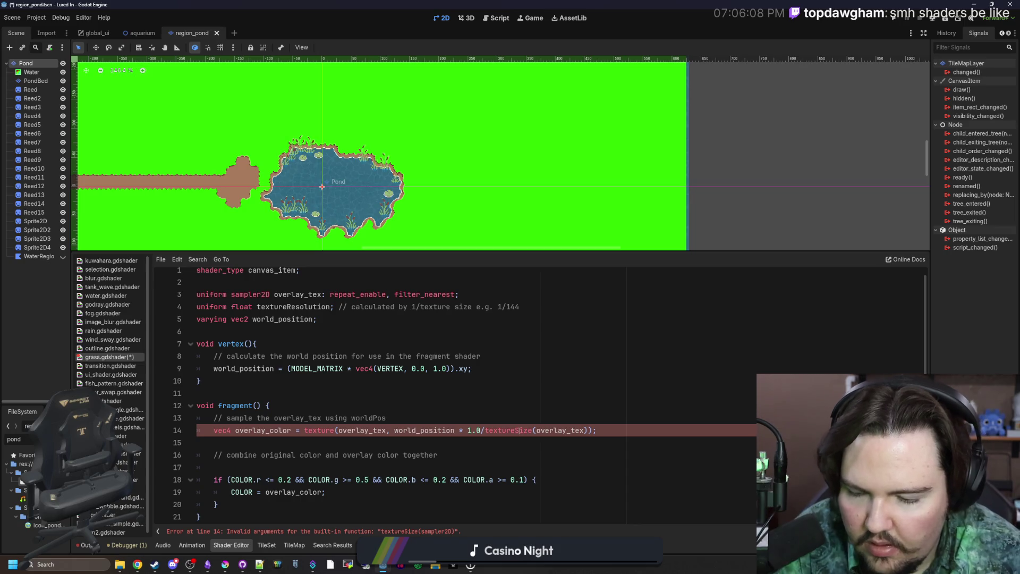
double_click(550, 431)
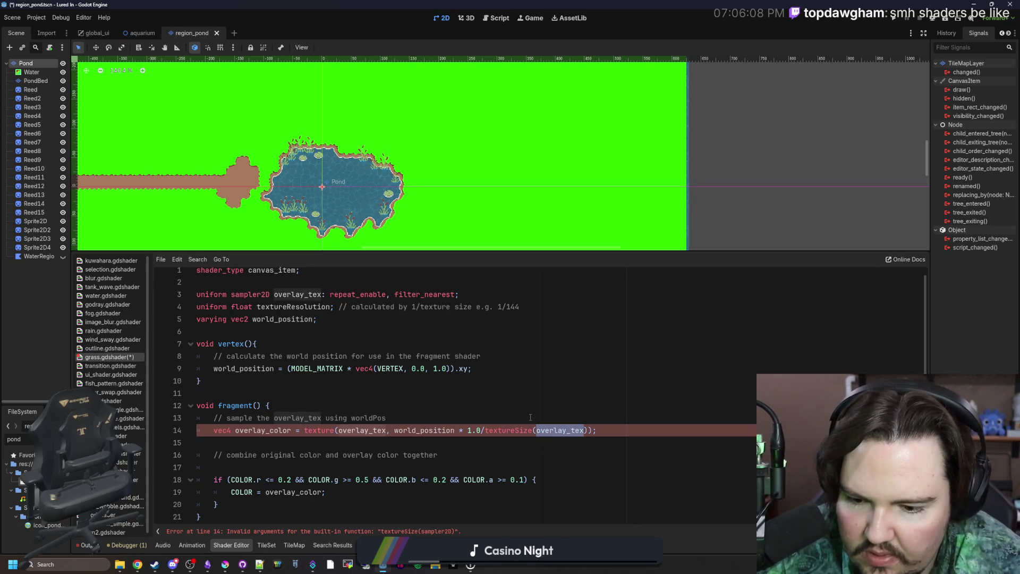
click(529, 417)
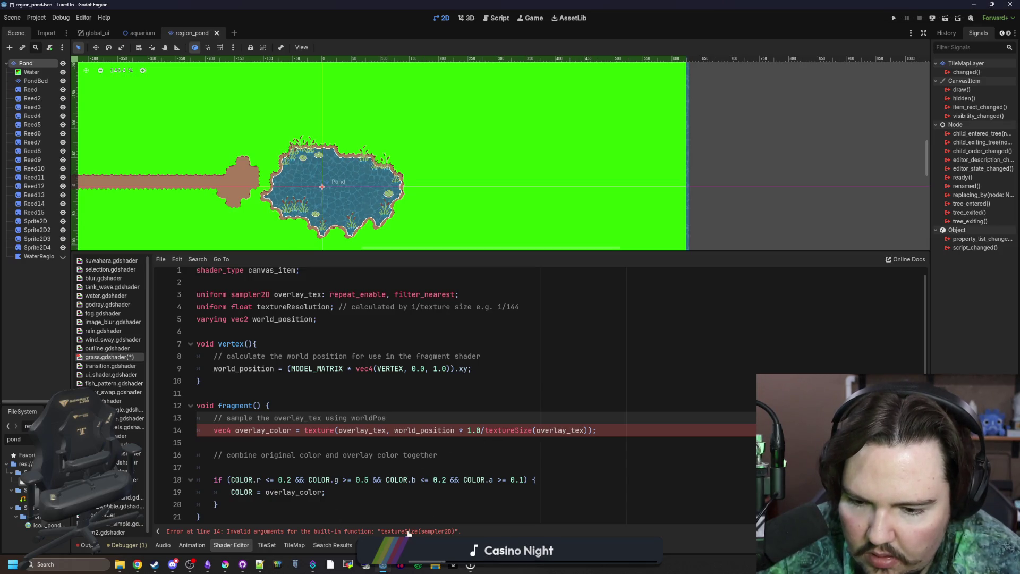
click(515, 430)
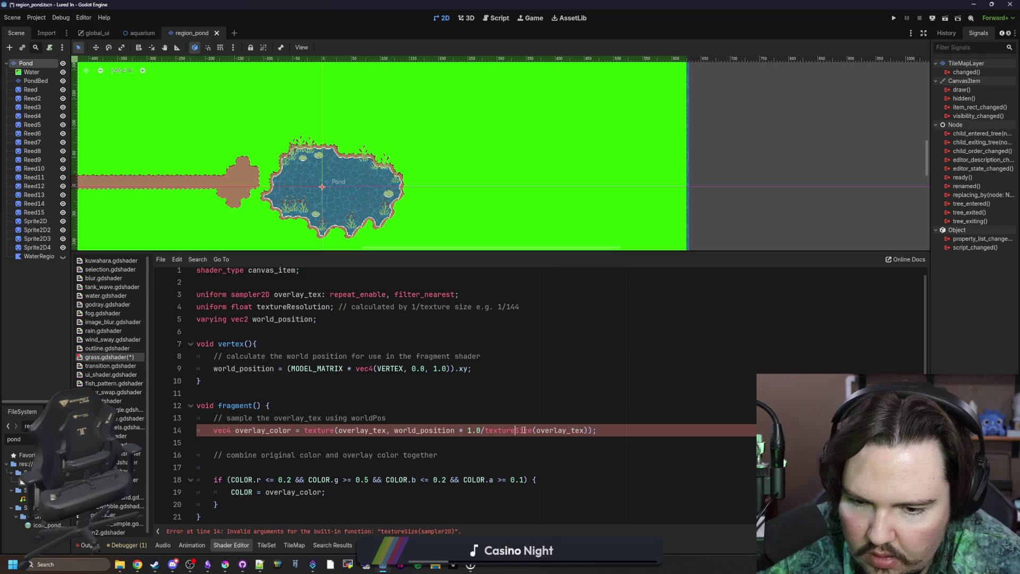
click(584, 430)
key(Escape)
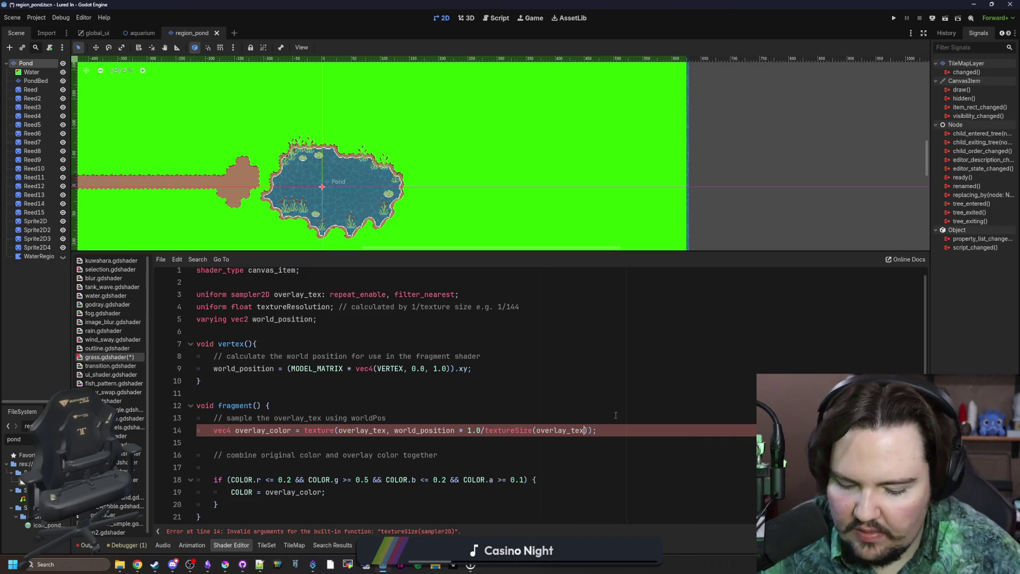
text(, 0)
click(616, 415)
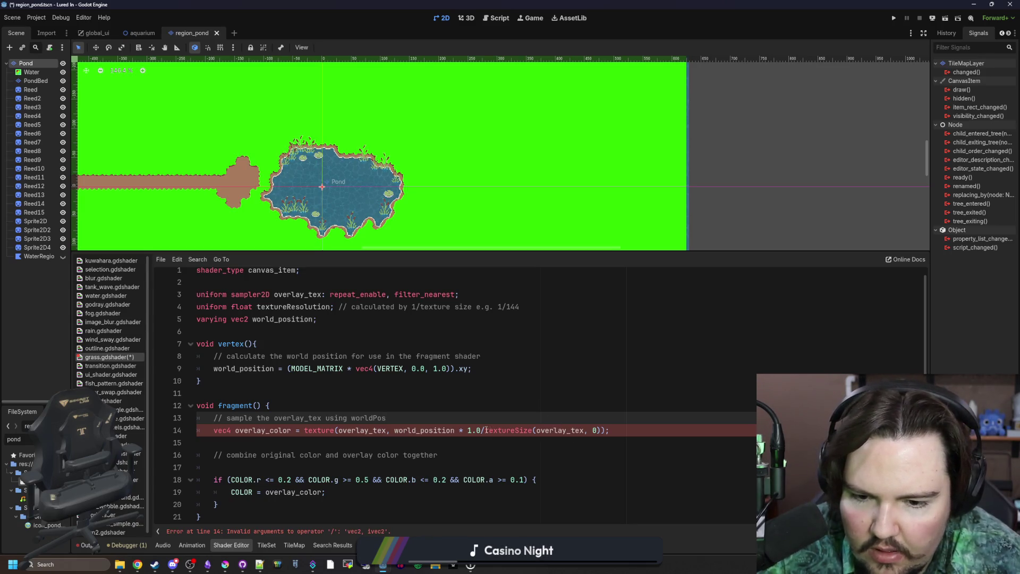
click(486, 430)
text(vec2()
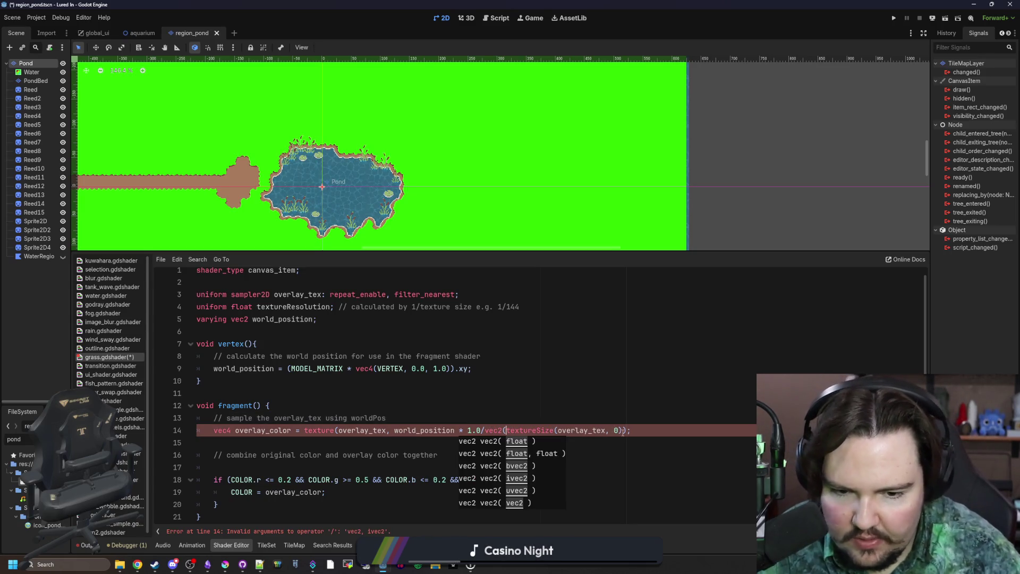
click(623, 430)
text())
click(507, 396)
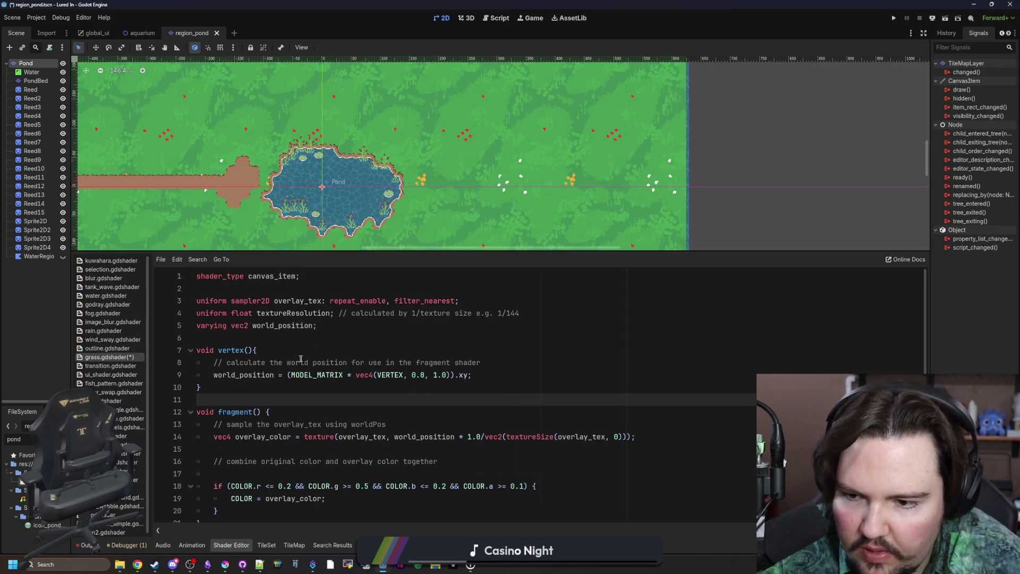
Delete the unused textureResolution uniform line and save with Ctrl+S.
click(473, 330)
drag(540, 318, 164, 318)
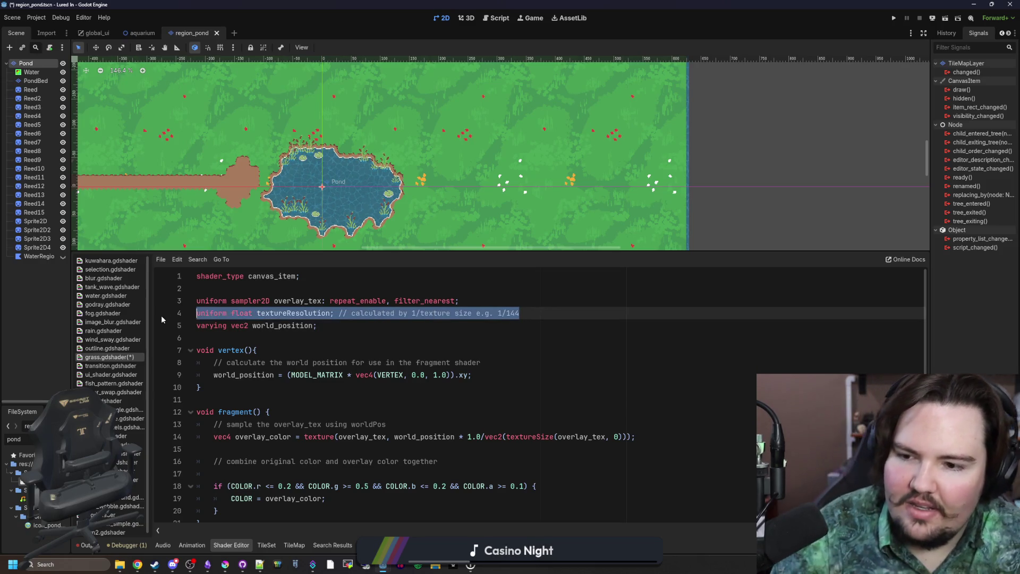
key(BackSpace)
key(BackSpace)
click(270, 330)
scroll(up, 3)
scroll(down, 3)
key(ctrl+s)
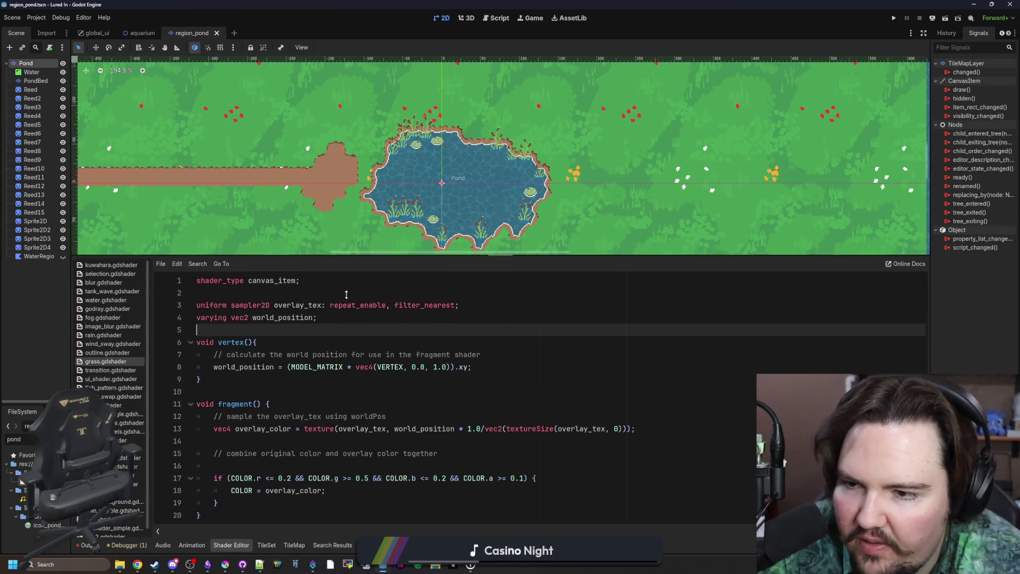
In the TileMap panel, select the whole top row of grass atlas tiles and choose the Rectangle tool.
drag(452, 251, 499, 414)
click(24, 64)
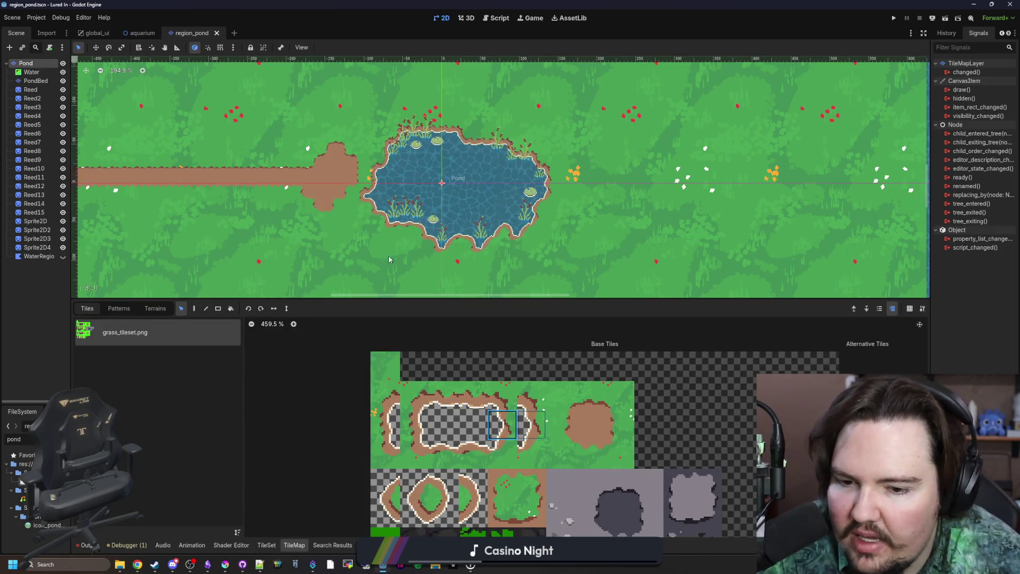
drag(474, 299, 478, 214)
scroll(up, 3)
scroll(down, 3)
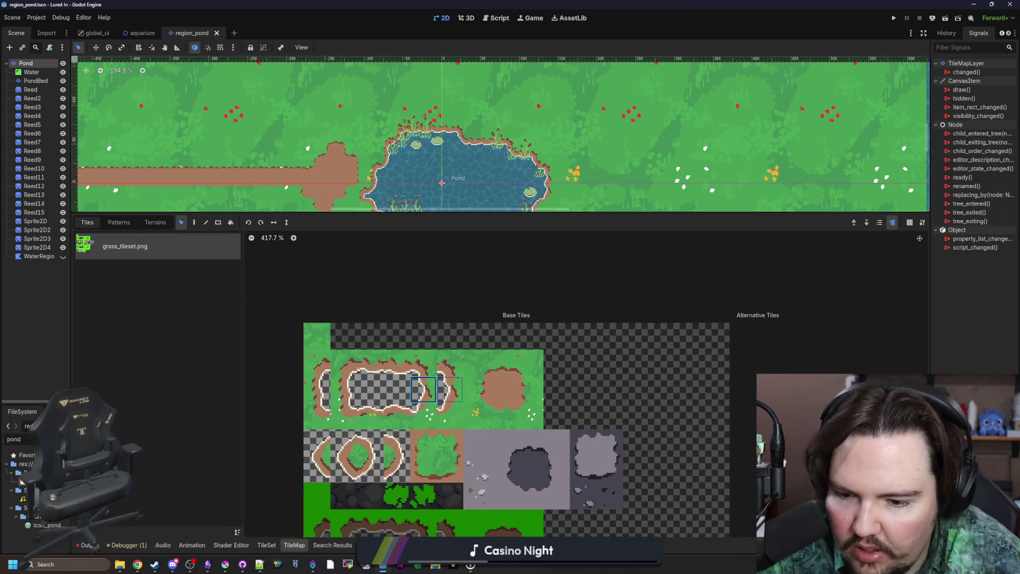
drag(340, 358, 531, 363)
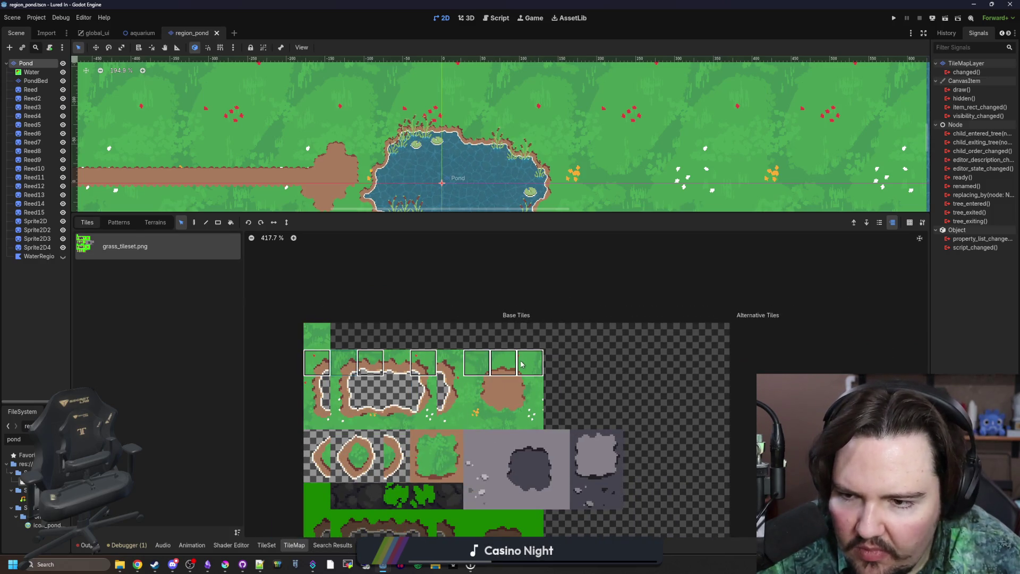
click(299, 547)
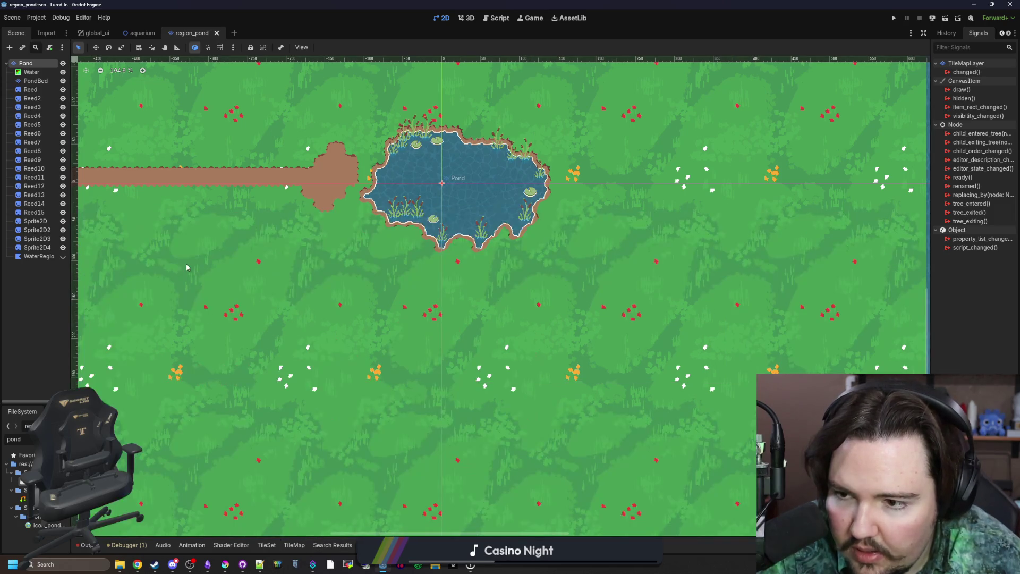
click(294, 545)
click(217, 223)
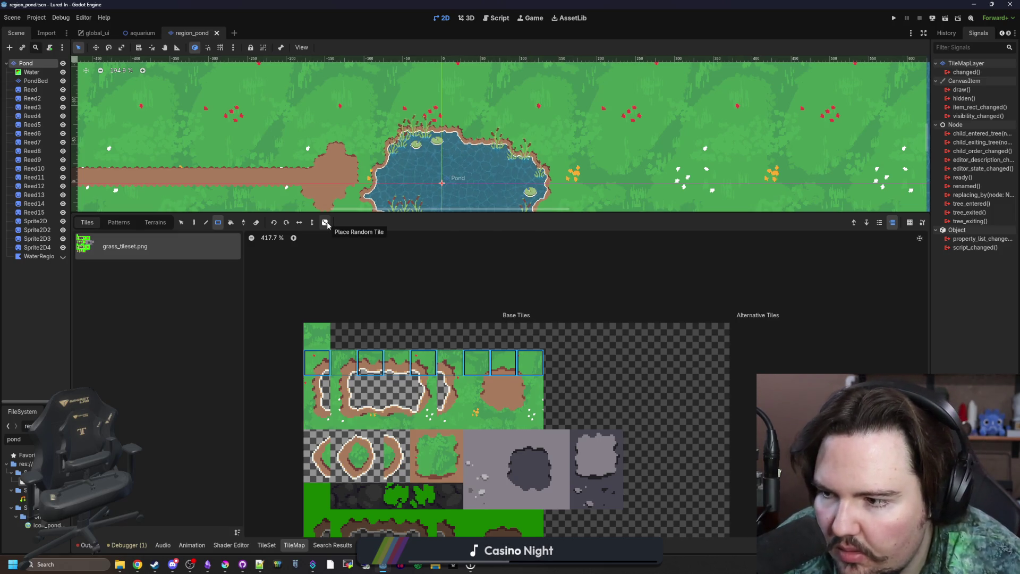
Enable Place Random Tile with Scattering 2, paint test grass rectangles, then undo them.
click(325, 222)
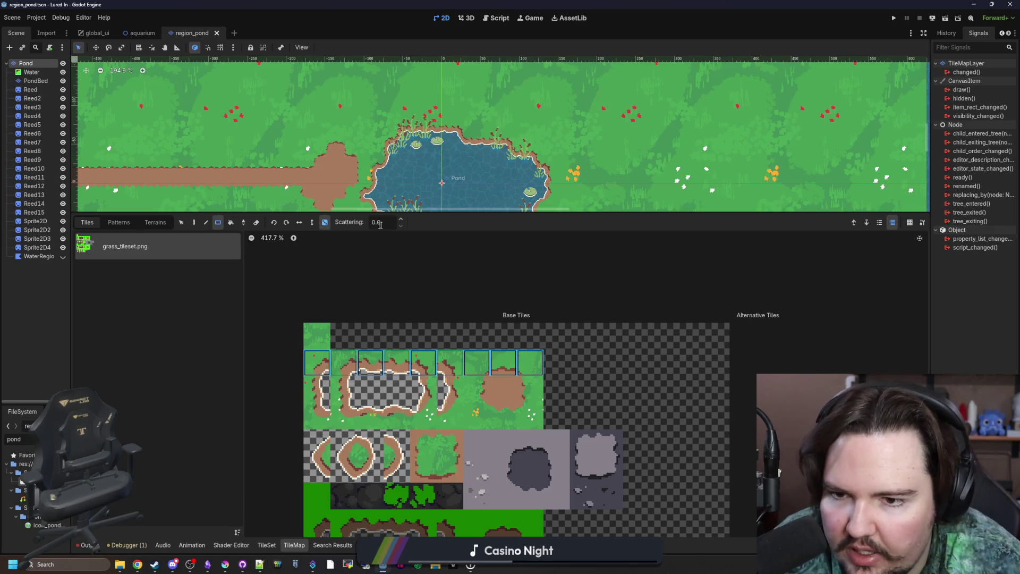
text(2)
scroll(down, 3)
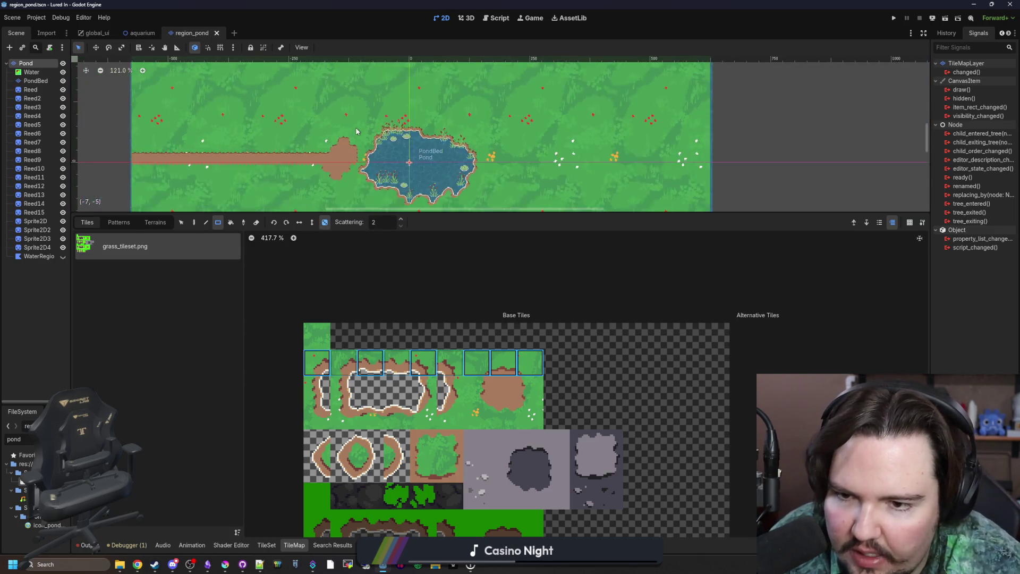
scroll(up, 3)
drag(376, 96, 579, 198)
scroll(up, 3)
scroll(down, 3)
drag(336, 102, 534, 195)
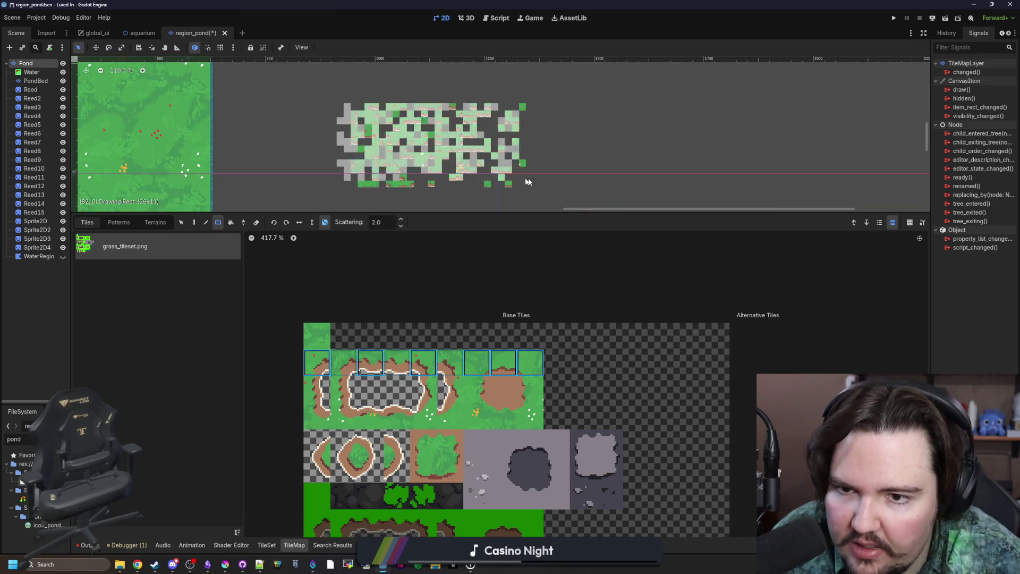
drag(380, 120, 575, 208)
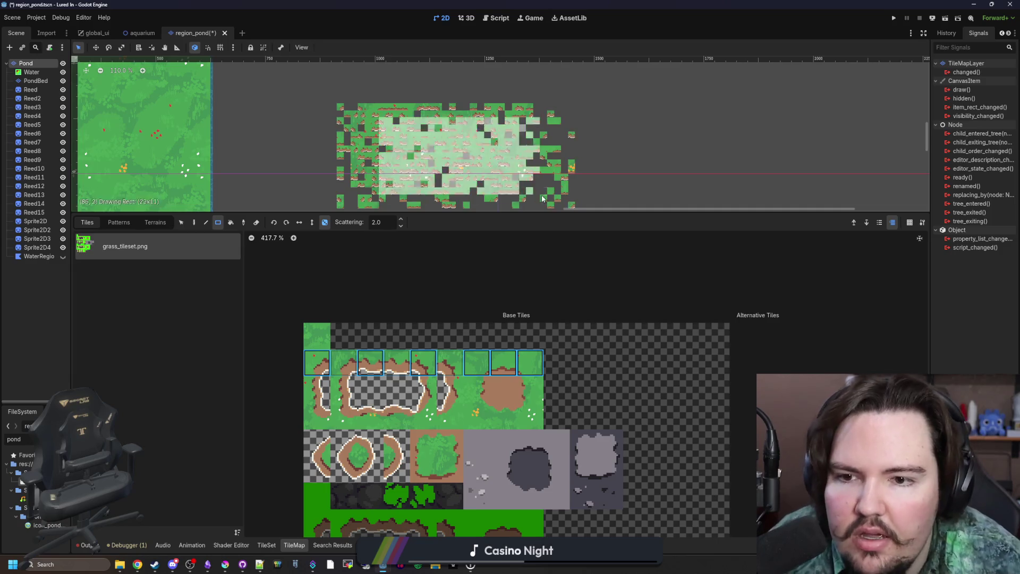
scroll(down, 3)
key(ctrl+z)
key(ctrl+z)
key(ctrl+z)
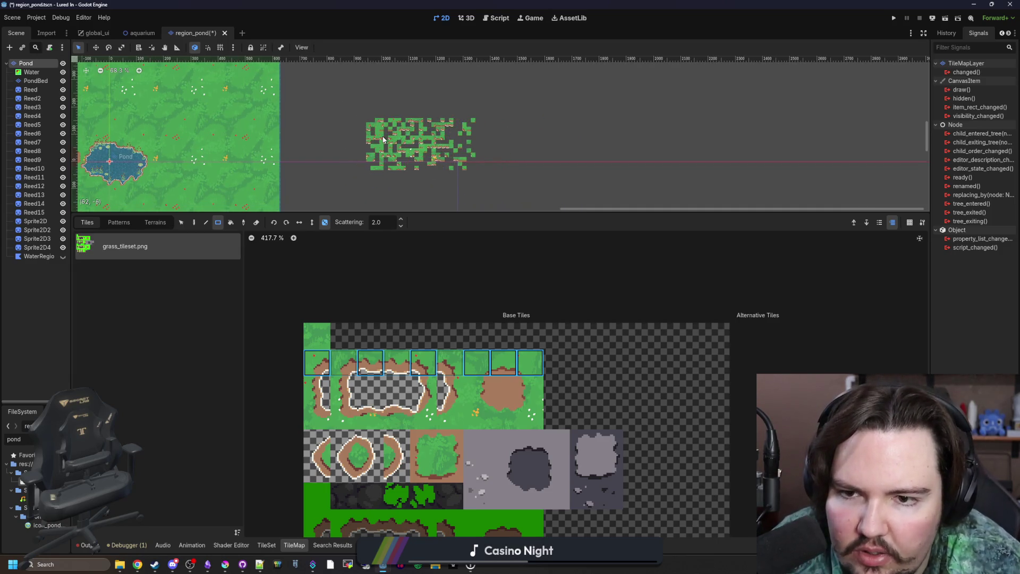
Check tile (4,1)'s TileSet properties and reopen grass.gdshader in an enlarged Shader Editor.
scroll(up, 3)
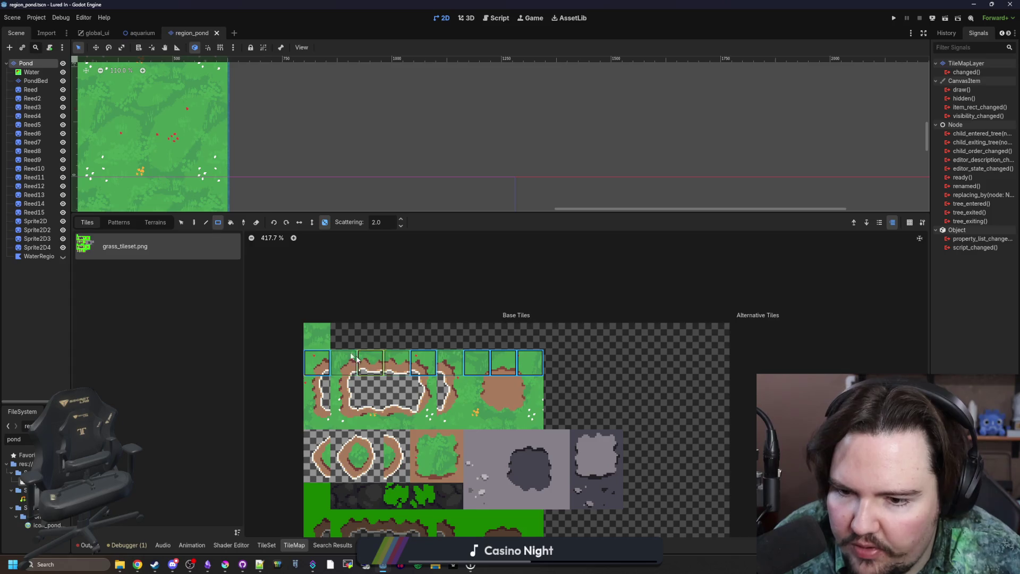
click(184, 223)
click(307, 363)
click(267, 544)
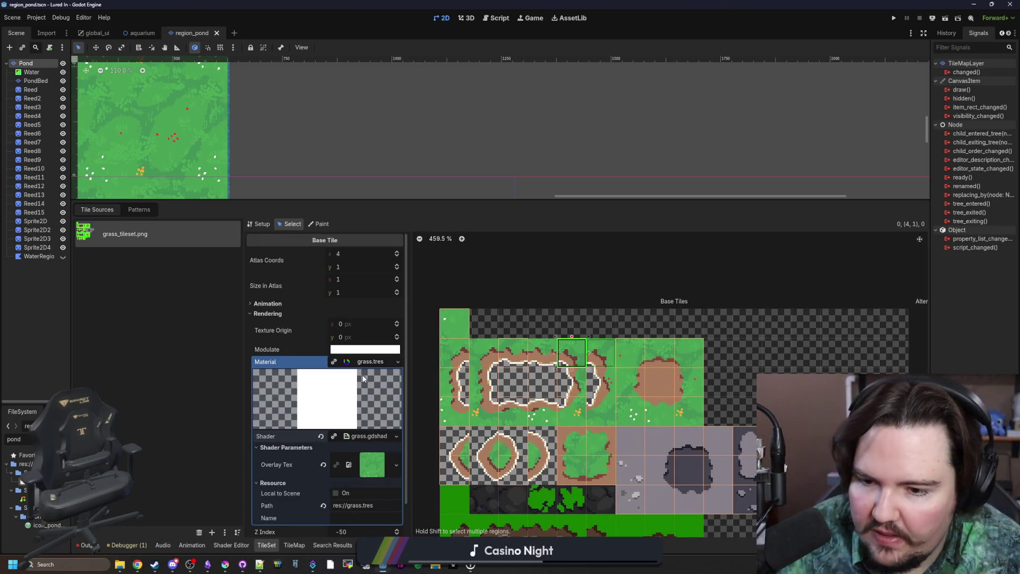
drag(412, 372, 455, 373)
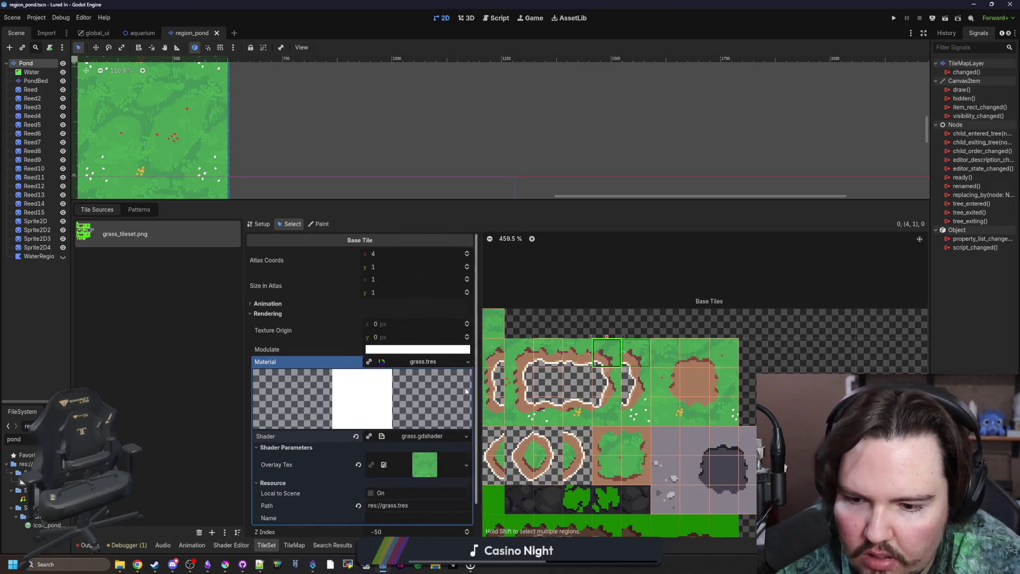
click(420, 439)
drag(382, 415, 358, 218)
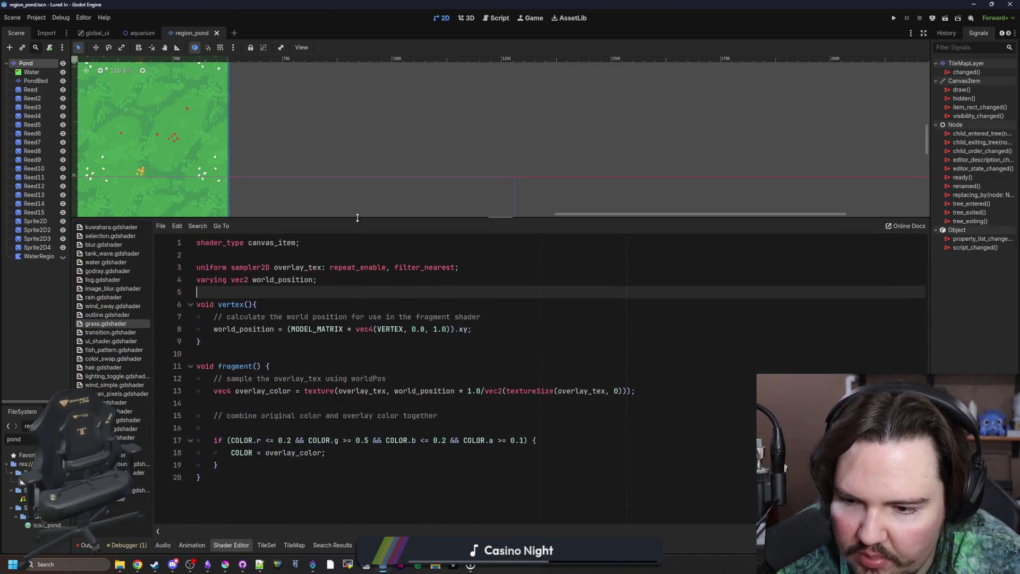
click(304, 352)
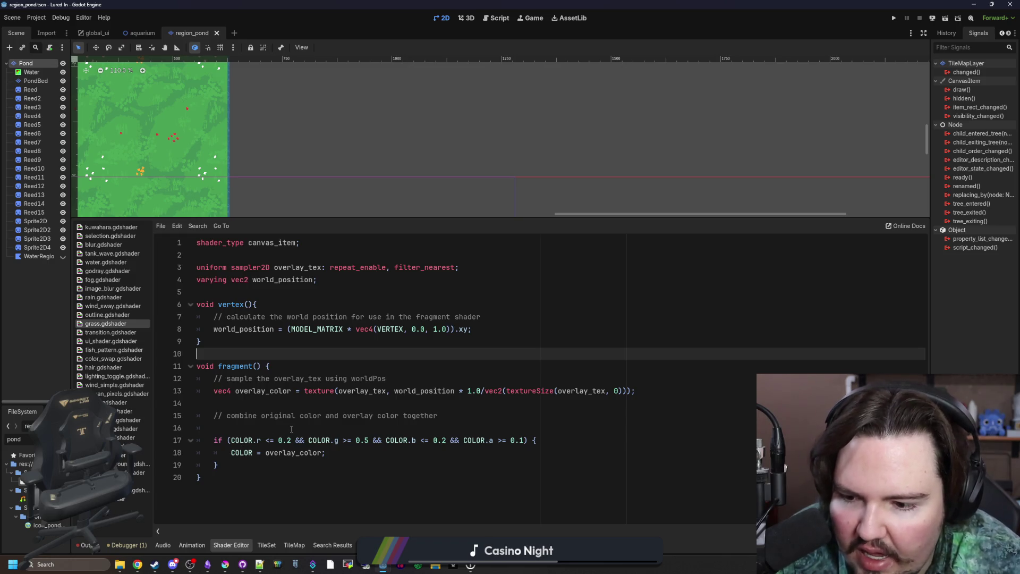
click(291, 427)
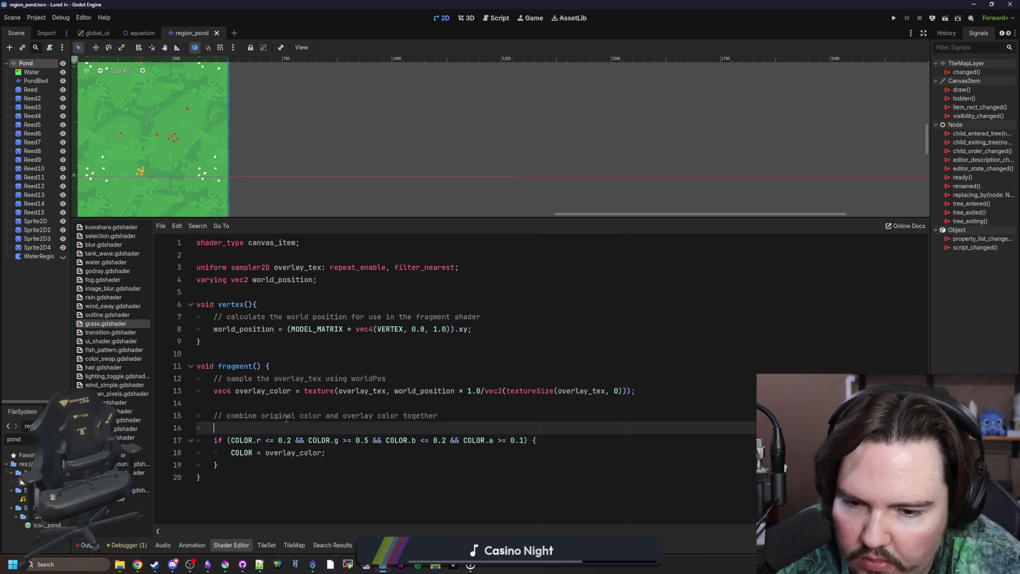
scroll(left, 3)
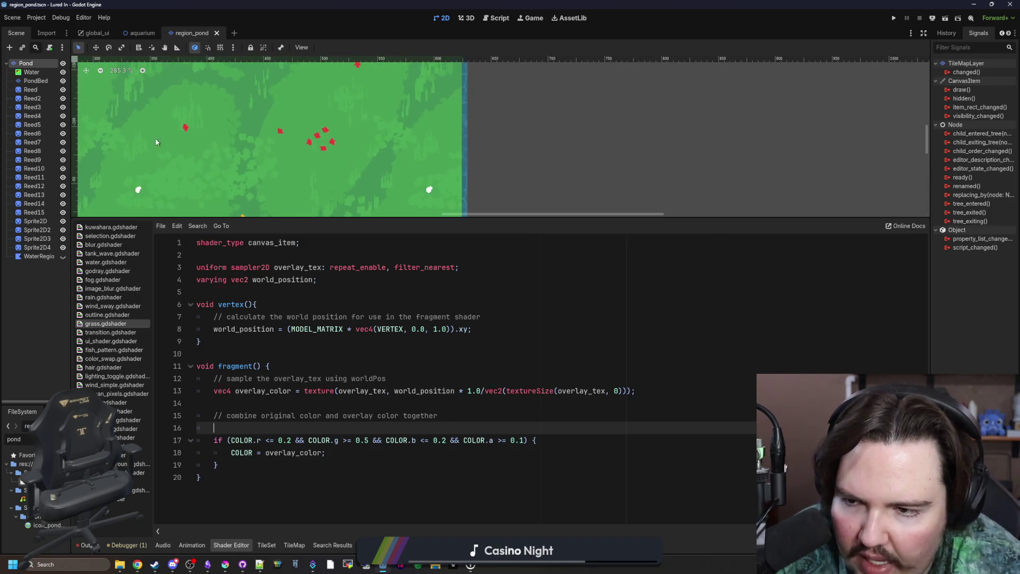
scroll(down, 3)
scroll(left, 3)
scroll(up, 3)
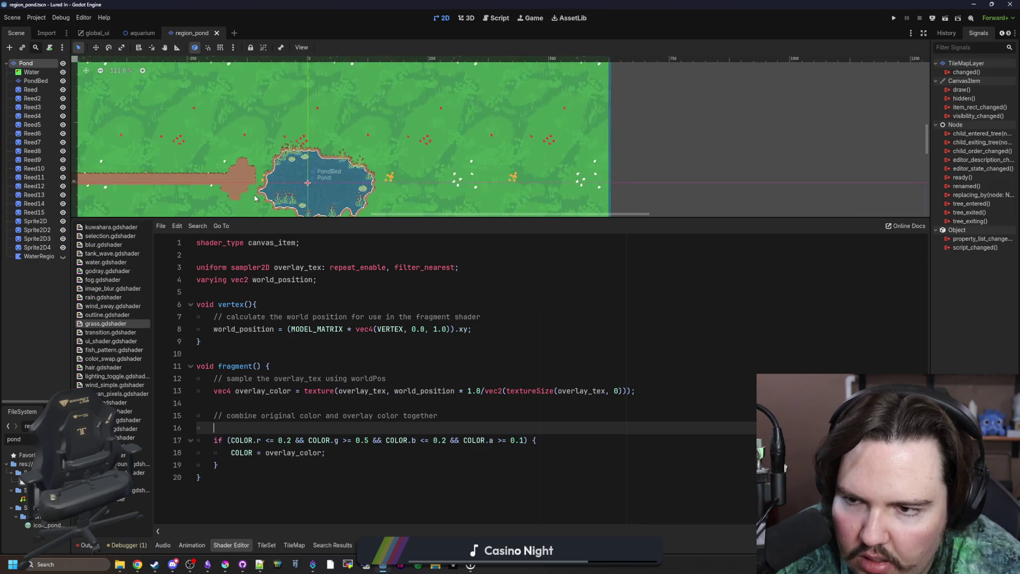
scroll(up, 3)
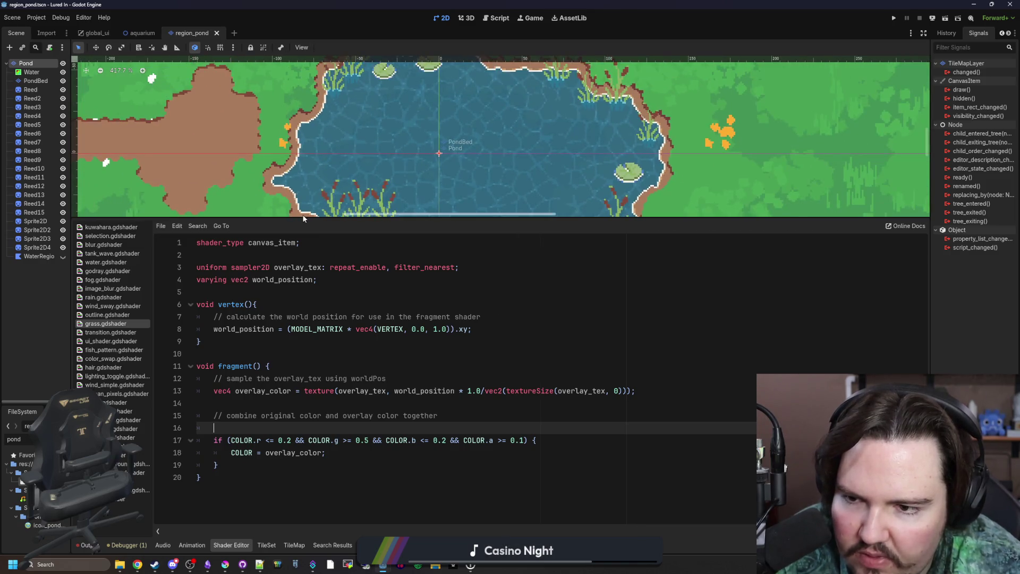
drag(301, 218, 307, 240)
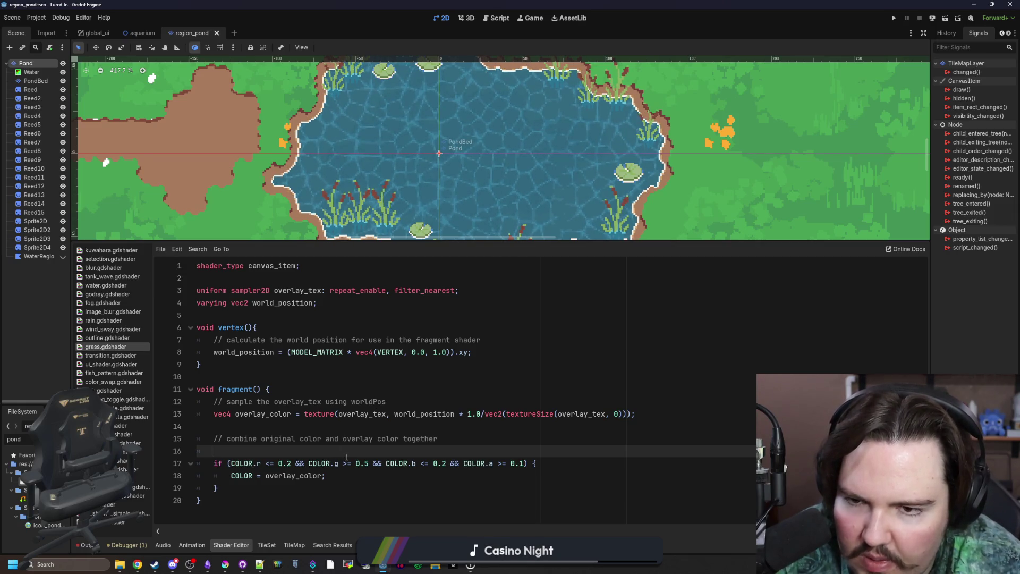
scroll(down, 3)
scroll(up, 3)
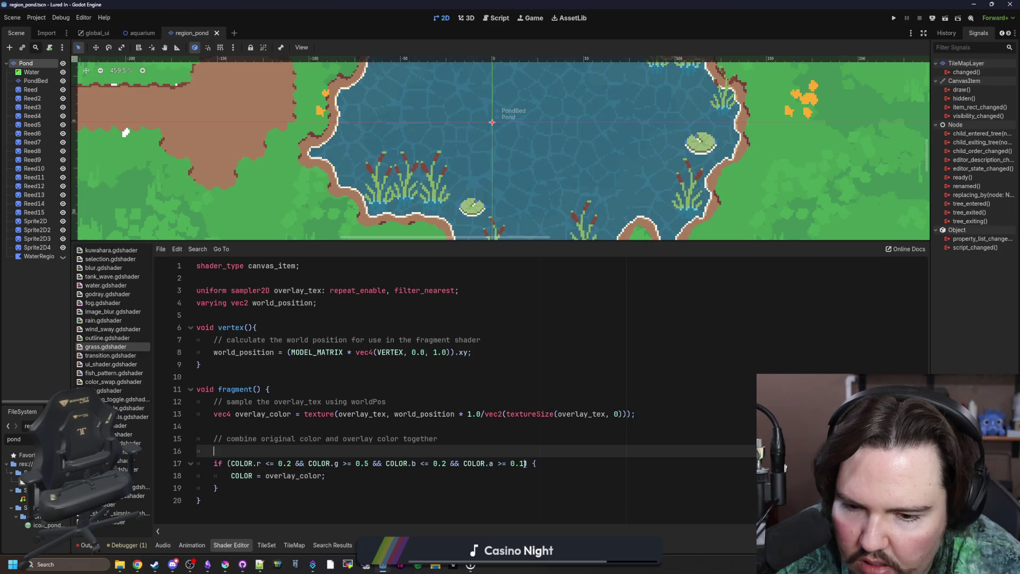
click(526, 464)
drag(526, 463, 229, 463)
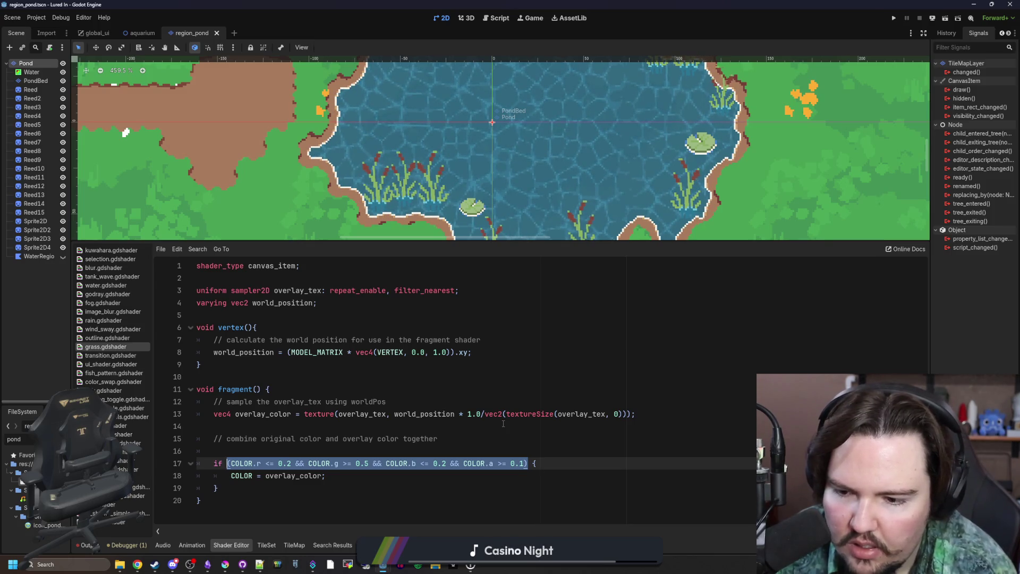
Rewrite the line 18 condition to compare COLOR == replaceColor.
text(COLOR)
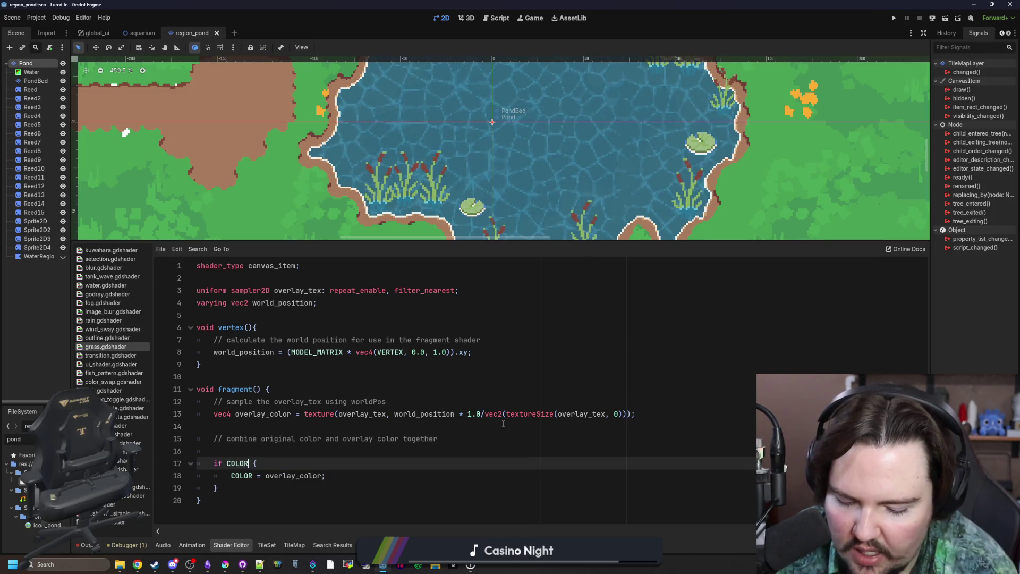
key(BackSpace)
key(BackSpace)
key(BackSpace)
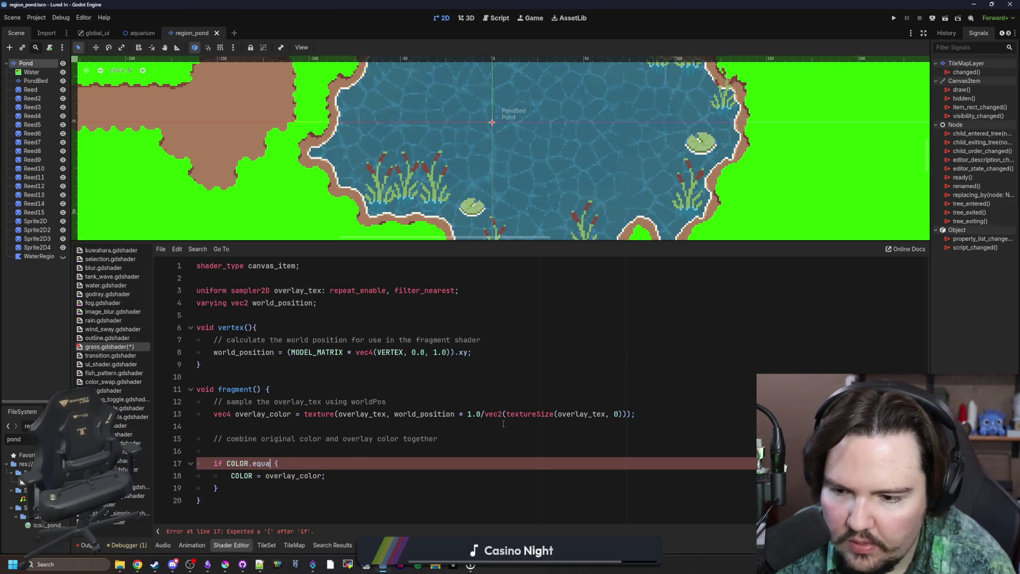
text(eq)
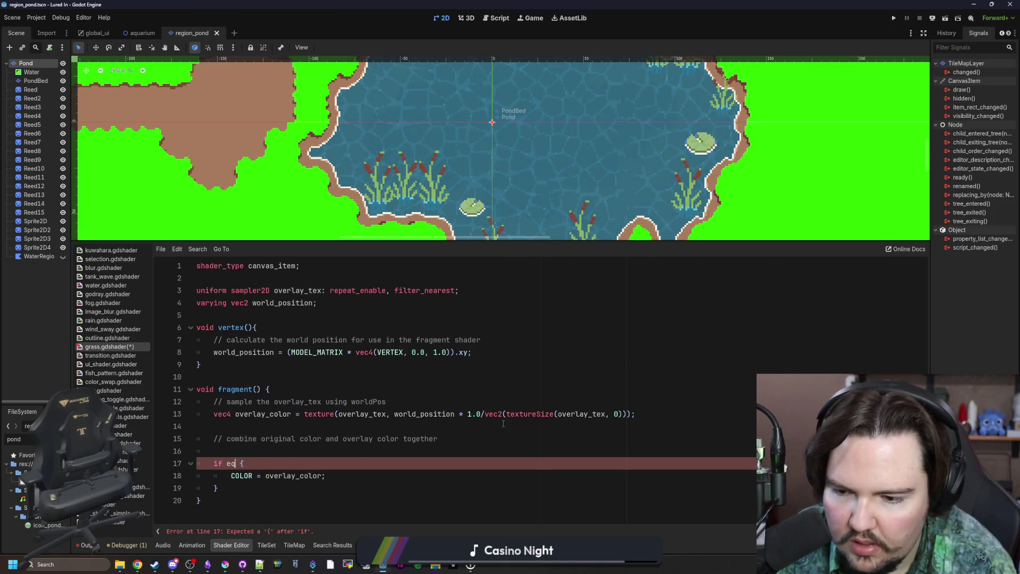
text(uals()
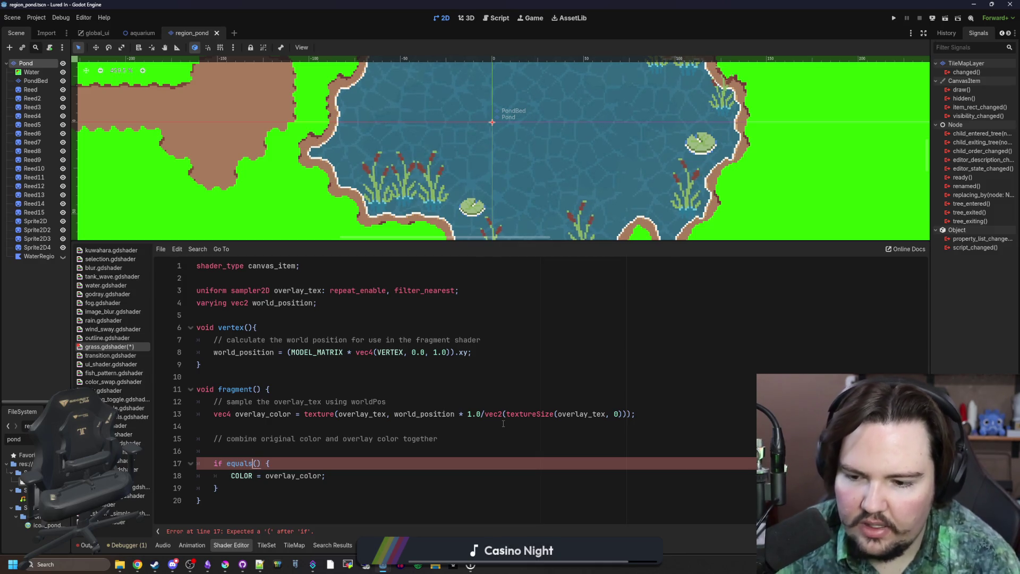
key(BackSpace)
key(BackSpace)
key(BackSpace)
text(is_e)
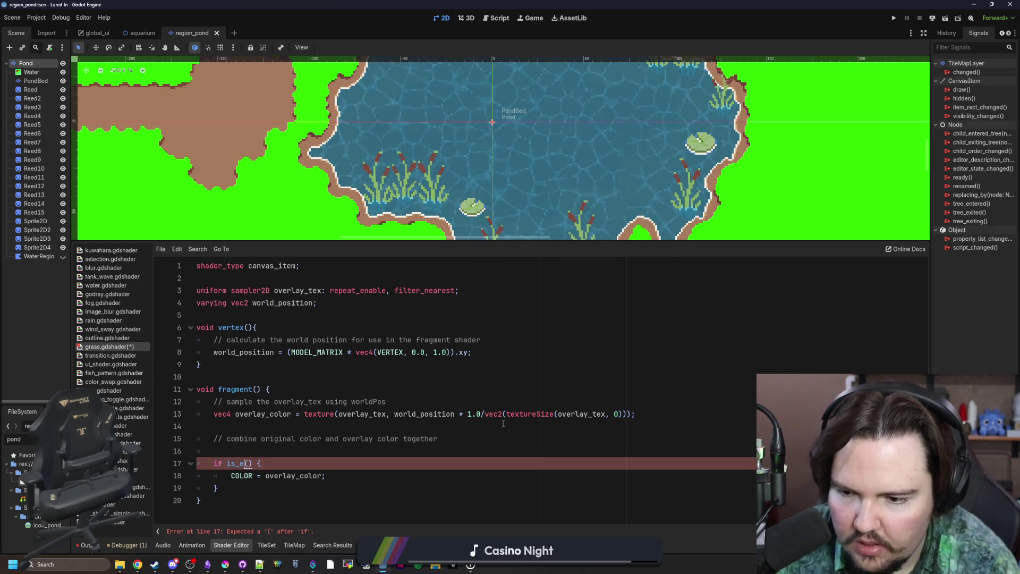
text(qu)
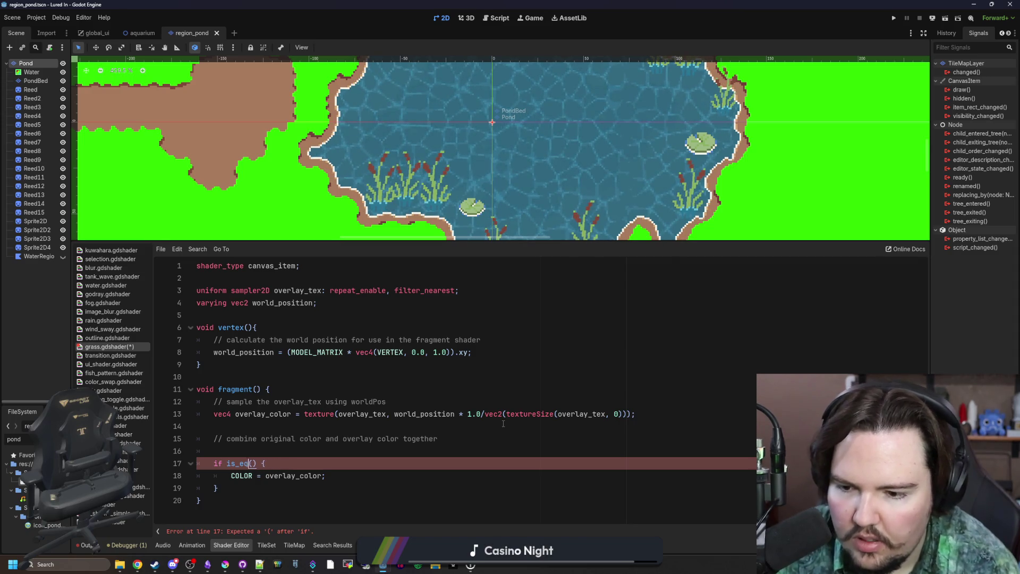
key(ctrl+BackSpace)
key(BackSpace)
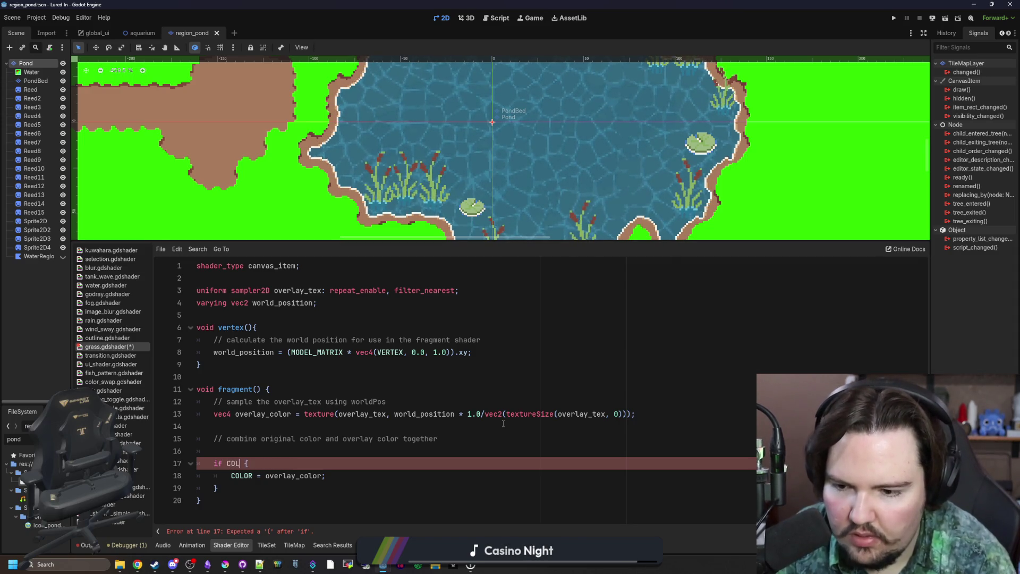
text(OR == re)
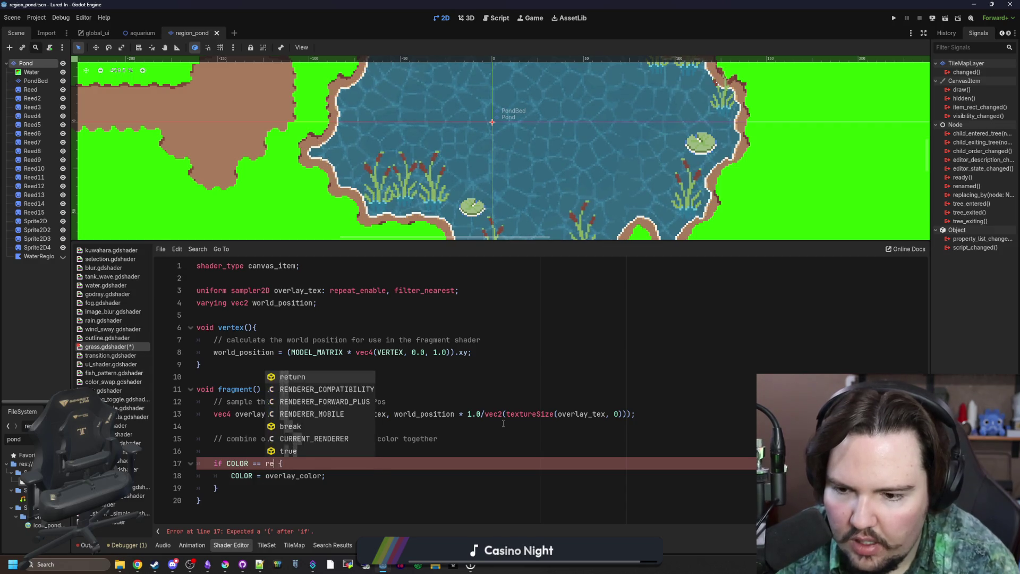
text(placeColor)
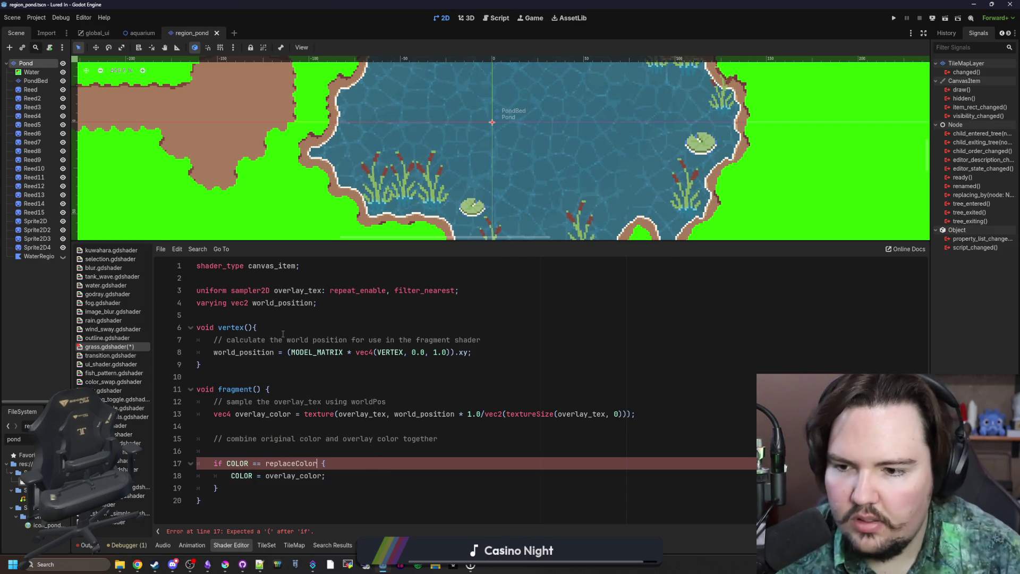
Declare 'uniform vec4 replaceColor;' below the overlay_tex uniform.
click(352, 304)
click(474, 290)
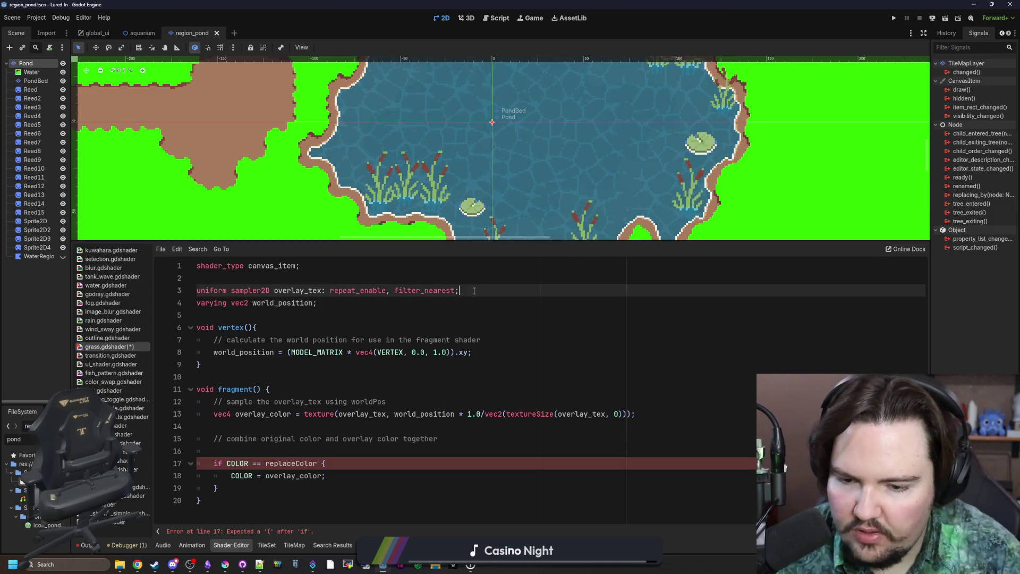
key(Return)
text(uniform)
text( vec4 repl)
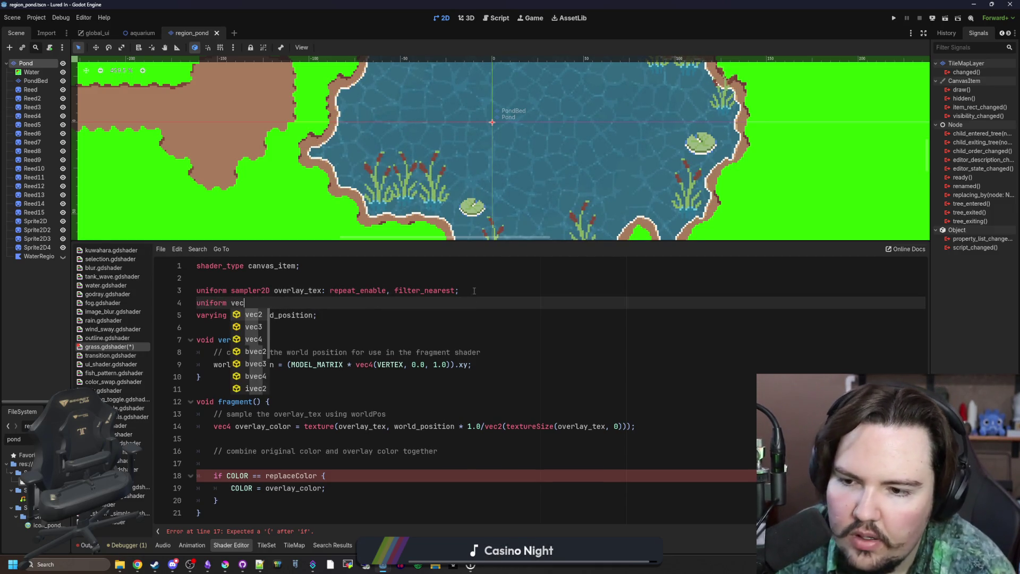
text(aceColor;)
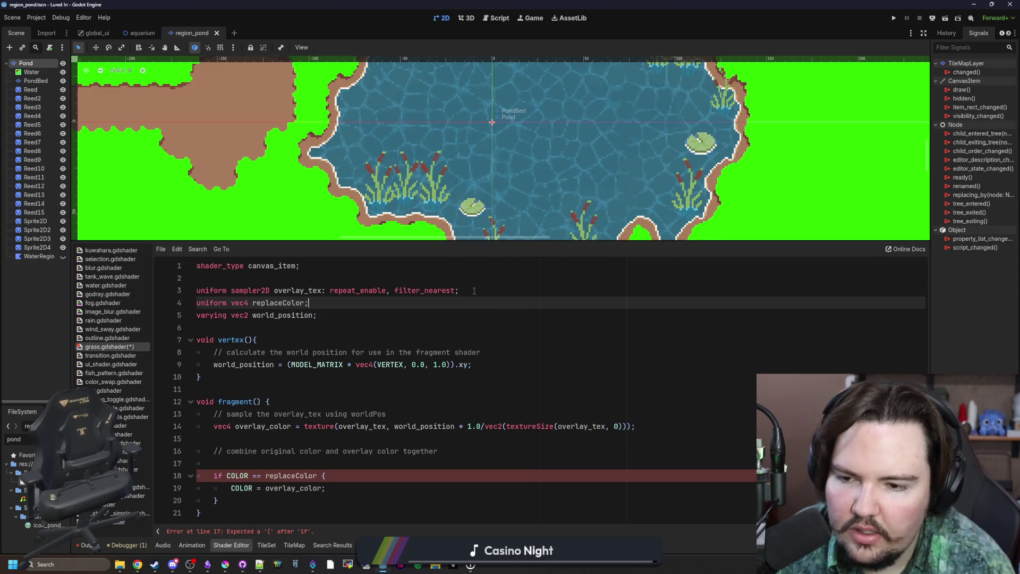
Parenthesize the check as 'if (COLOR == replaceColor) {' and save.
click(329, 464)
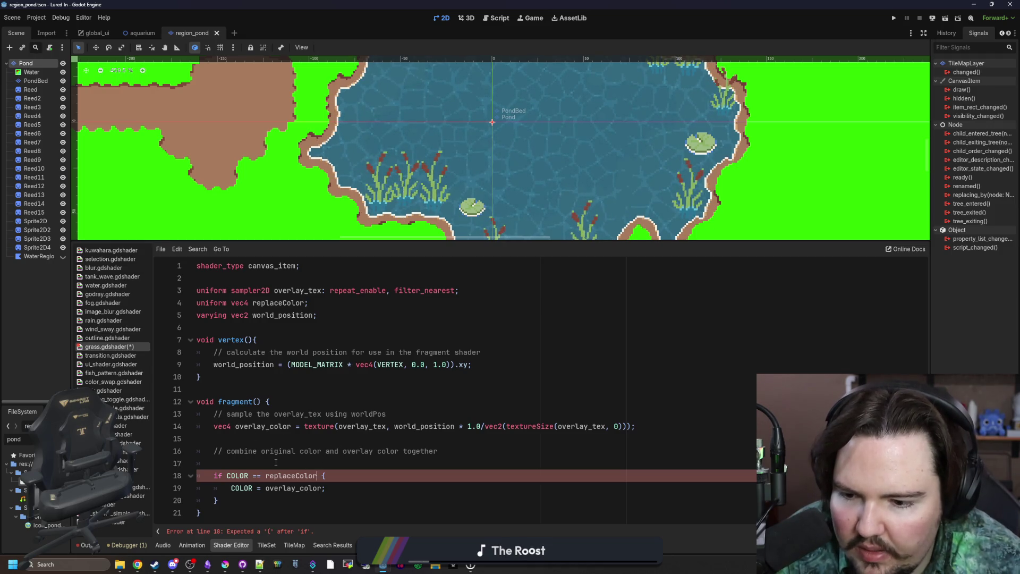
click(275, 462)
click(317, 475)
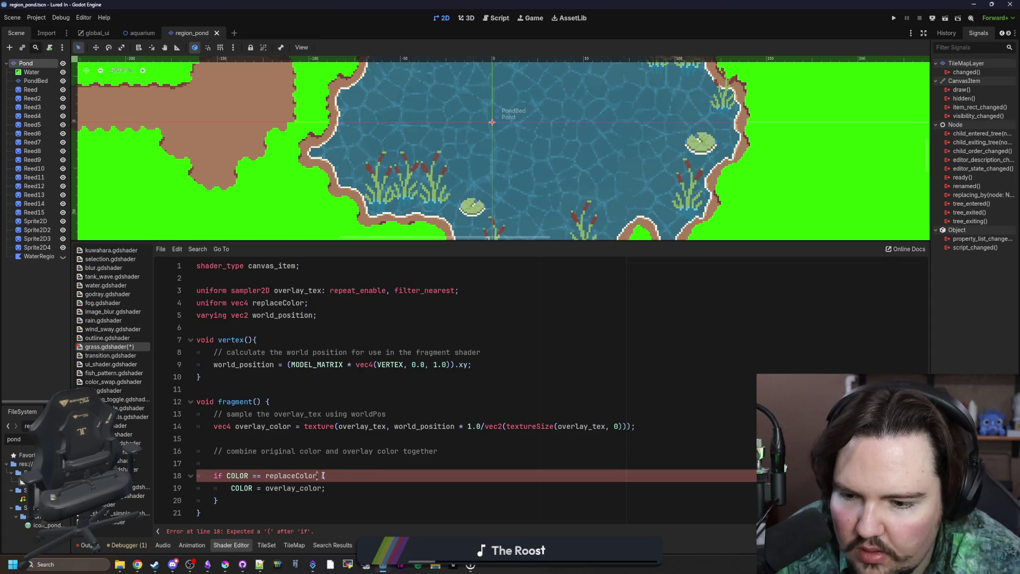
text())
key(Left)
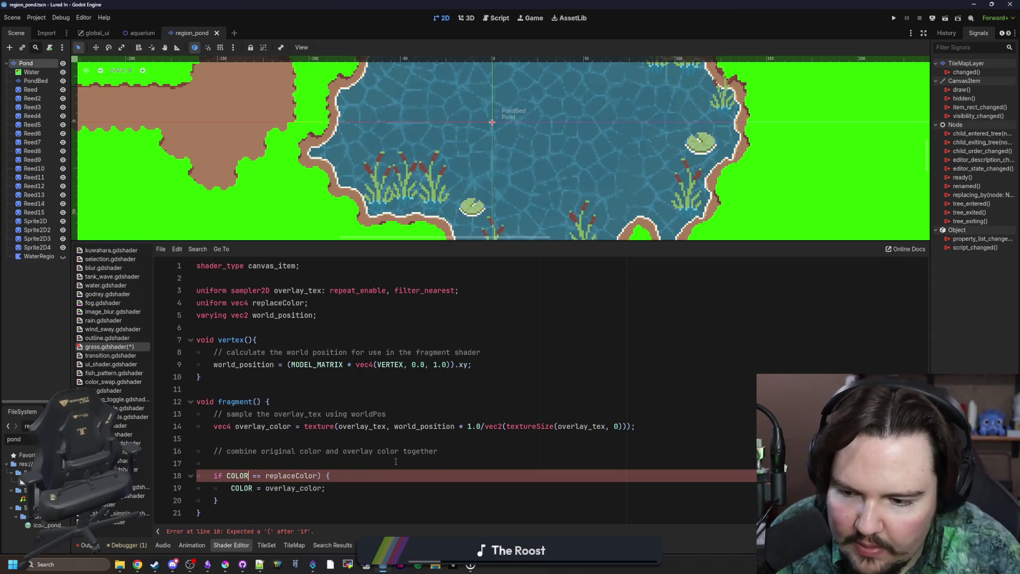
key(ctrl+Left)
text(()
click(395, 461)
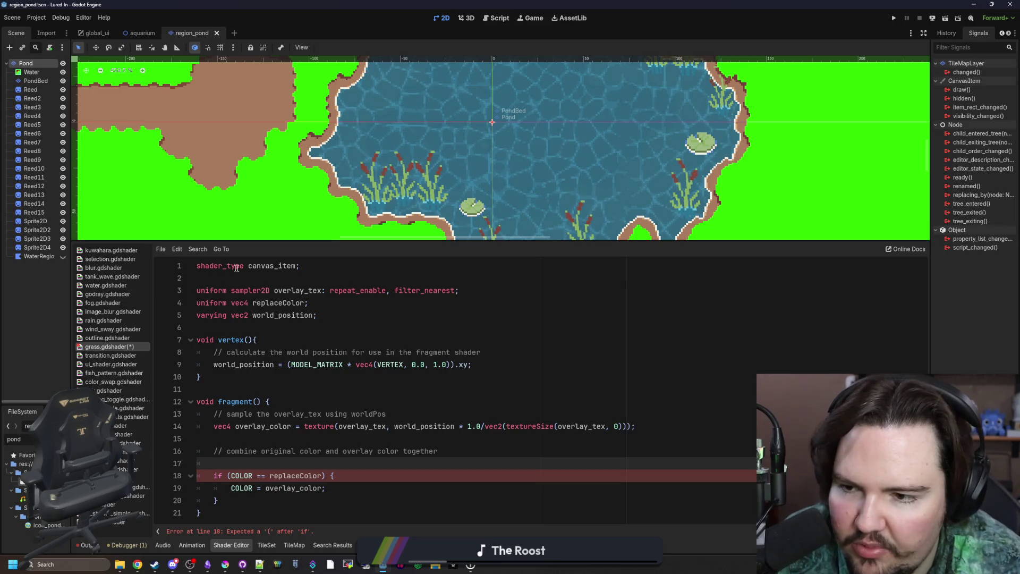
click(458, 366)
click(453, 328)
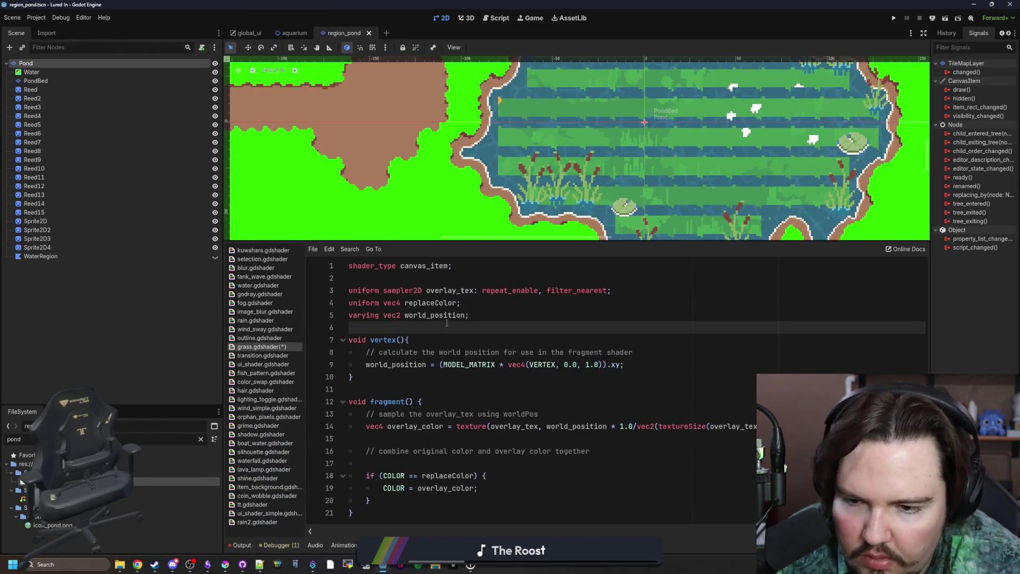
key(ctrl+s)
In the grass tile's grass.tres material, set the Replace Color green value to 1.
click(38, 64)
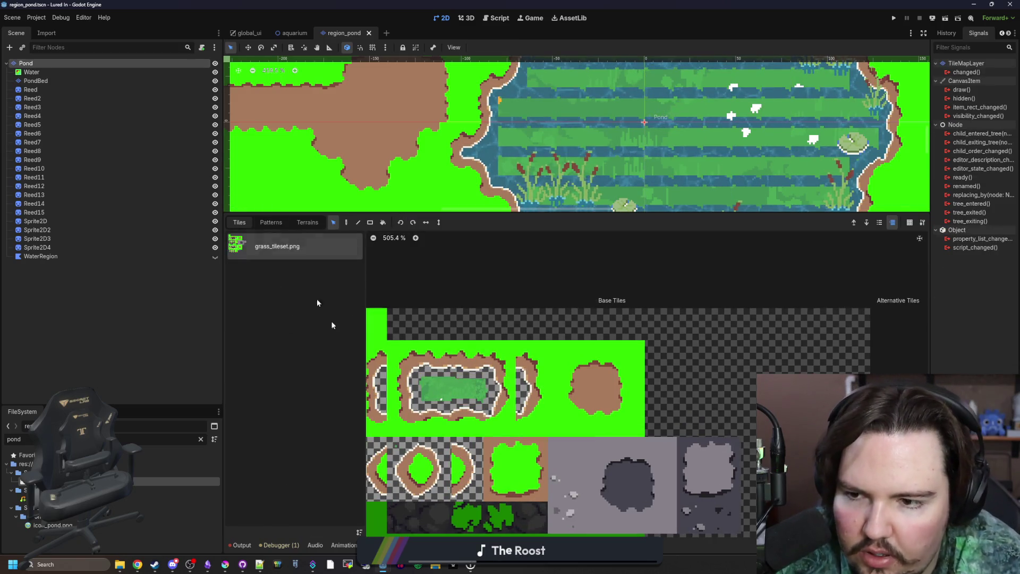
double_click(449, 428)
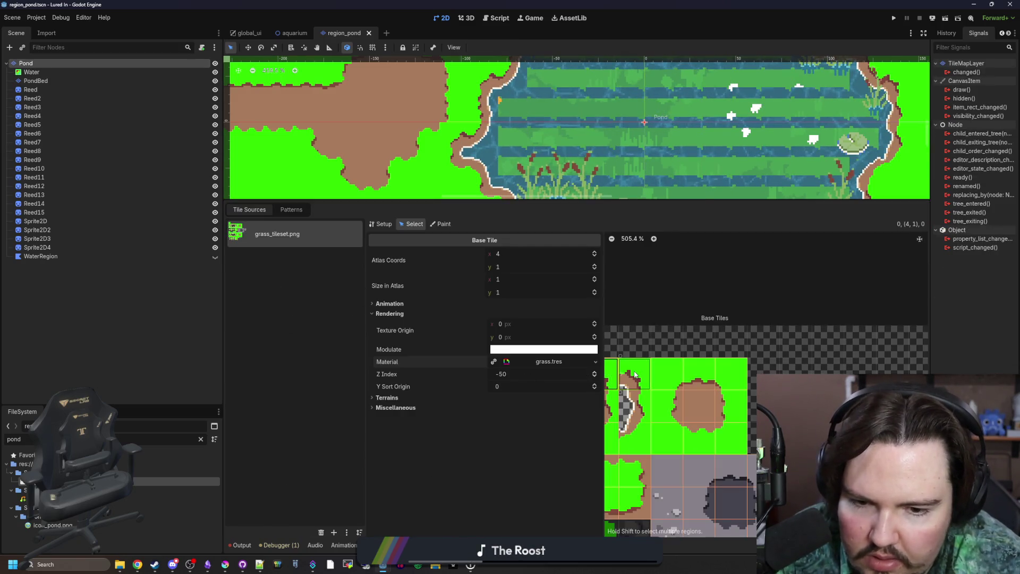
click(538, 362)
scroll(down, 3)
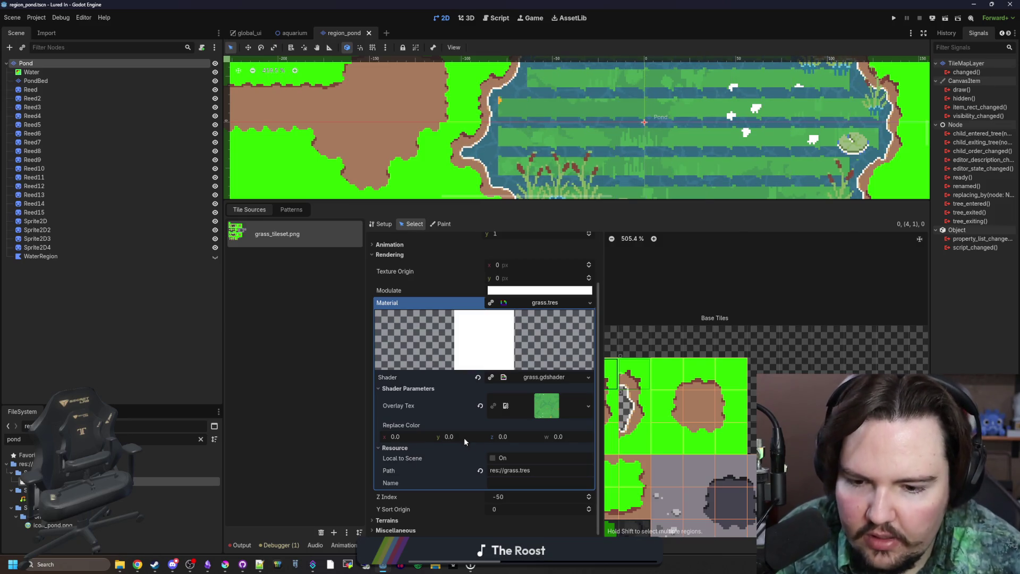
click(461, 437)
text(1)
key(Return)
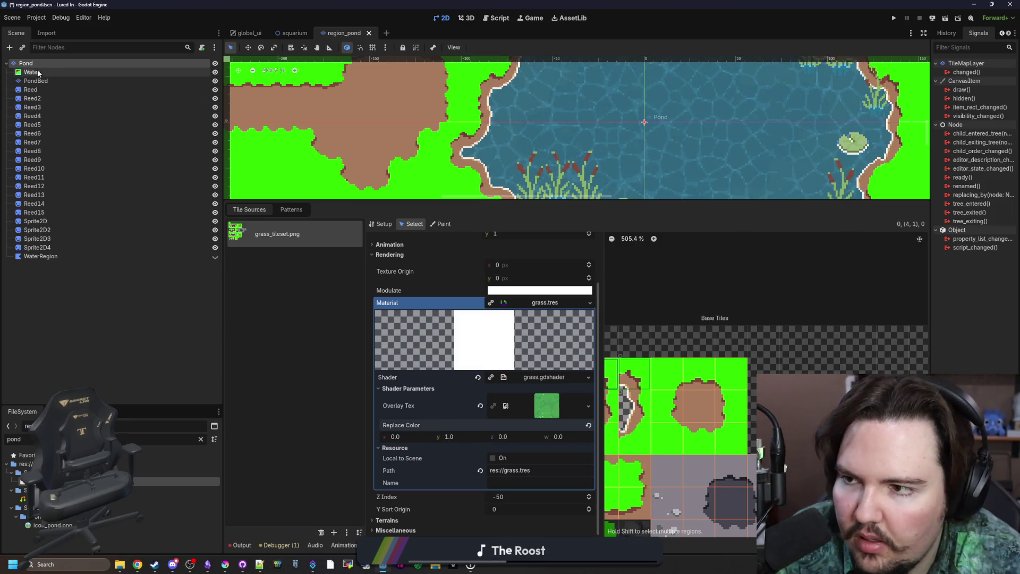
Reopen the grass shader code at the replaceColor uniform declaration.
click(433, 545)
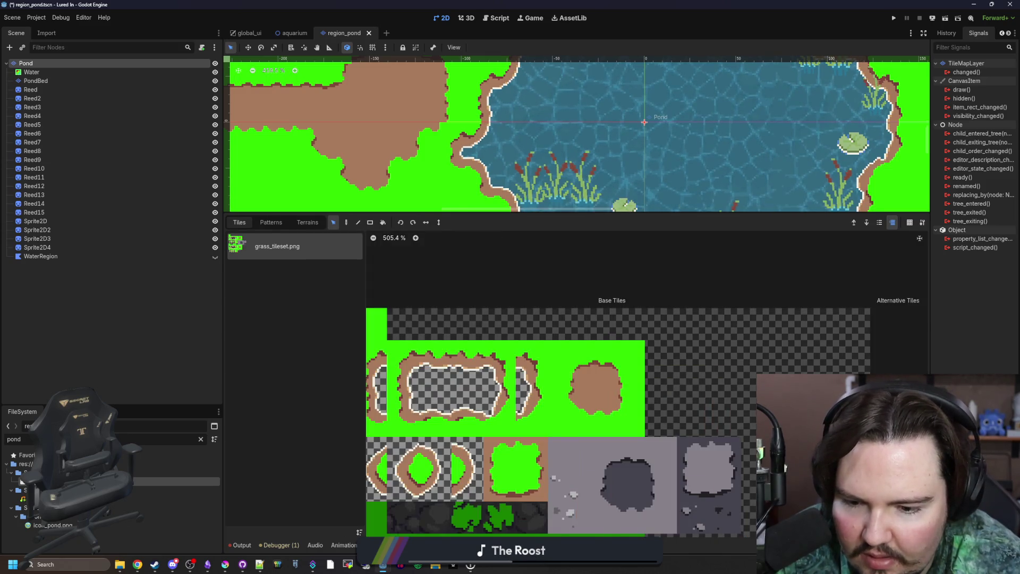
click(458, 545)
click(561, 440)
click(446, 401)
click(453, 463)
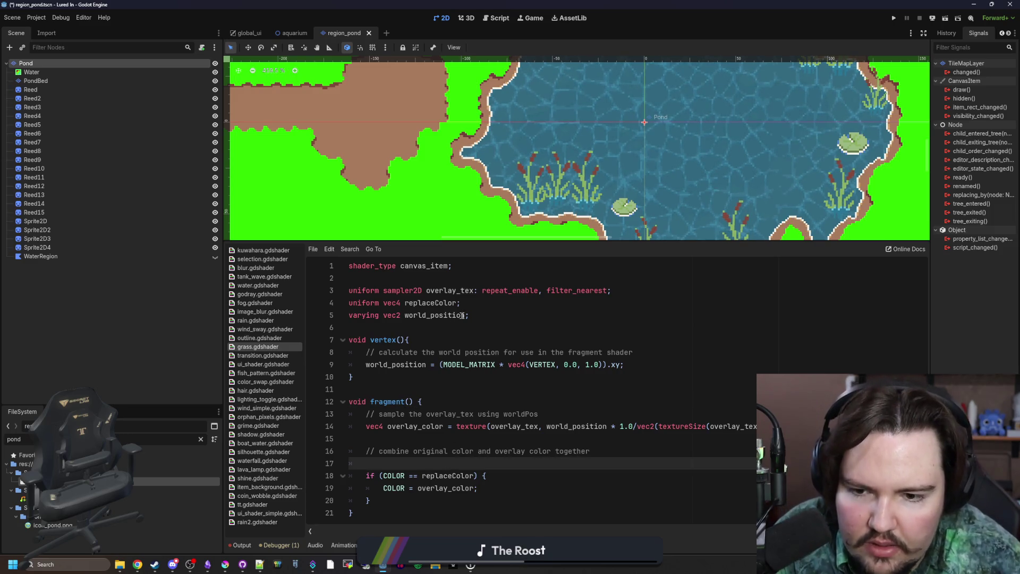
Add a source_color hint to the replaceColor uniform and save.
click(475, 303)
text(: hin)
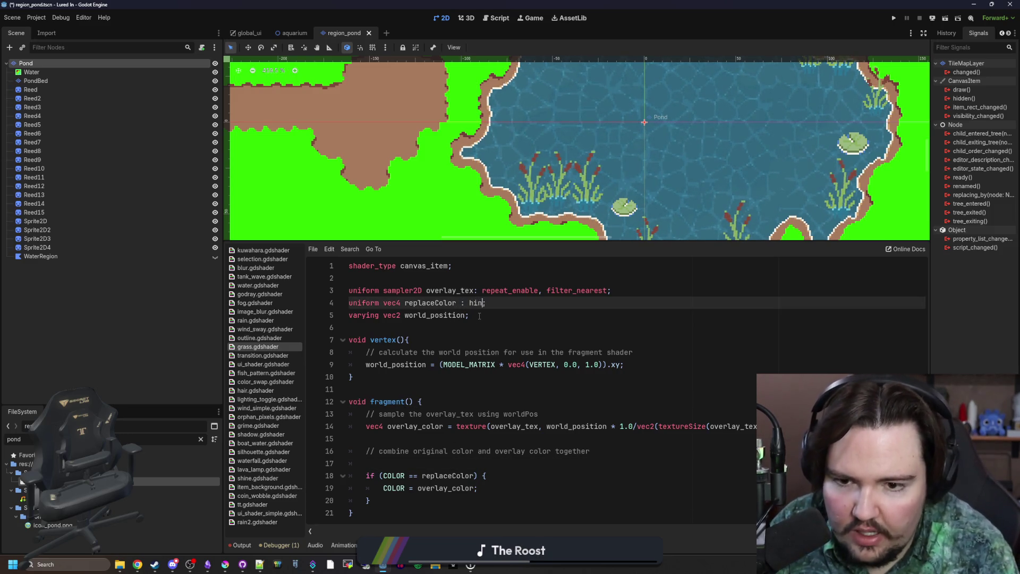
key(BackSpace)
key(BackSpace)
key(BackSpace)
text(source)
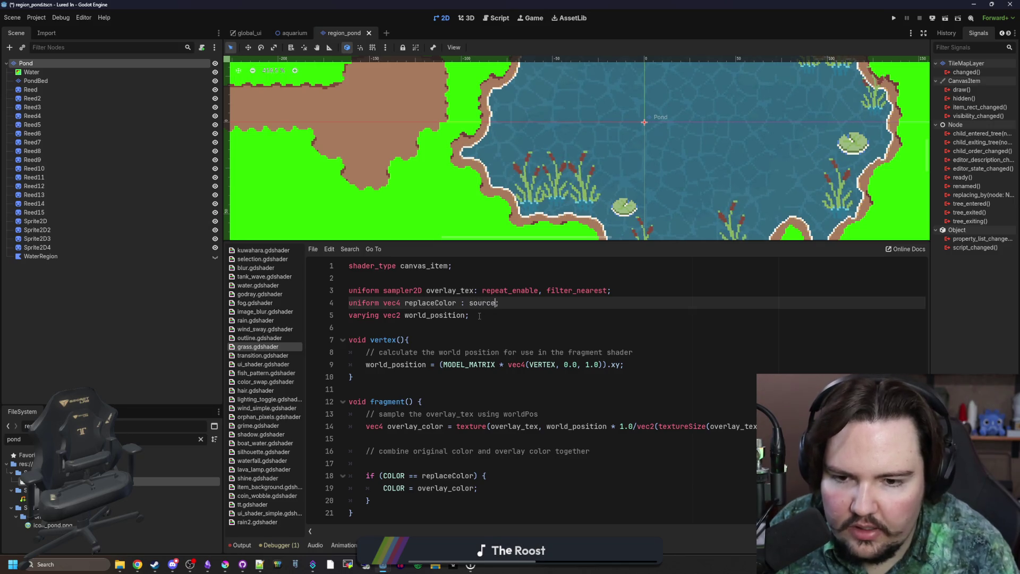
text(_color)
click(479, 316)
key(ctrl+s)
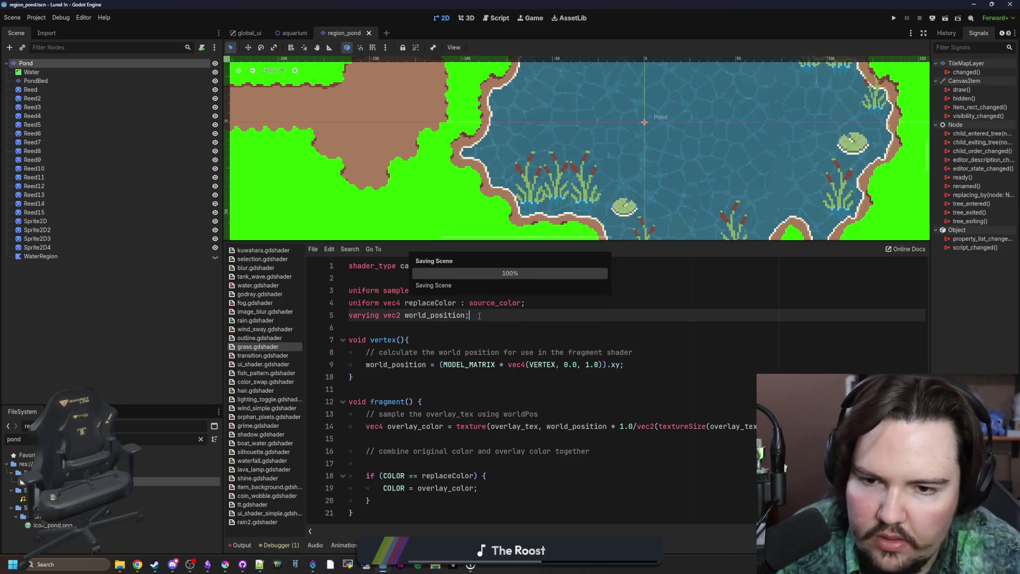
key(Down)
key(ctrl+s)
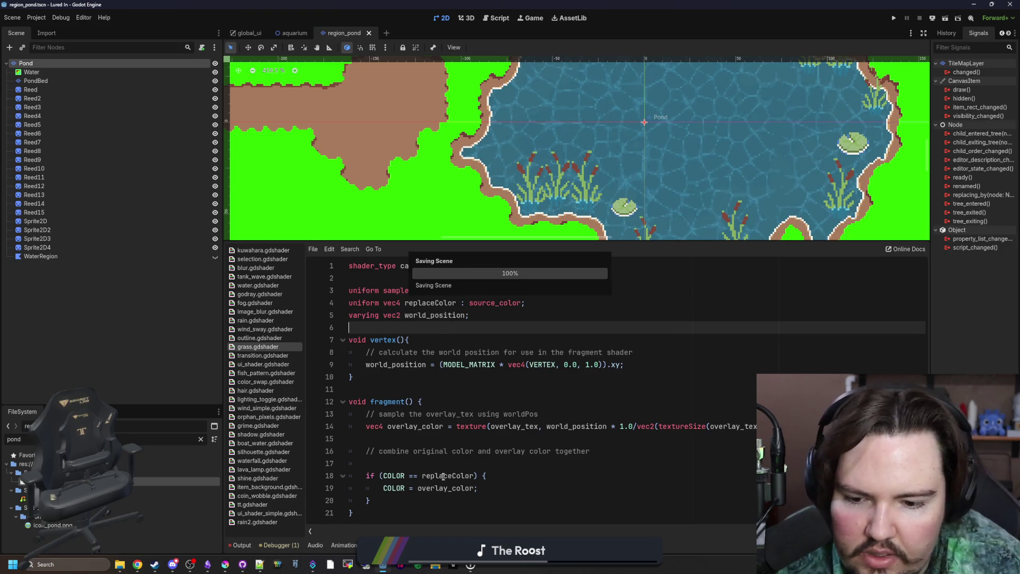
Make line 18 compare COLOR.rgb with replaceColor.rgb.
click(438, 475)
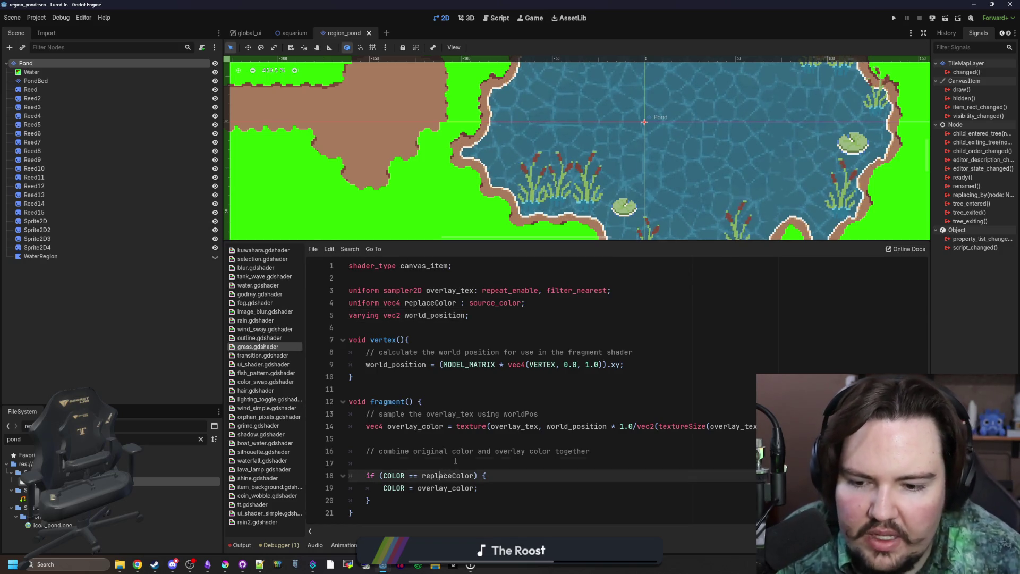
click(456, 460)
click(406, 473)
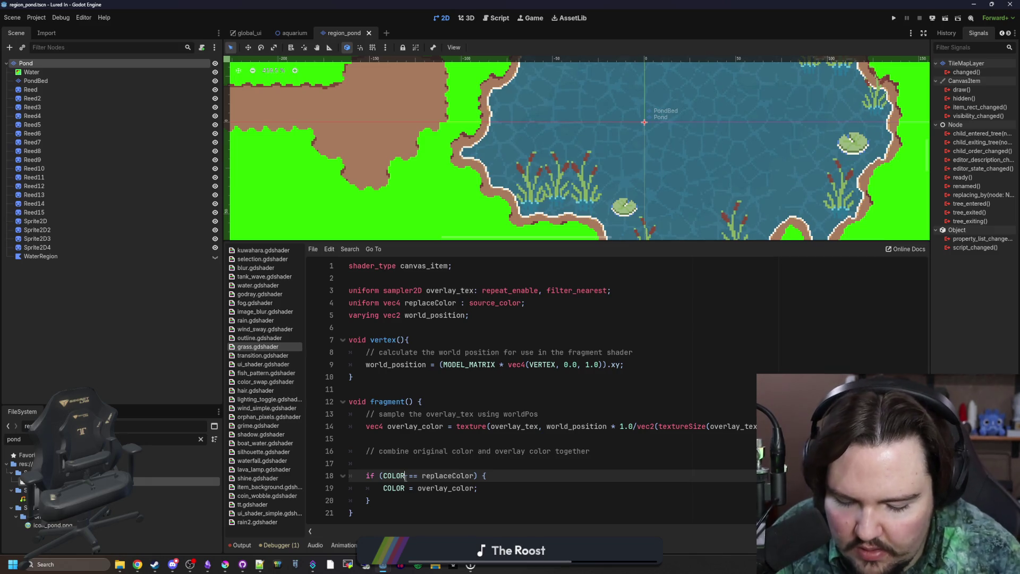
text(.rgb)
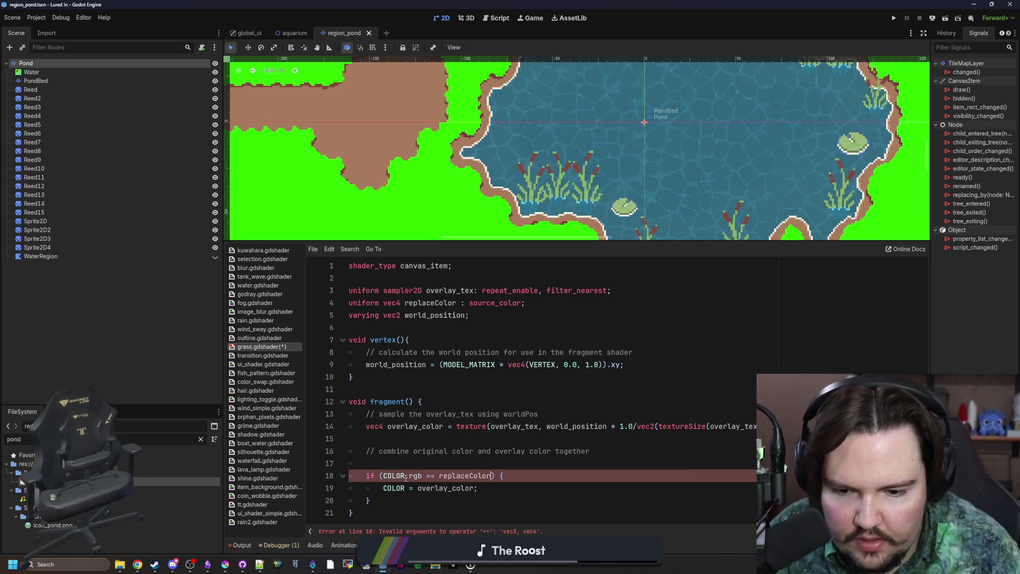
click(490, 475)
text(.rgb)
Try replacing the == operator with other keywords, then restore ==.
click(435, 475)
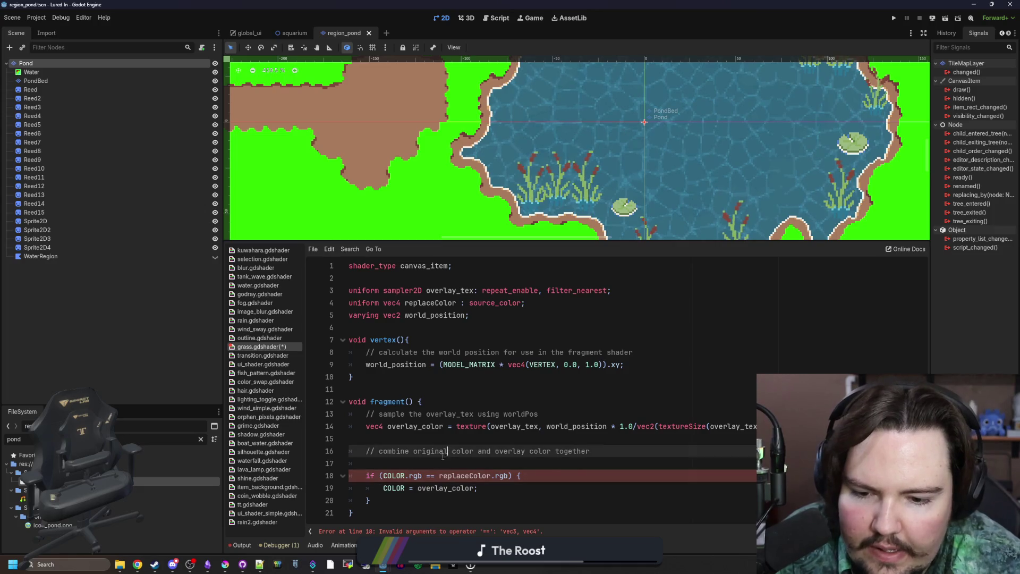
key(BackSpace)
key(BackSpace)
text(eq)
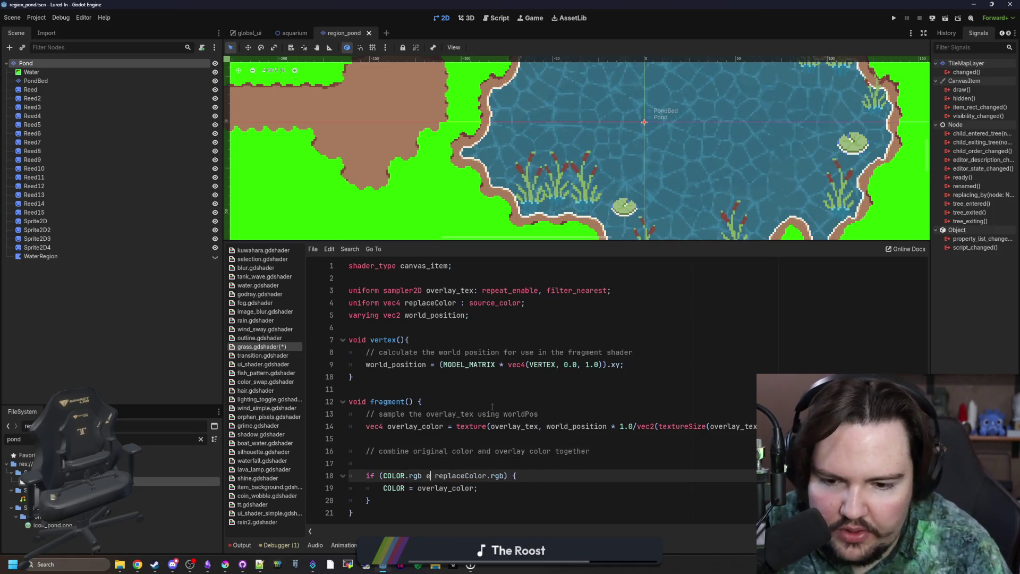
key(BackSpace)
key(BackSpace)
text(q)
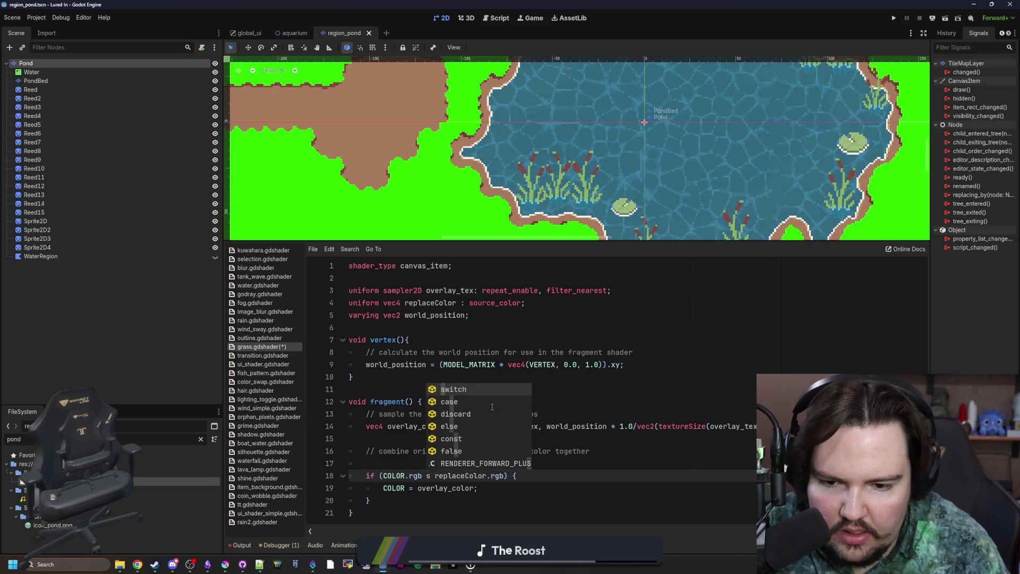
key(Escape)
key(BackSpace)
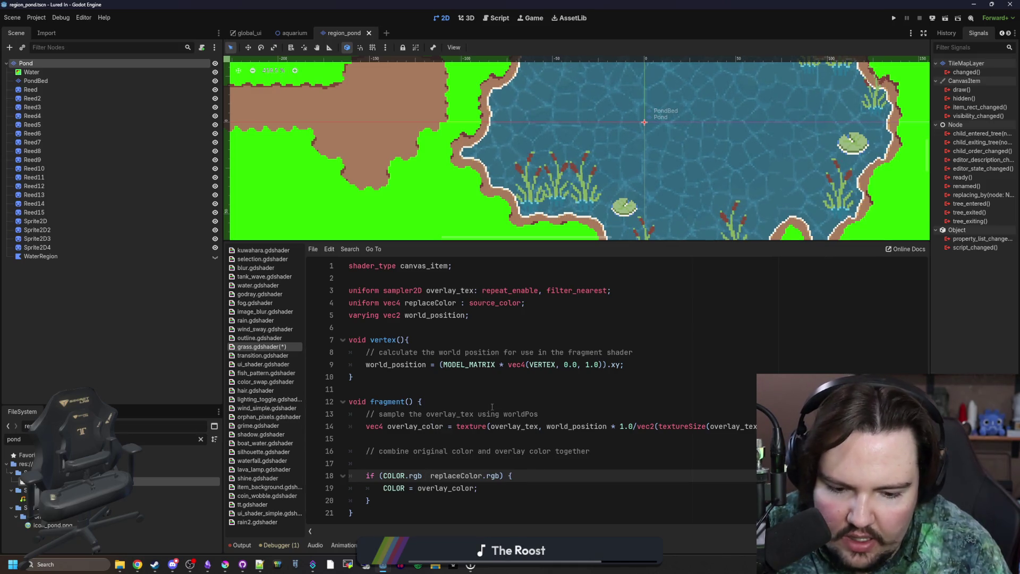
text(a)
key(Escape)
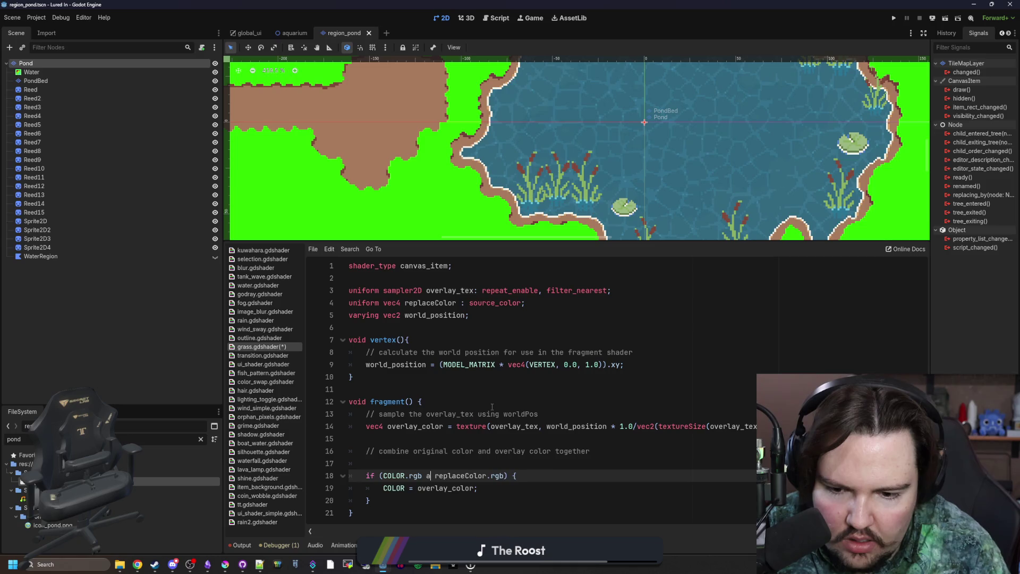
key(BackSpace)
text(==)
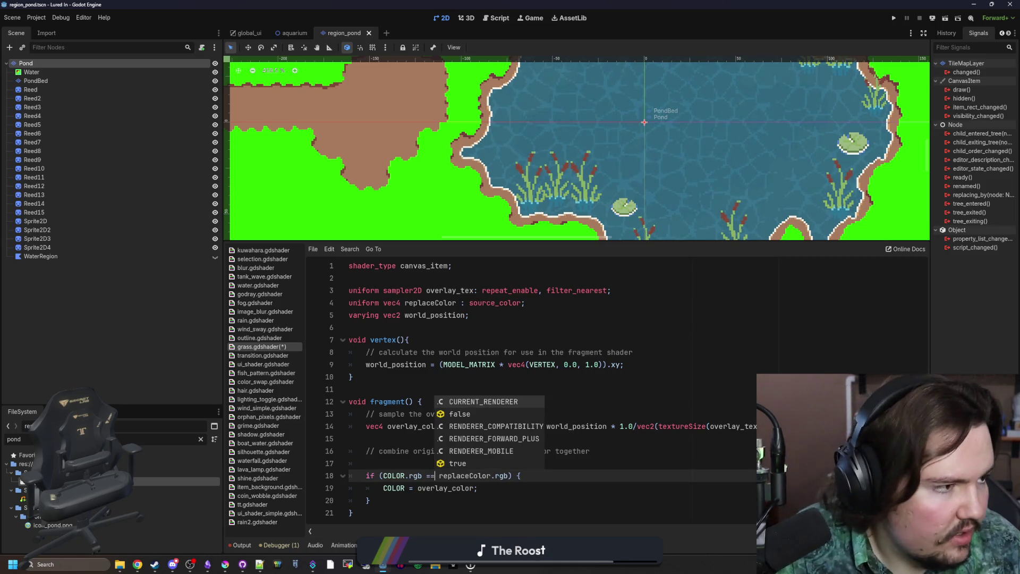
click(137, 564)
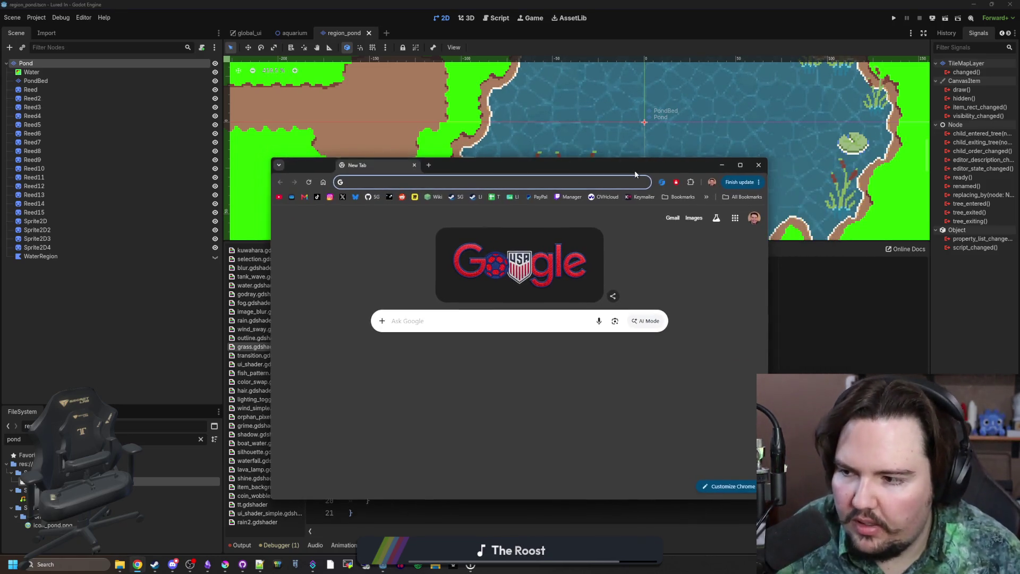
Google 'godot shaders is_equal_to' and open the Shading language docs.
text(godot shaders is)
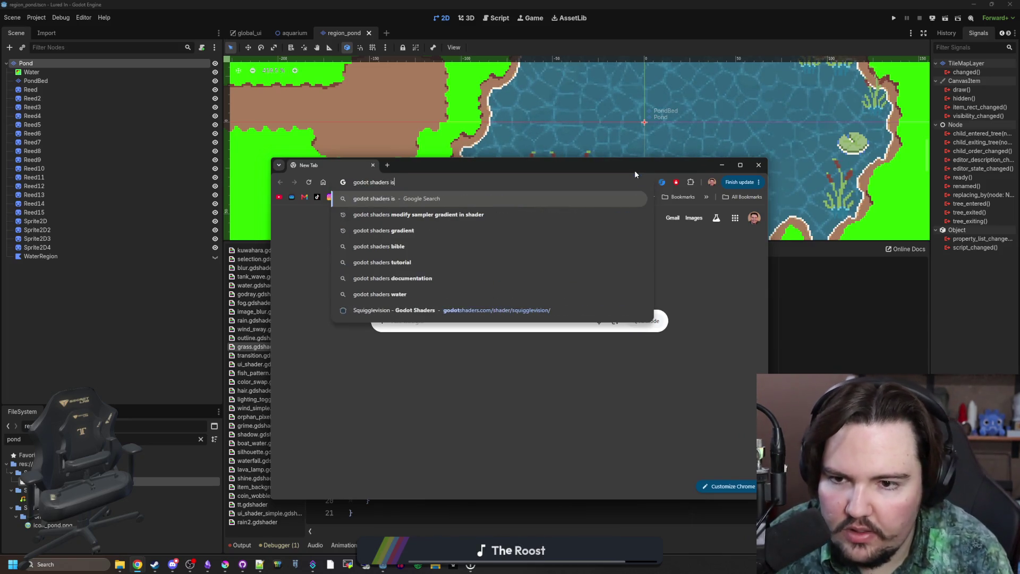
text(_equal_to)
key(Return)
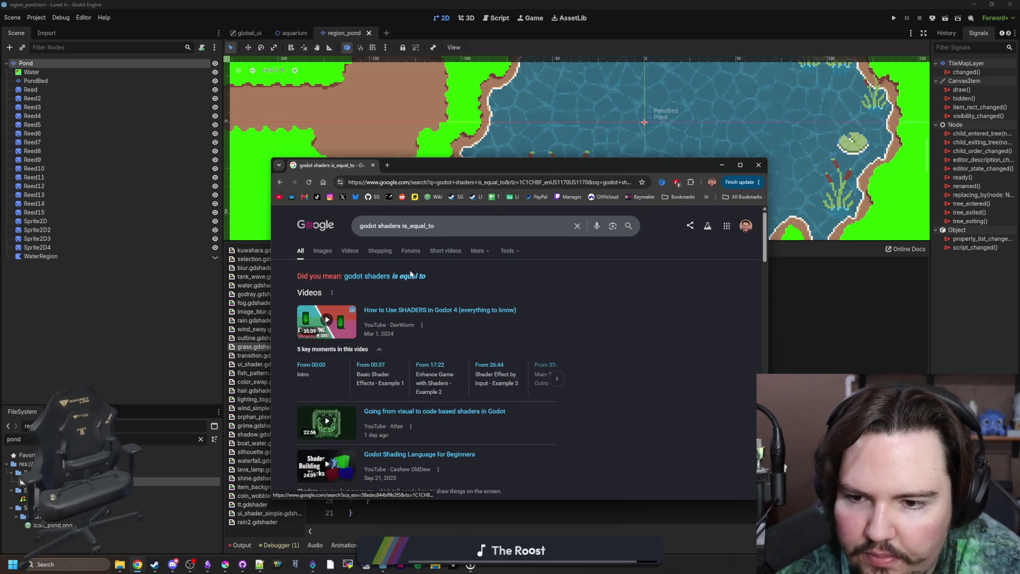
click(410, 275)
scroll(down, 3)
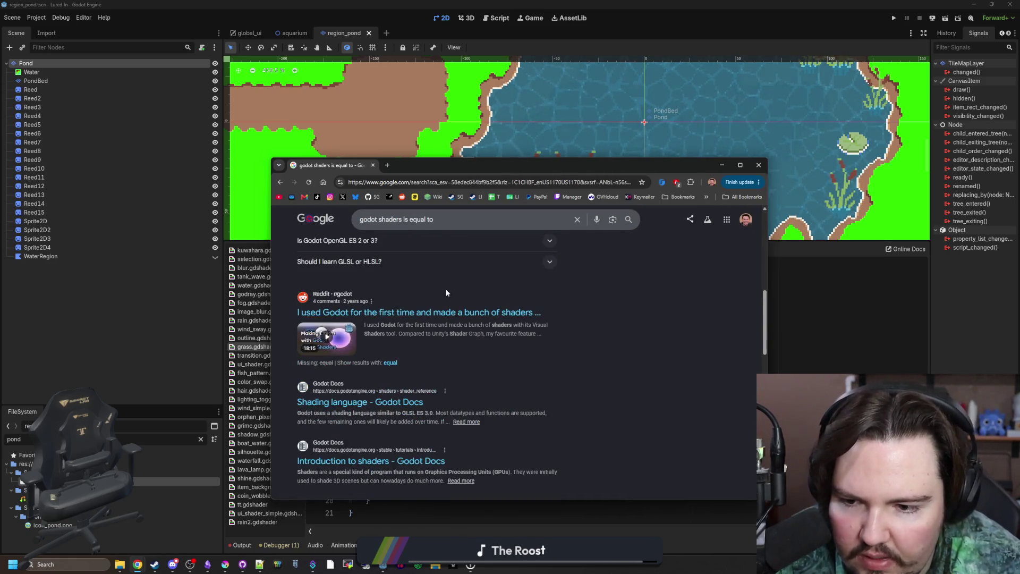
scroll(down, 3)
middle_click(395, 349)
click(425, 165)
double_click(520, 168)
Read through the Shading language docs, including the note on discard's performance cost.
scroll(down, 3)
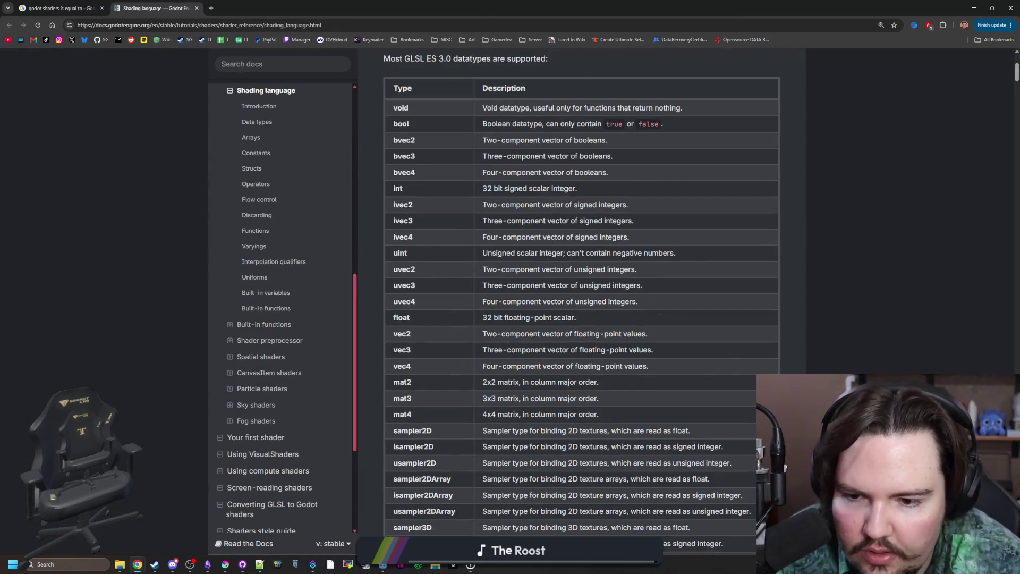
scroll(down, 3)
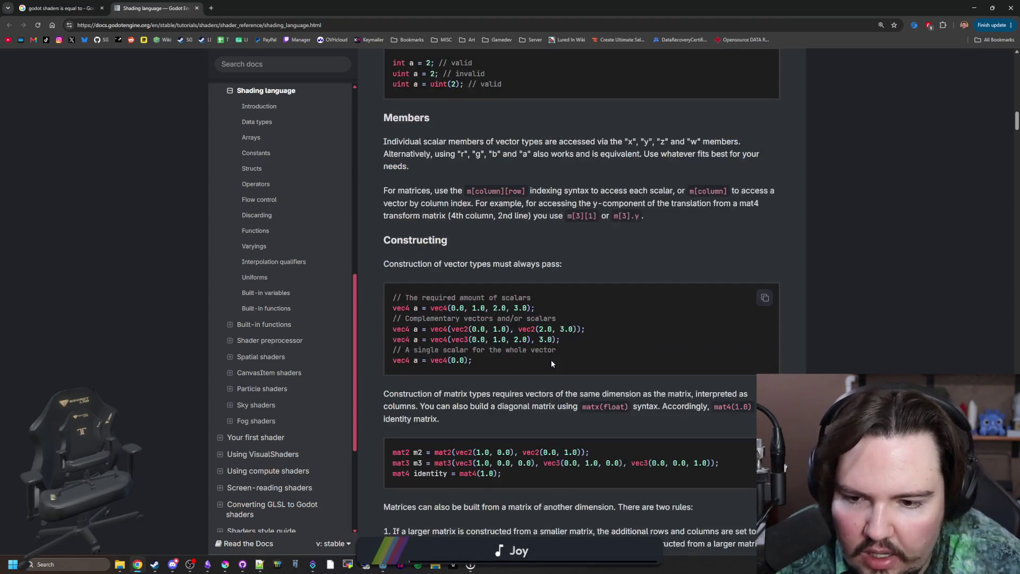
scroll(down, 3)
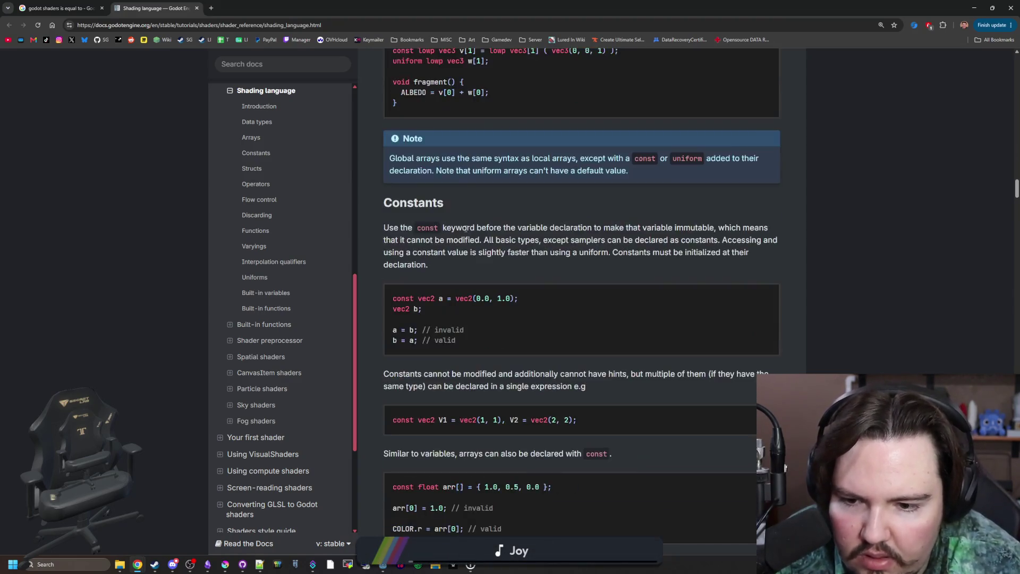
scroll(down, 3)
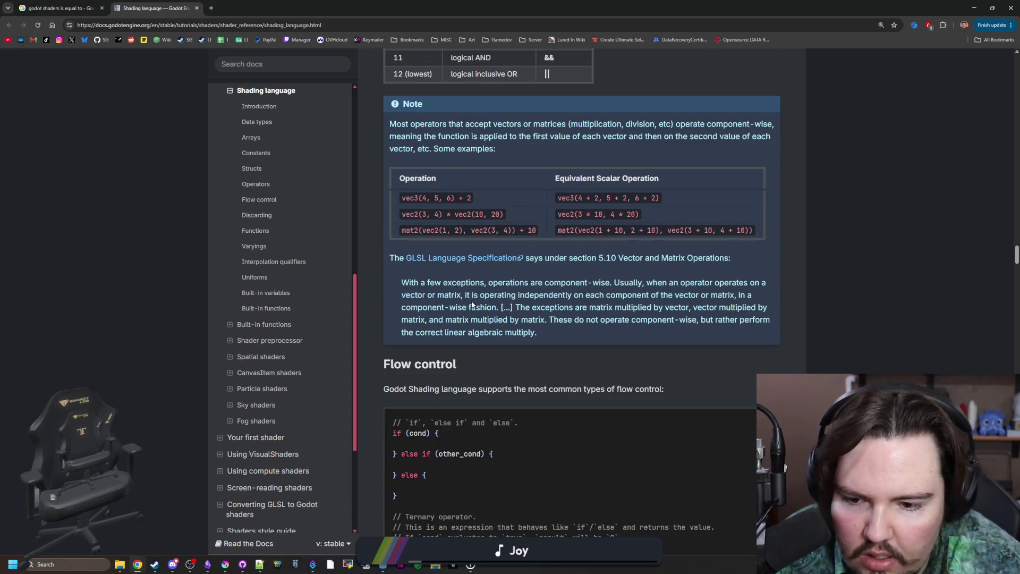
scroll(down, 3)
scroll(down, 3)
scroll(up, 3)
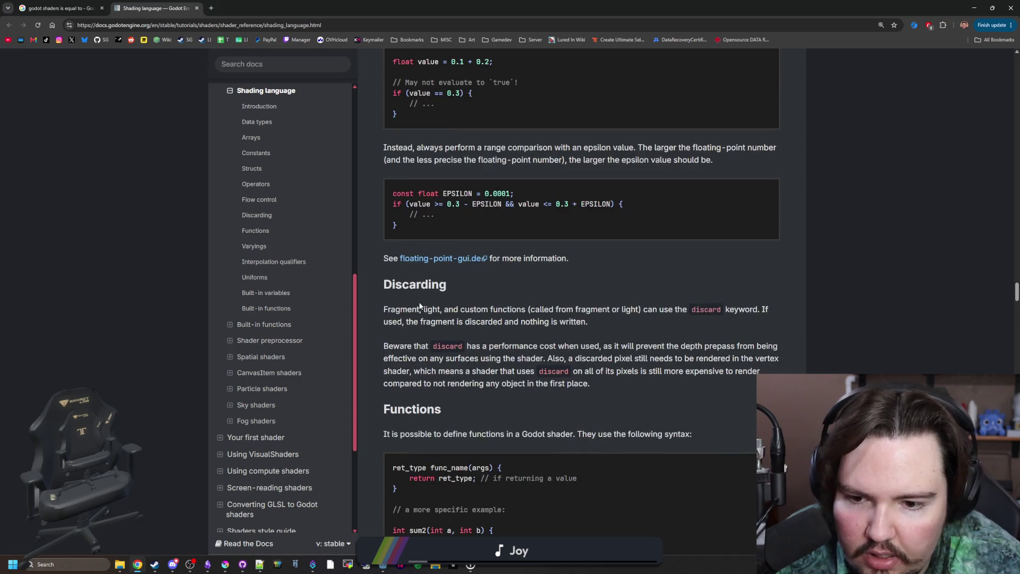
scroll(down, 3)
drag(451, 295, 538, 319)
click(487, 327)
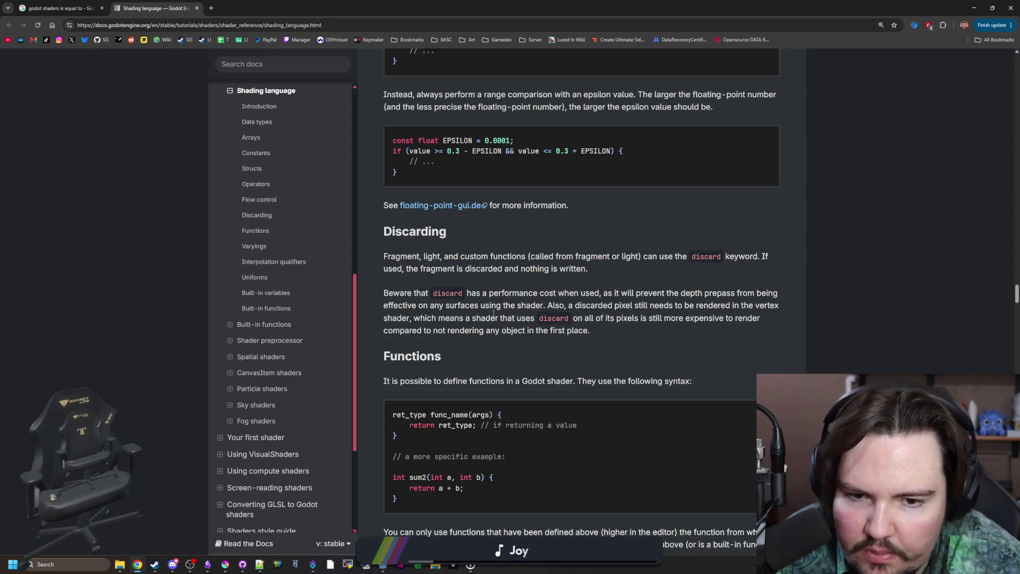
scroll(down, 3)
scroll(down, 3)
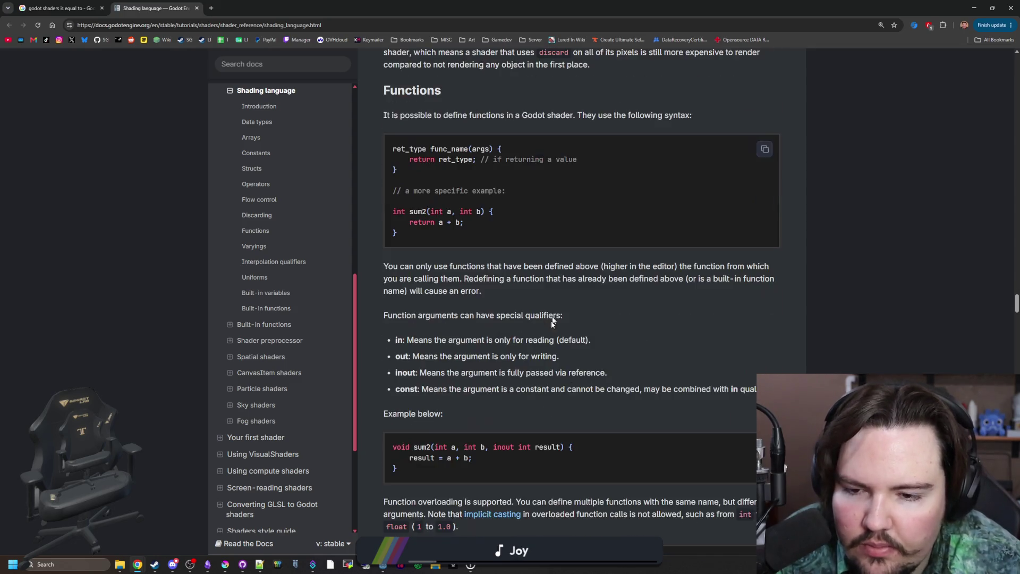
Find 'equal' in the Built-in functions comparison section, then return to line 18 in Godot.
key(ctrl+f)
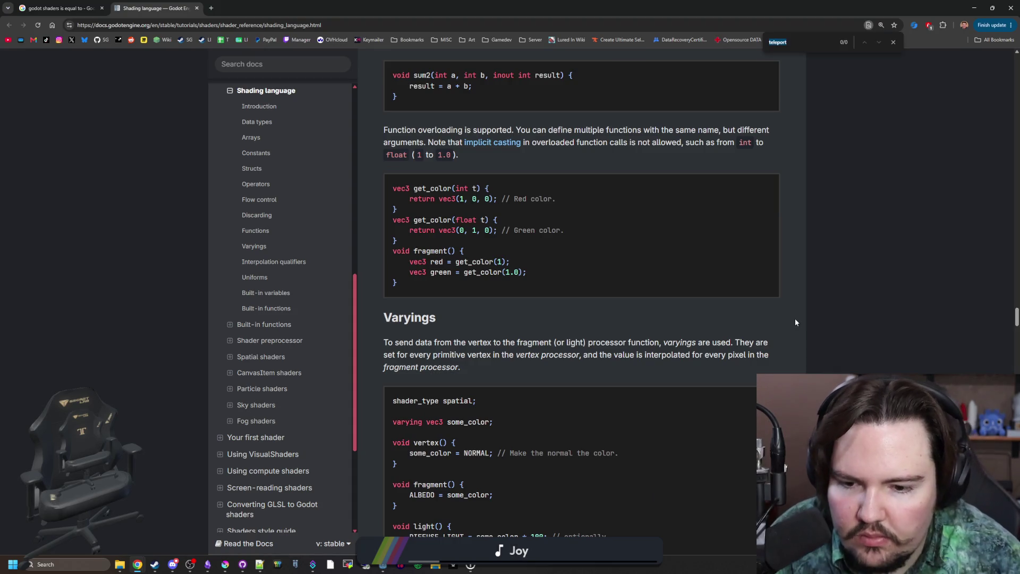
text(equal)
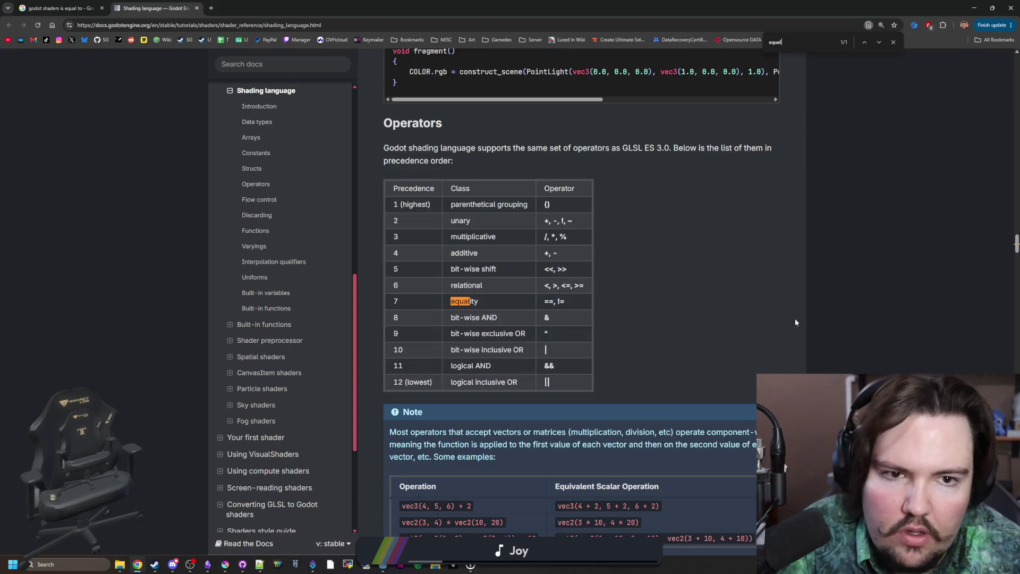
click(281, 325)
key(ctrl+f)
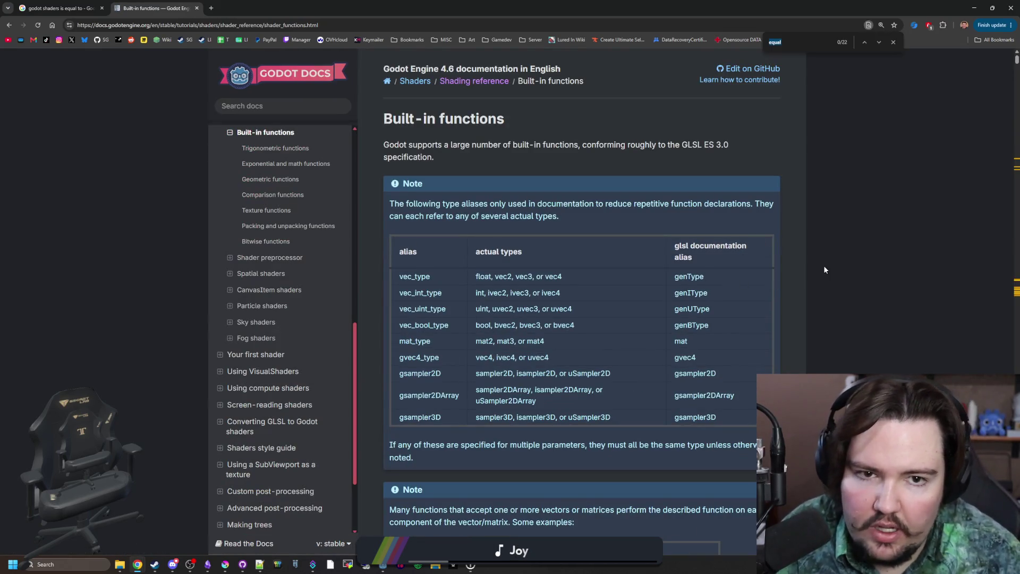
key(Return)
key(Return)
key(Return)
key(Return)
key(Return)
key(Return)
key(Return)
key(Return)
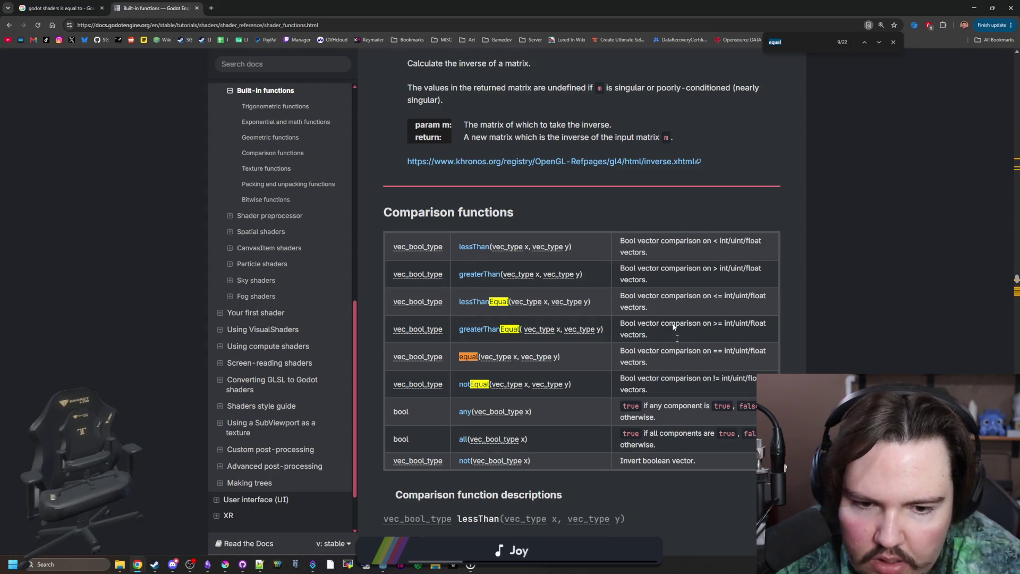
key(alt+Tab)
click(439, 476)
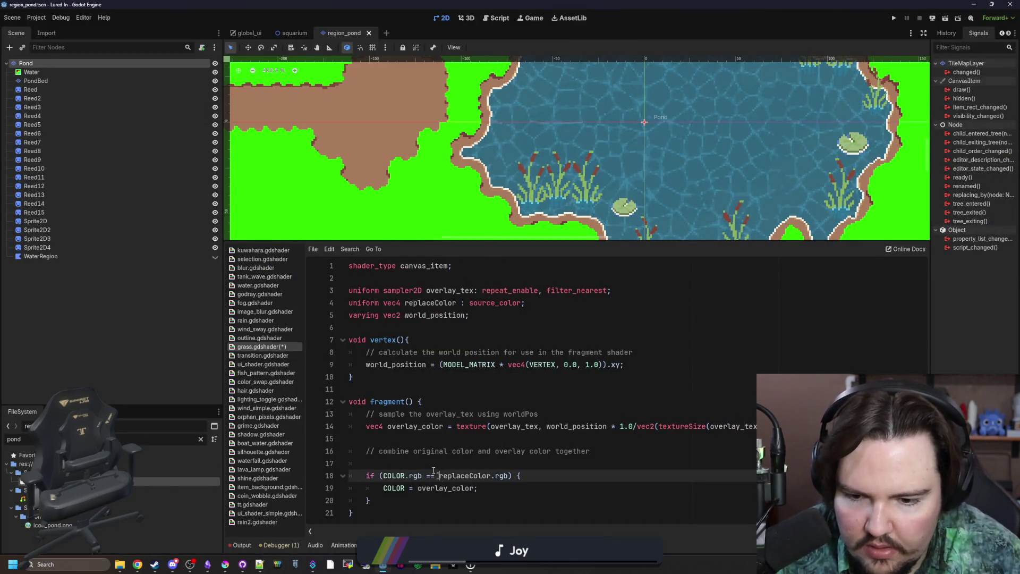
Replace line 18's == test with equal(COLOR.rgb, replaceColor.rgb), then go back to the docs.
key(BackSpace)
key(BackSpace)
key(BackSpace)
key(Left)
key(Left)
key(Left)
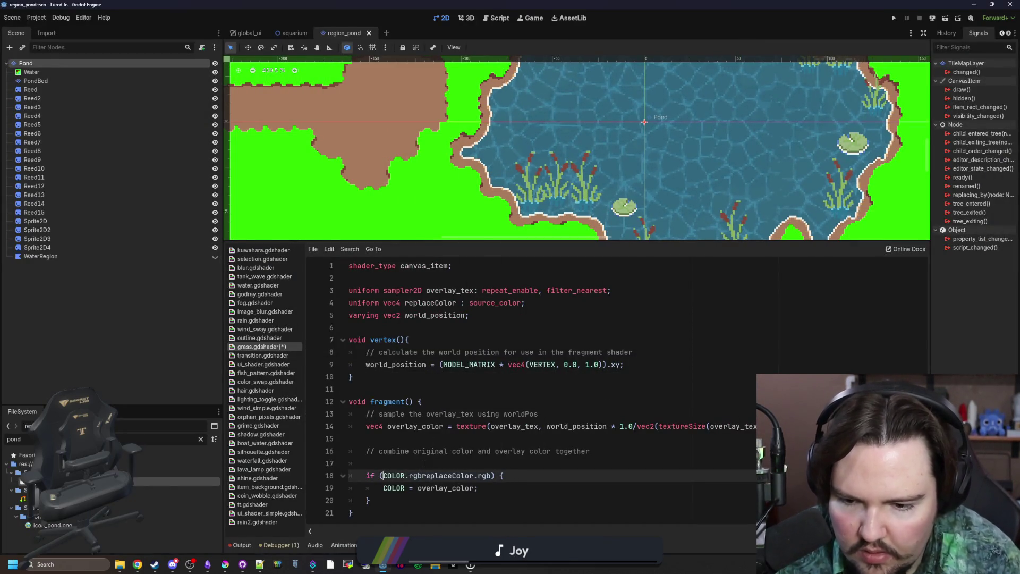
text(equal()
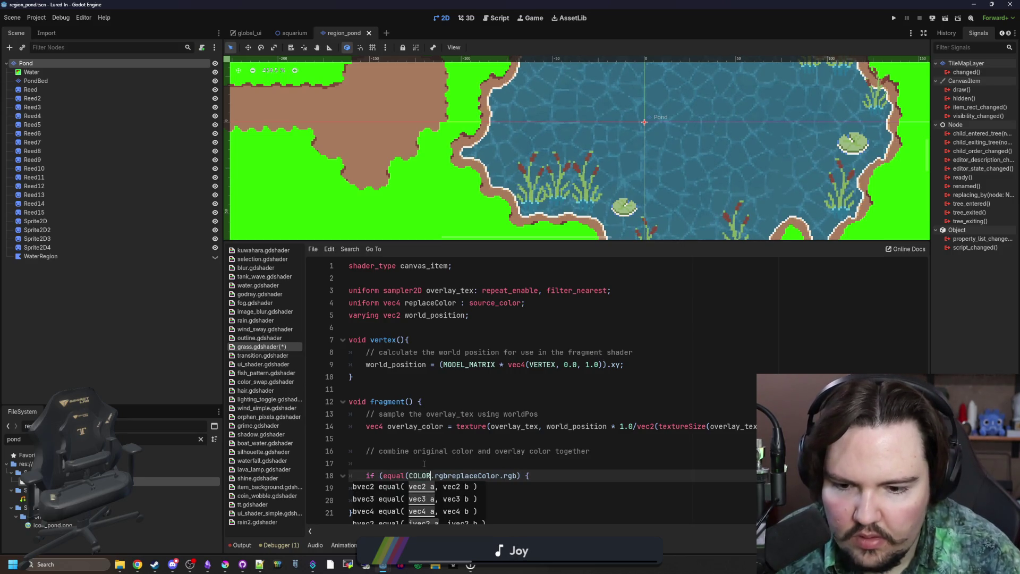
key(Right)
key(Right)
key(Right)
text(,)
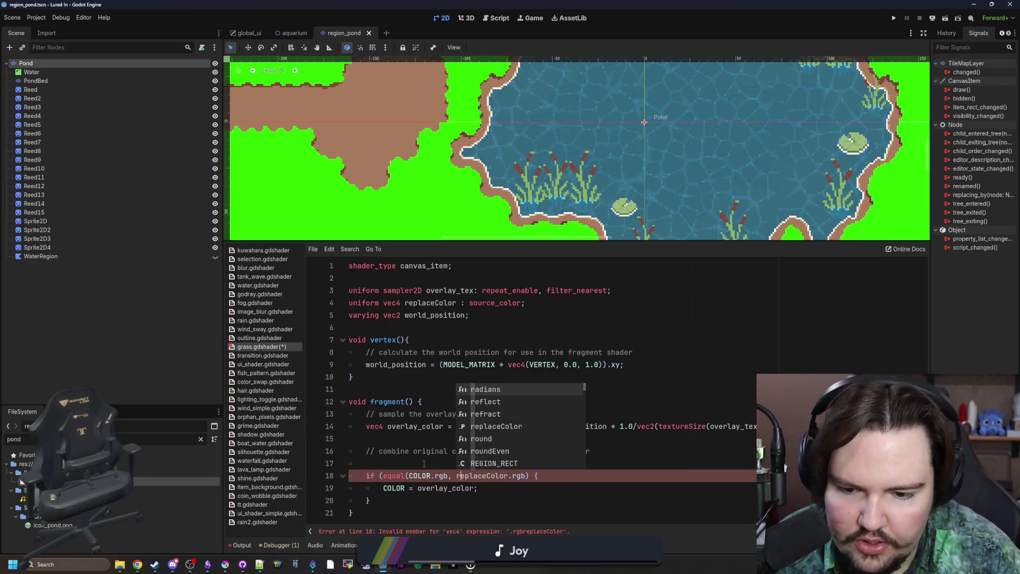
key(Right)
key(Right)
key(Right)
text())
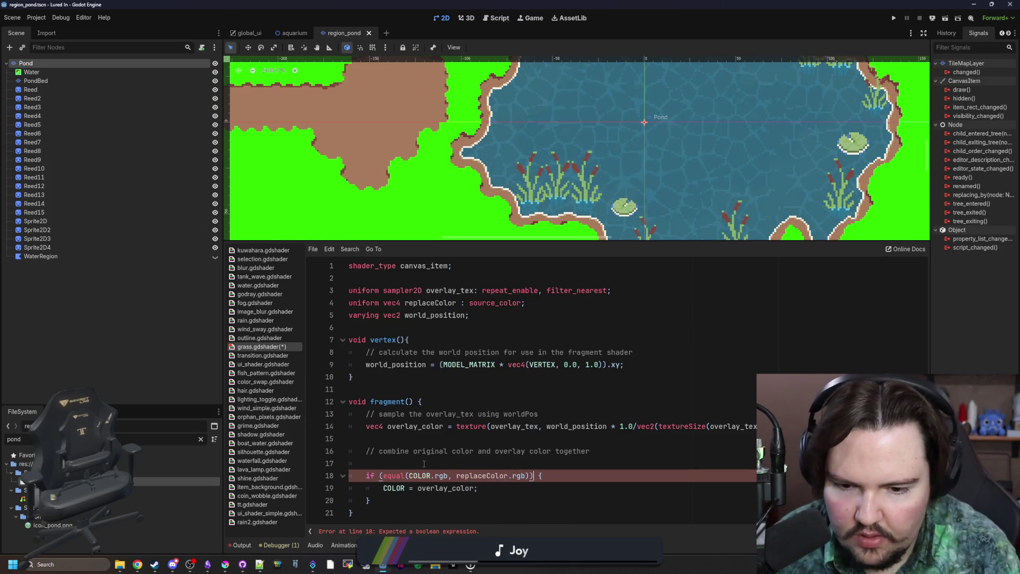
click(424, 463)
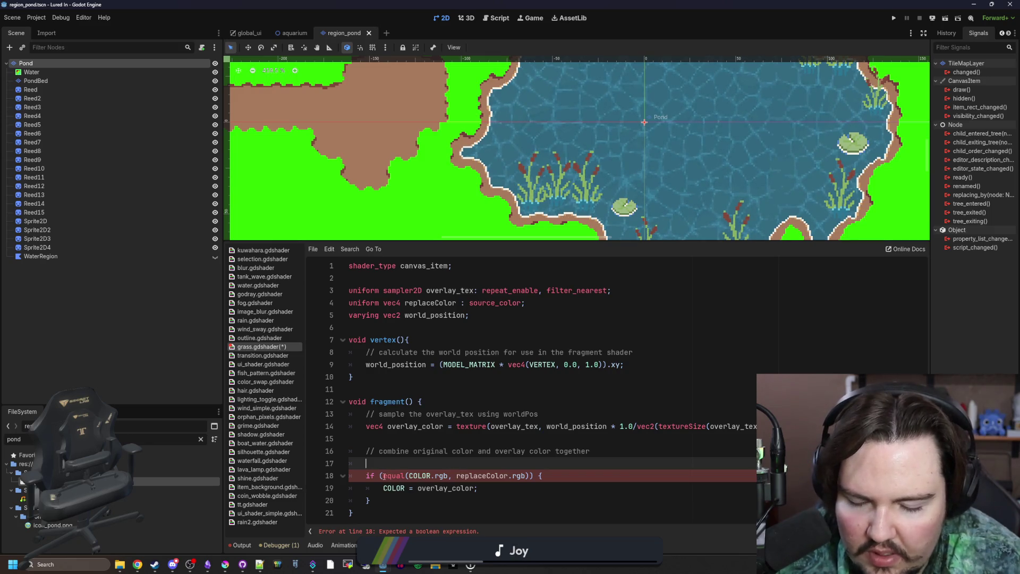
key(alt+Tab)
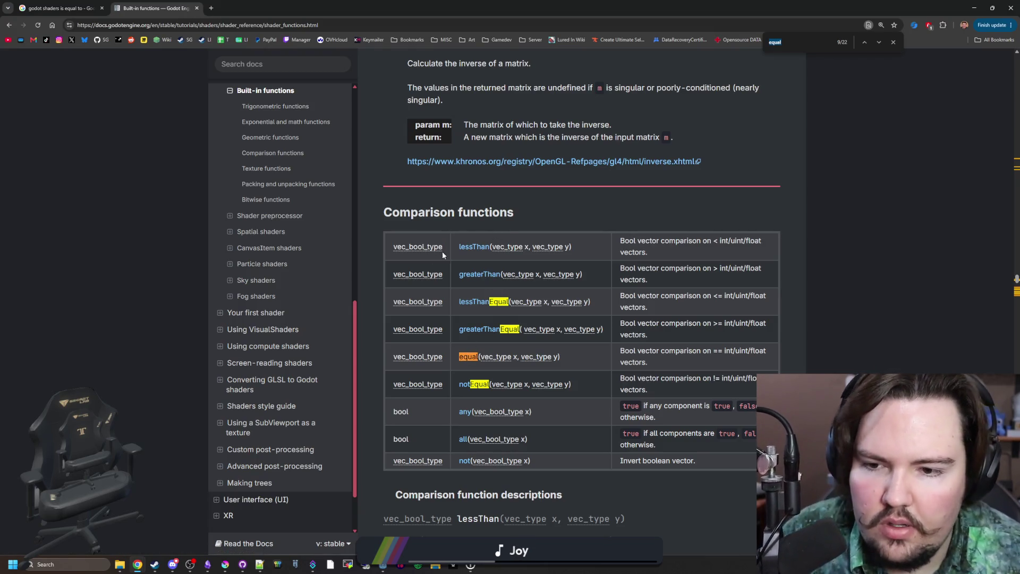
Read the equal, notEqual, any and all entries in the docs, then return to line 18 in Godot.
mouse_move(418, 249)
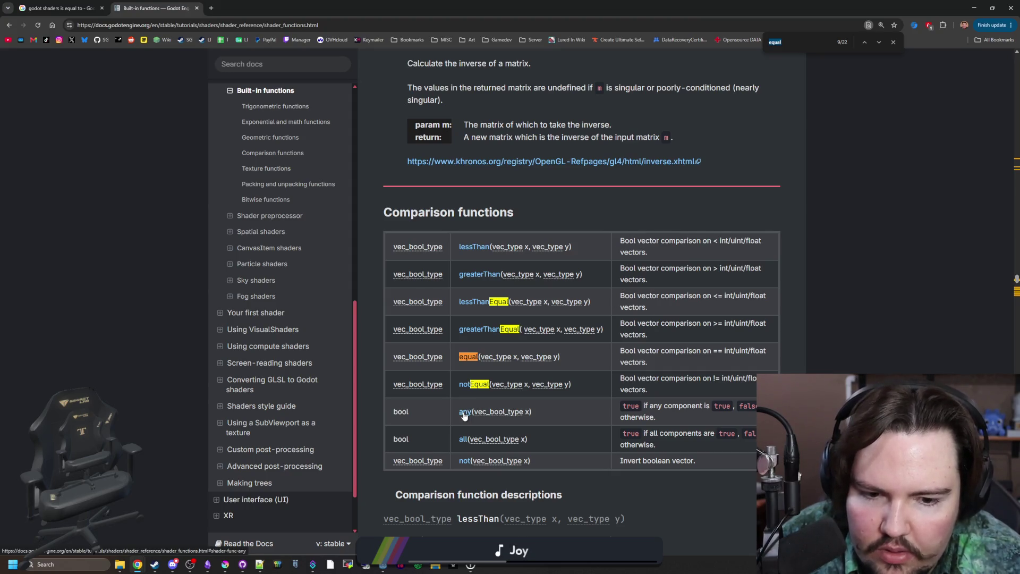
scroll(down, 3)
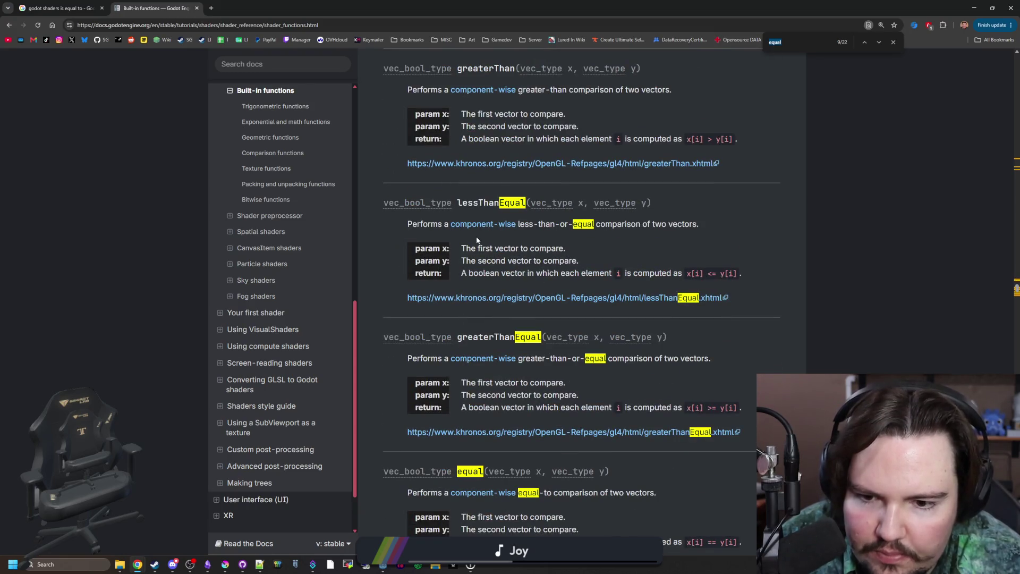
scroll(down, 3)
click(418, 365)
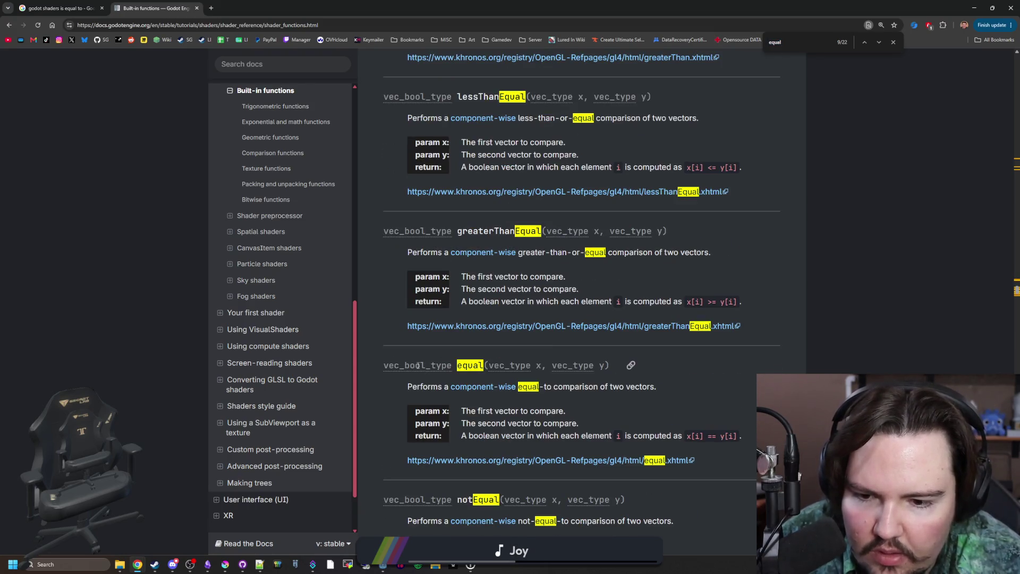
scroll(down, 3)
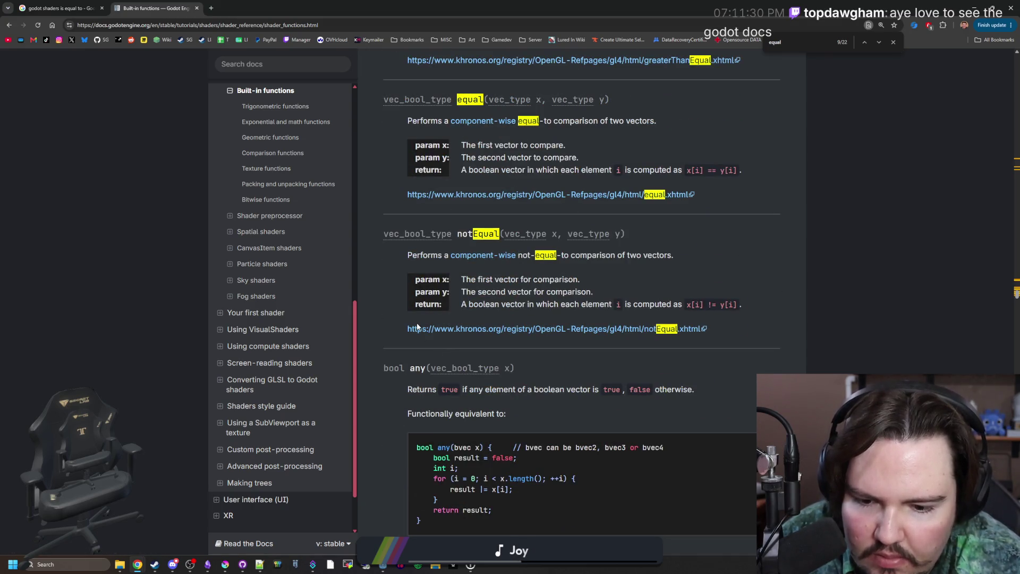
scroll(down, 3)
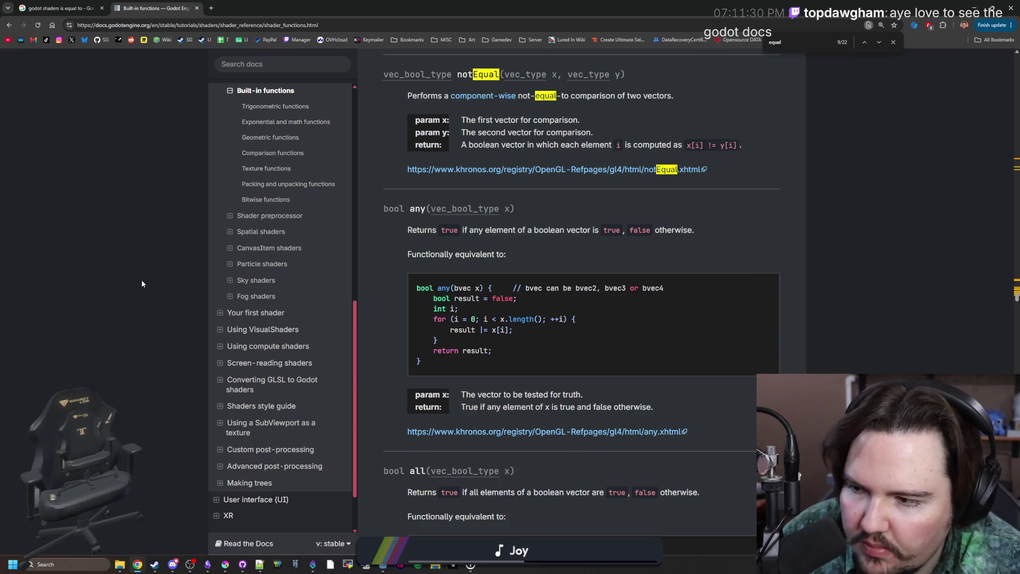
scroll(down, 3)
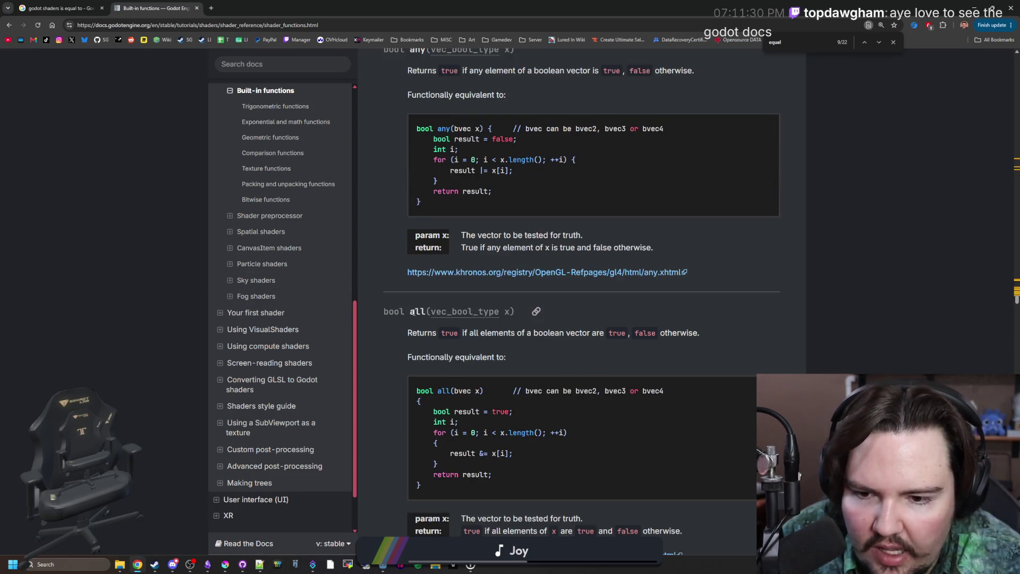
scroll(down, 3)
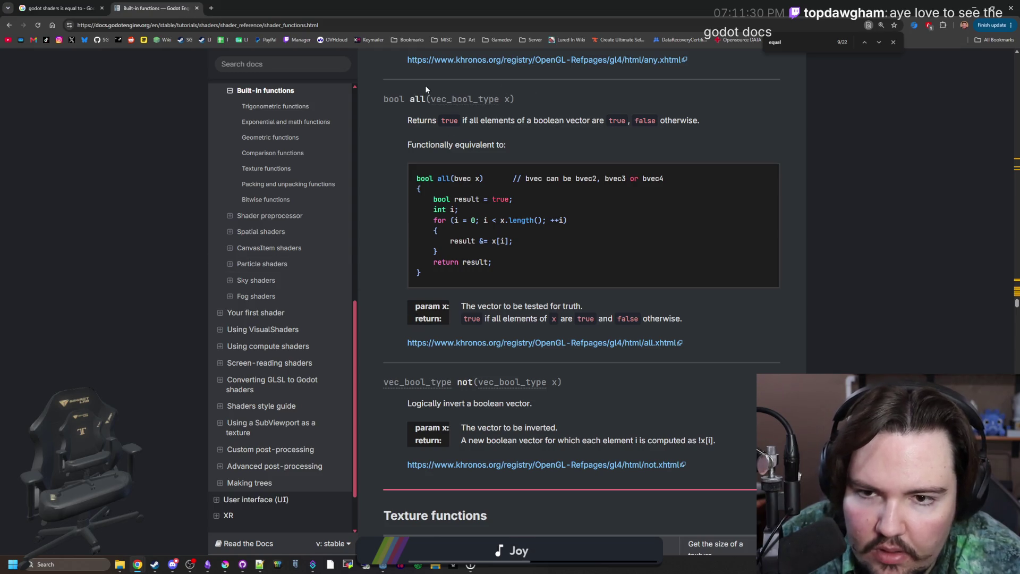
scroll(up, 3)
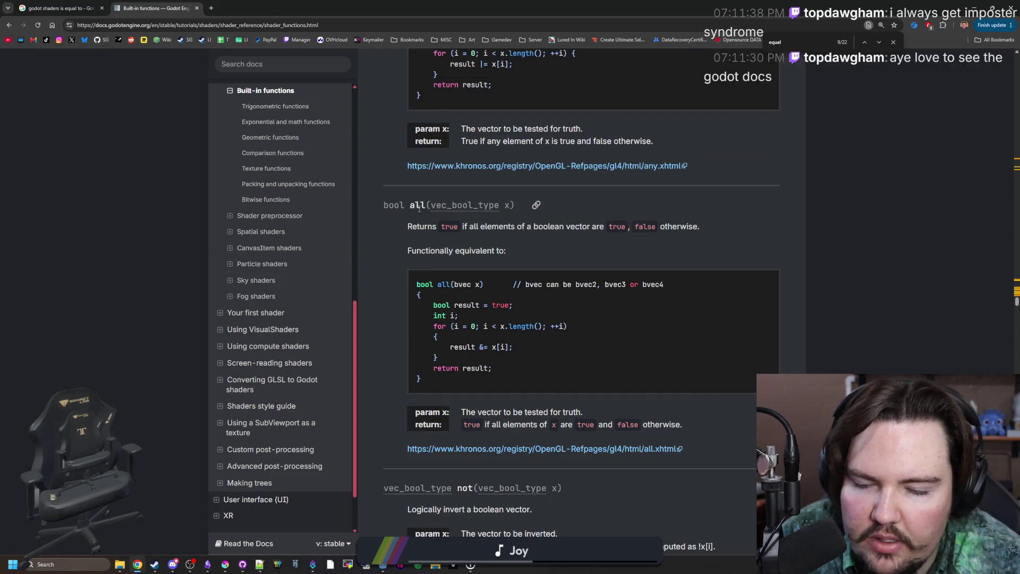
key(alt+Tab)
click(384, 475)
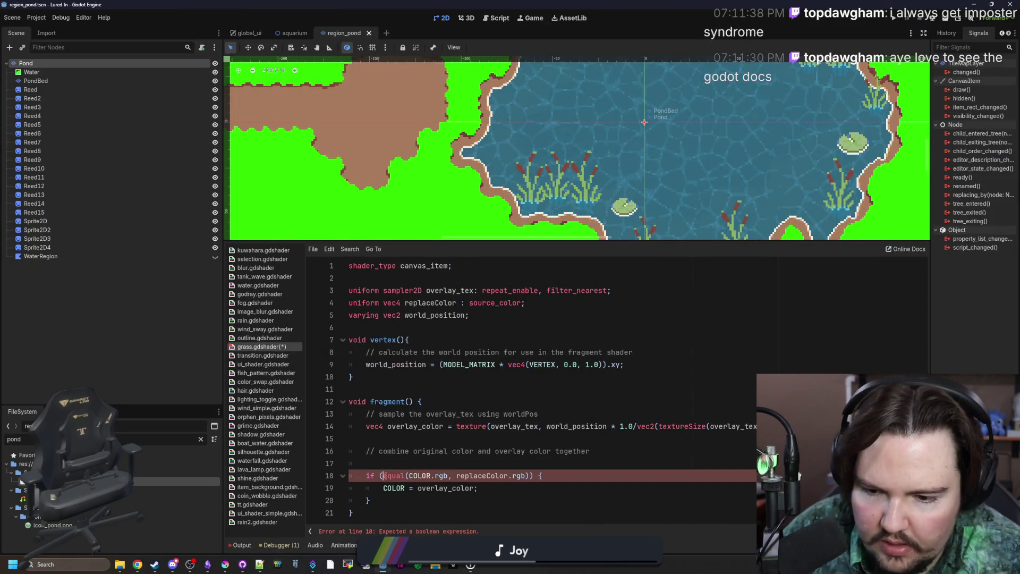
Wrap line 18's test as all(equal(COLOR.rgb, replaceColor.rgb)), save, and select the Pond tilemap.
text(all()
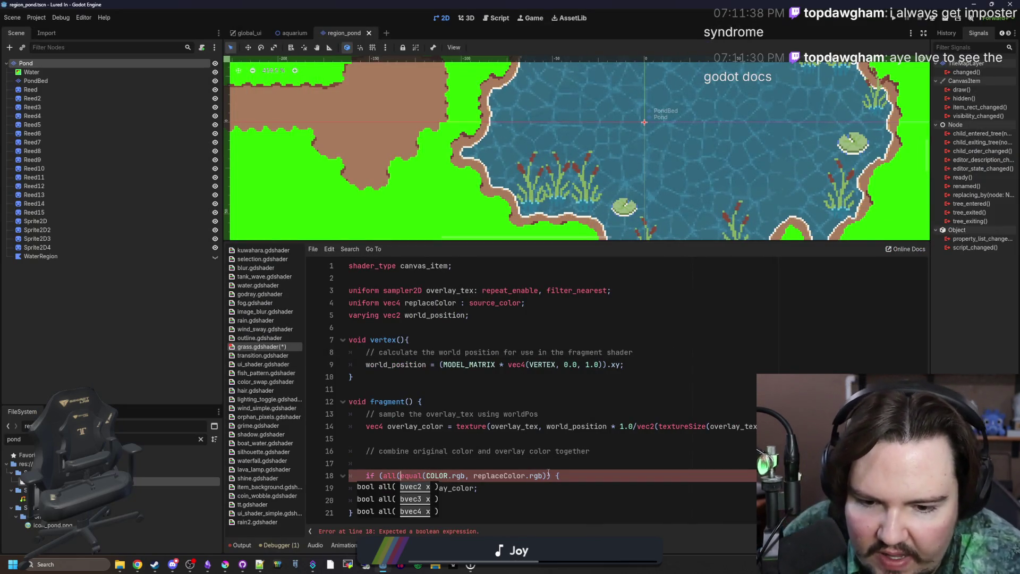
click(551, 475)
text())
click(631, 451)
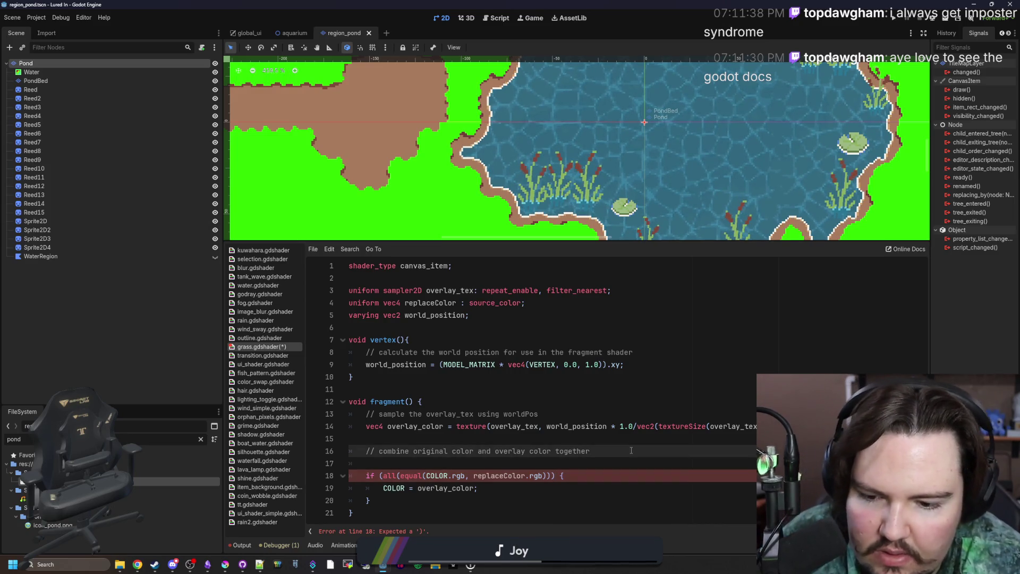
click(475, 476)
key(ctrl+s)
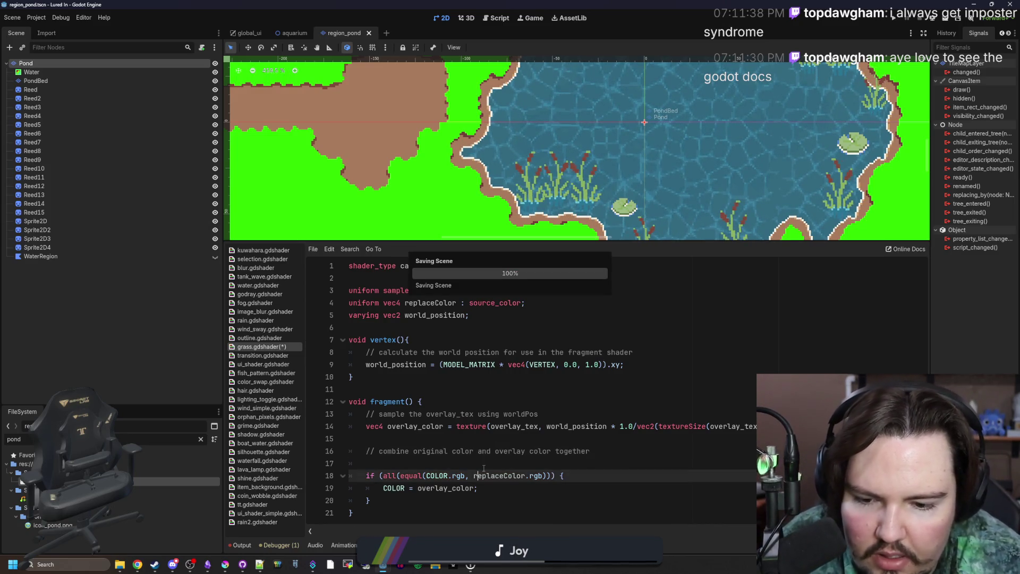
click(483, 464)
scroll(down, 3)
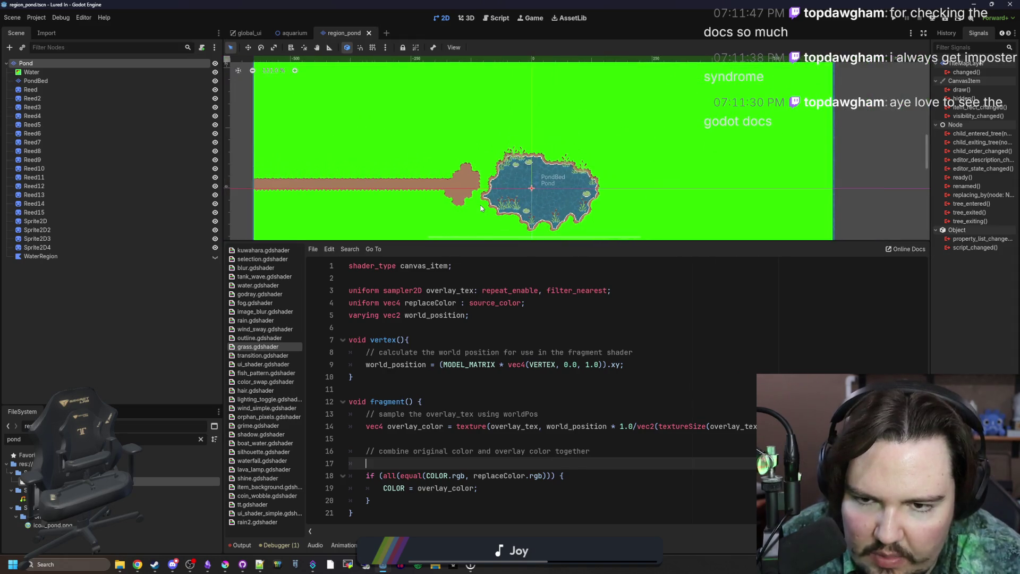
key(ctrl+s)
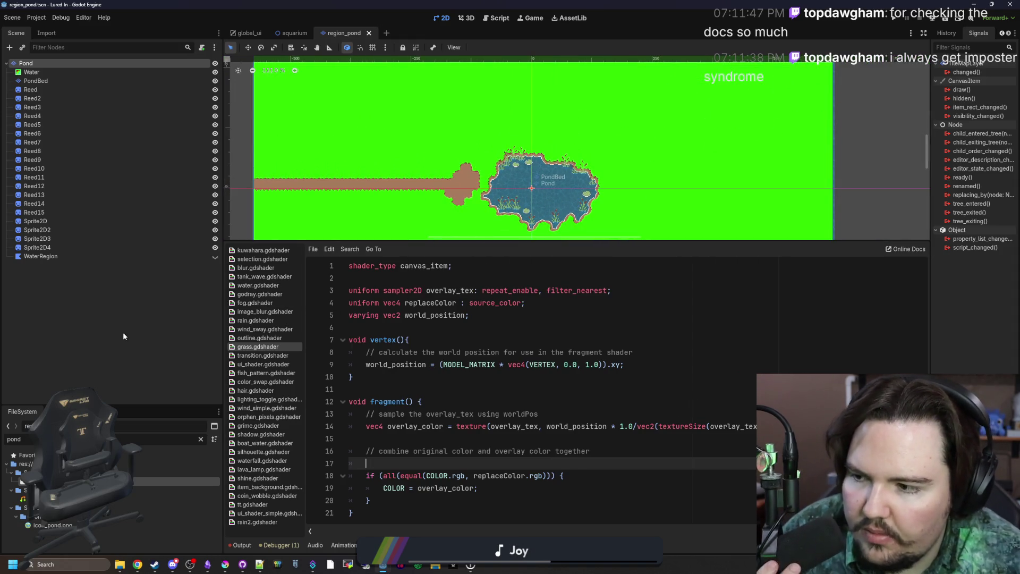
click(43, 74)
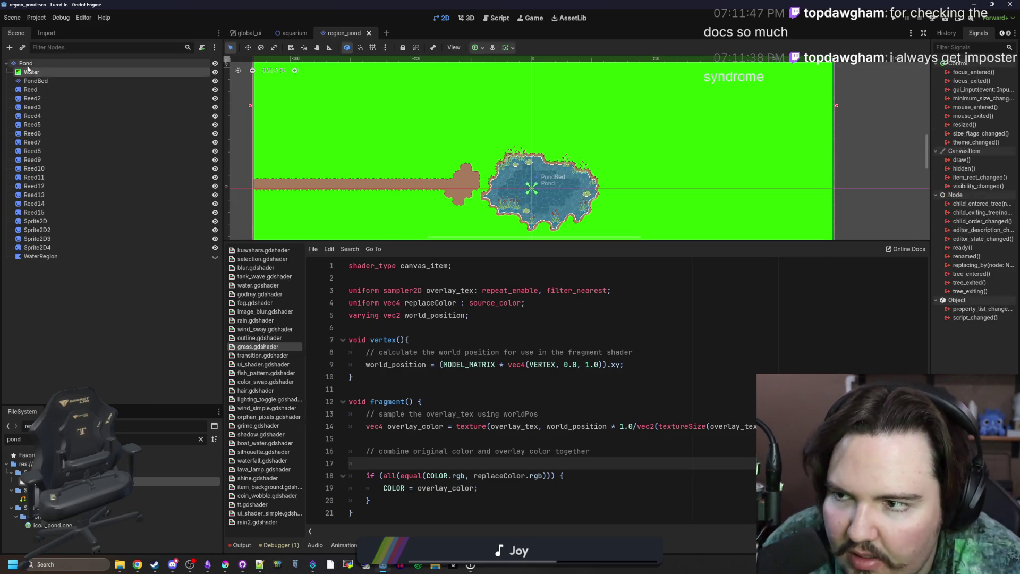
click(27, 66)
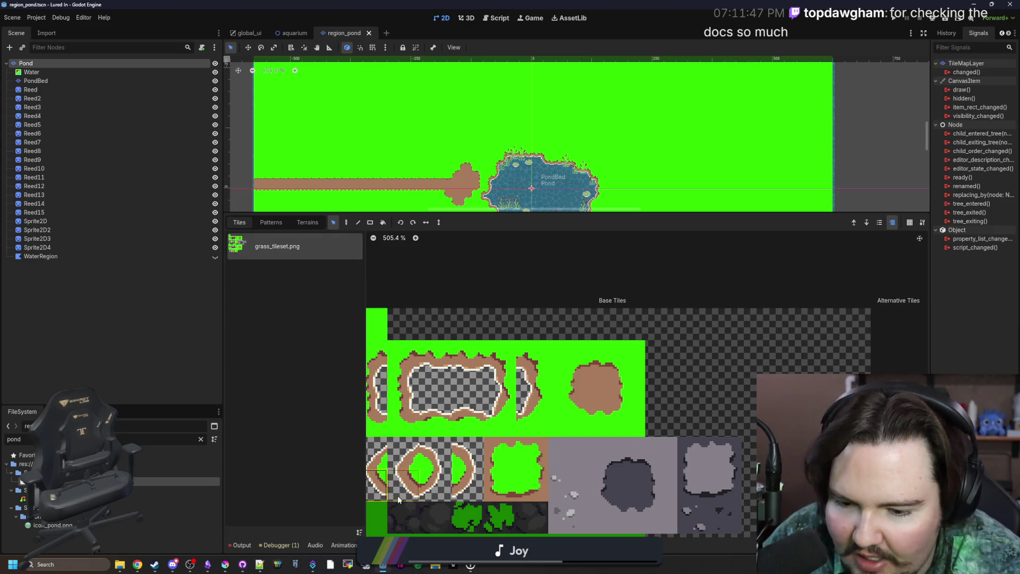
Set the grass.tres Replace Color to pure green 00ff00 via the RGB colour picker, then return to the shader.
click(431, 544)
click(546, 363)
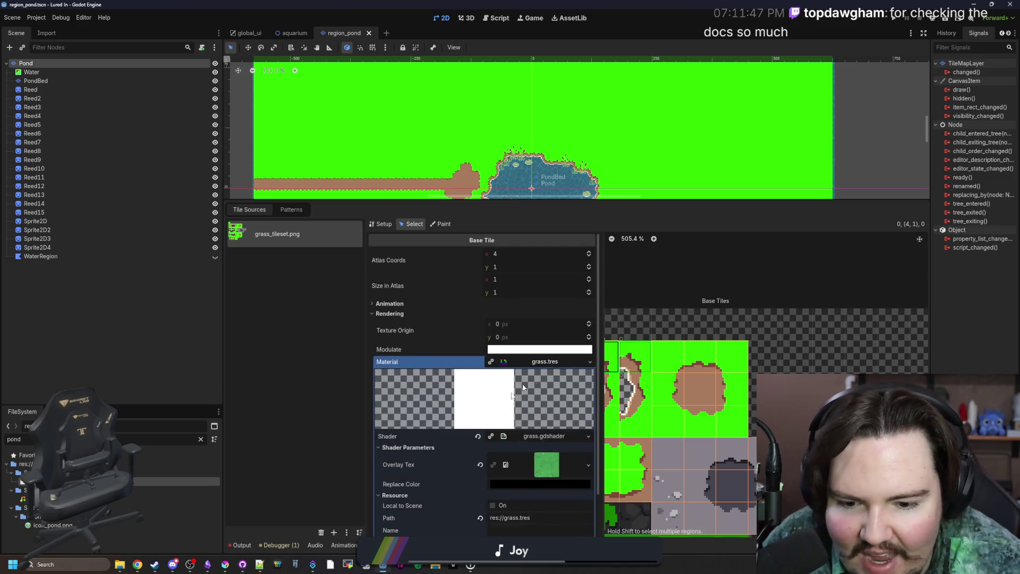
scroll(down, 3)
click(516, 447)
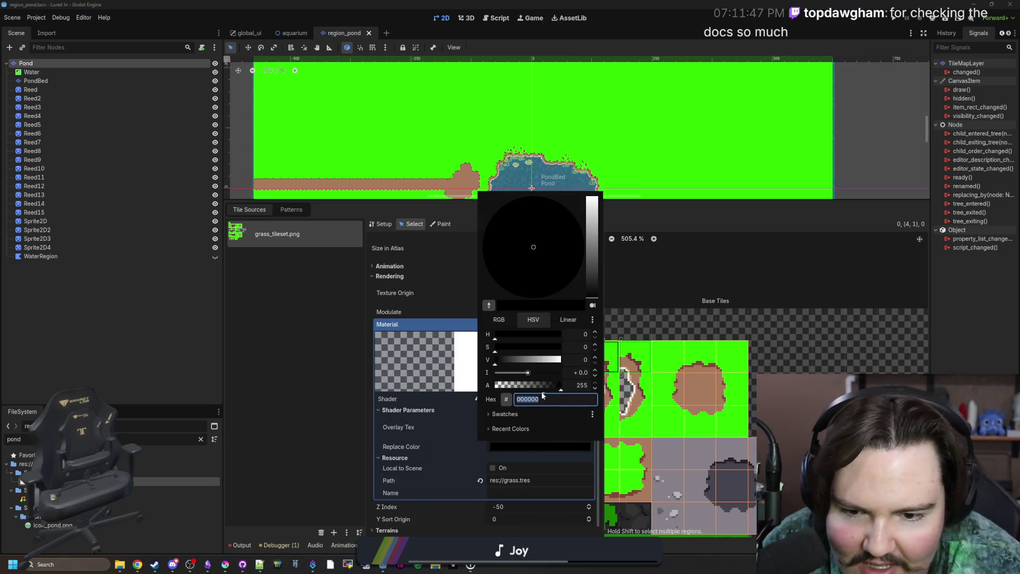
click(499, 319)
drag(521, 346, 574, 347)
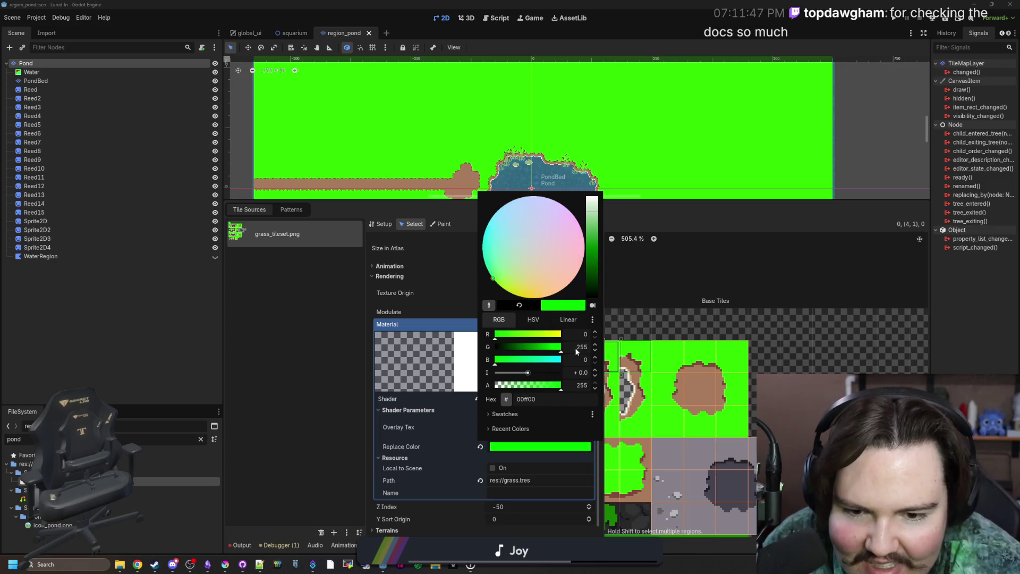
click(419, 416)
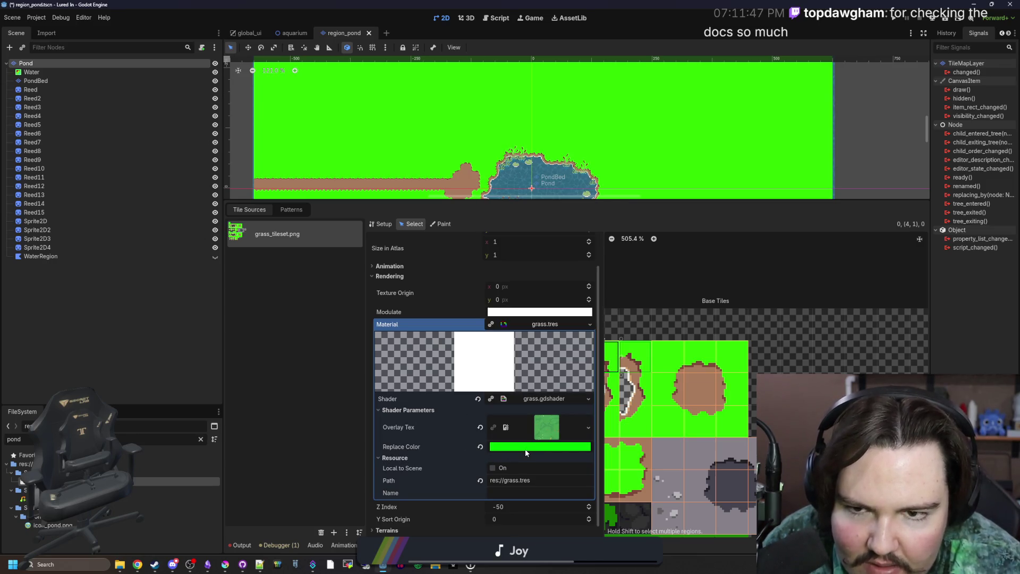
click(526, 449)
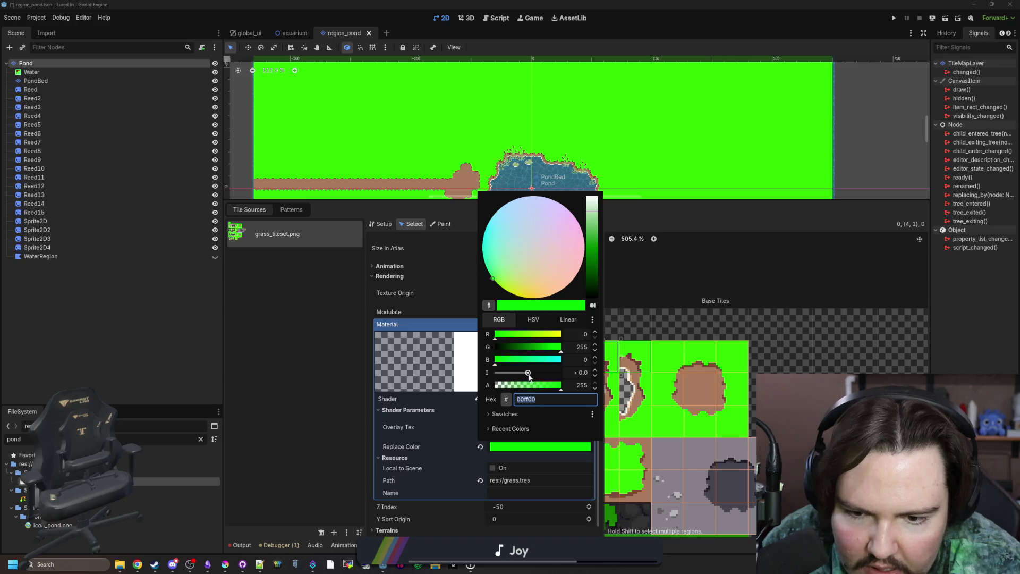
click(442, 426)
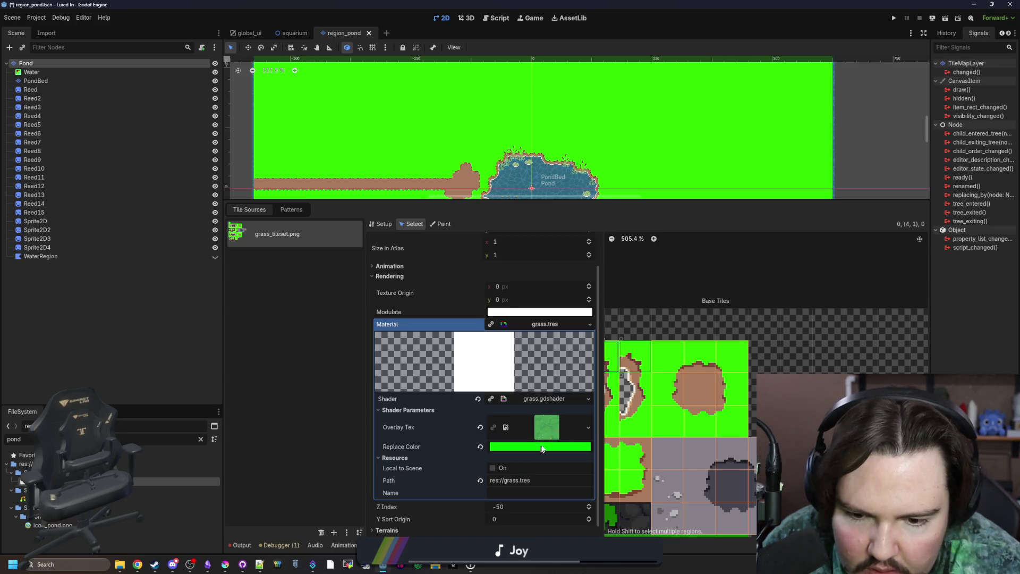
click(540, 450)
scroll(down, 3)
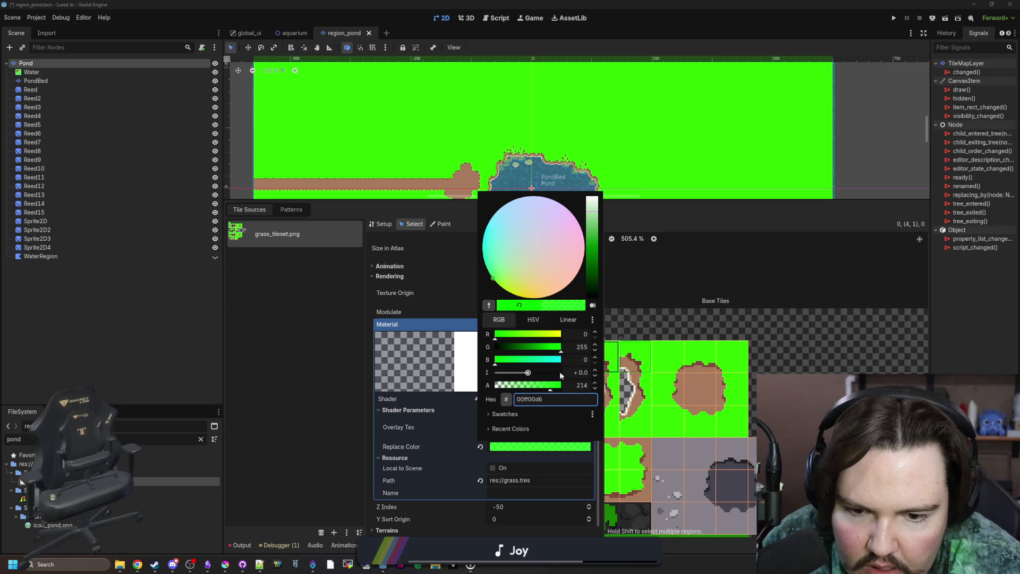
click(429, 447)
click(542, 395)
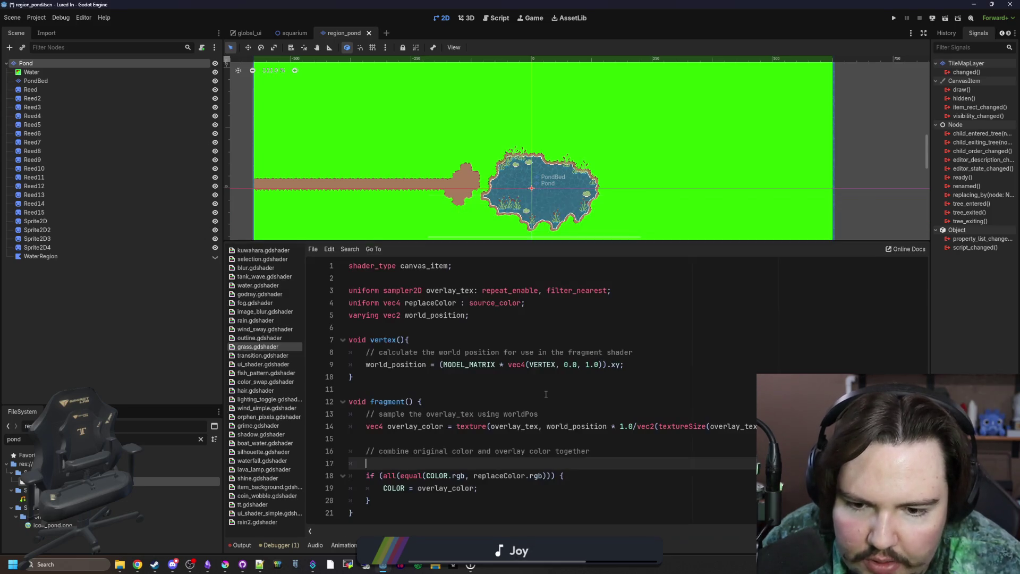
Save the scene, try swapping COLOR for TEXTURE on line 18, then undo it.
click(474, 451)
key(ctrl+s)
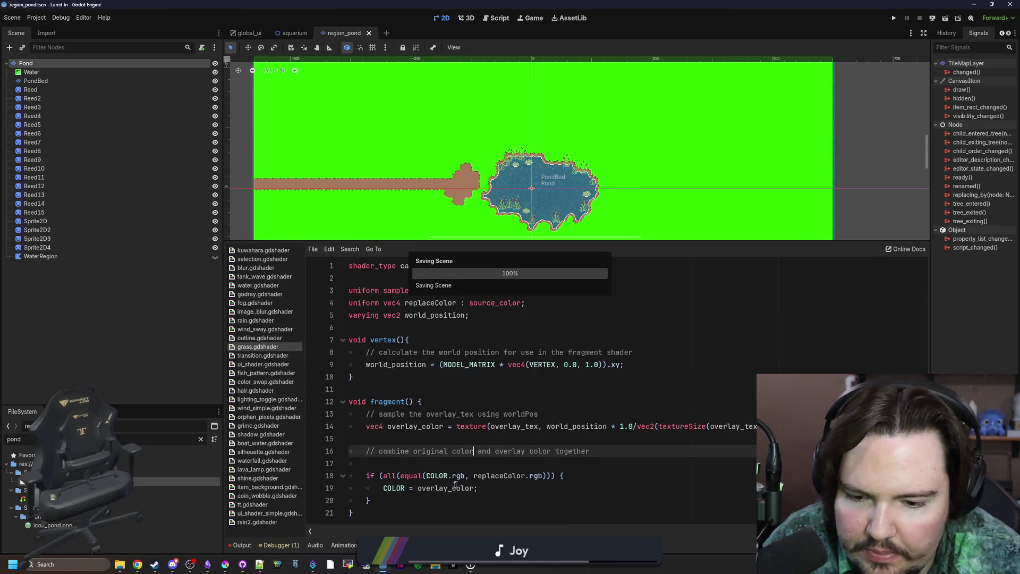
double_click(446, 475)
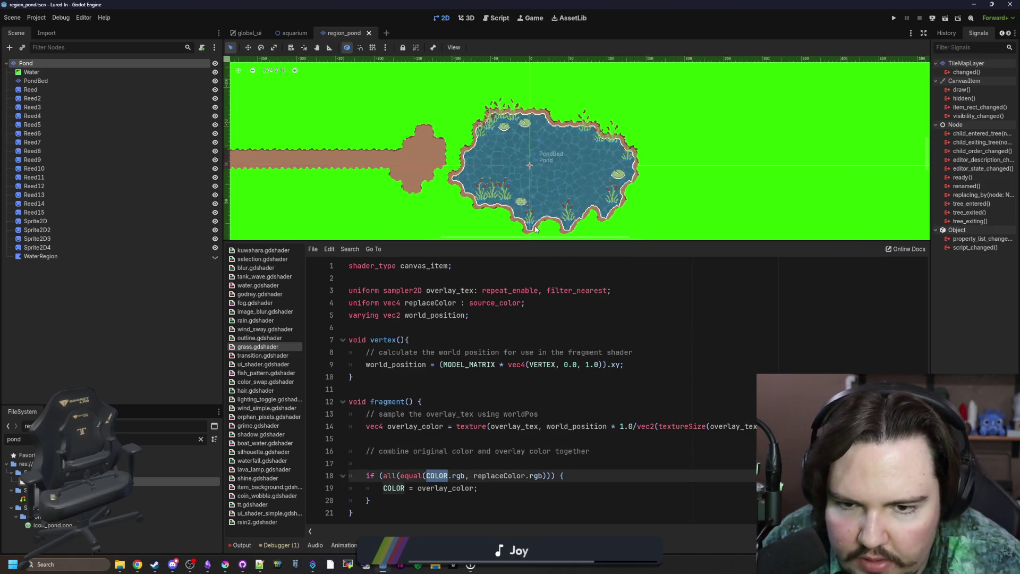
text(TEXTURE)
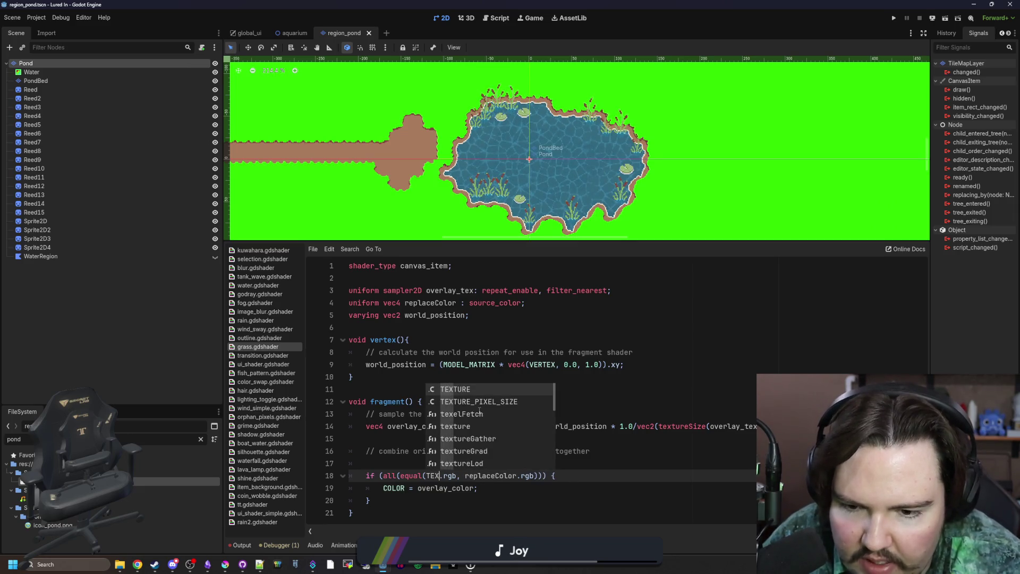
click(371, 451)
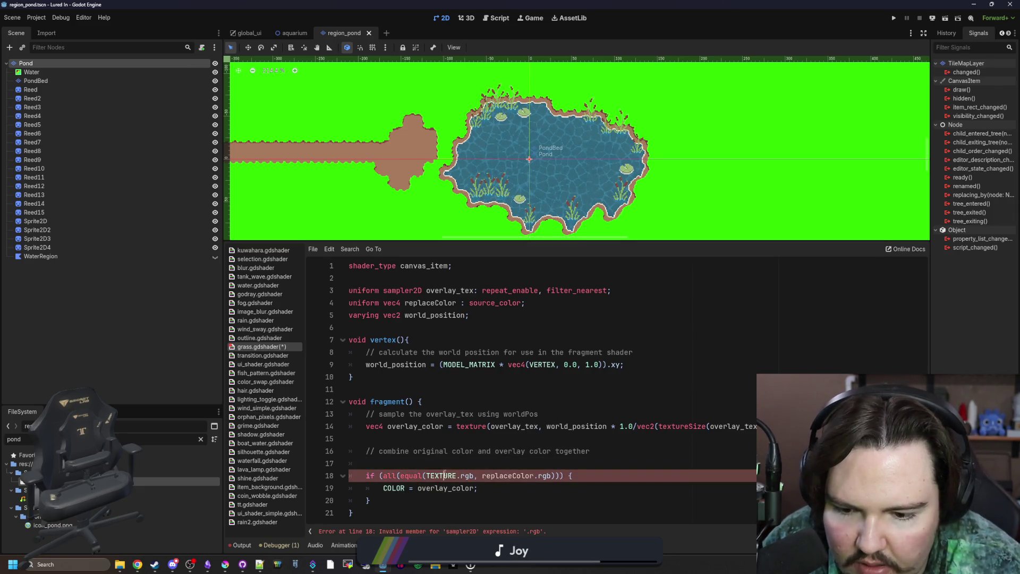
key(ctrl+z)
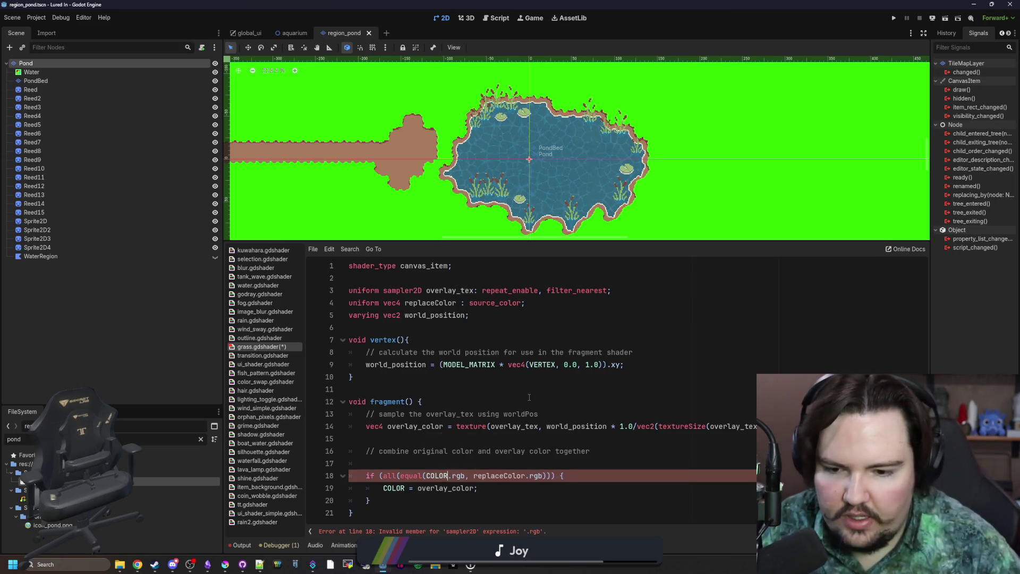
click(529, 398)
click(540, 463)
key(Tab)
Rewrite line 18's all(equal(...)) test as (COLOR.rgb - replaceColor.rgb).length().
drag(553, 476, 384, 475)
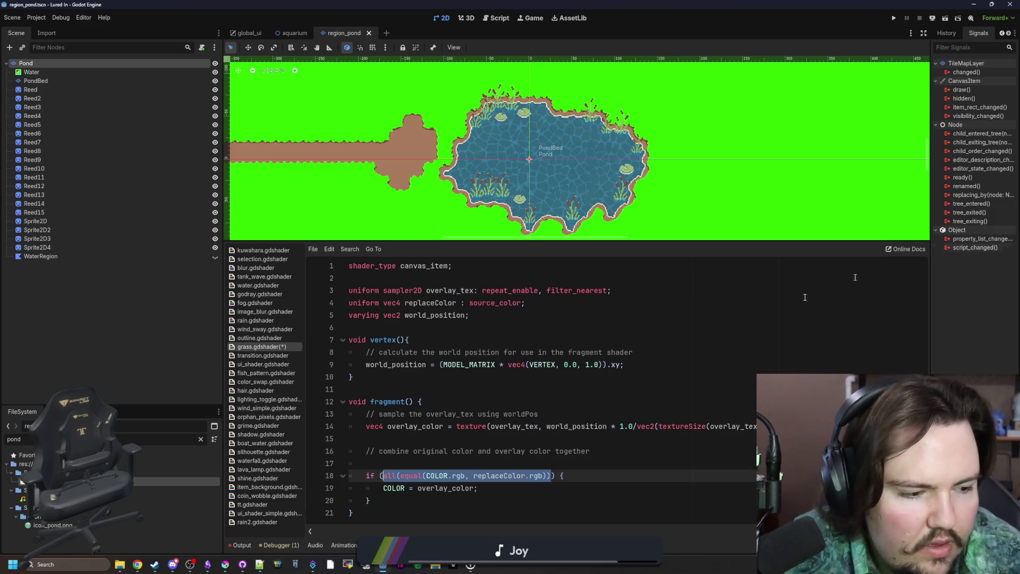
click(523, 464)
drag(426, 476, 383, 475)
key(BackSpace)
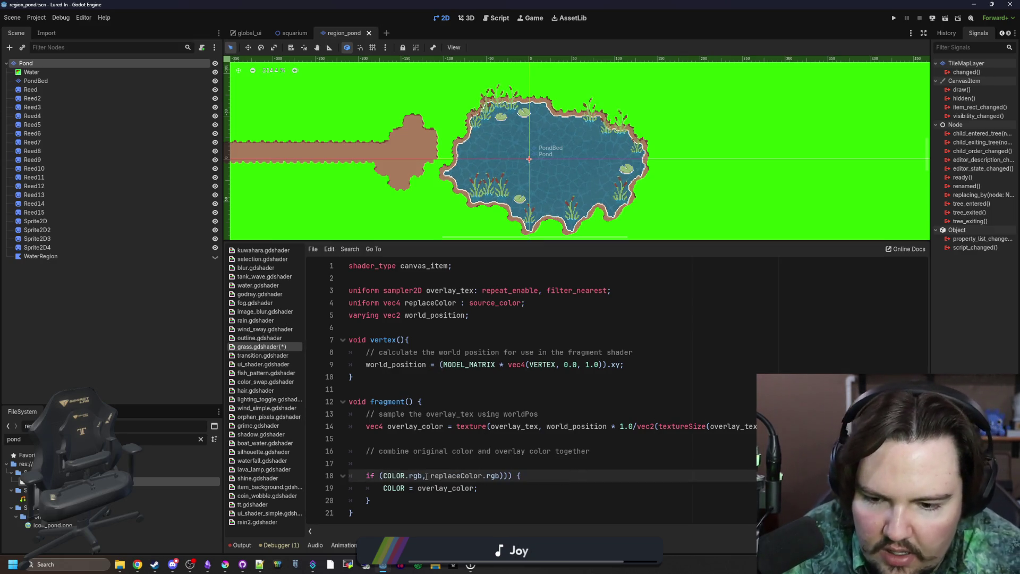
click(426, 475)
key(BackSpace)
text(-)
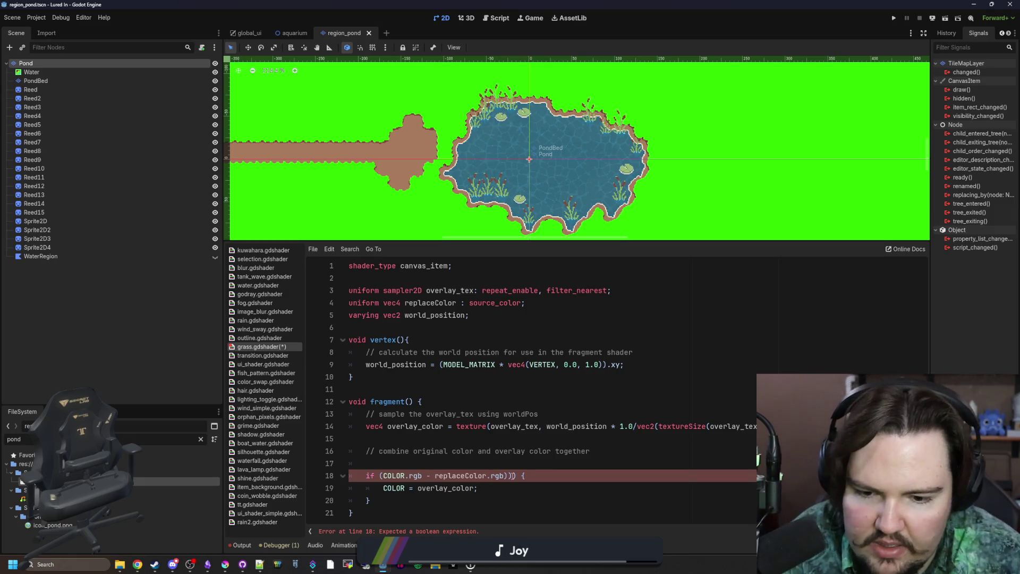
key(BackSpace)
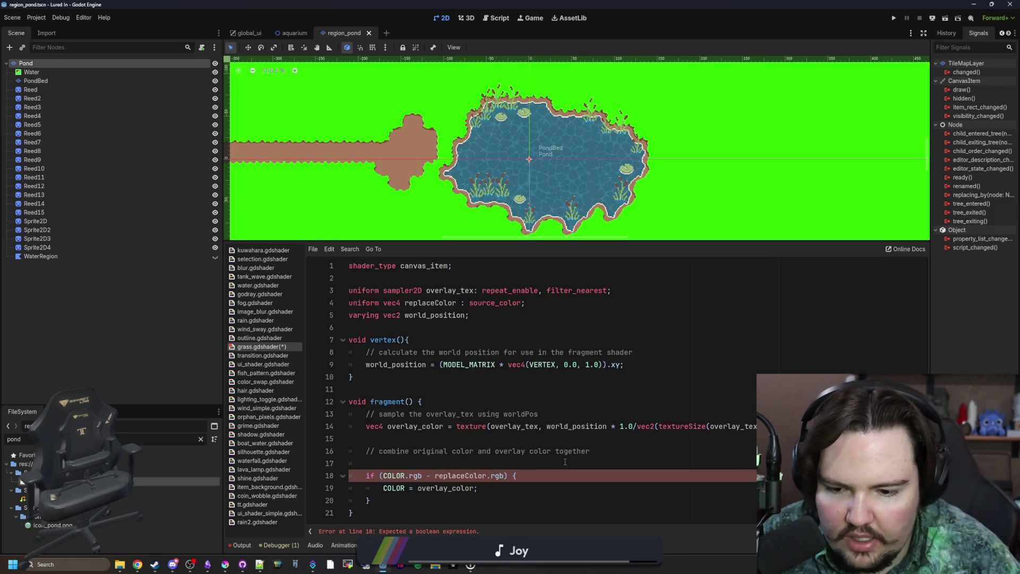
text(.length()
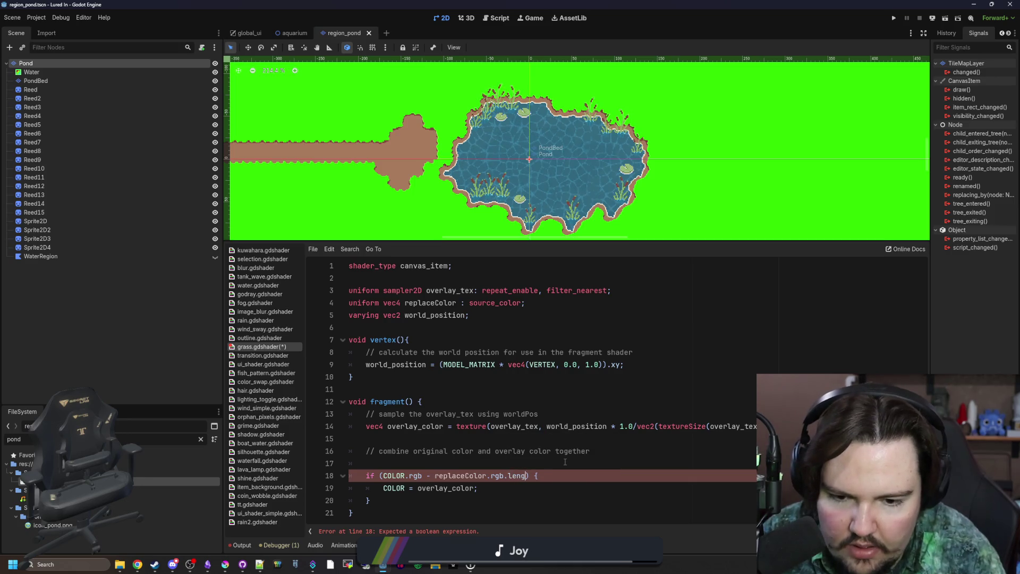
key(BackSpace)
text())
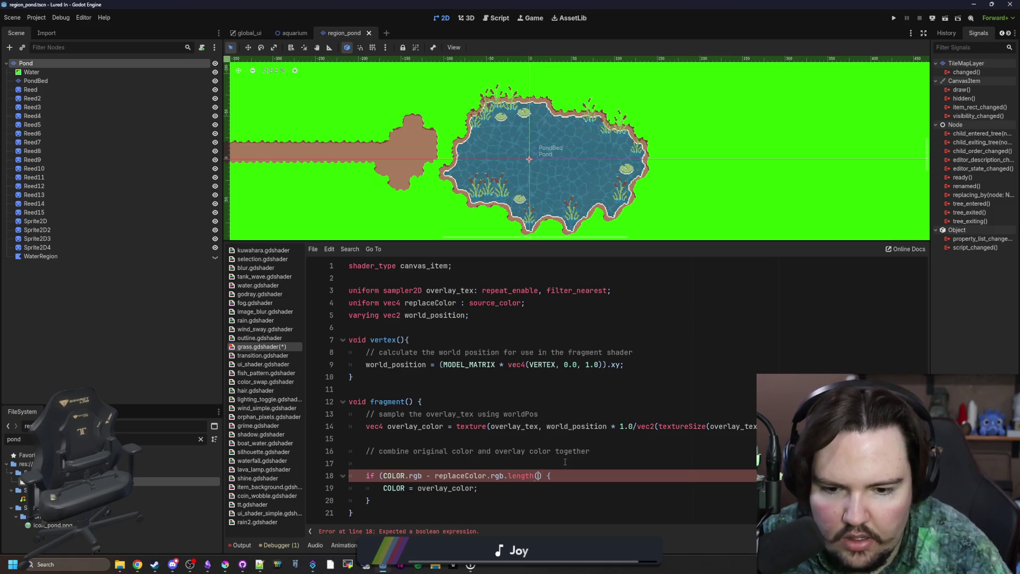
text())
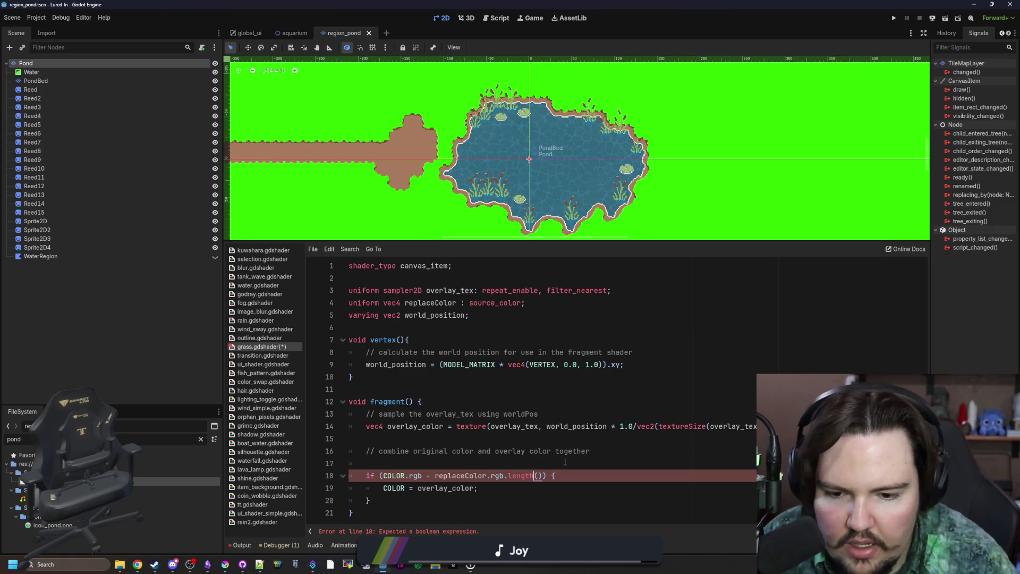
key(Left)
key(Left)
key(Left)
text())
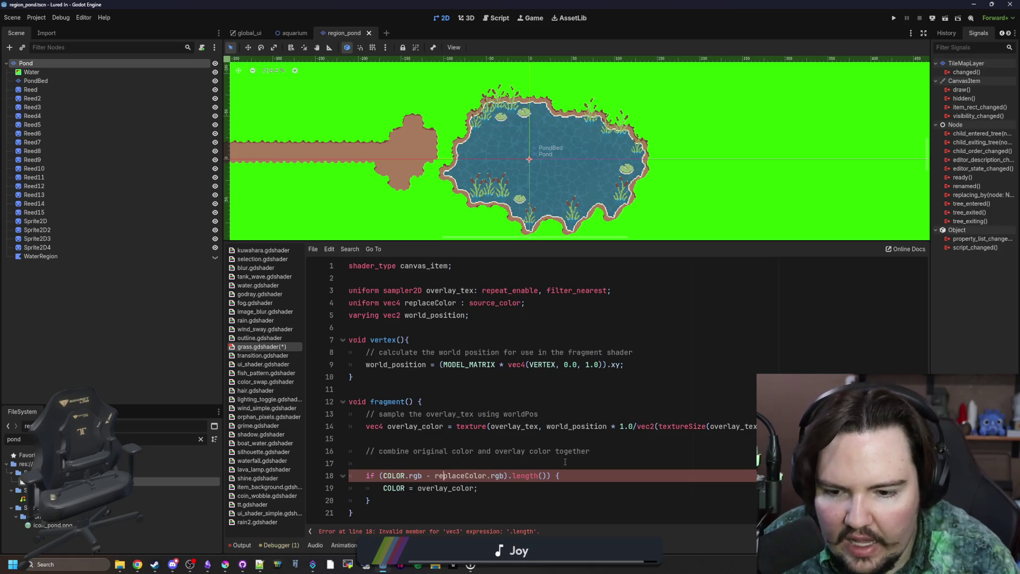
key(Left)
key(Left)
key(Left)
text(()
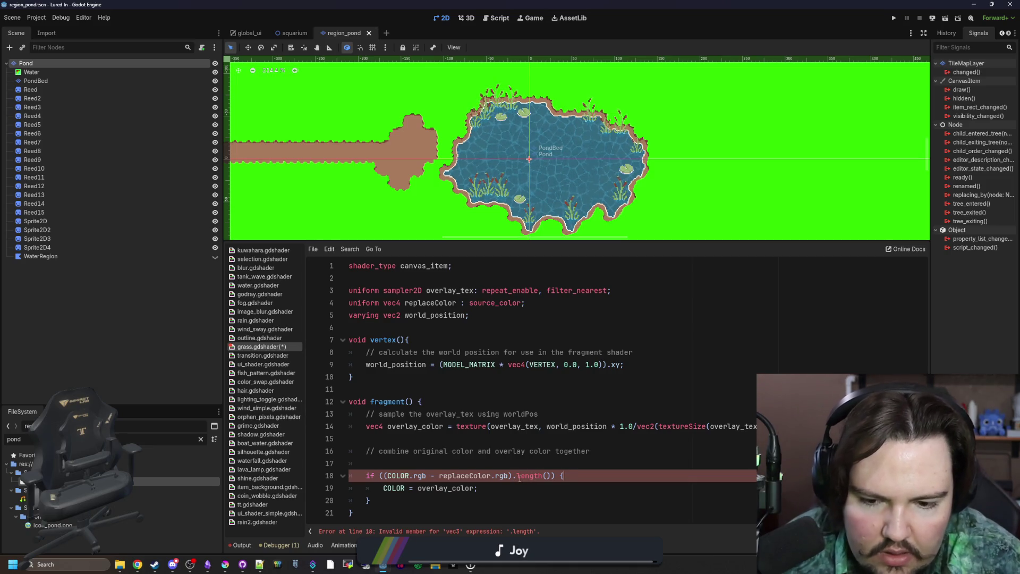
Replace the .length() call with a length() wrapper and compare the result > 0.1.
click(517, 475)
drag(552, 475, 513, 476)
key(BackSpace)
click(383, 476)
text(length)
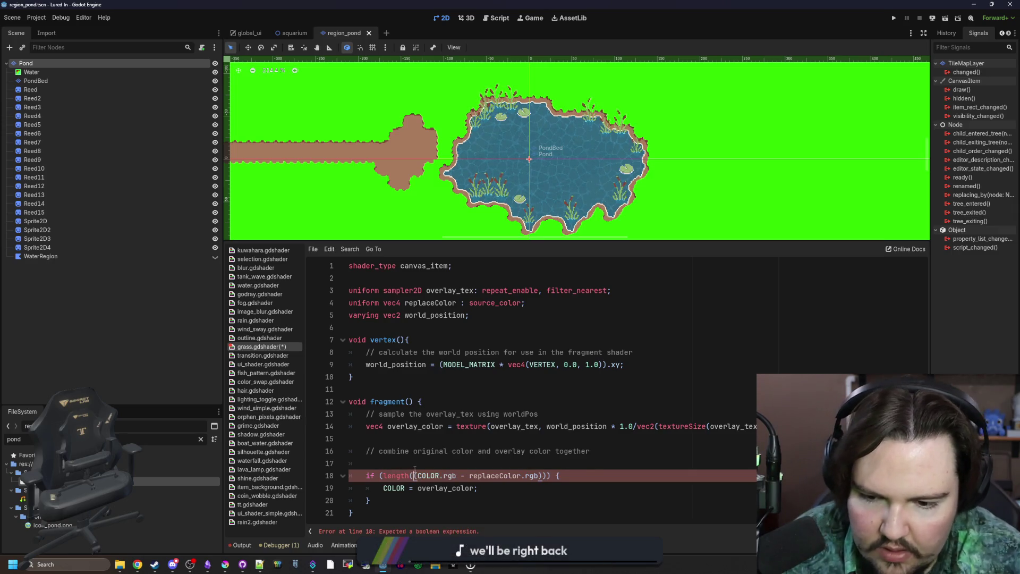
key(Up)
click(541, 475)
key(BackSpace)
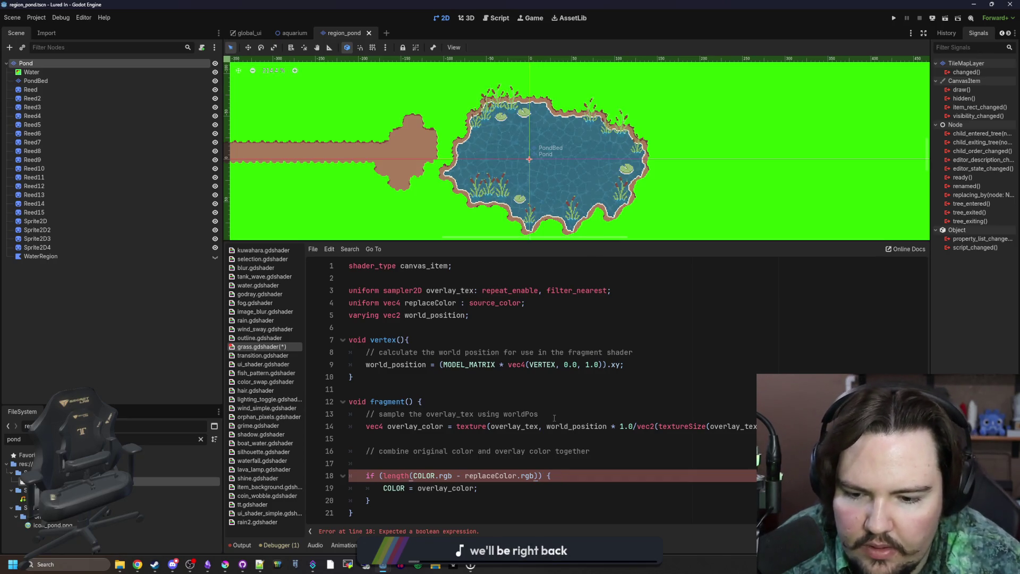
text(> 0.1)
click(554, 417)
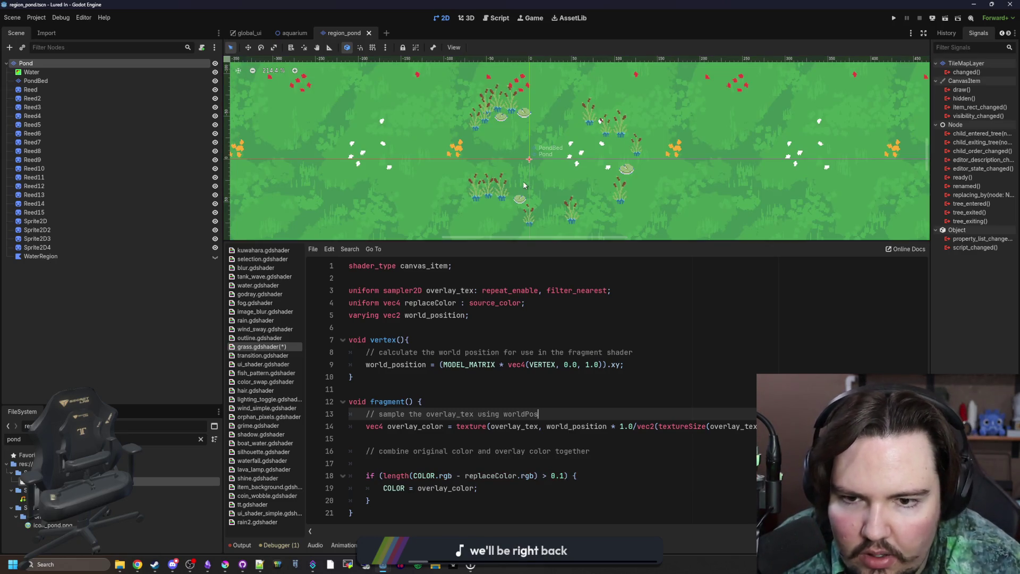
Try lowering line 18's threshold to 0.01, then to 0.001.
scroll(up, 3)
click(565, 476)
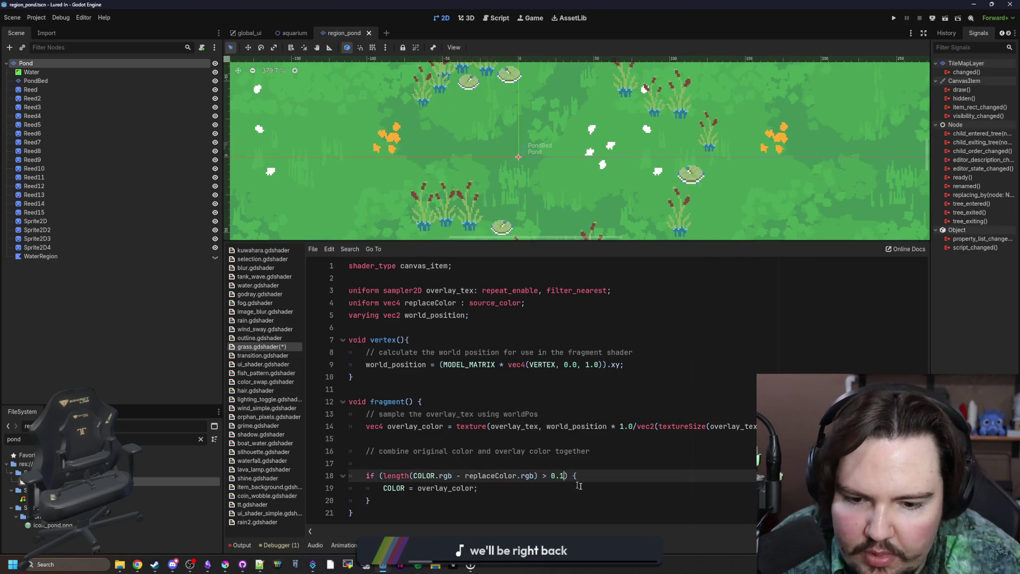
key(BackSpace)
key(BackSpace)
text(01)
key(BackSpace)
key(BackSpace)
text(.01)
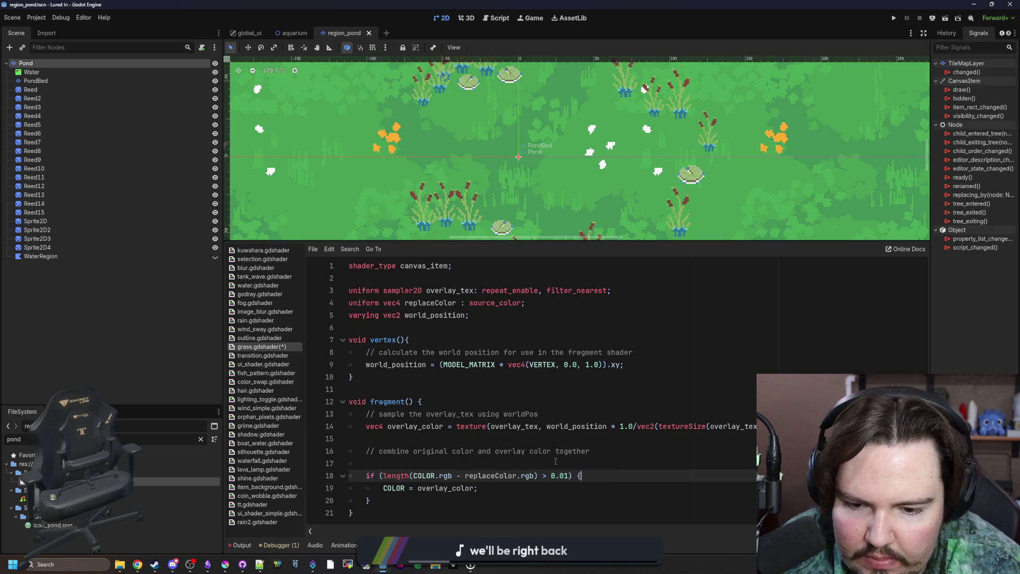
click(564, 476)
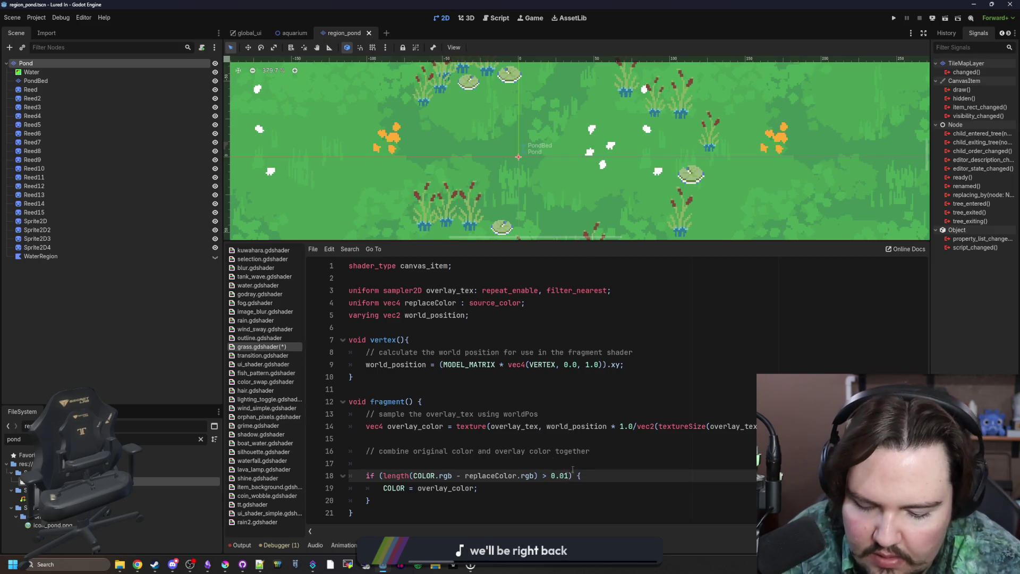
text(0)
click(589, 468)
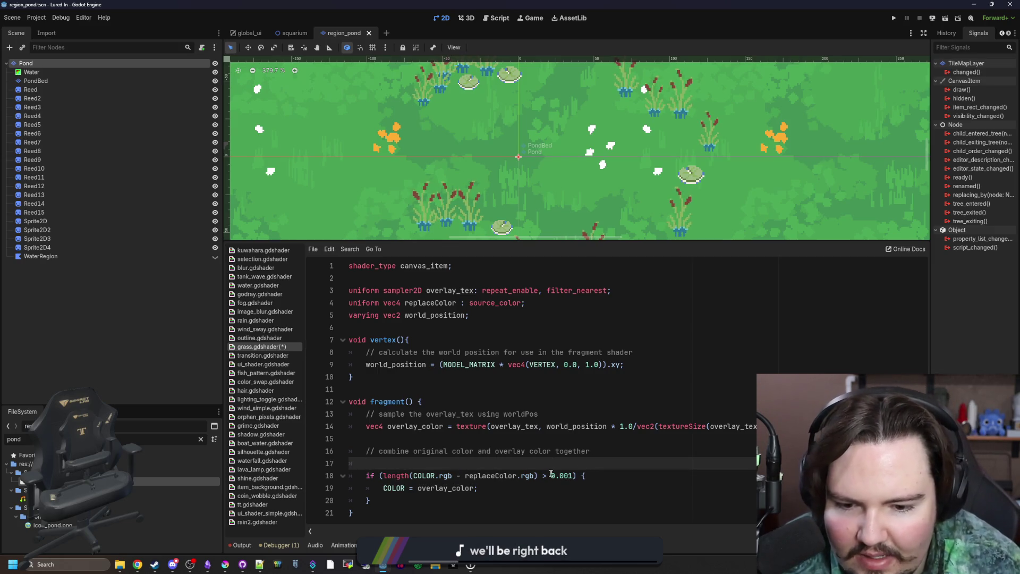
Flip the comparison to < with the threshold back at 0.1, and save.
click(548, 475)
key(BackSpace)
text(<)
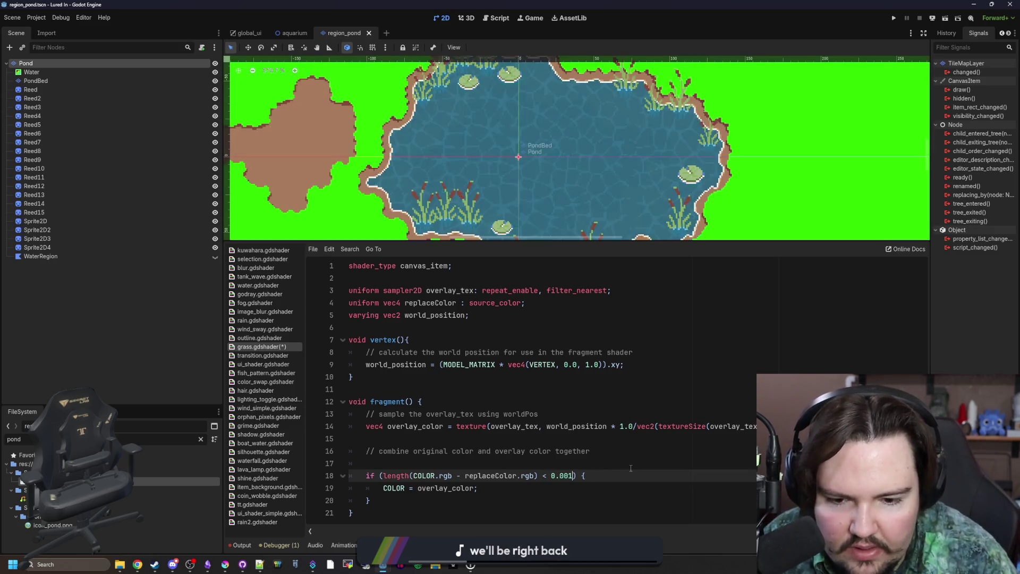
key(BackSpace)
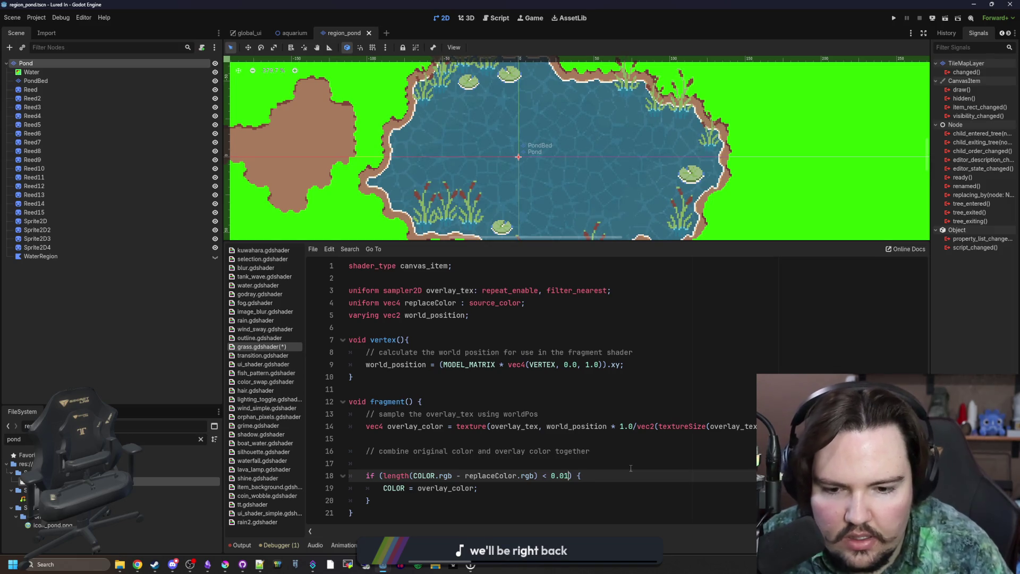
scroll(down, 3)
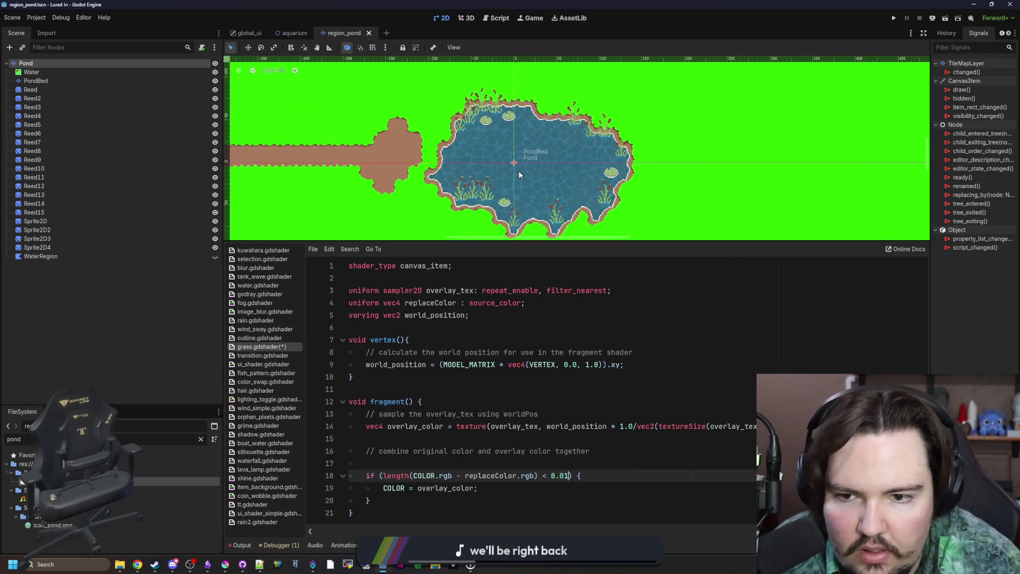
key(BackSpace)
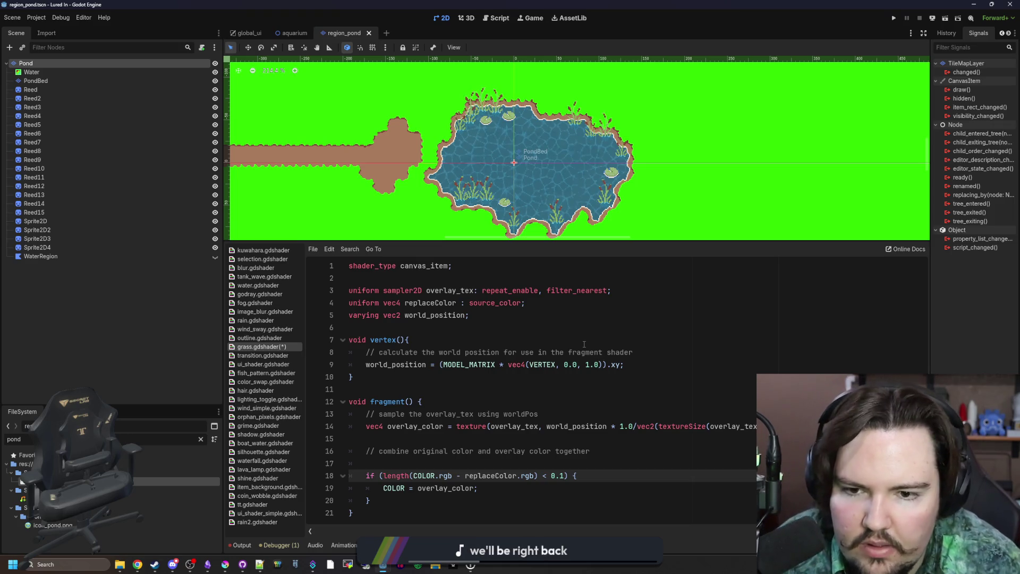
click(606, 468)
key(ctrl+s)
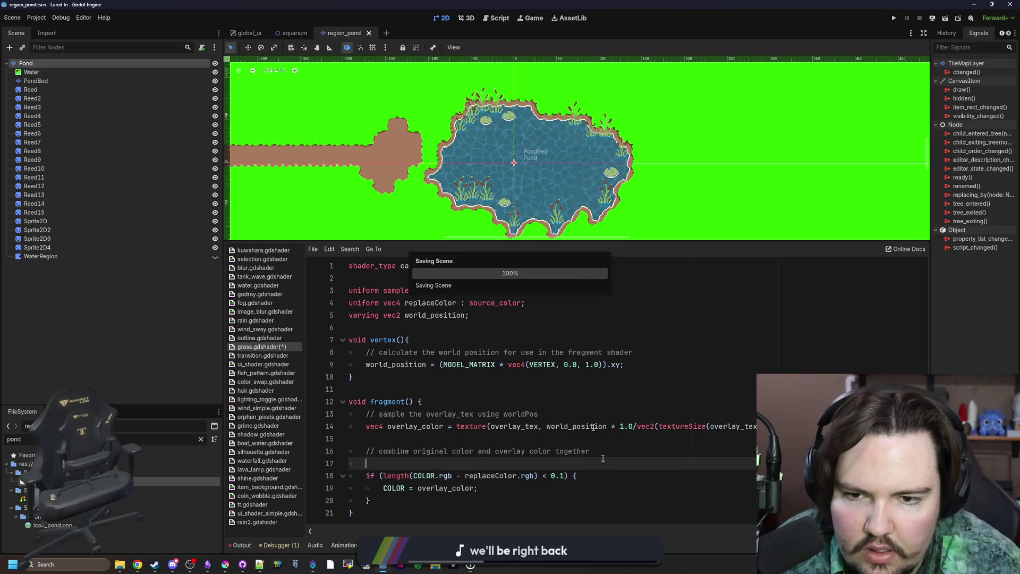
click(547, 470)
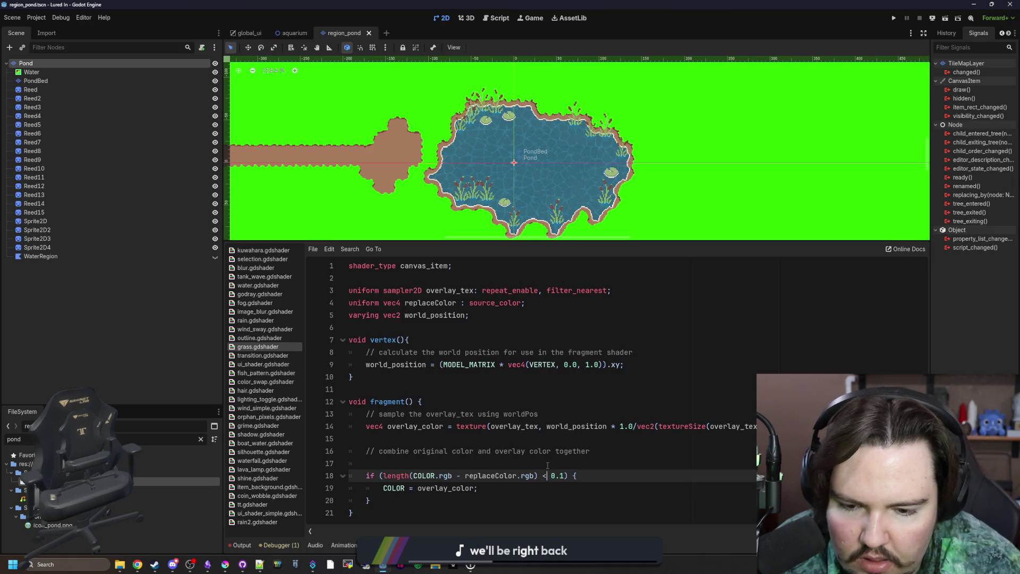
click(520, 460)
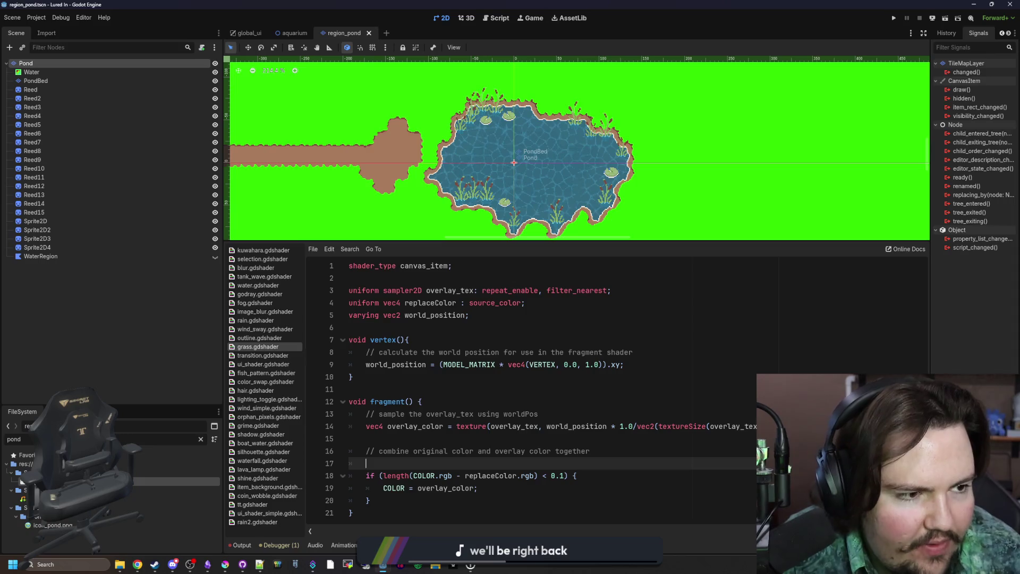
key(alt+Tab)
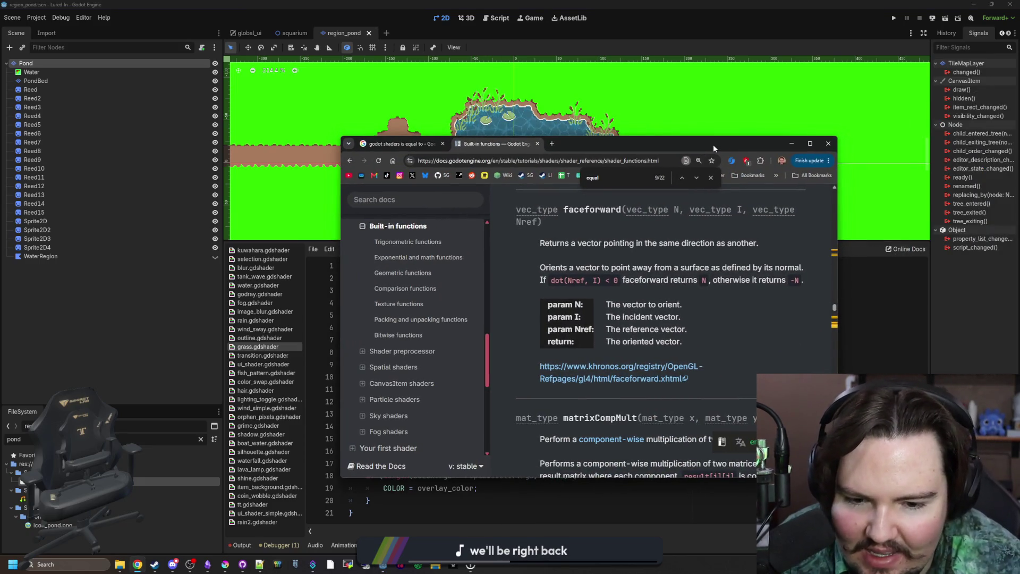
Search the maximized shader docs for 'length' to check its Geometric functions entry.
double_click(712, 131)
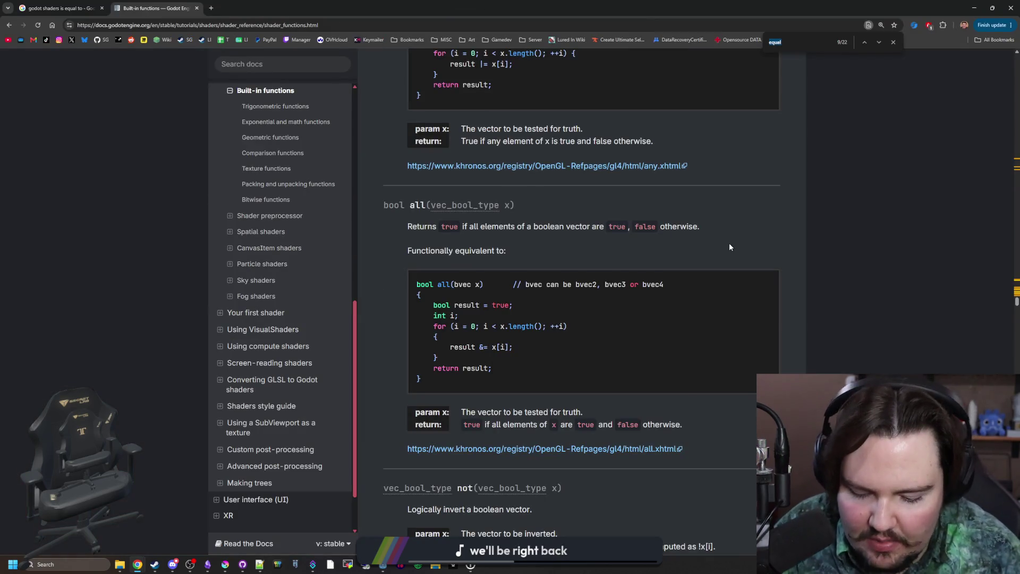
text(length)
key(Return)
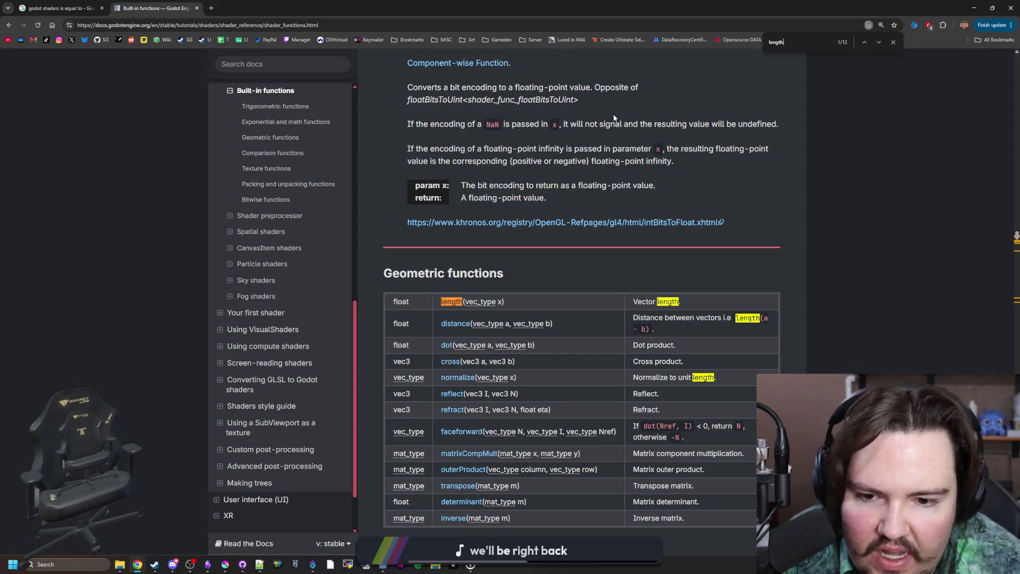
key(alt+Tab)
double_click(397, 475)
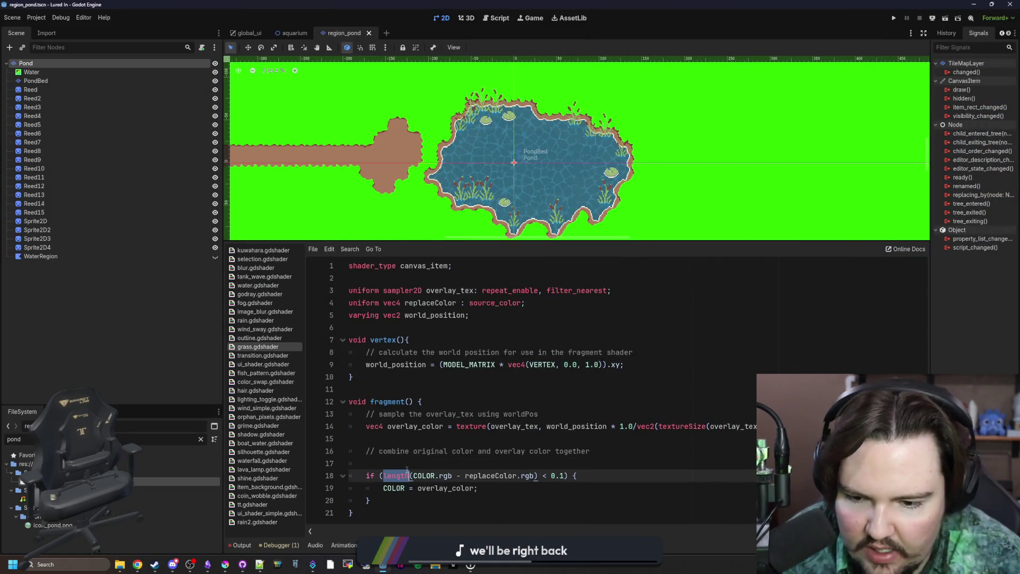
Change the test to distance(COLOR.rgb, replaceColor.rgb) instead of length of the difference.
text(distance)
click(471, 460)
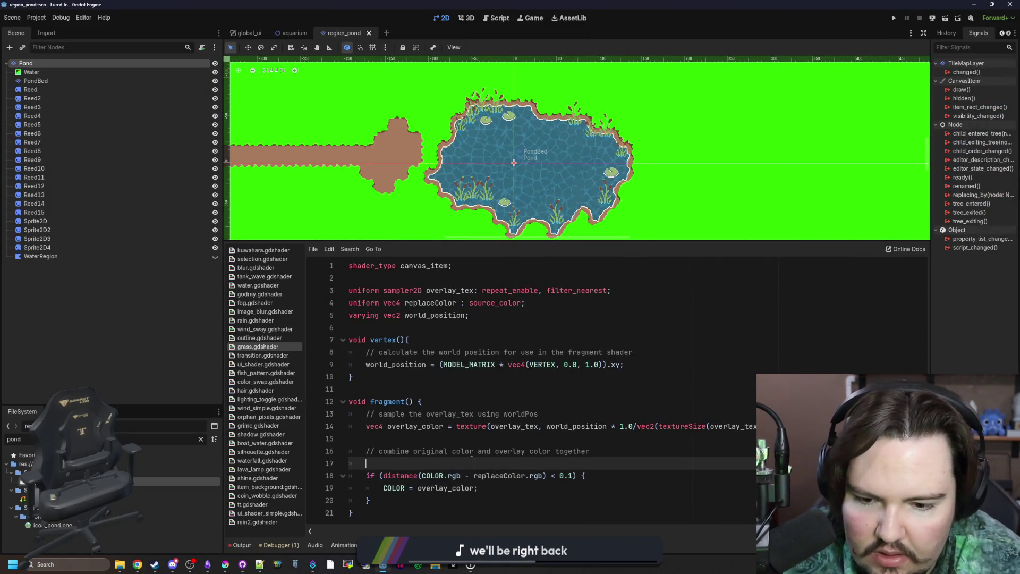
click(473, 476)
key(BackSpace)
key(BackSpace)
key(BackSpace)
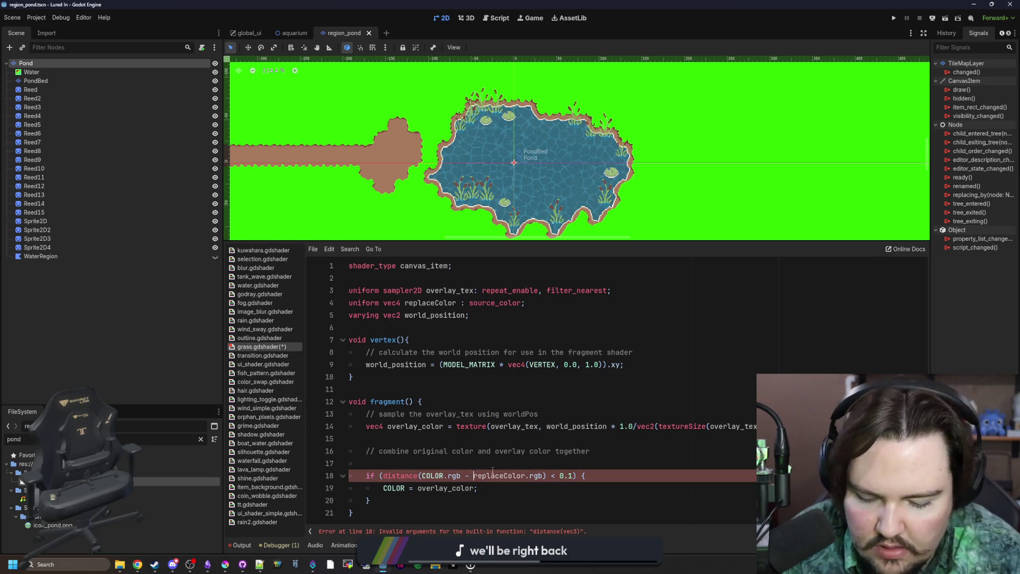
text(,)
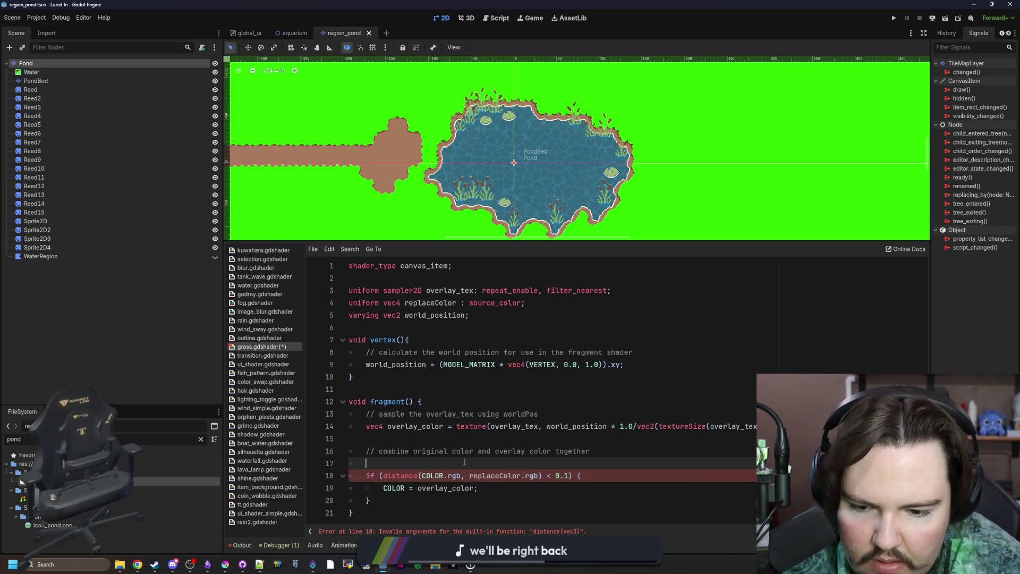
click(464, 461)
Step the threshold down through 0.5, 0.4 and 0.3 to 0.2, then save.
click(568, 476)
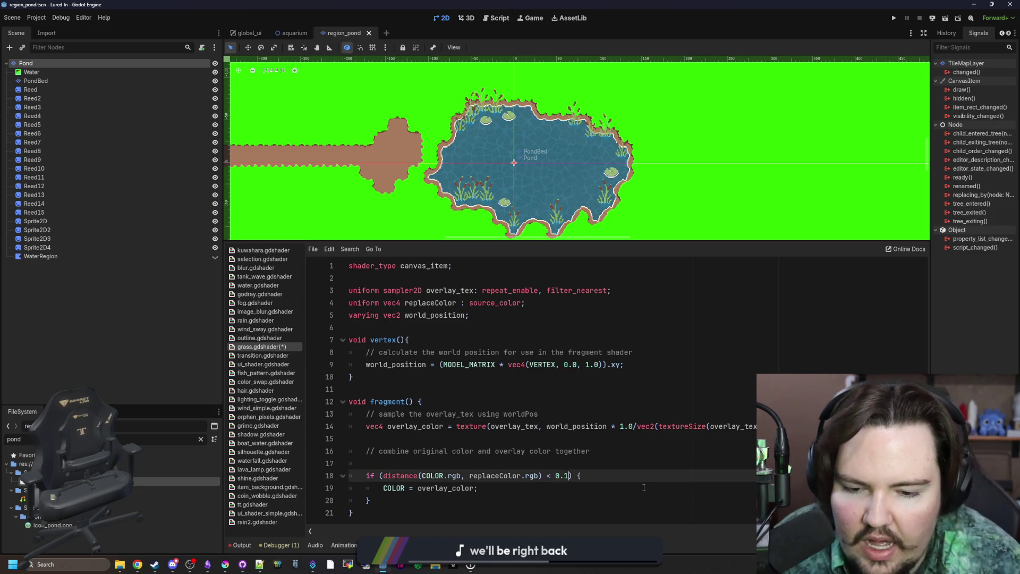
key(BackSpace)
key(BackSpace)
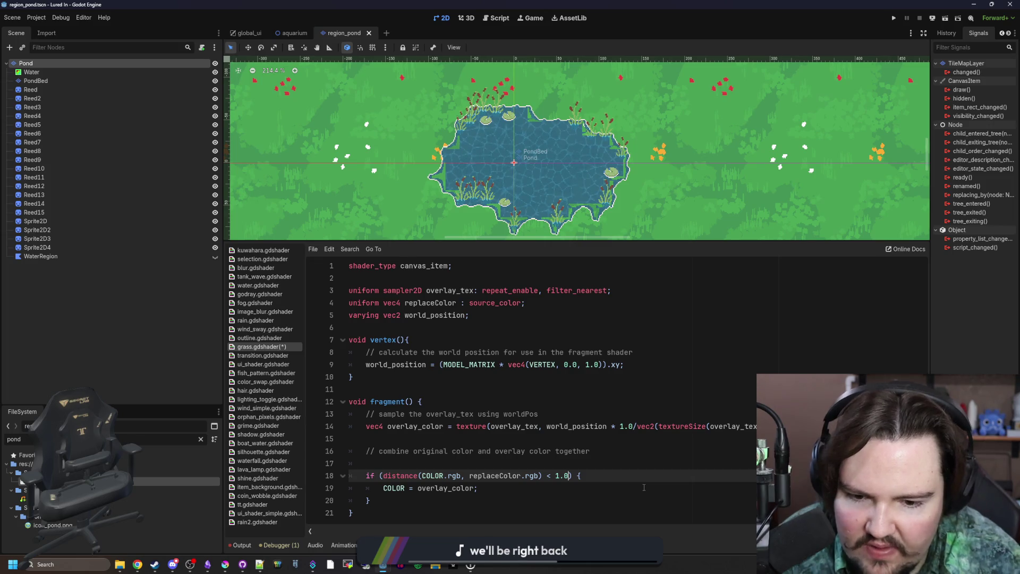
key(BackSpace)
key(BackSpace)
key(BackSpace)
text(5)
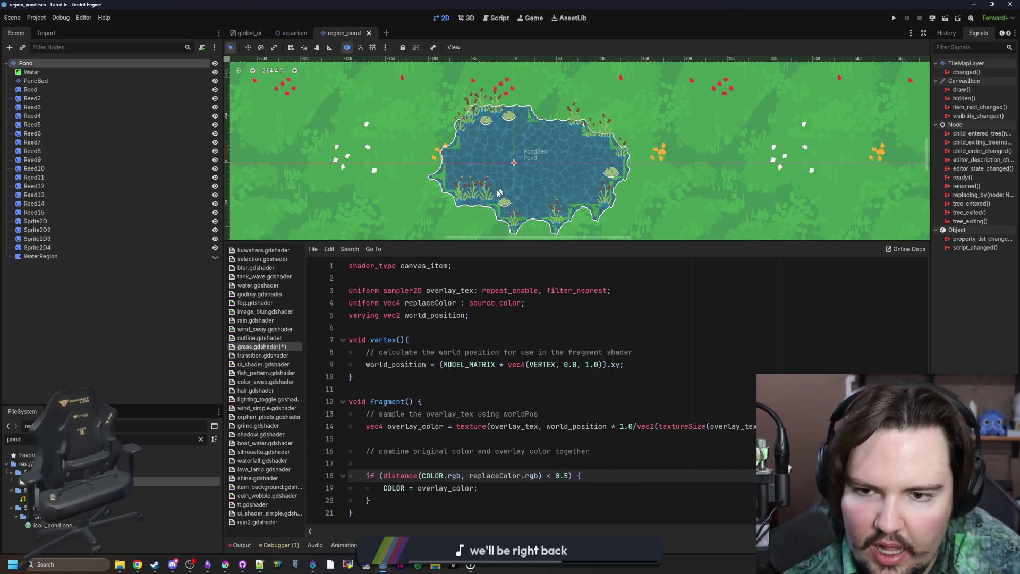
scroll(up, 3)
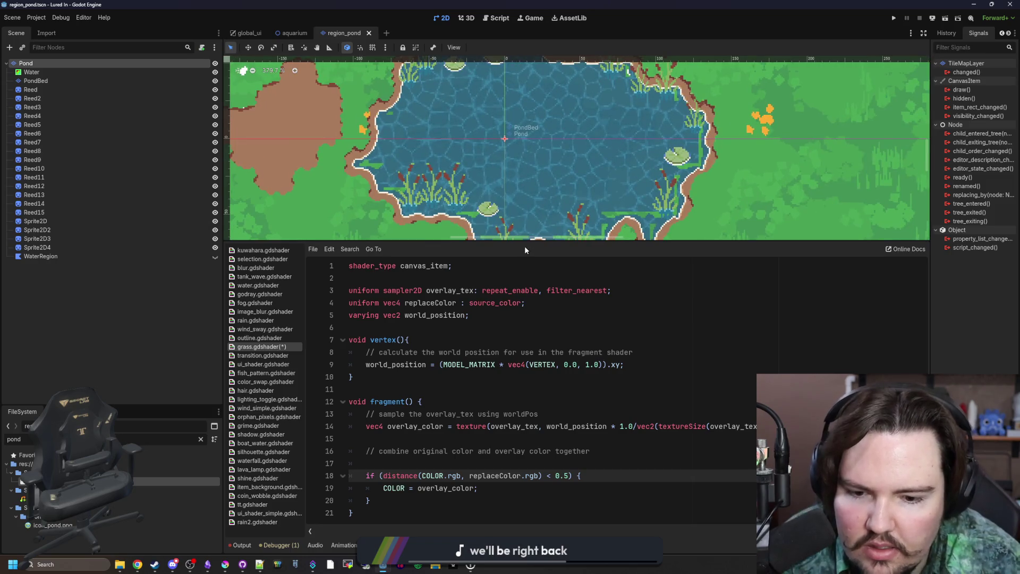
key(BackSpace)
text(4)
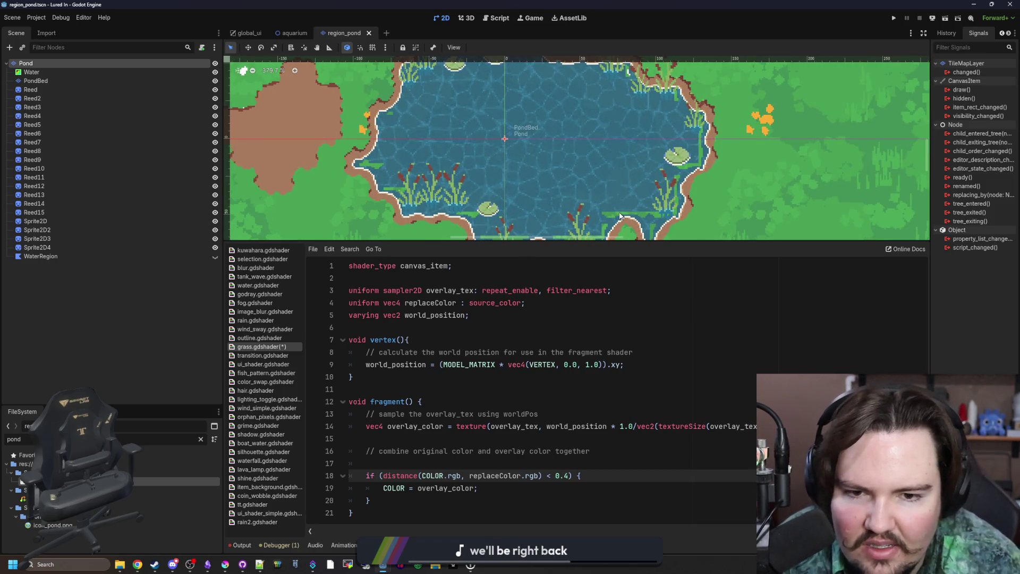
key(BackSpace)
text(3)
click(740, 391)
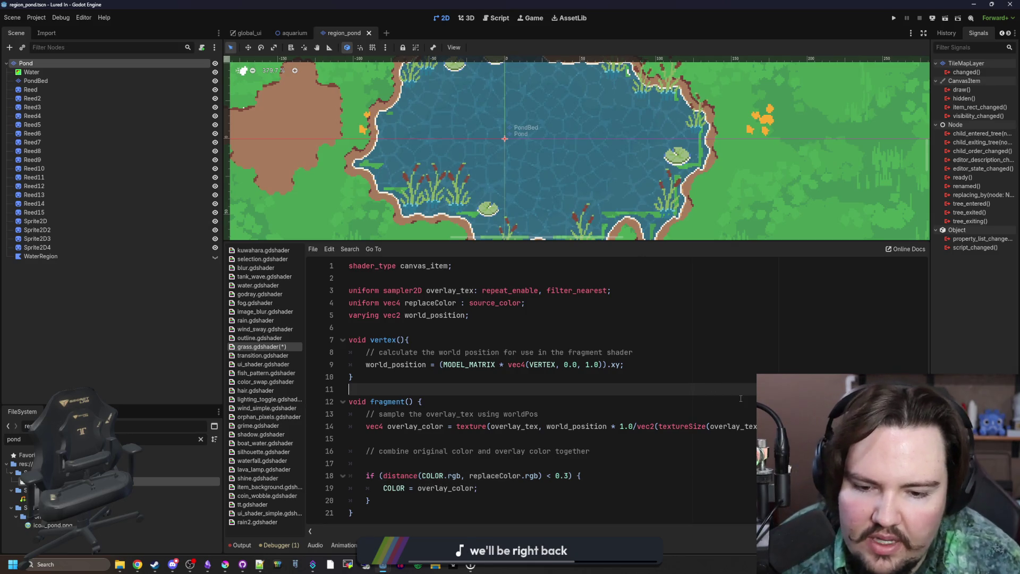
click(565, 475)
key(BackSpace)
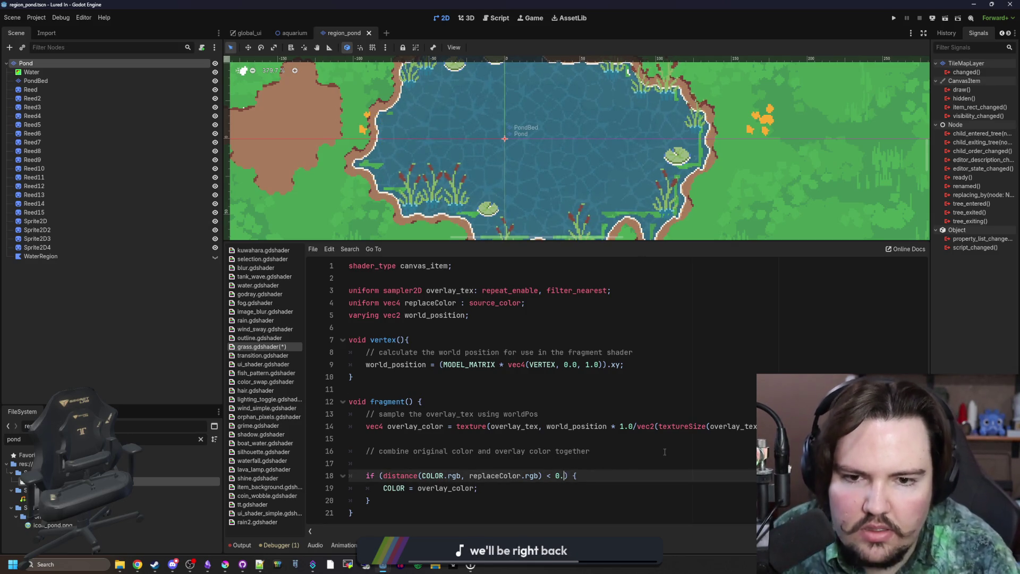
text(2)
click(664, 451)
key(ctrl+s)
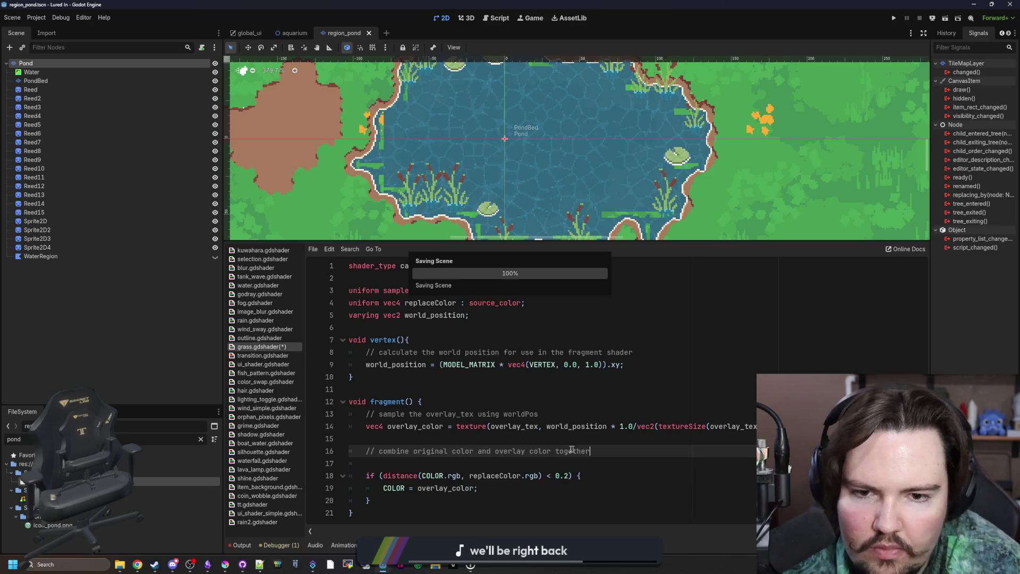
Lower the threshold to 0.1, save, and start a texture(TEXTURE, UV) line above the if.
click(568, 474)
key(BackSpace)
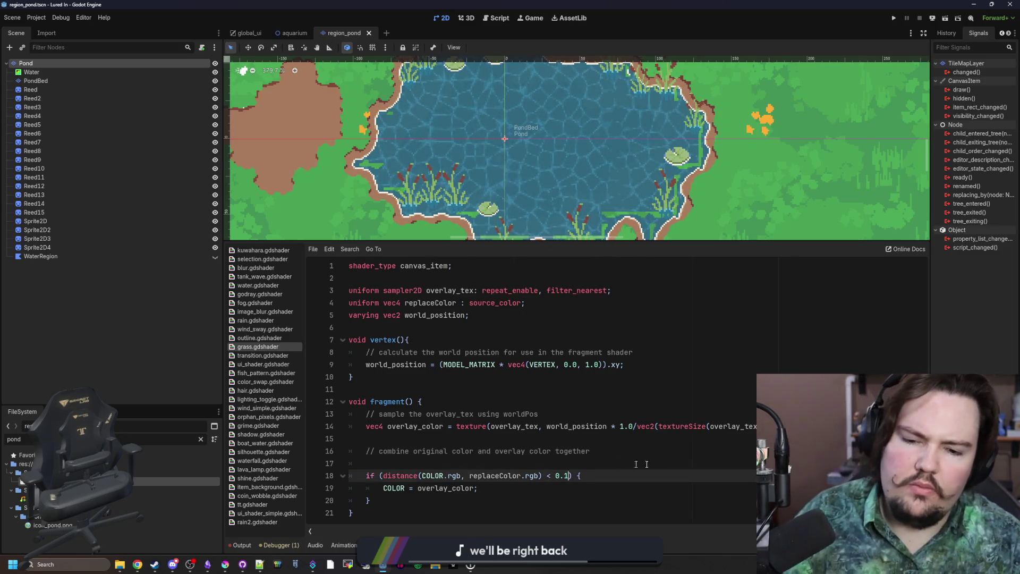
click(624, 463)
key(ctrl+s)
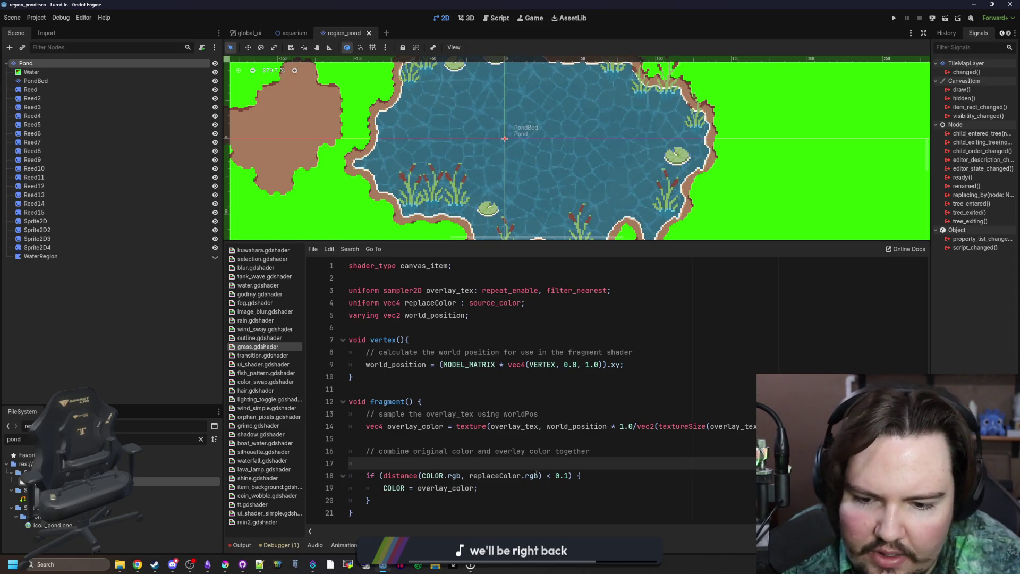
key(ctrl+s)
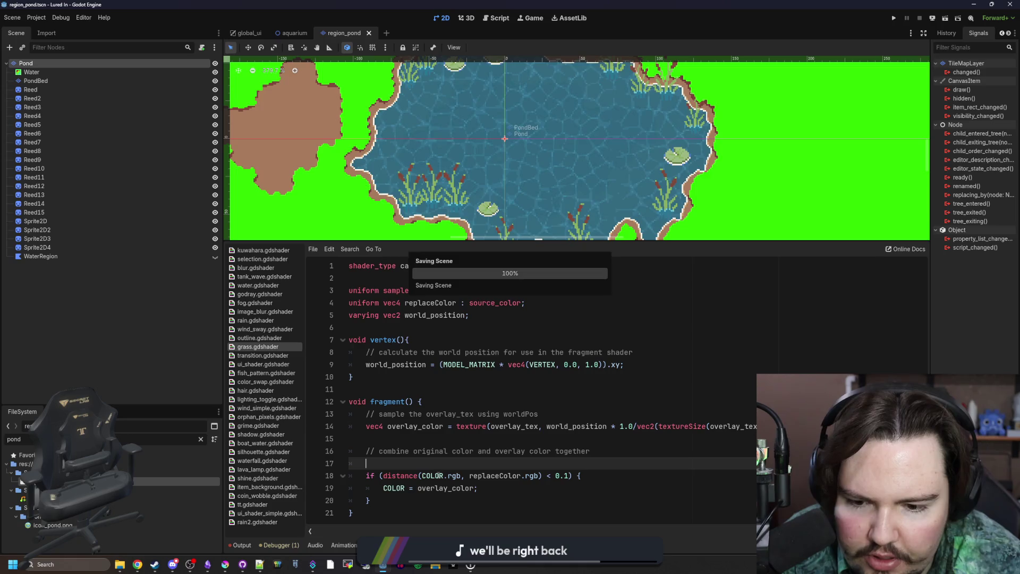
key(Return)
text(texture()
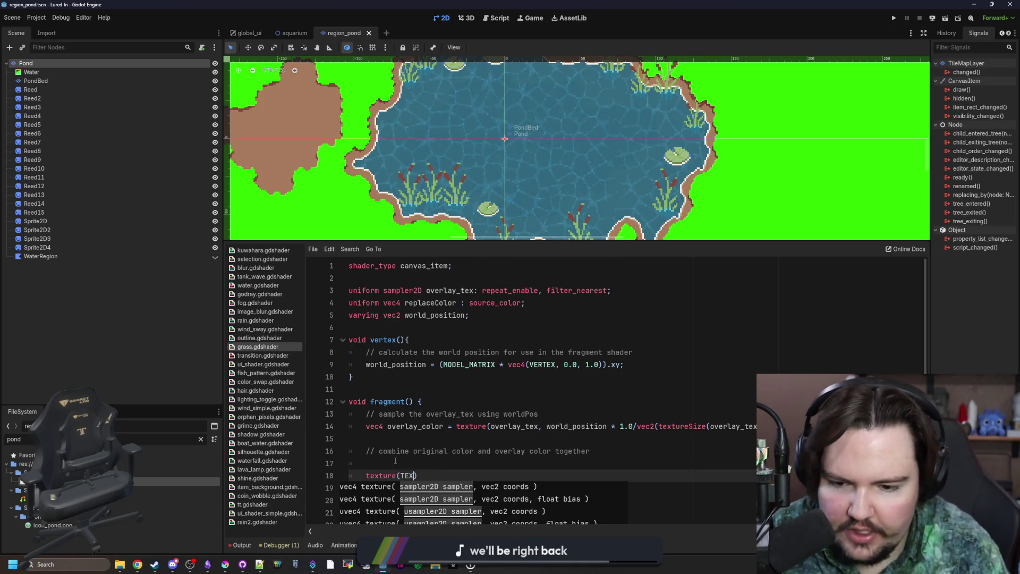
text(TEXTURE, UV)
Make the new line read vec4 oTex = texture(TEXTURE, UV);.
scroll(down, 3)
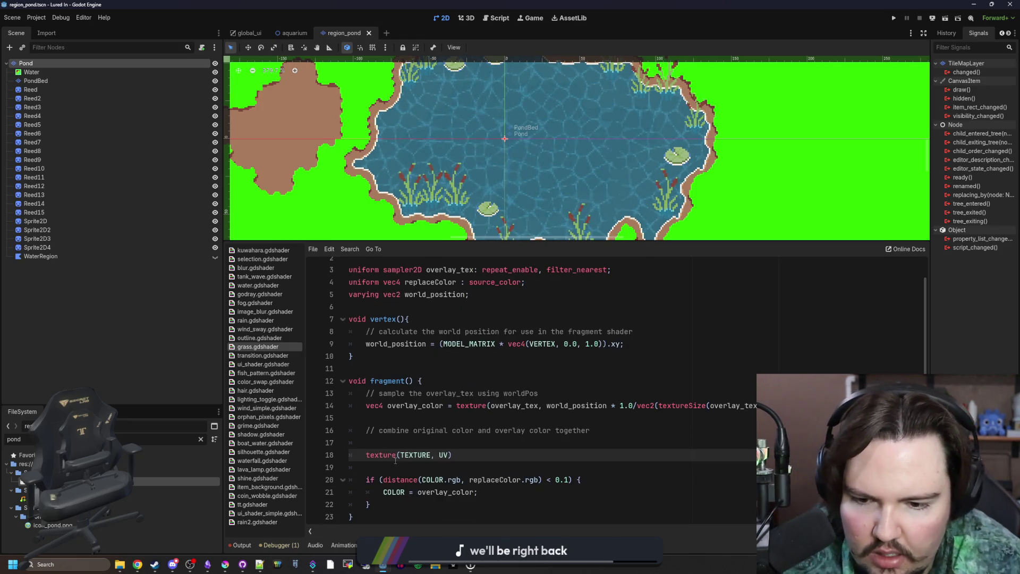
key(BackSpace)
key(BackSpace)
text(world_)
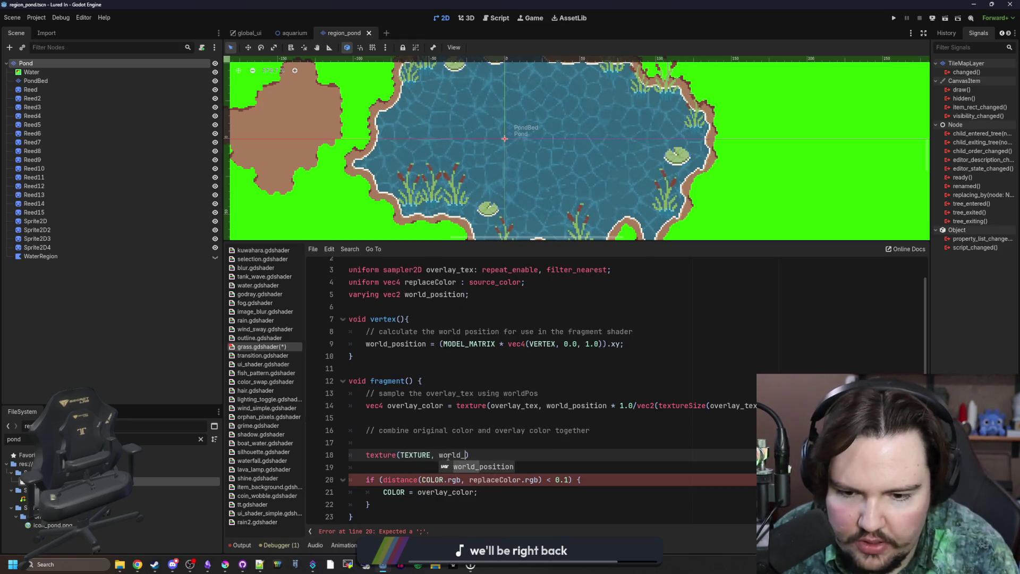
key(Return)
key(End)
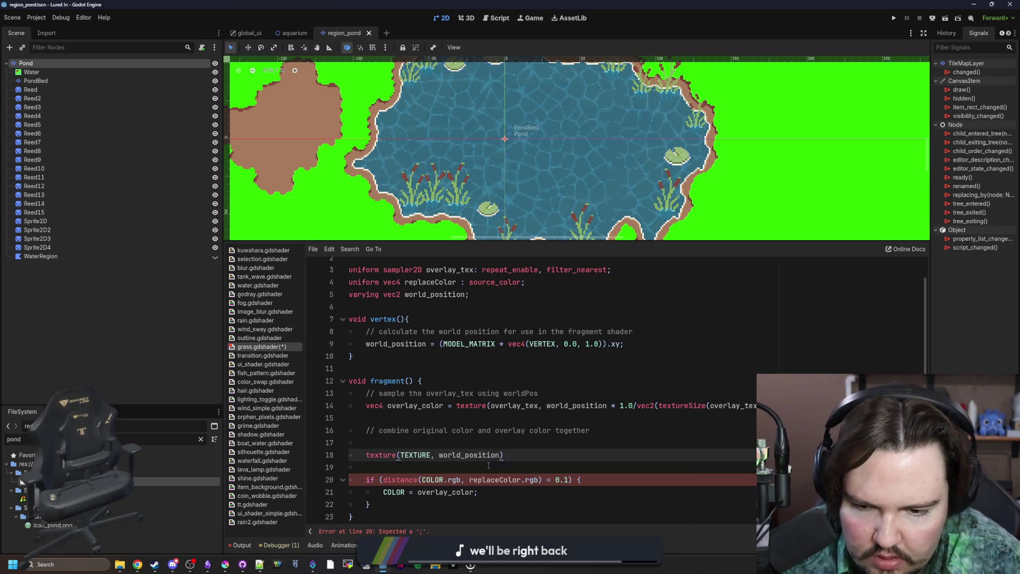
double_click(479, 459)
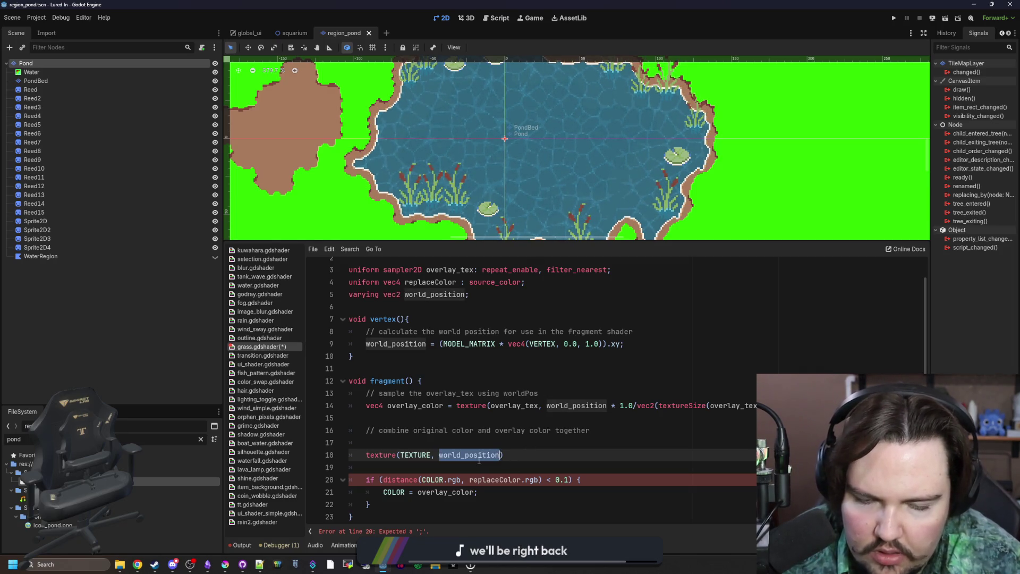
text(UV)
key(End)
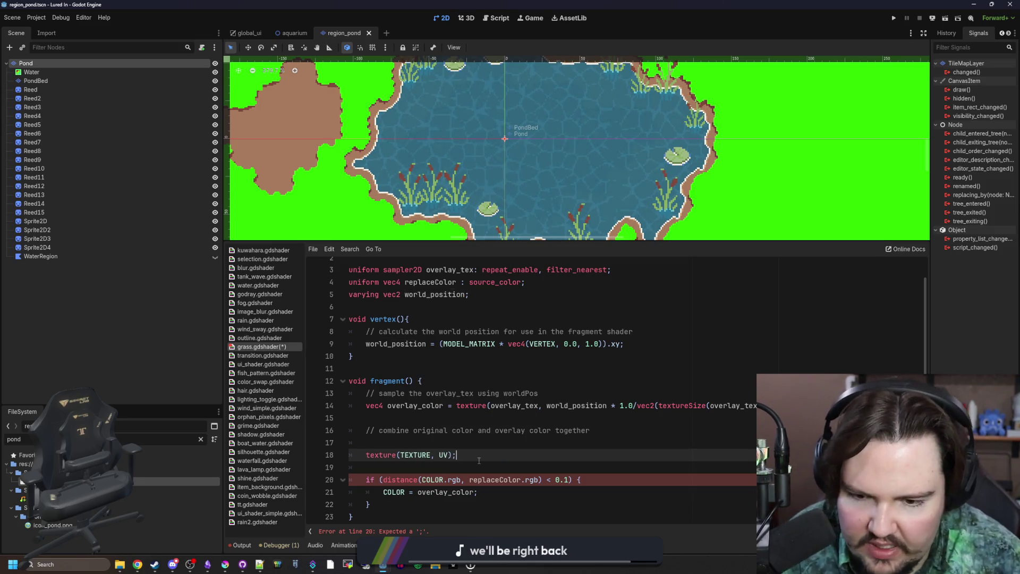
key(Home)
text(var)
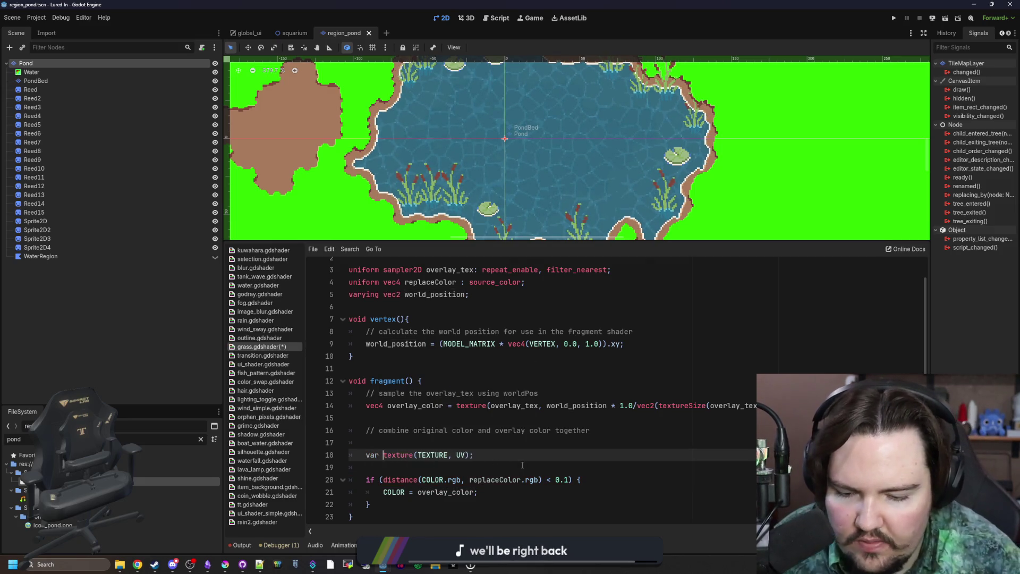
key(BackSpace)
key(BackSpace)
key(BackSpace)
text(vec4 o)
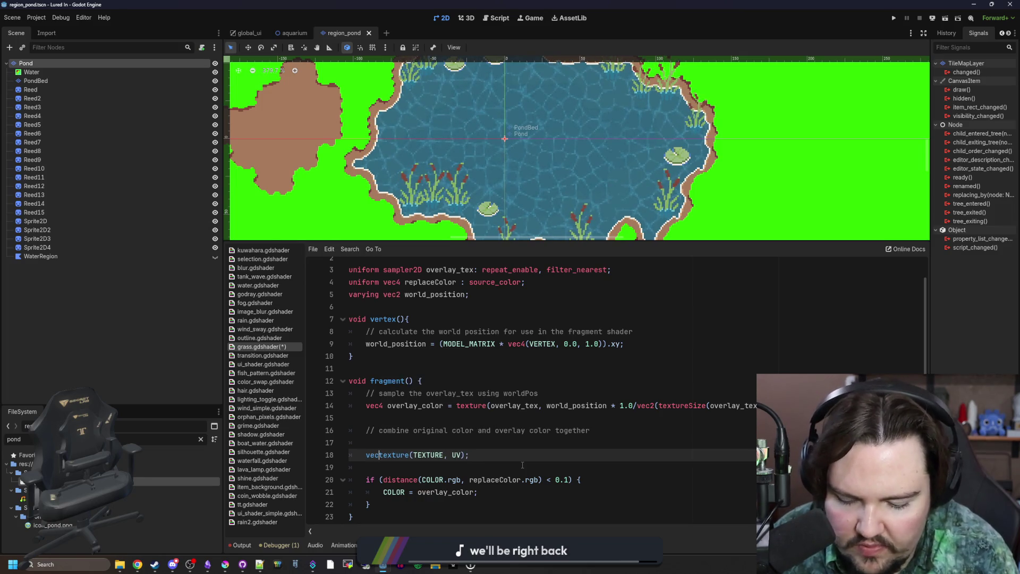
text(Tex =)
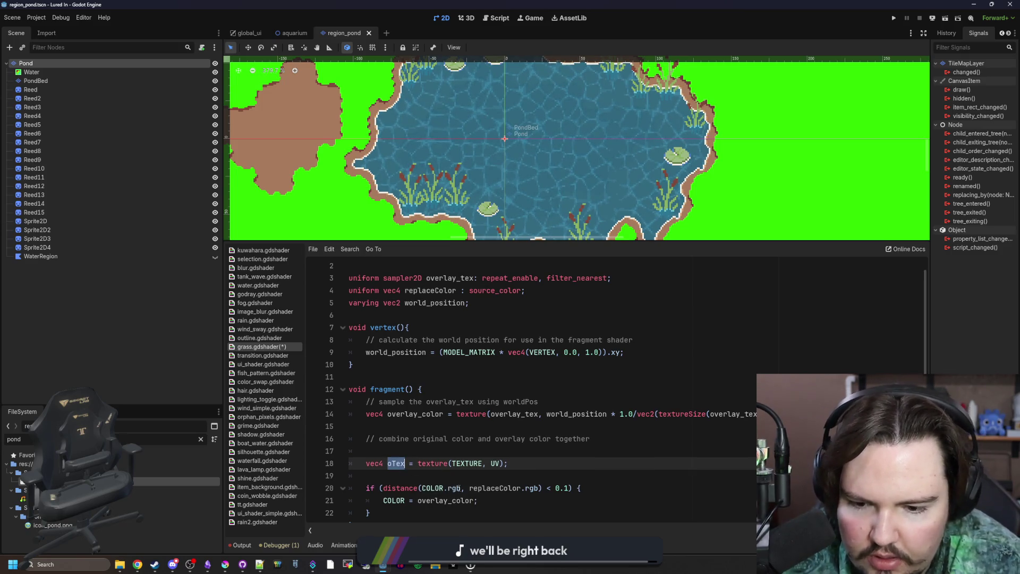
Use oTex instead of COLOR in the distance() comparison and refresh the preview.
double_click(425, 488)
text(oTex)
click(454, 474)
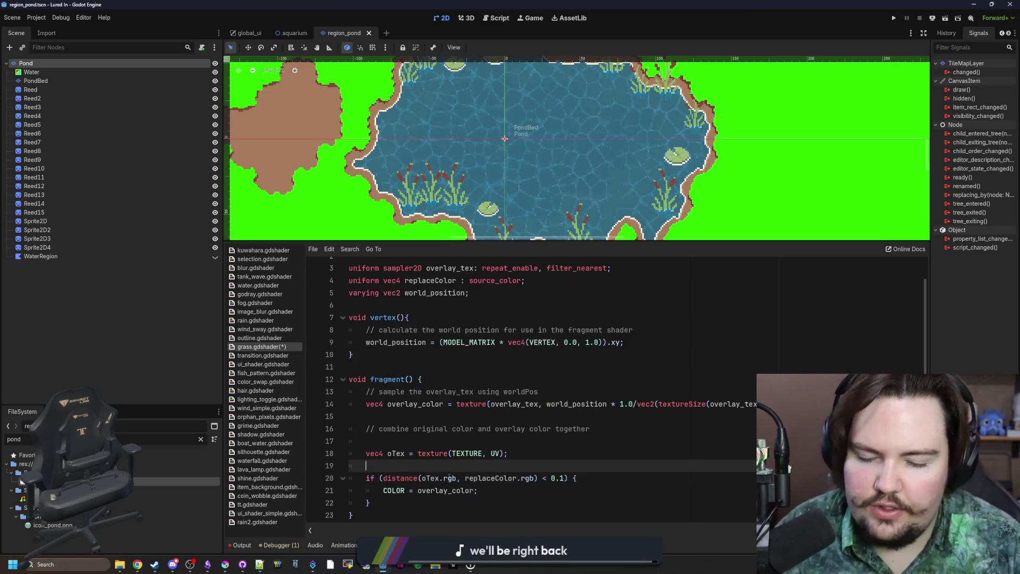
scroll(down, 3)
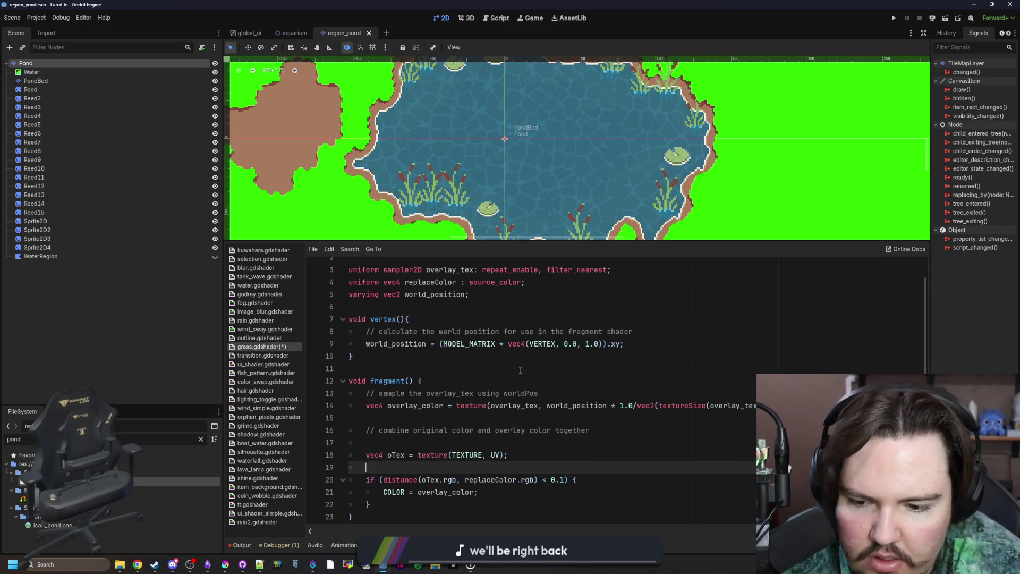
click(564, 479)
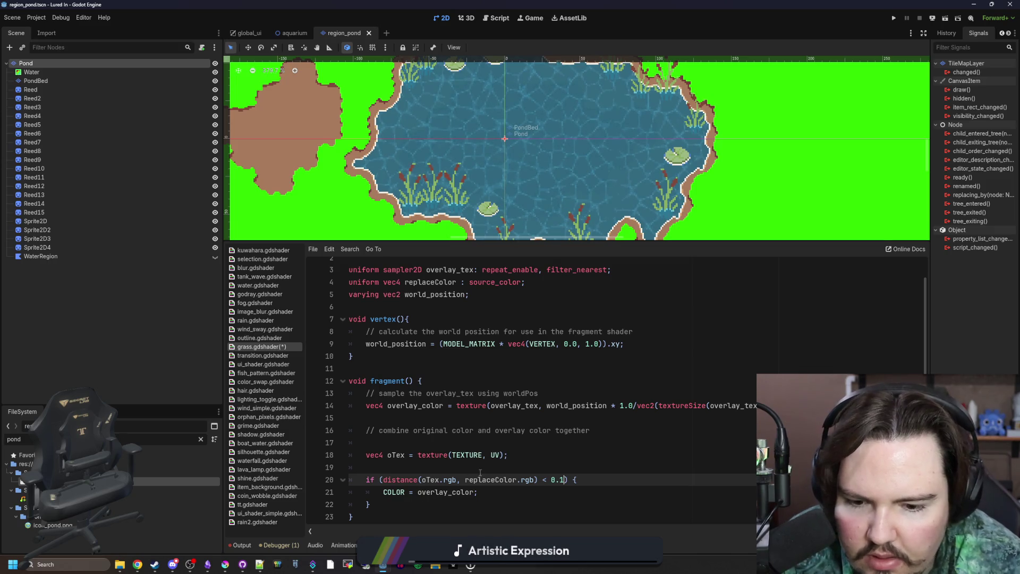
text(2)
click(522, 446)
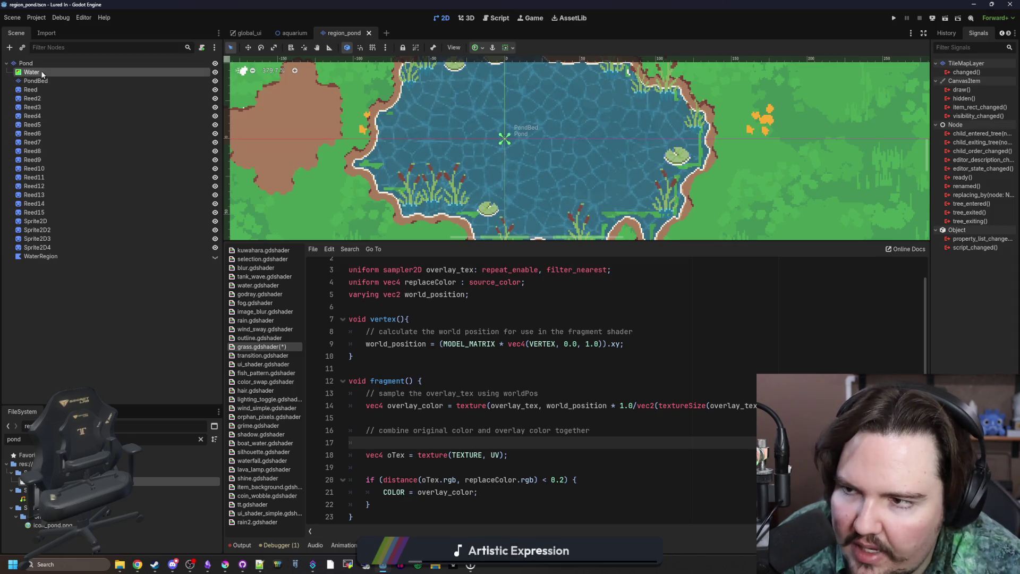
Select the tile layer and expose a grass tile's grass.tres shader parameters.
click(43, 72)
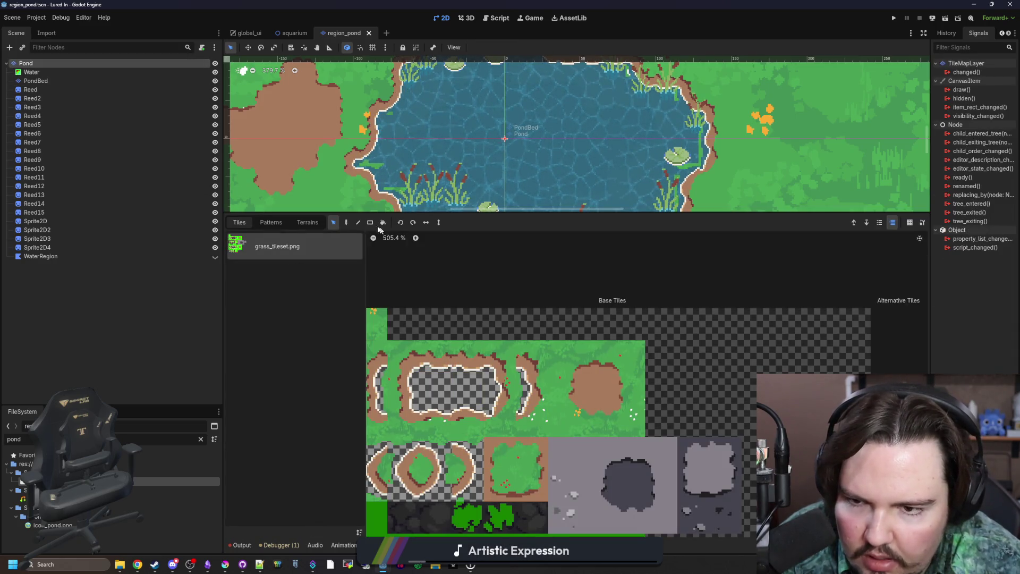
click(559, 415)
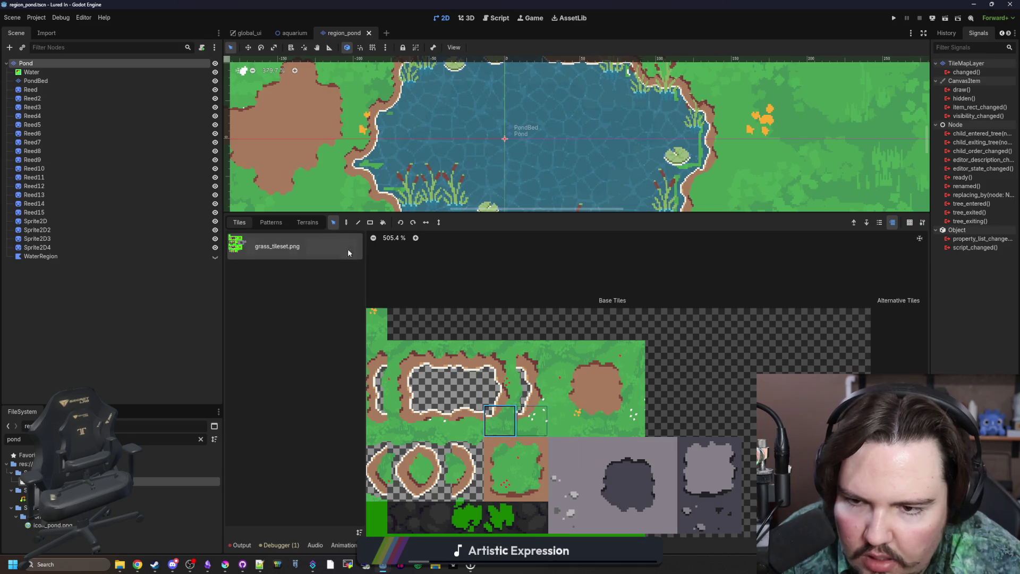
right_click(564, 420)
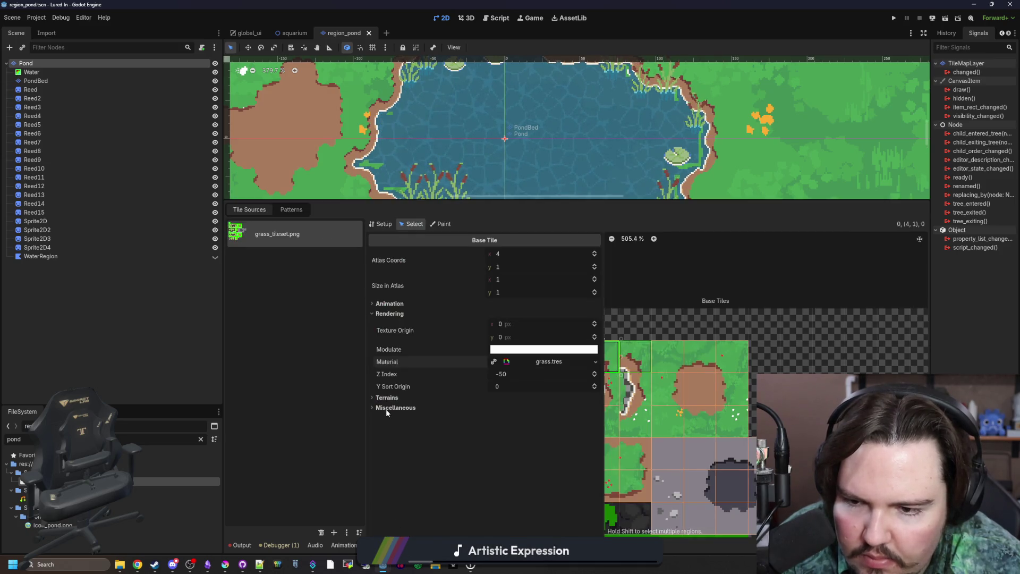
click(534, 363)
scroll(down, 3)
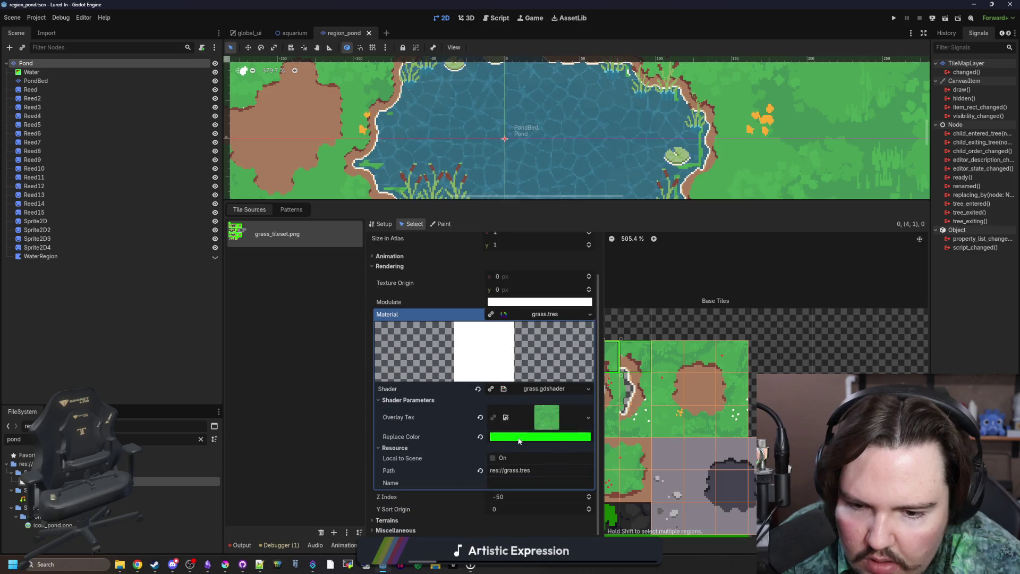
Open Replace Color and check its values in the picker read green 00ff00.
click(520, 436)
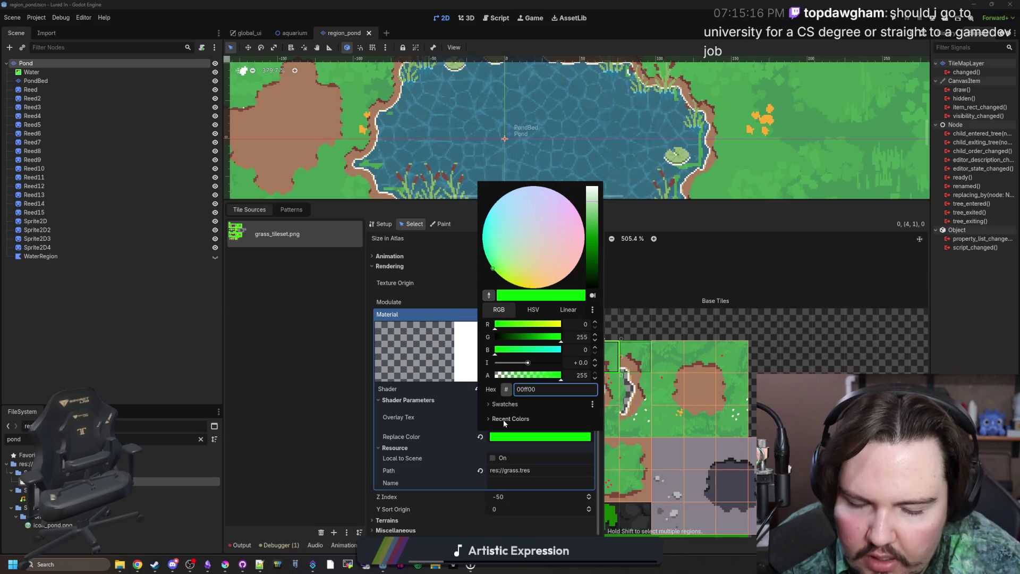
click(533, 310)
click(559, 313)
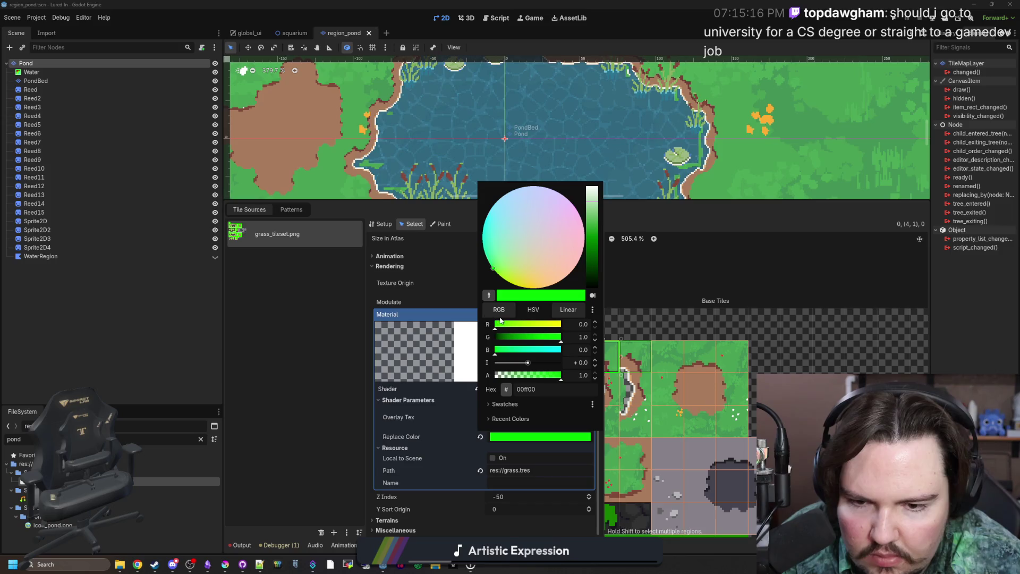
click(533, 310)
click(321, 447)
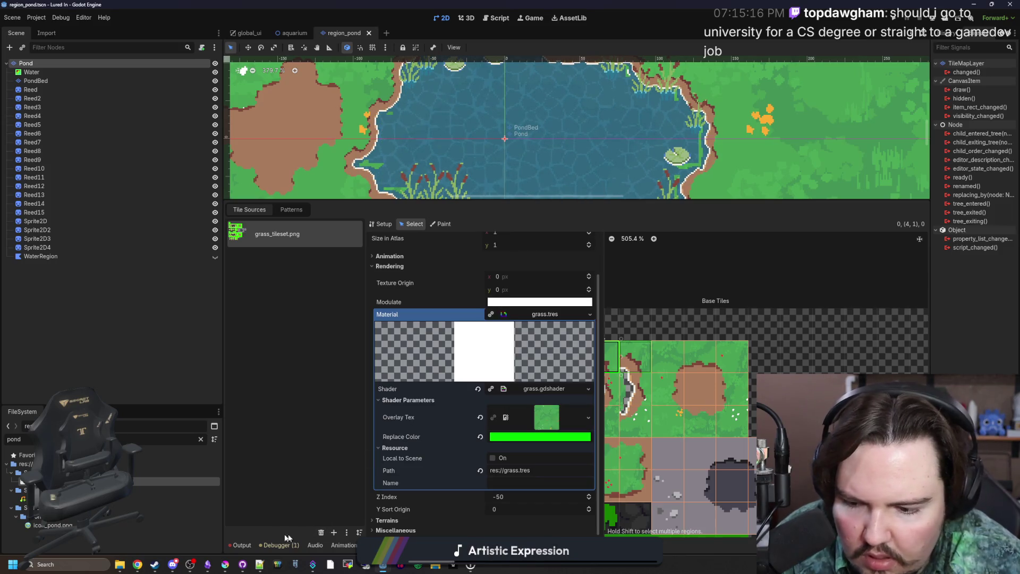
click(225, 564)
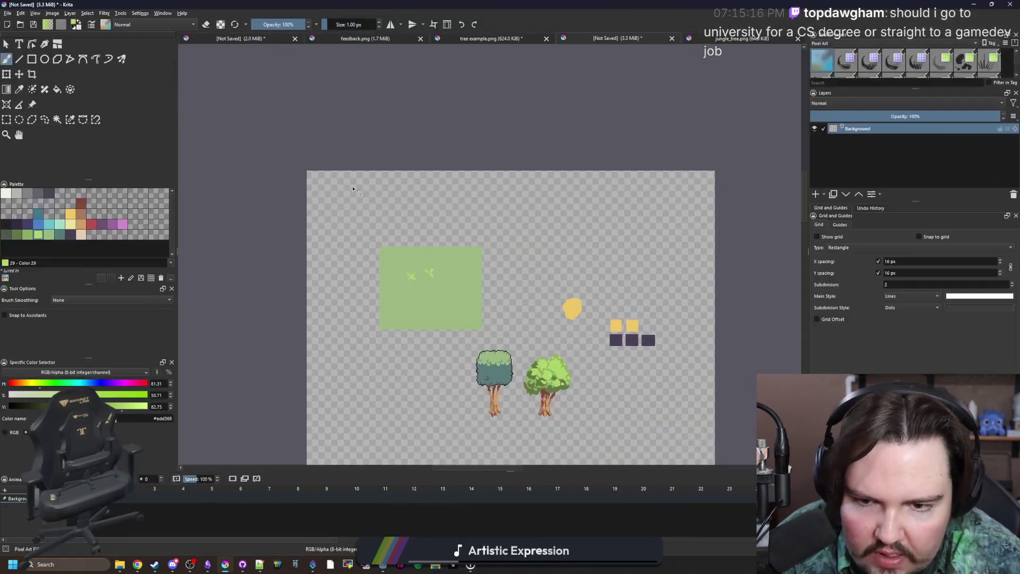
Open grass_tileset.png in Krita and sample its bright grass green as the brush colour.
click(9, 15)
click(35, 34)
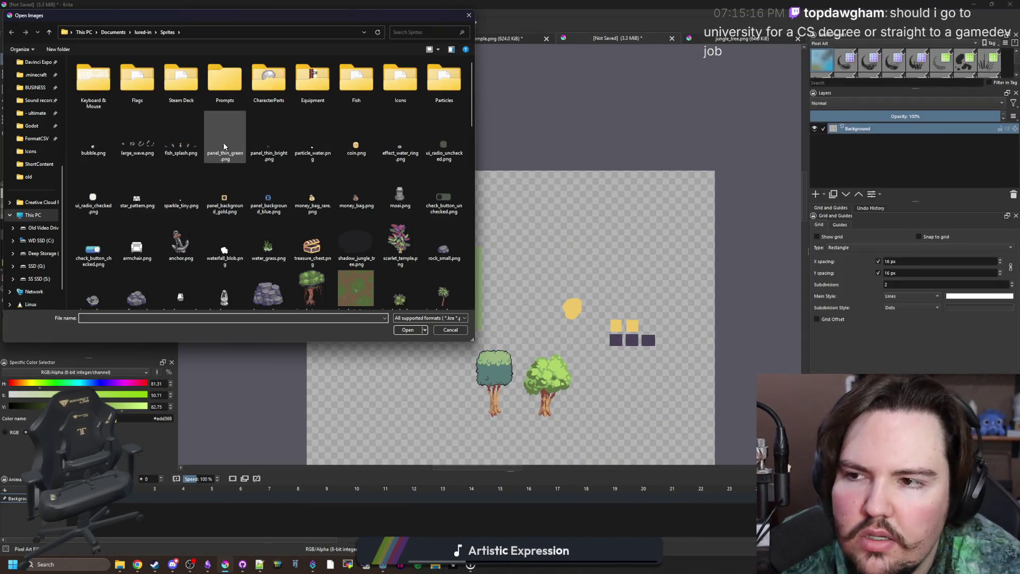
scroll(down, 3)
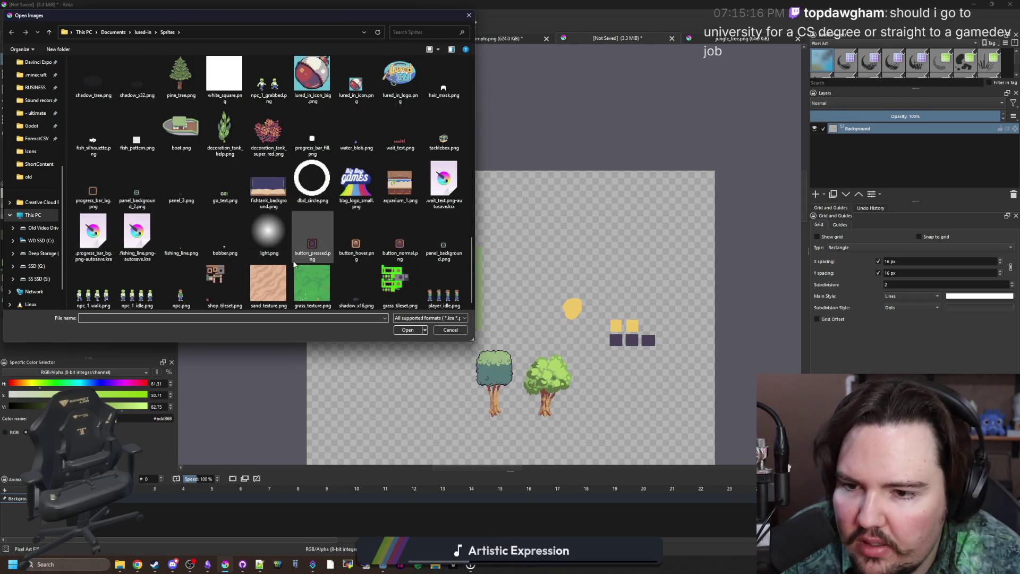
double_click(401, 297)
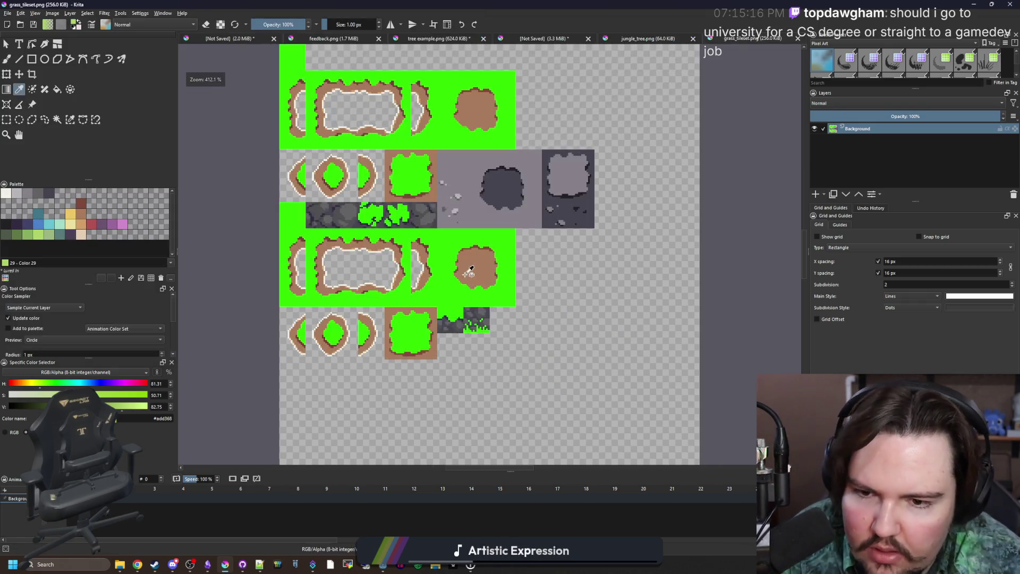
scroll(up, 3)
click(456, 287)
key(b)
scroll(down, 3)
scroll(up, 3)
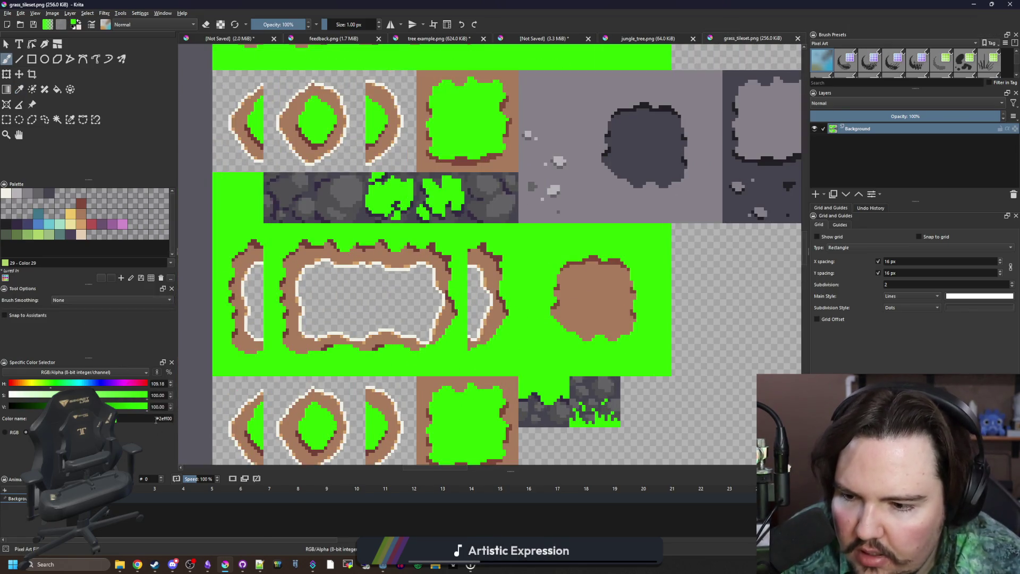
key(super+Down)
key(super+Down)
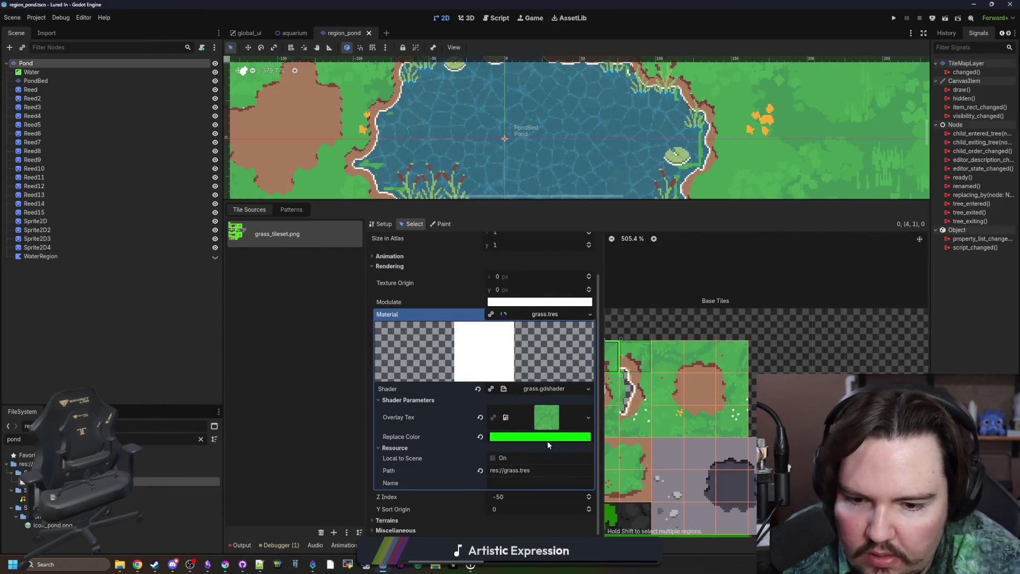
Reopen the Replace Color swatch to confirm 00ff00, then bring Krita's tileset forward.
click(546, 475)
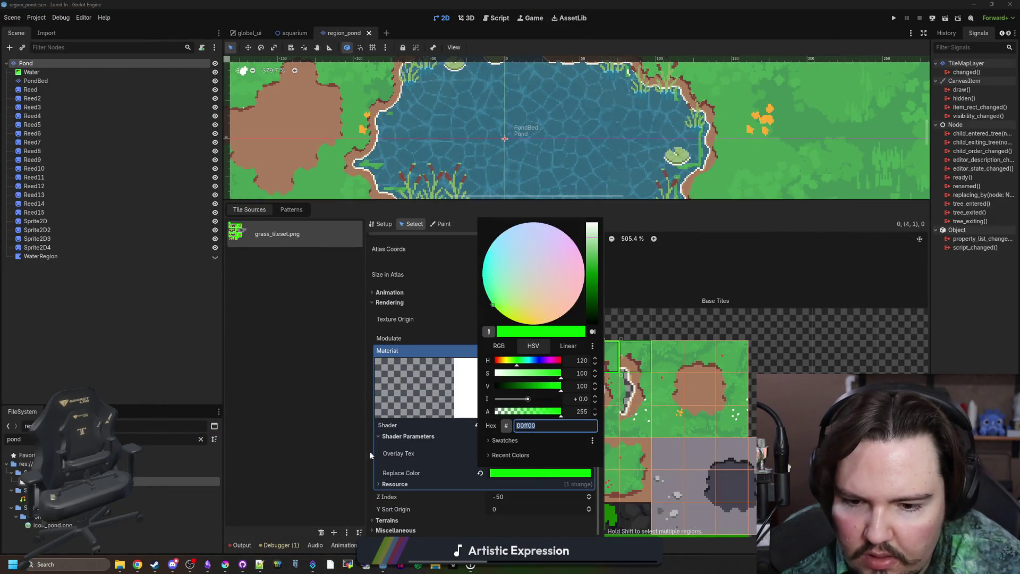
click(317, 409)
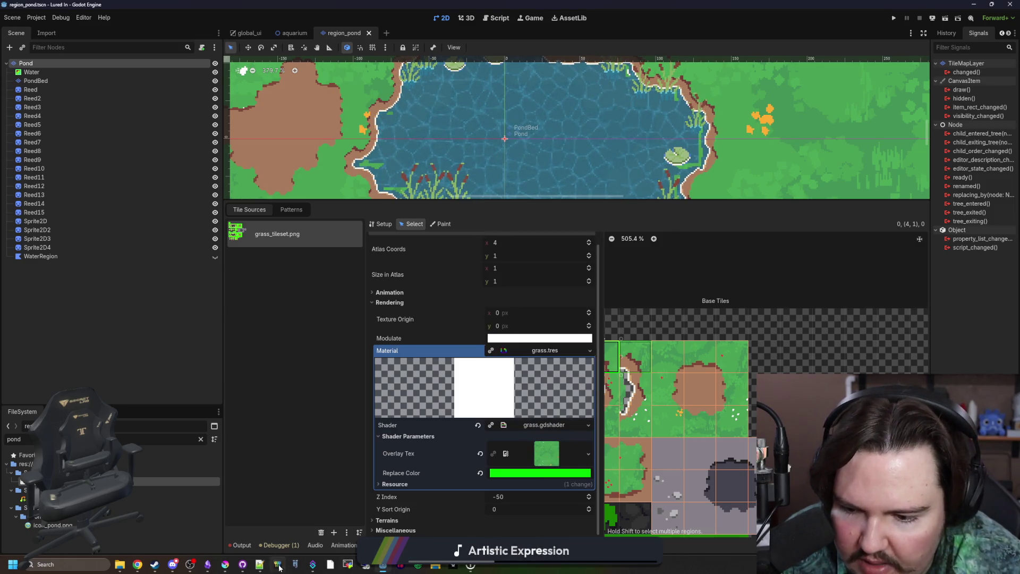
click(226, 564)
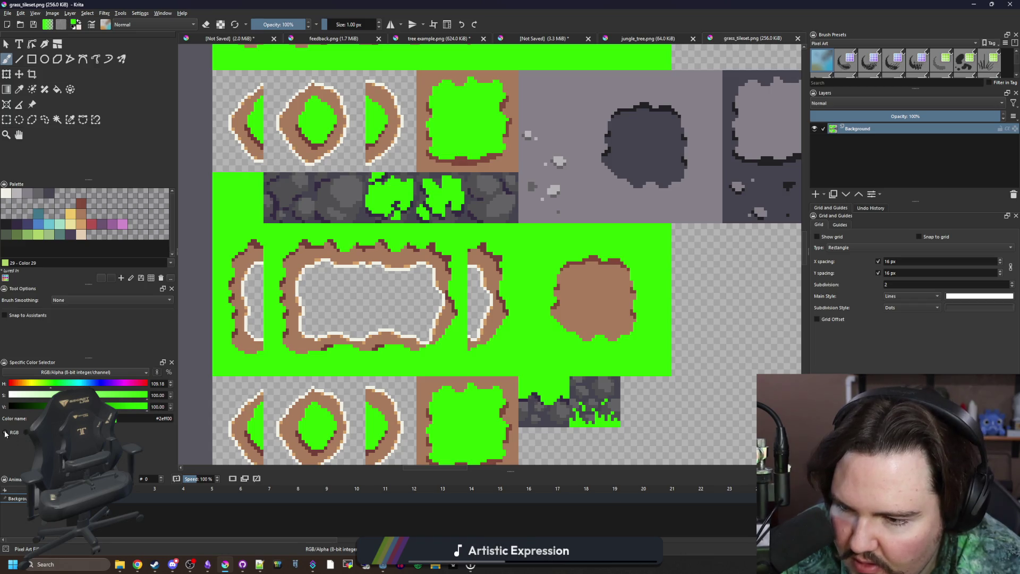
Switch the colour selector to RGB and bucket-fill the tileset's grass block with pure green 0/255/0.
click(5, 433)
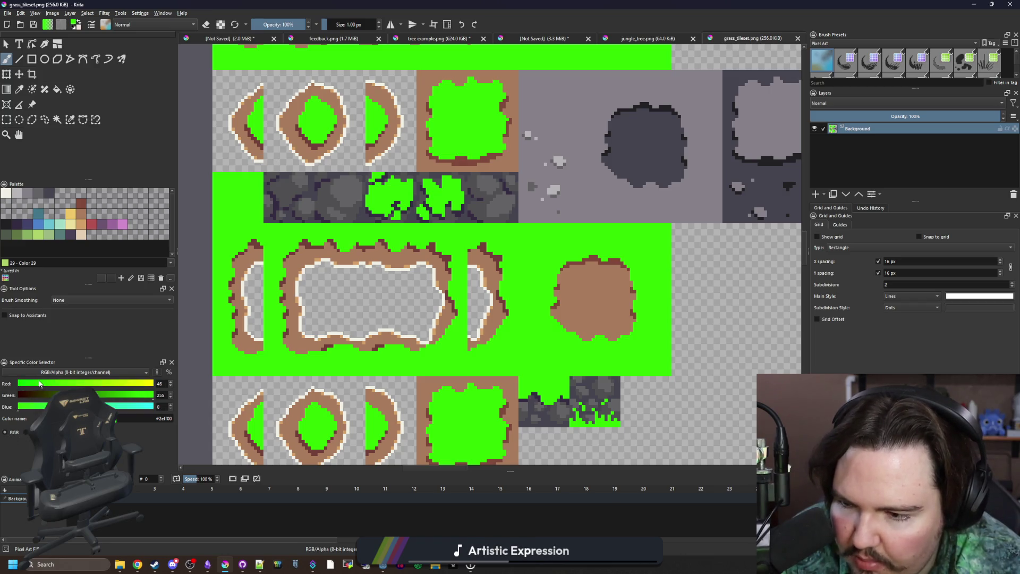
scroll(down, 3)
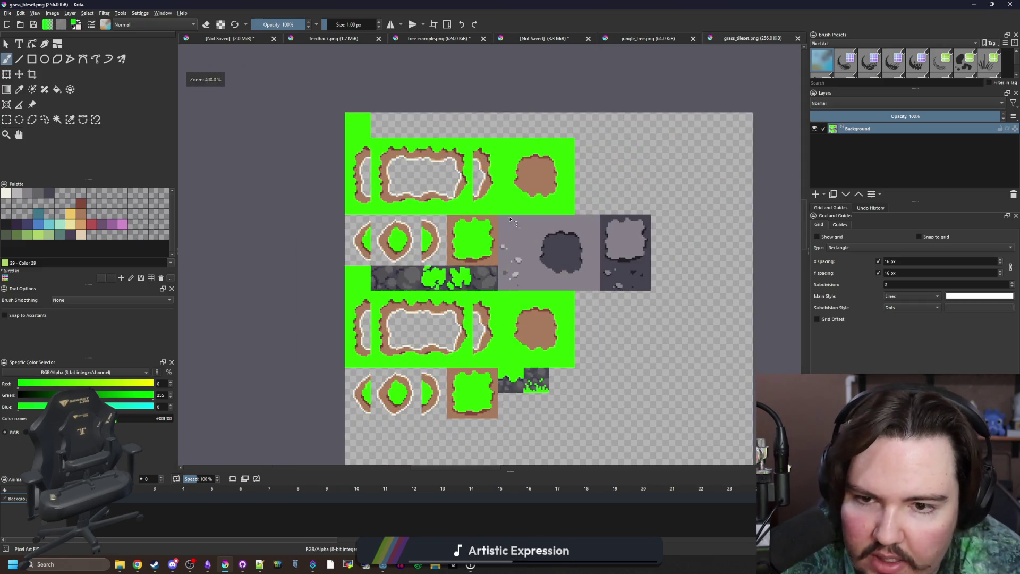
scroll(up, 3)
key(f)
click(479, 222)
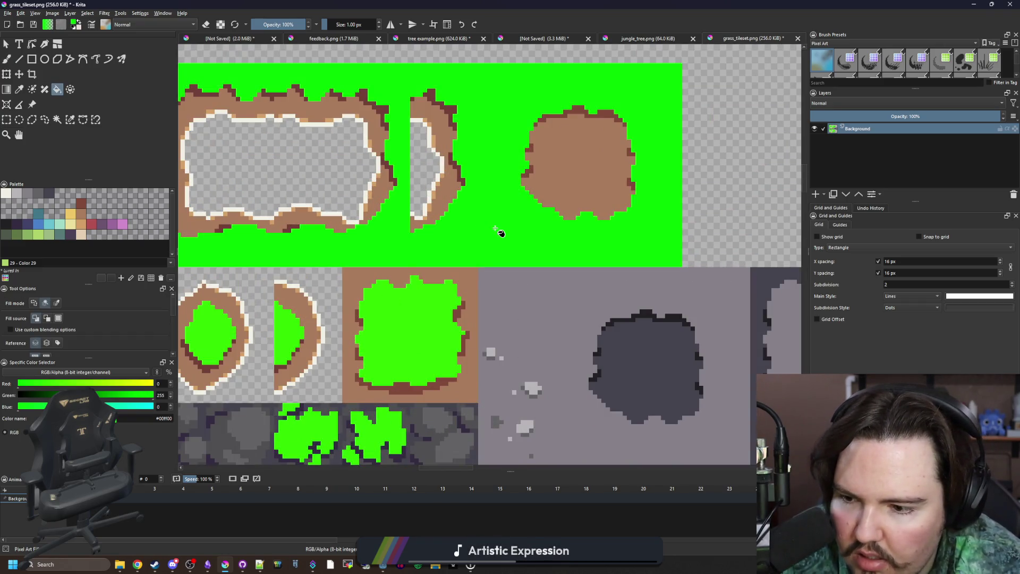
scroll(down, 3)
scroll(up, 3)
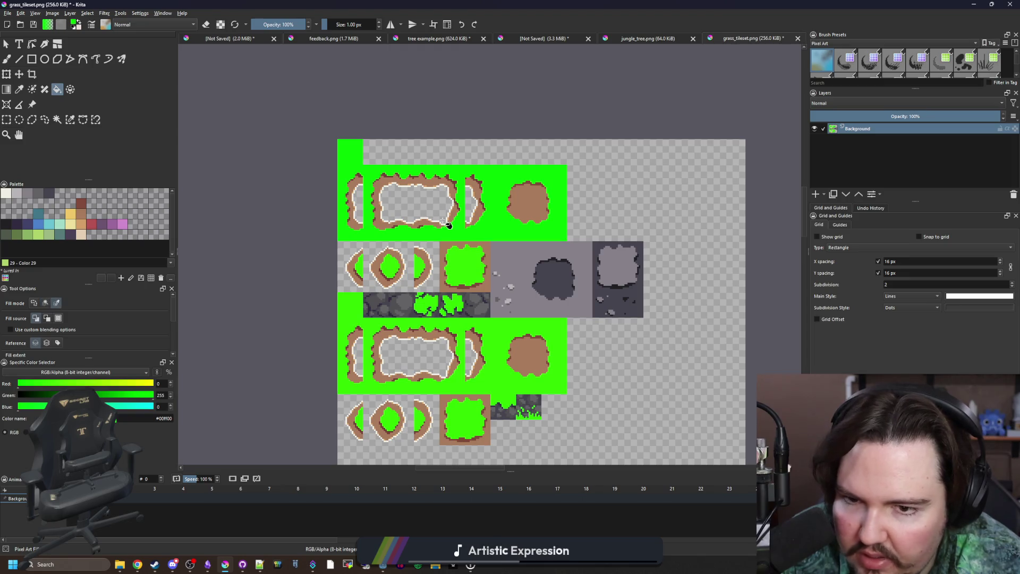
scroll(up, 3)
scroll(down, 3)
scroll(up, 3)
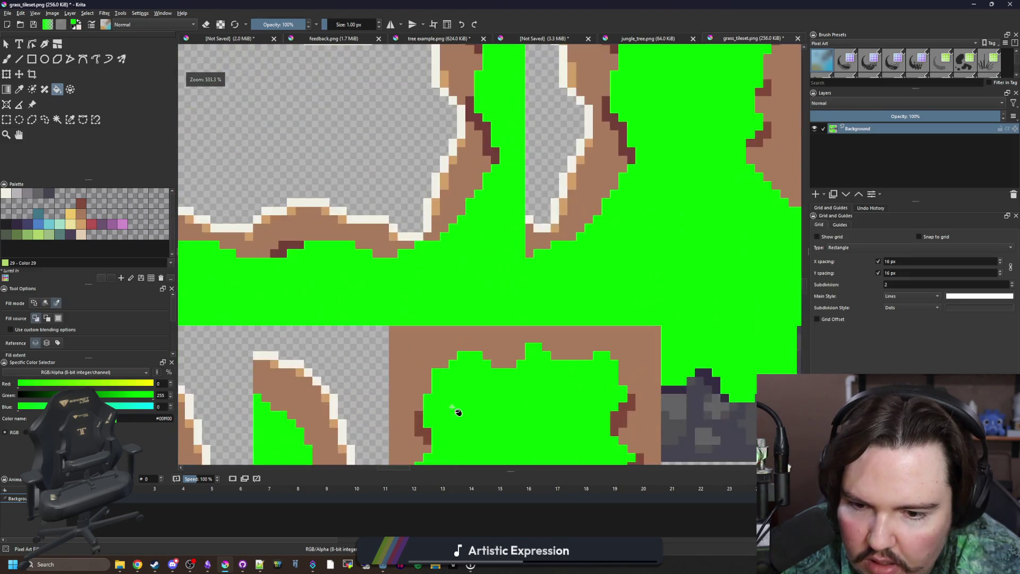
scroll(down, 3)
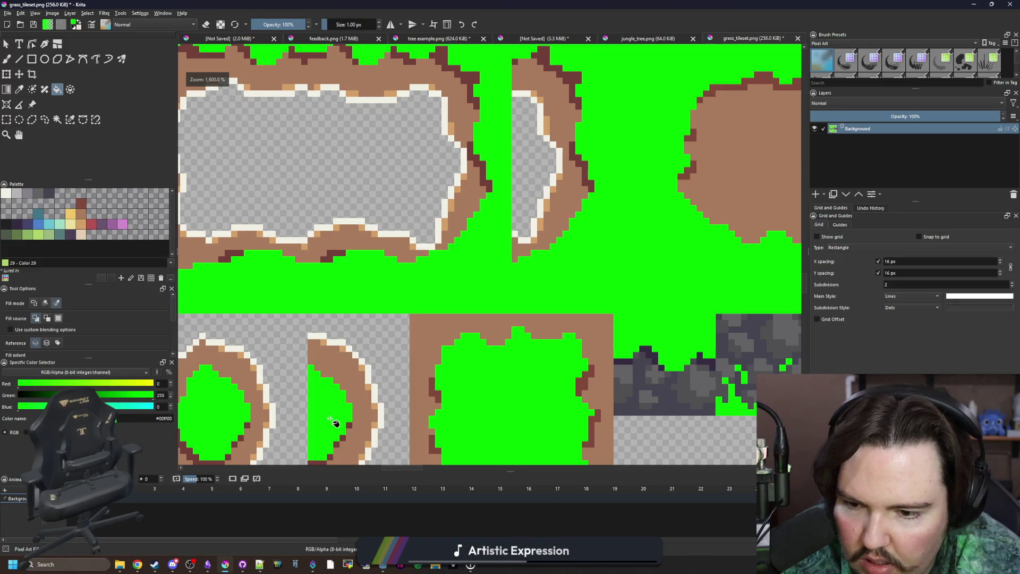
Save the recoloured tileset PNG and switch back to Godot.
key(p)
scroll(down, 3)
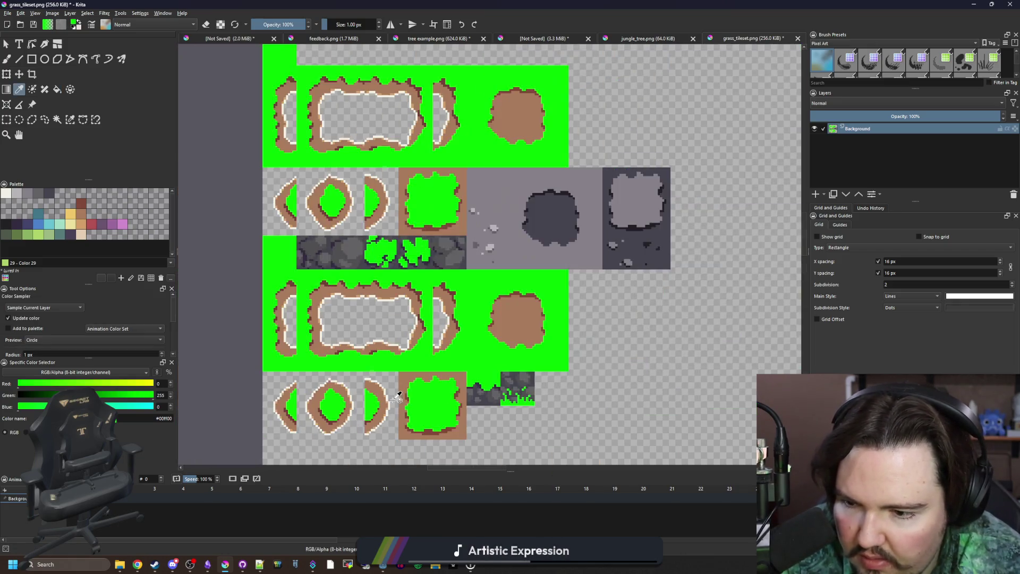
scroll(up, 3)
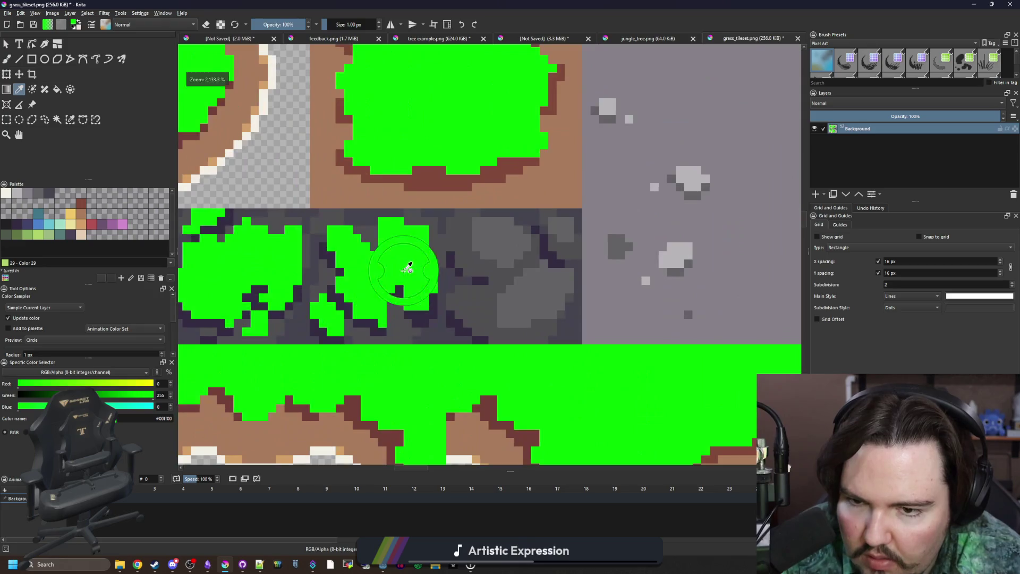
scroll(down, 3)
key(ctrl+s)
click(540, 357)
key(alt+Tab)
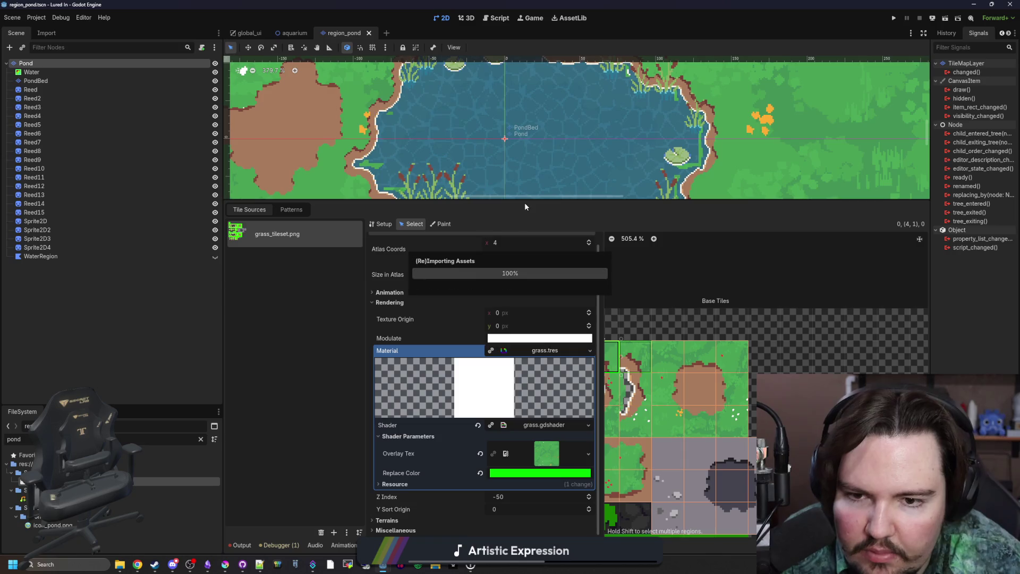
In grass.gdshader, lower the line-20 colour-distance threshold from 0.2 to 0.1 and save the shader.
click(546, 362)
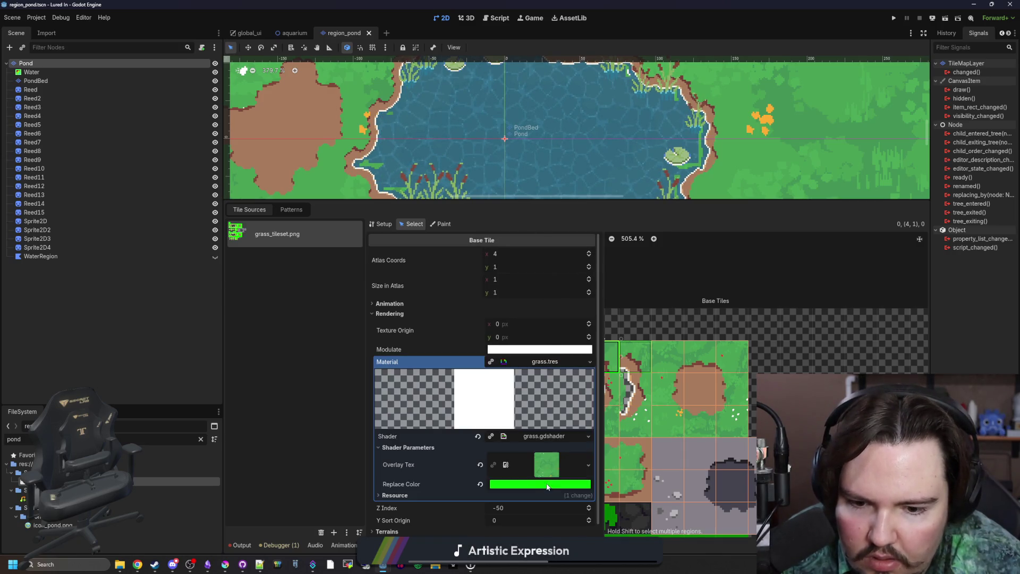
click(563, 480)
click(563, 480)
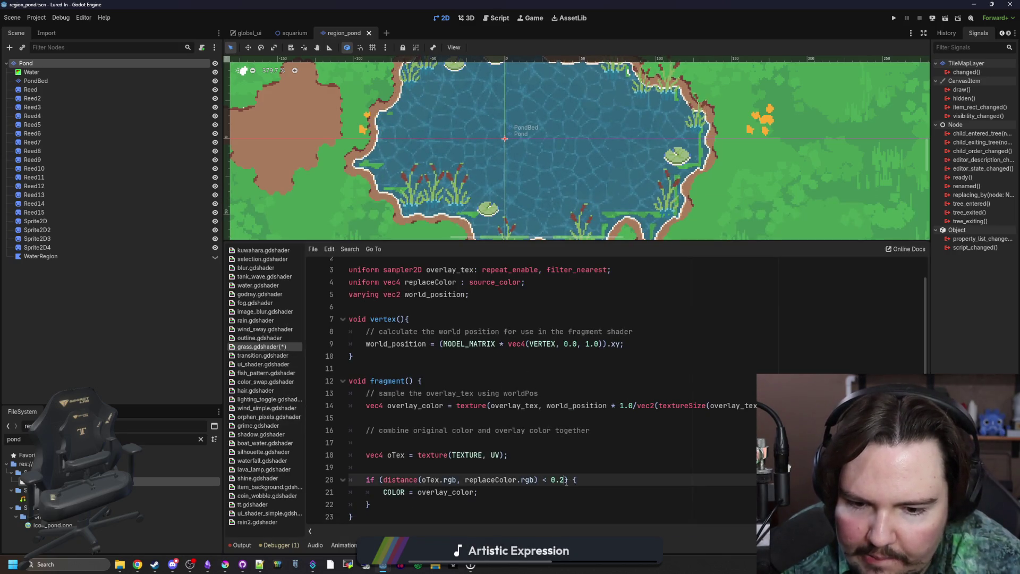
key(BackSpace)
text(1)
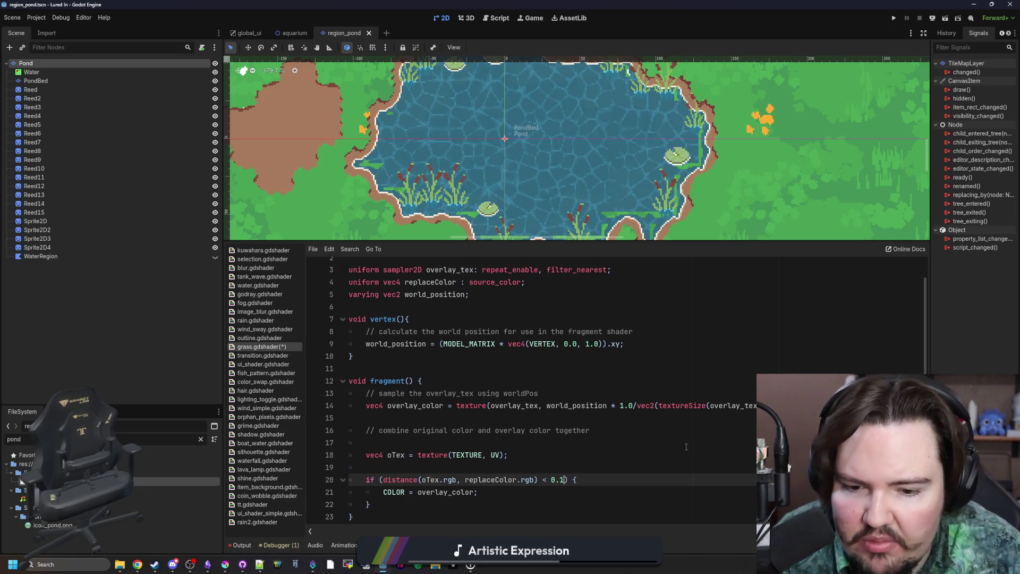
key(Up)
key(ctrl+s)
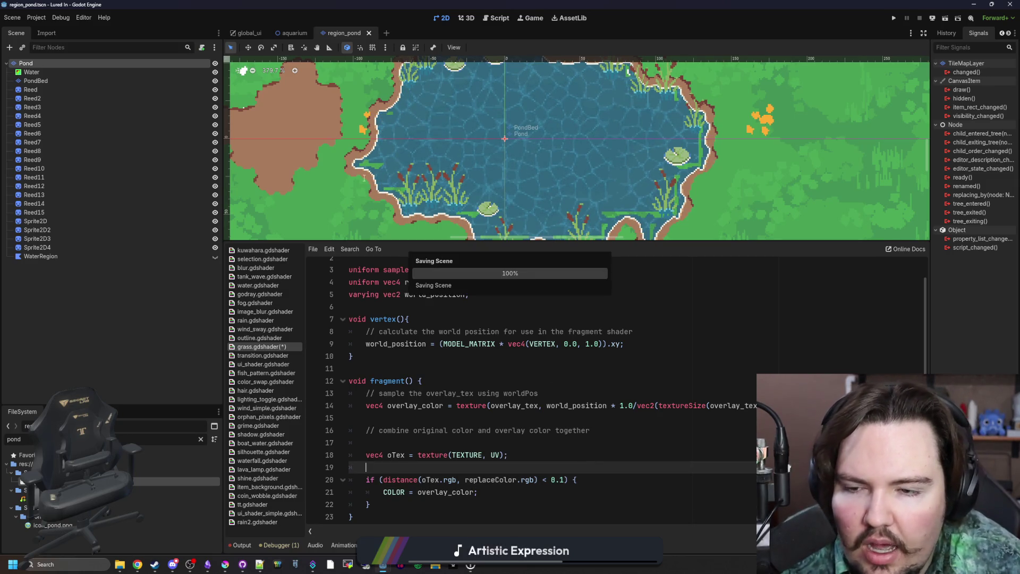
scroll(up, 3)
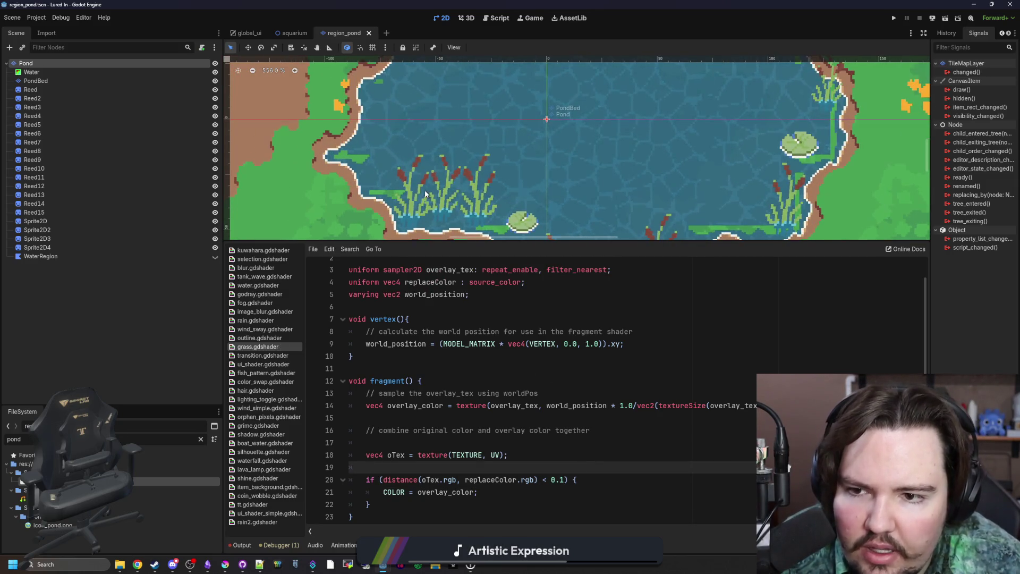
scroll(down, 3)
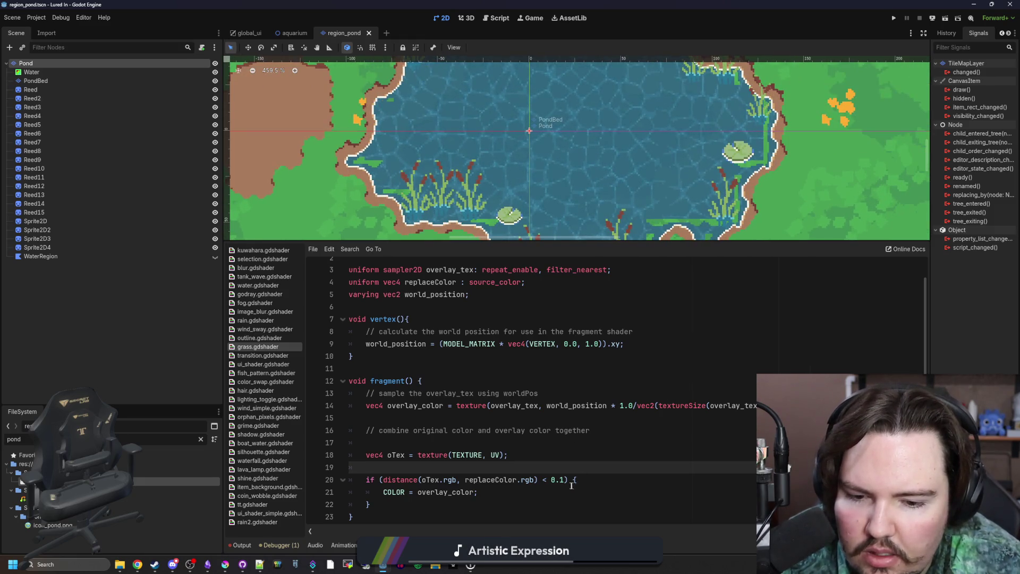
click(566, 480)
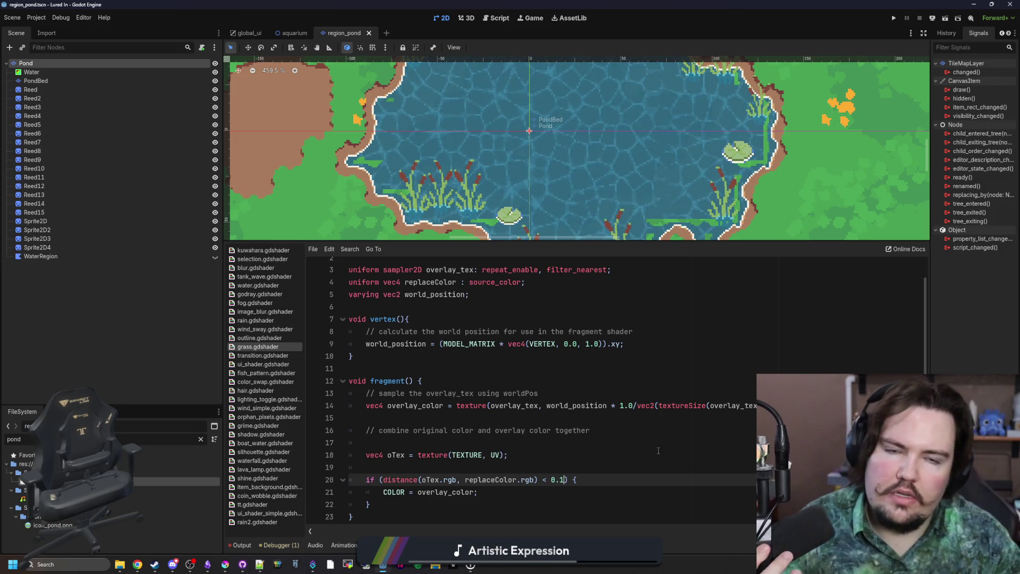
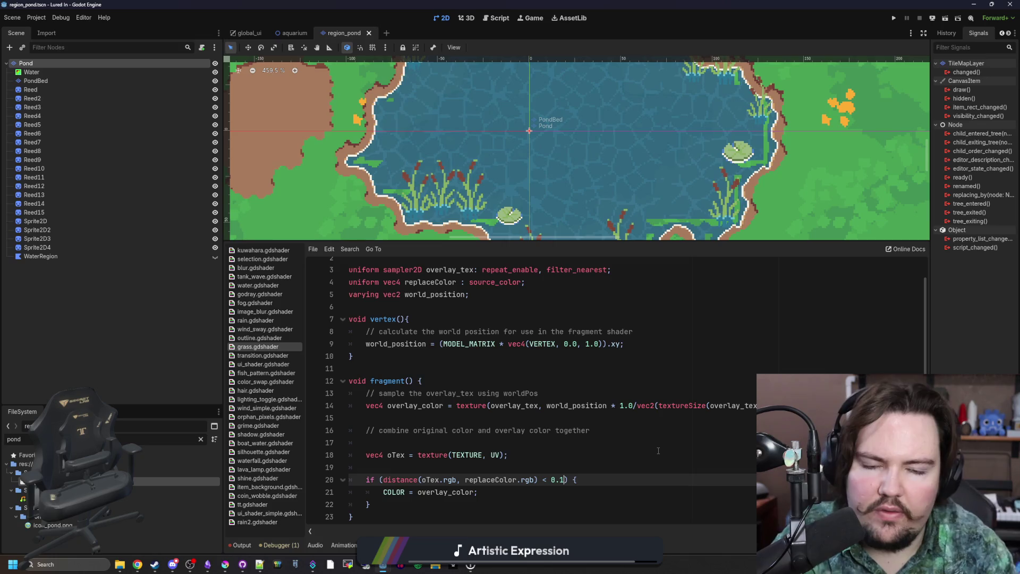
Enlarge the 2D scene preview and save the shader with its current 0.1 threshold.
key(Left)
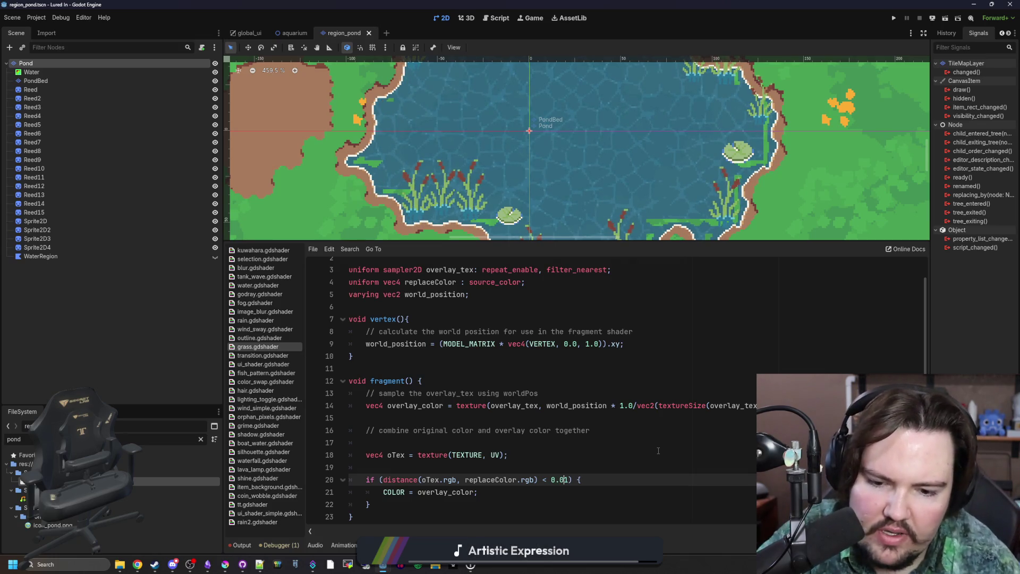
click(658, 450)
scroll(down, 3)
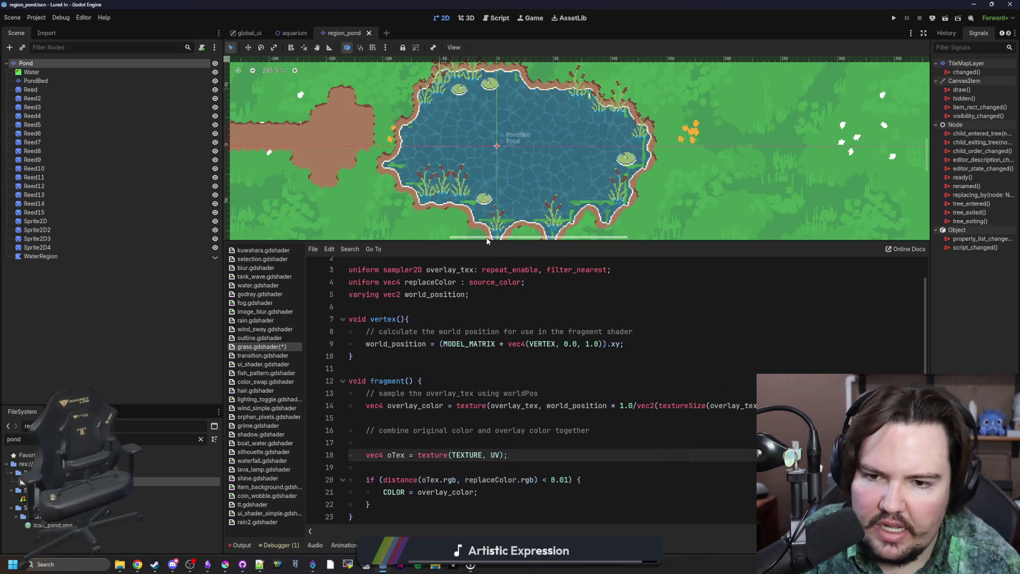
drag(487, 240, 488, 292)
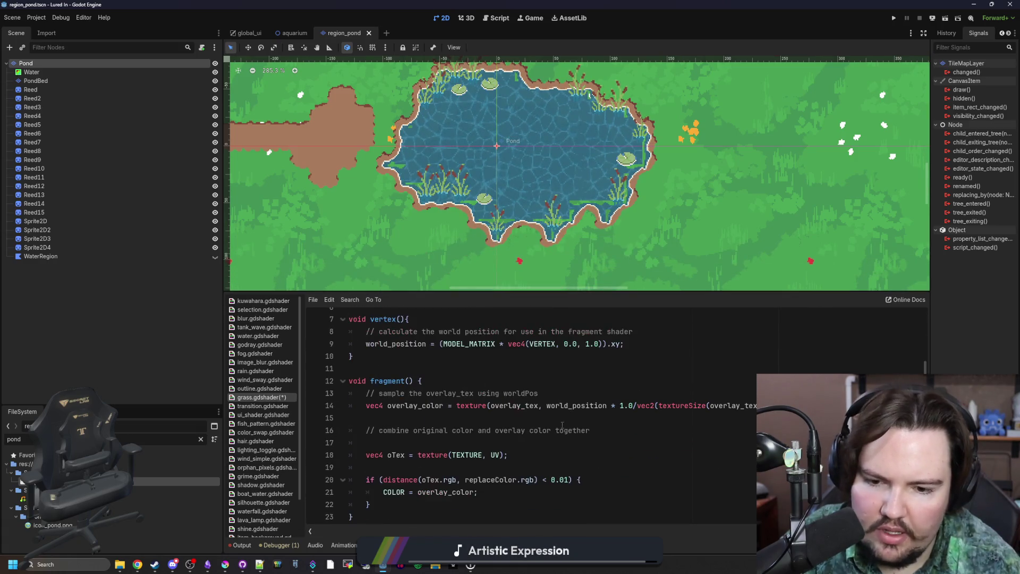
click(545, 438)
key(ctrl+s)
Add zeros to the line-20 threshold to make it 0.001, then 0.0001, saving each time.
click(560, 480)
text(0)
click(508, 455)
key(ctrl+s)
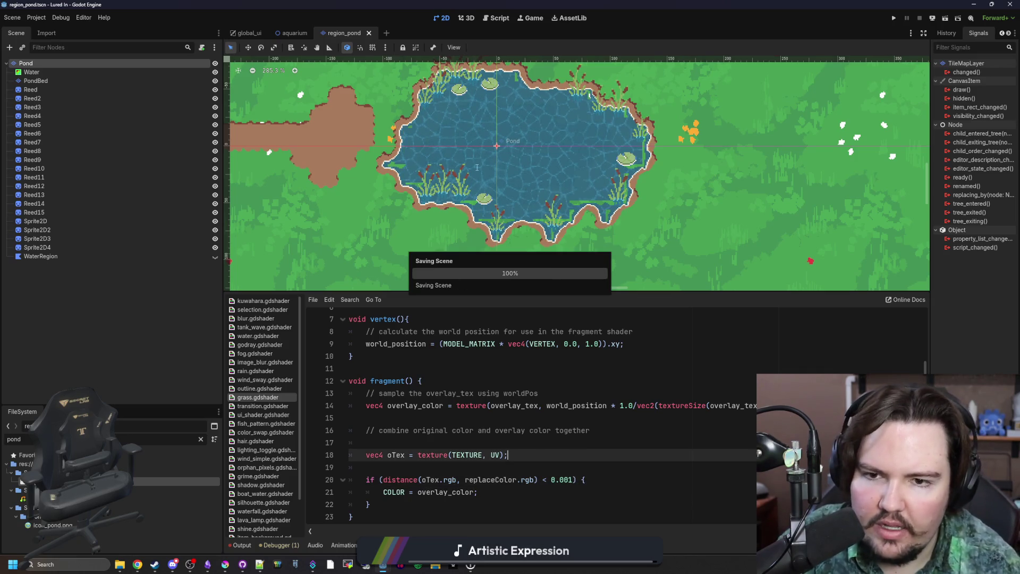
scroll(up, 3)
click(568, 479)
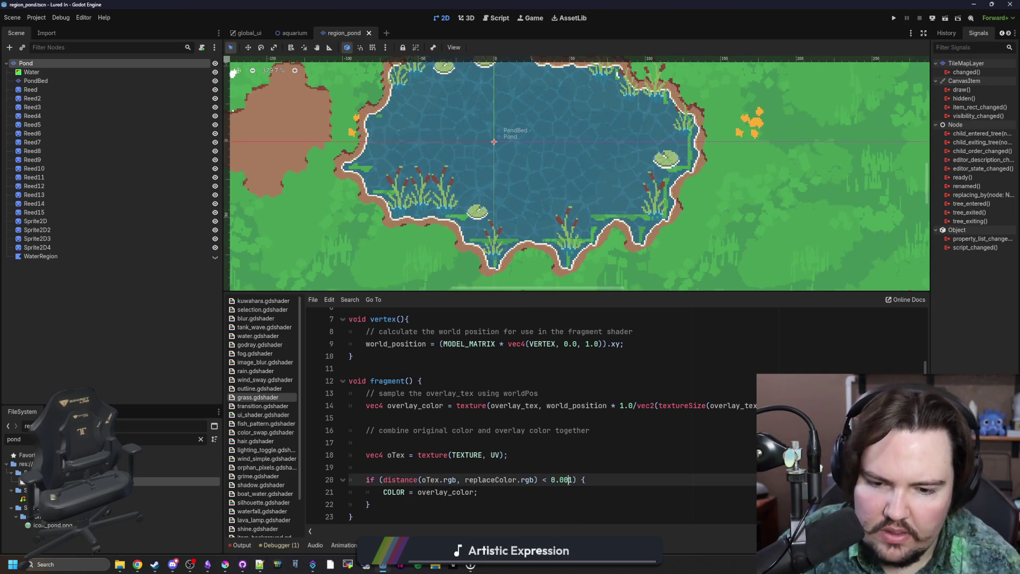
text(0)
click(568, 471)
key(ctrl+s)
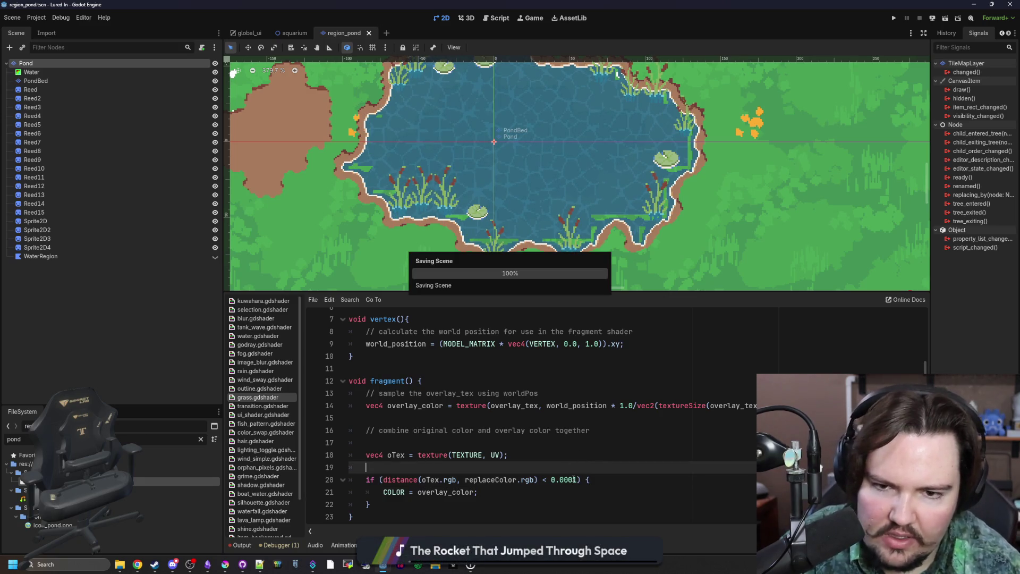
Retype the threshold's last digit so it reads 0.0001 again, and save the shader.
click(573, 479)
key(Delete)
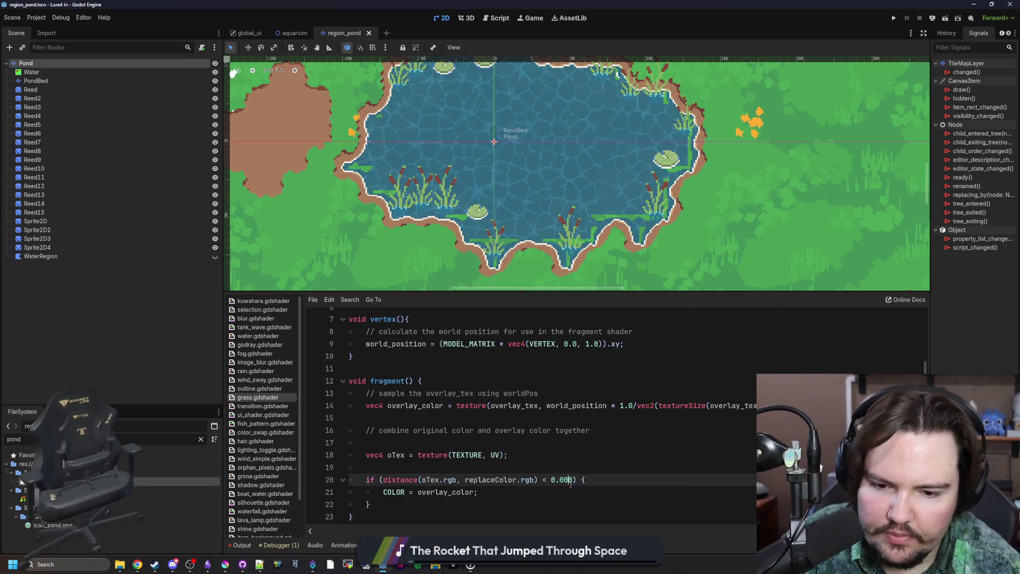
text(1)
click(589, 456)
key(ctrl+s)
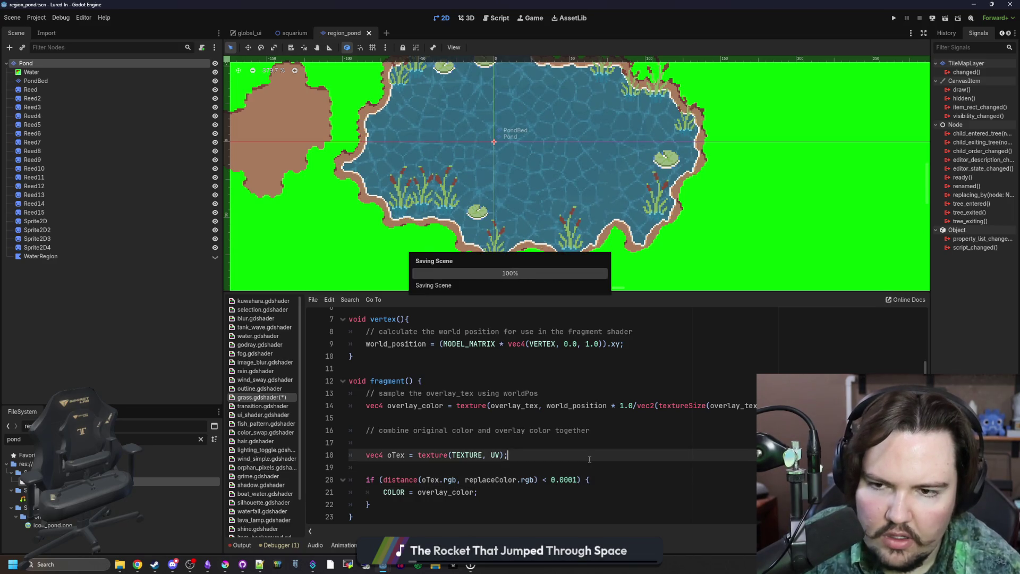
scroll(up, 3)
click(527, 418)
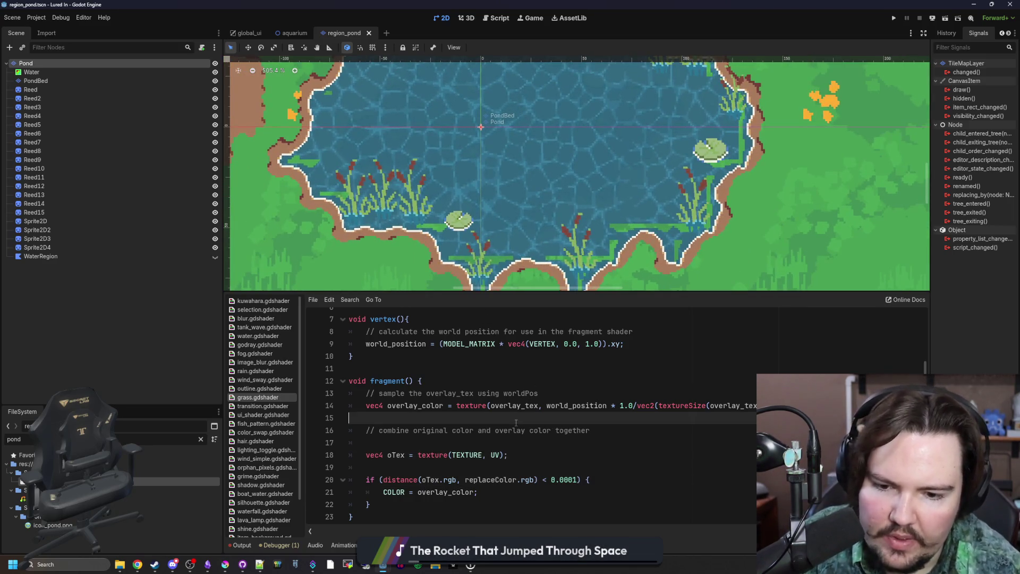
key(ctrl+s)
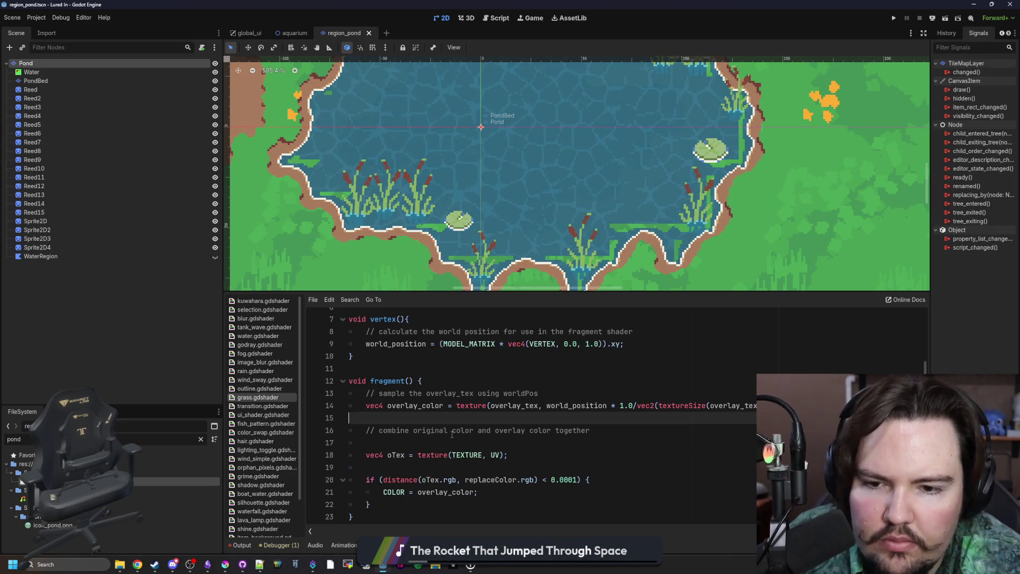
key(Down)
key(Down)
key(Down)
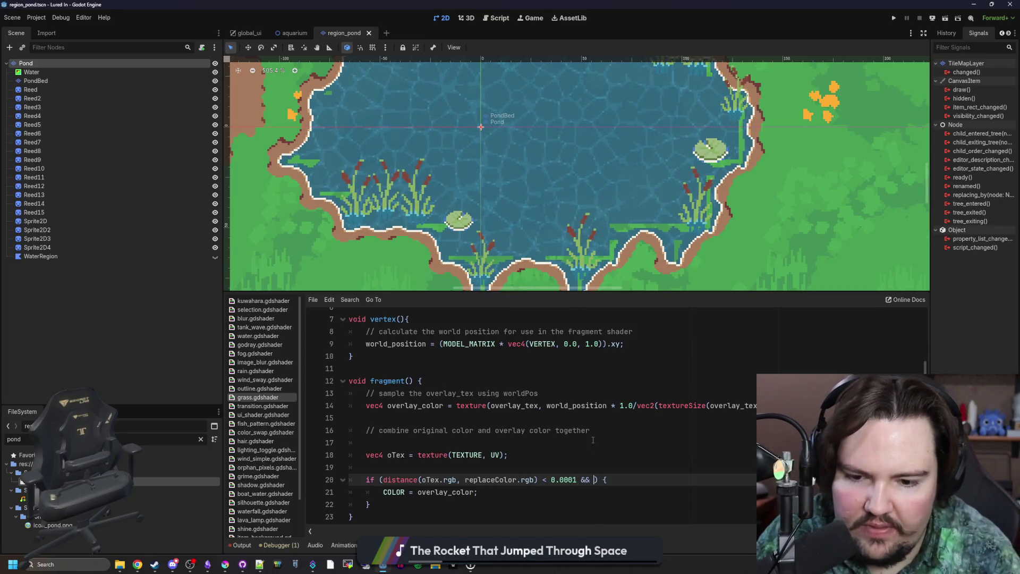
Extend the line-20 if condition with '&& oTex.a > 0.0' and save the shader.
text(re)
key(BackSpace)
key(BackSpace)
key(BackSpace)
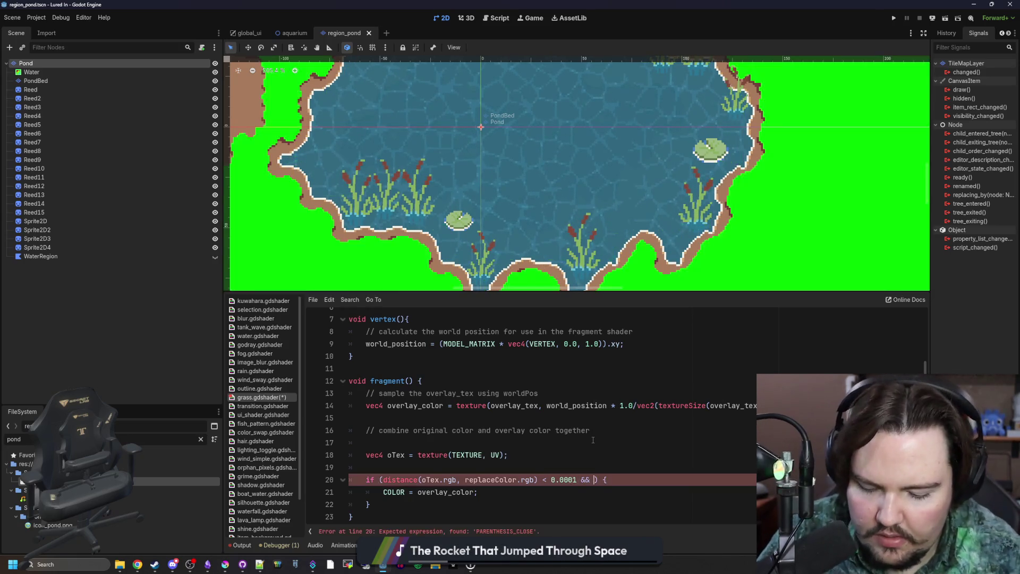
text(oTex.)
text(a > 0.)
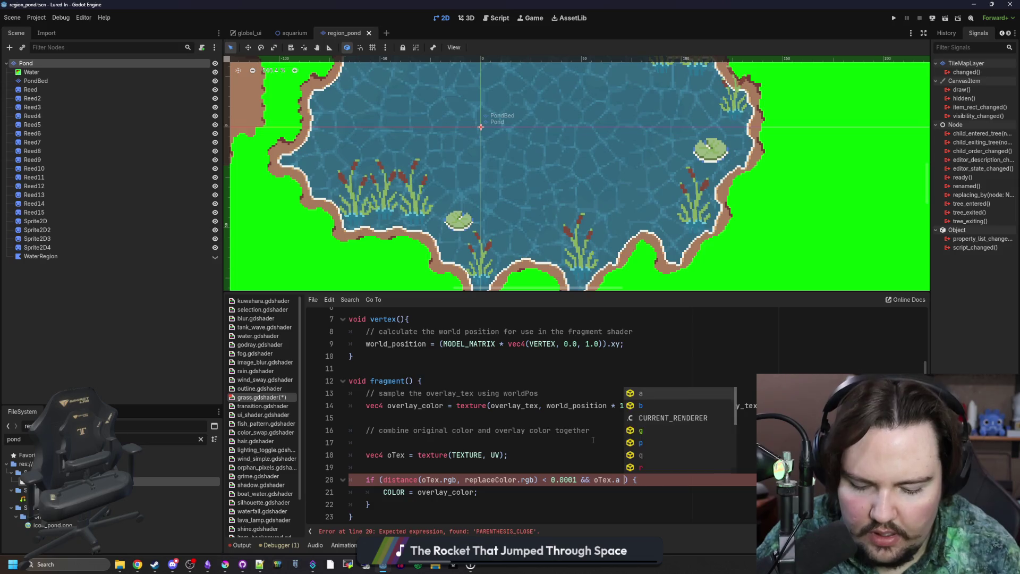
click(592, 440)
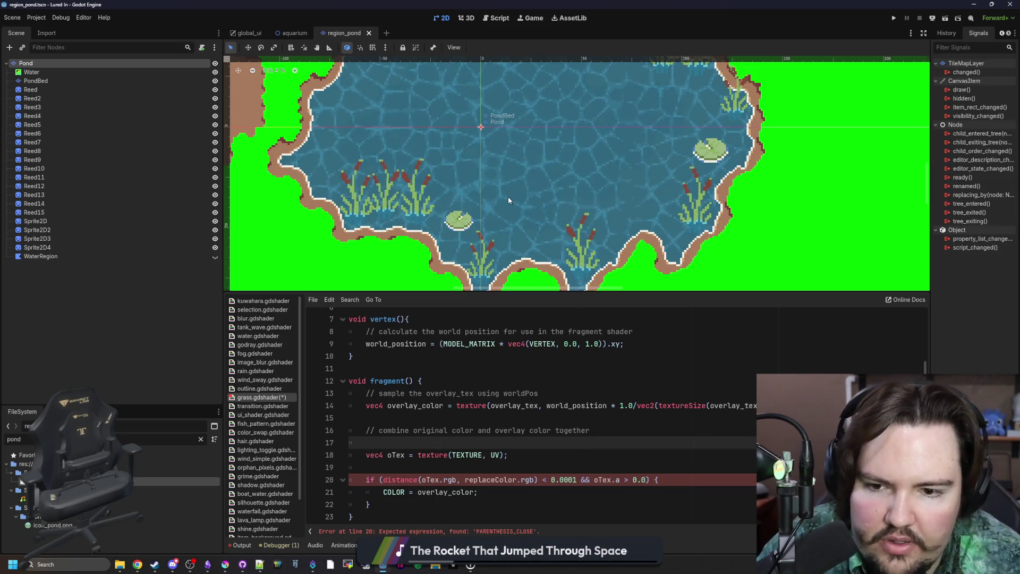
scroll(down, 3)
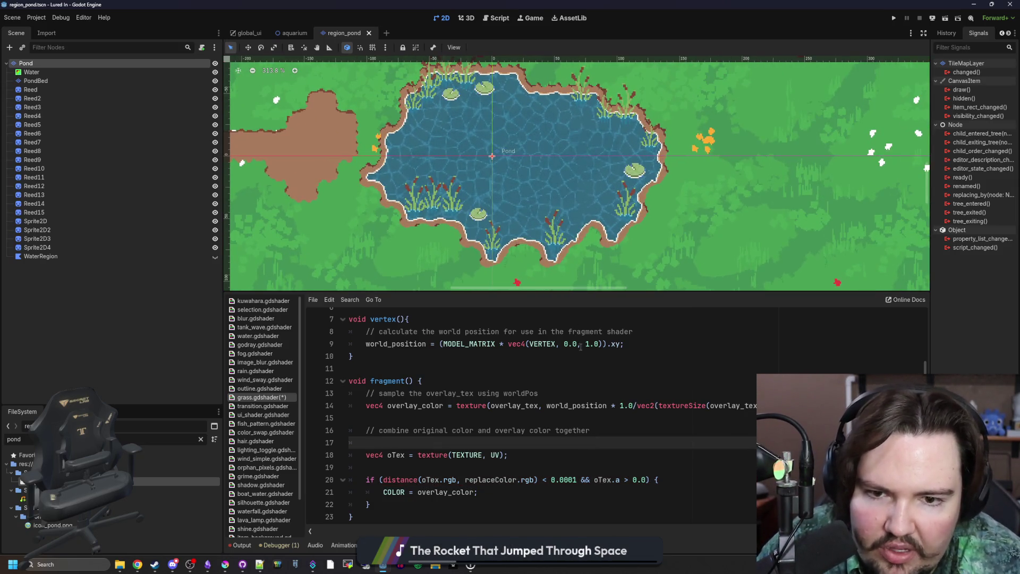
click(494, 343)
key(ctrl+s)
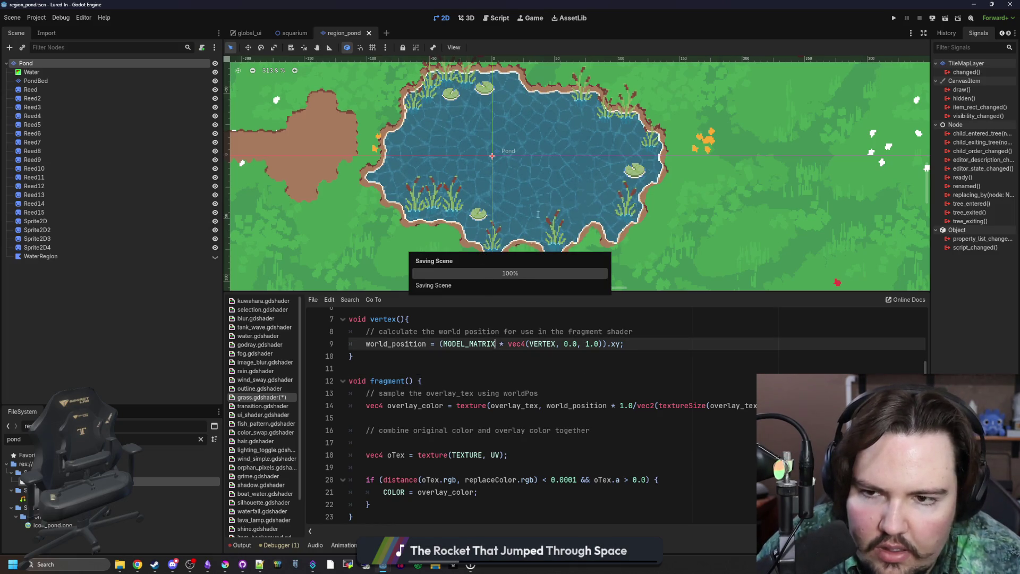
click(489, 467)
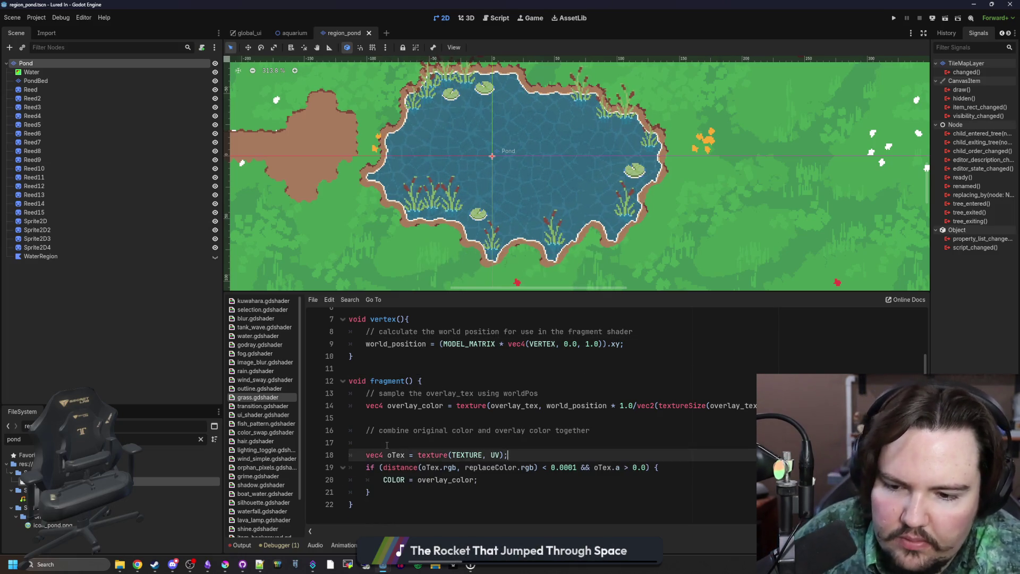
Delete the blank lines and the combine-colours comment inside fragment().
key(BackSpace)
key(Up)
key(BackSpace)
click(425, 418)
key(shift+Down)
key(shift+End)
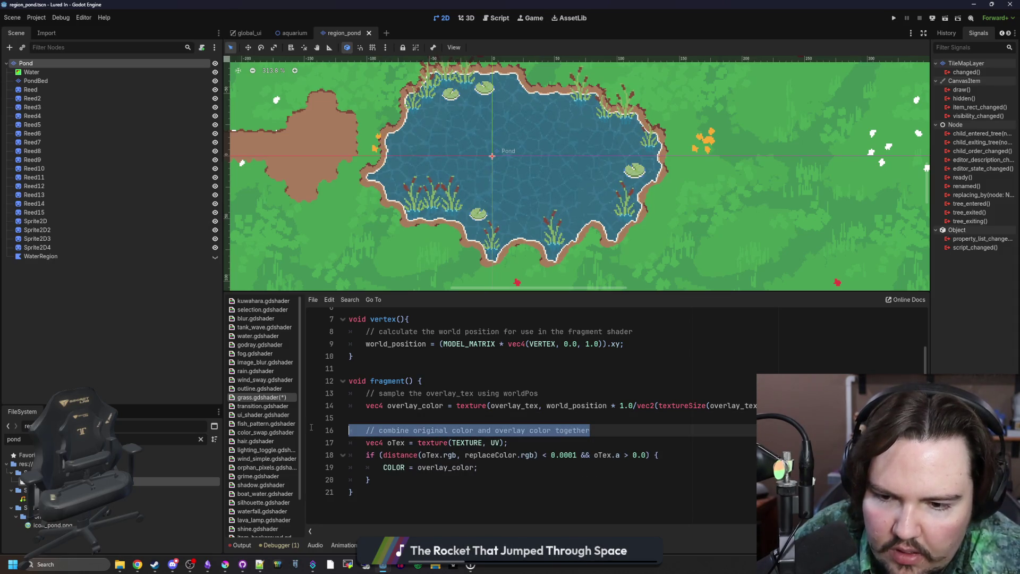
key(BackSpace)
key(BackSpace)
Check the blank line between the functions and save the tidied shader.
click(562, 391)
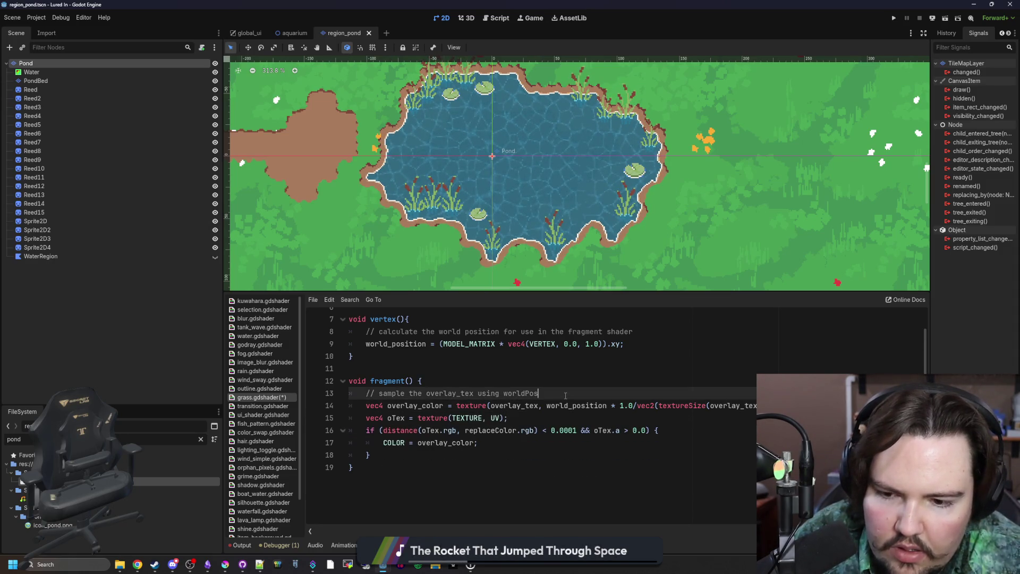
scroll(up, 3)
click(507, 440)
scroll(down, 3)
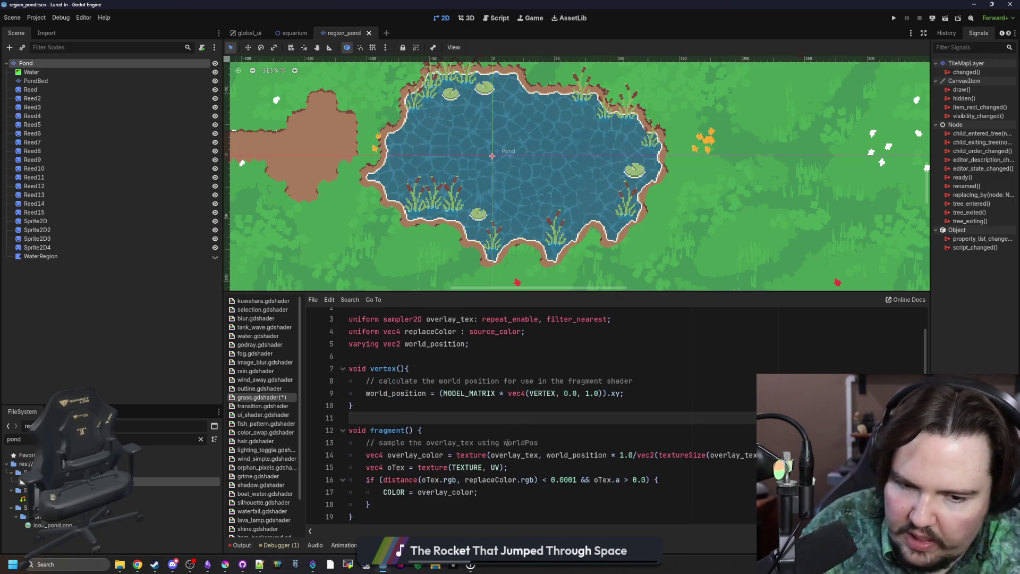
key(Up)
scroll(up, 3)
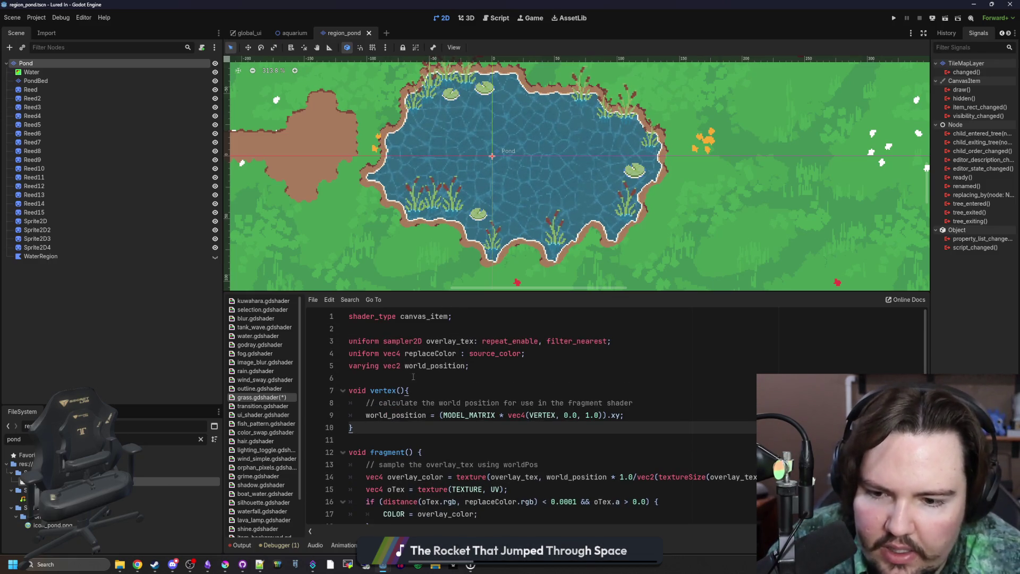
key(Up)
key(Up)
key(Up)
key(ctrl+s)
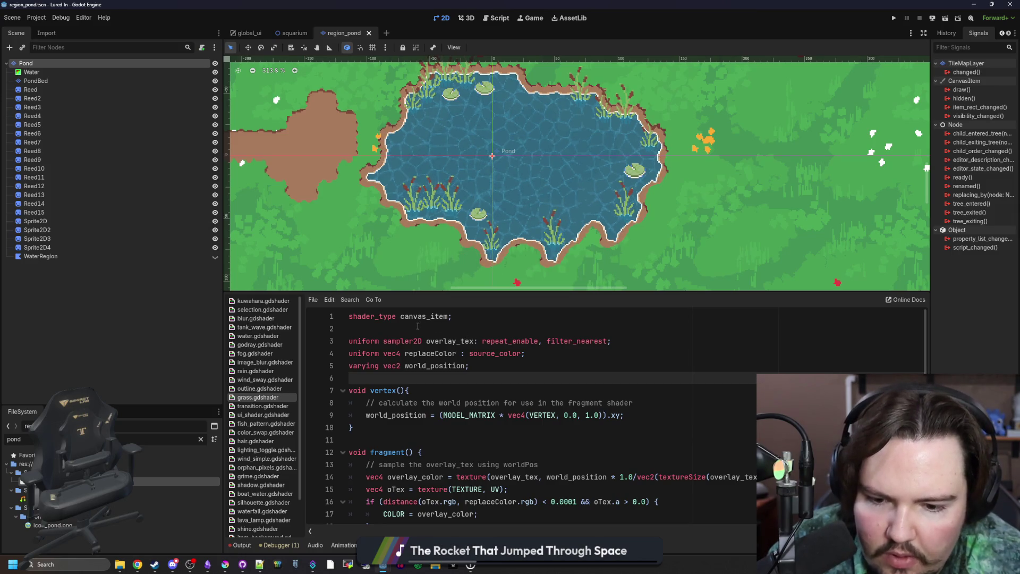
Review the vertex function, save the shader again, and select all its code.
click(418, 326)
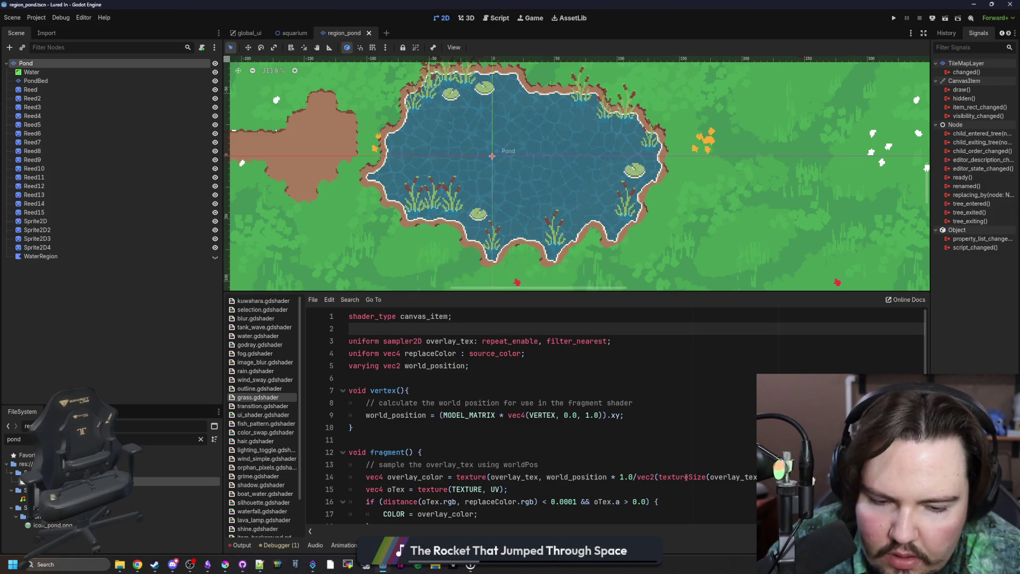
scroll(down, 3)
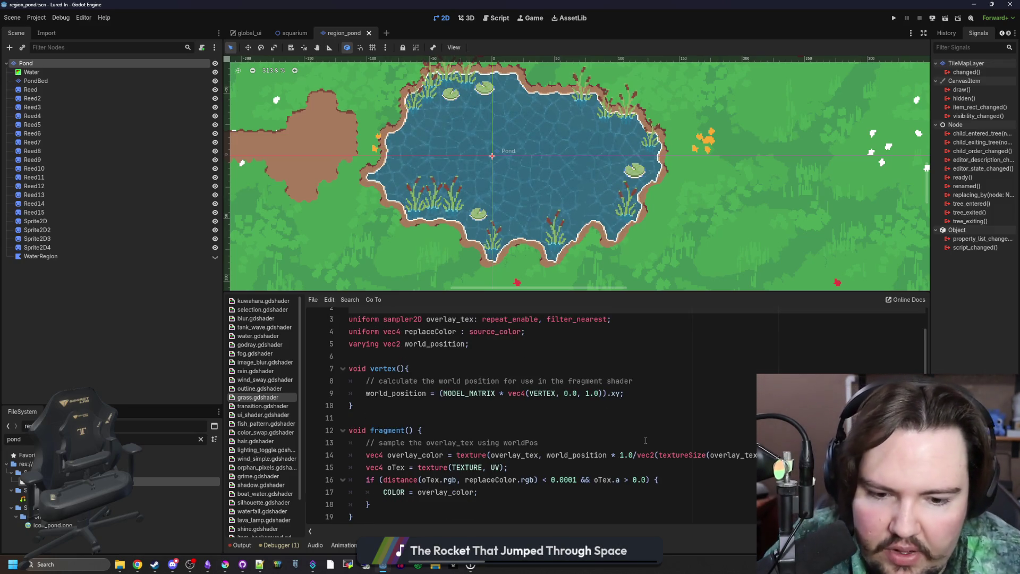
click(507, 368)
key(ctrl+s)
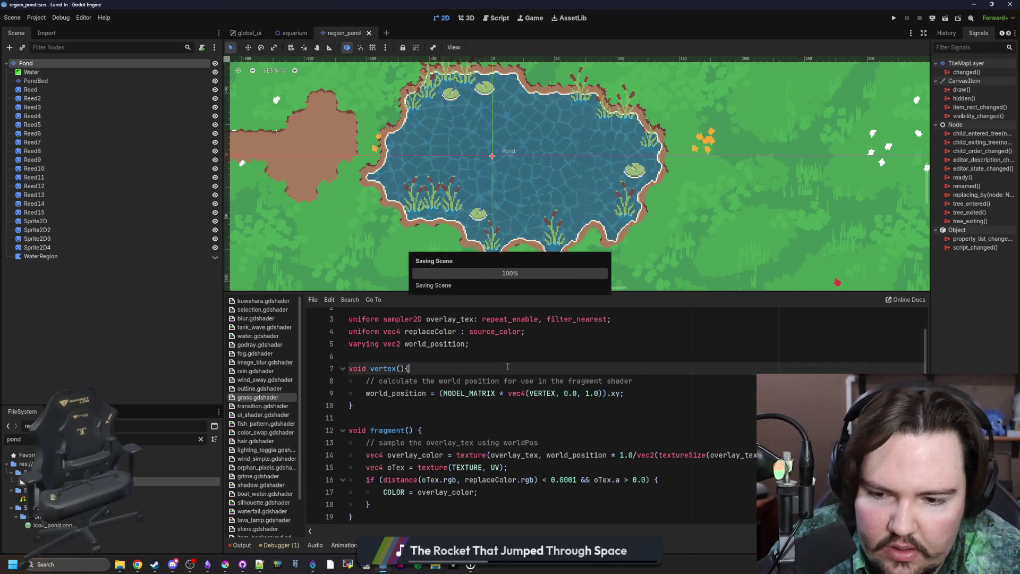
key(Down)
key(Down)
key(Down)
key(ctrl+s)
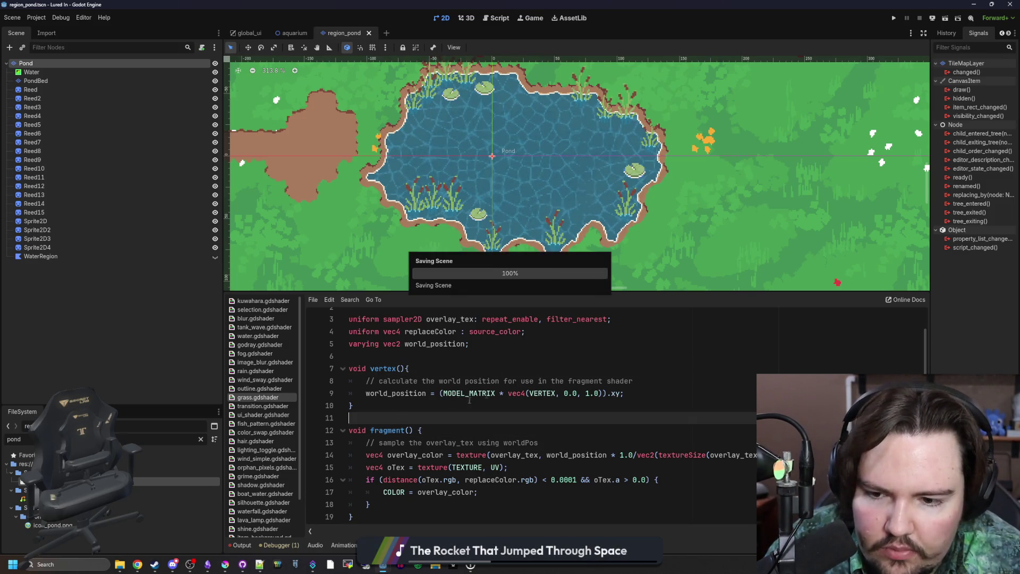
scroll(up, 3)
scroll(down, 3)
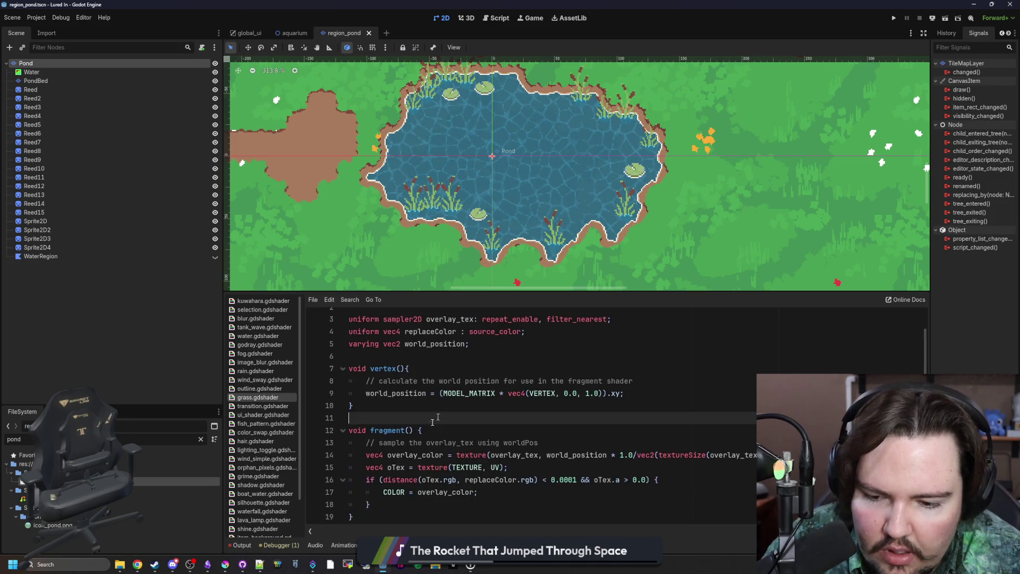
key(ctrl+a)
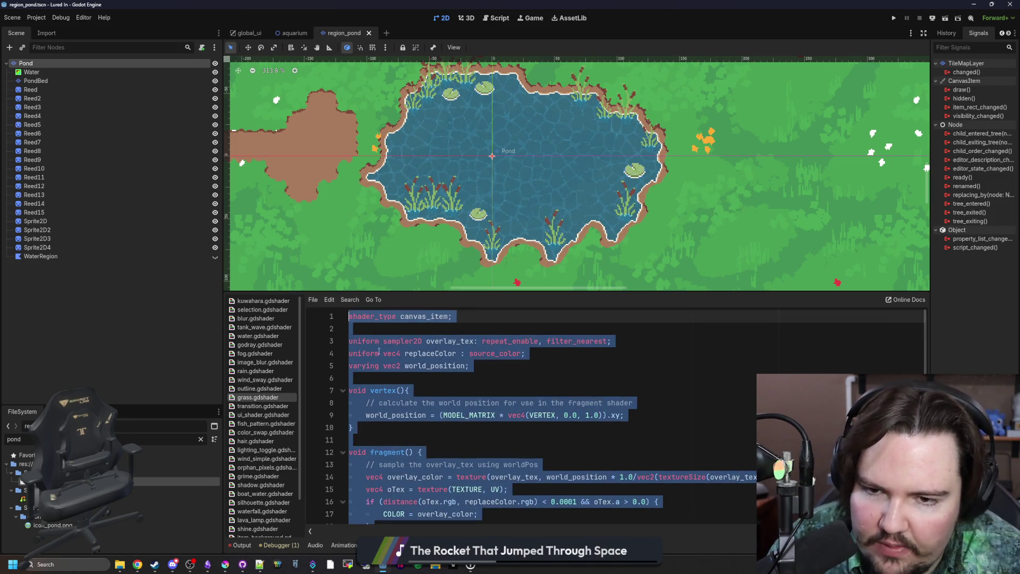
Review the 0.0001 distance check on line 16 and save the scene.
mouse_move(173, 564)
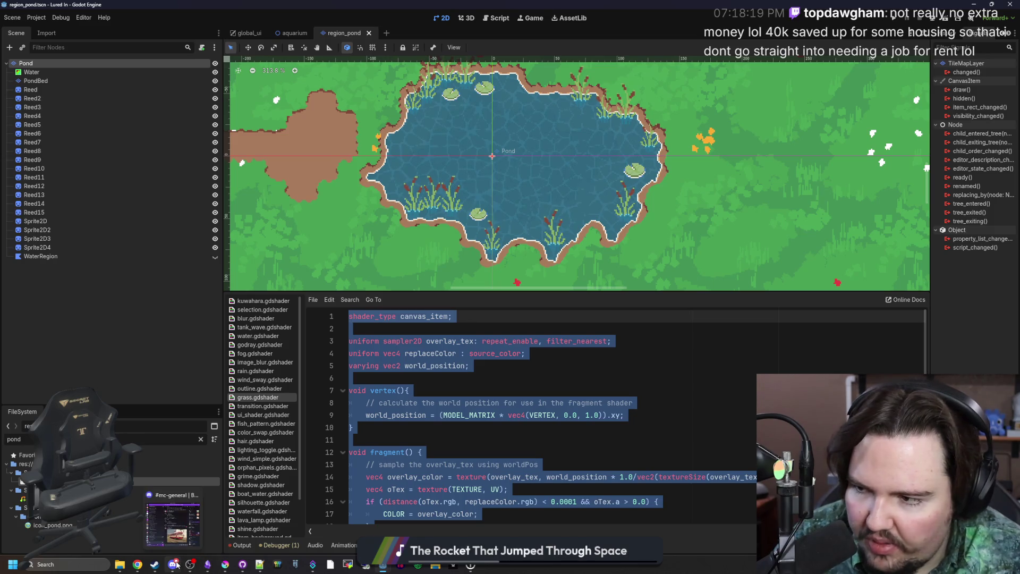
mouse_move(173, 540)
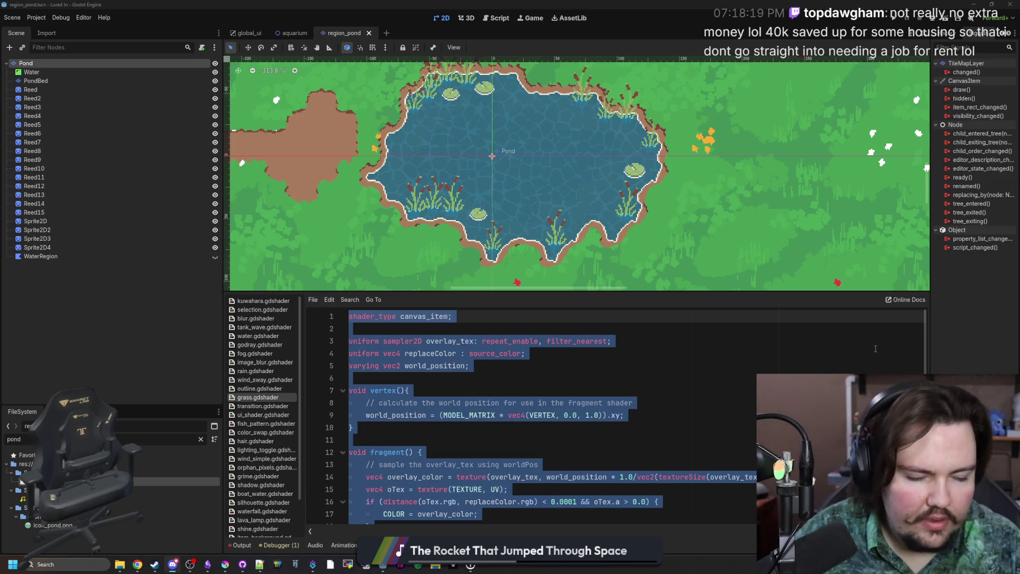
scroll(down, 3)
click(658, 479)
click(405, 479)
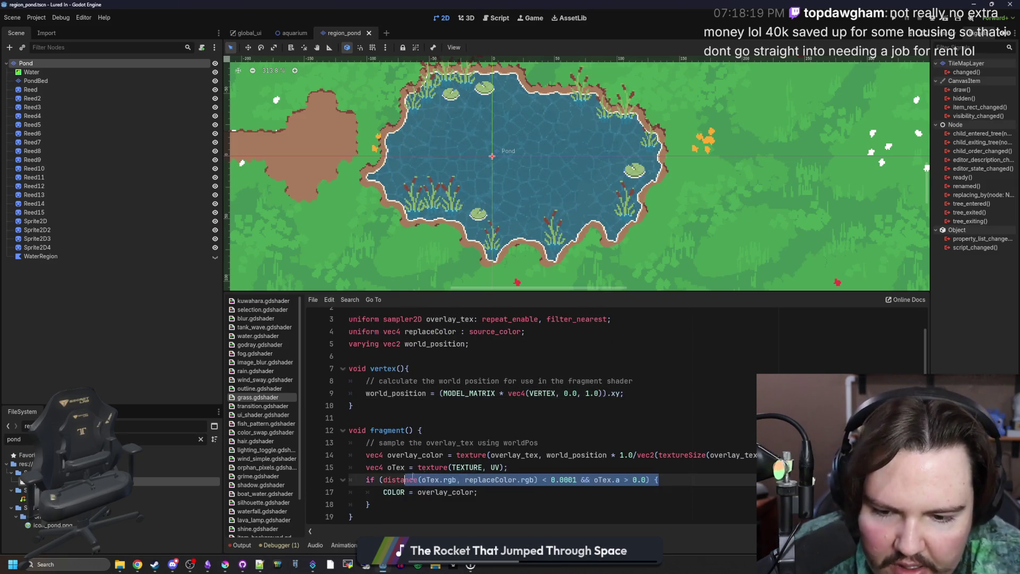
click(554, 479)
key(Up)
key(Up)
key(Up)
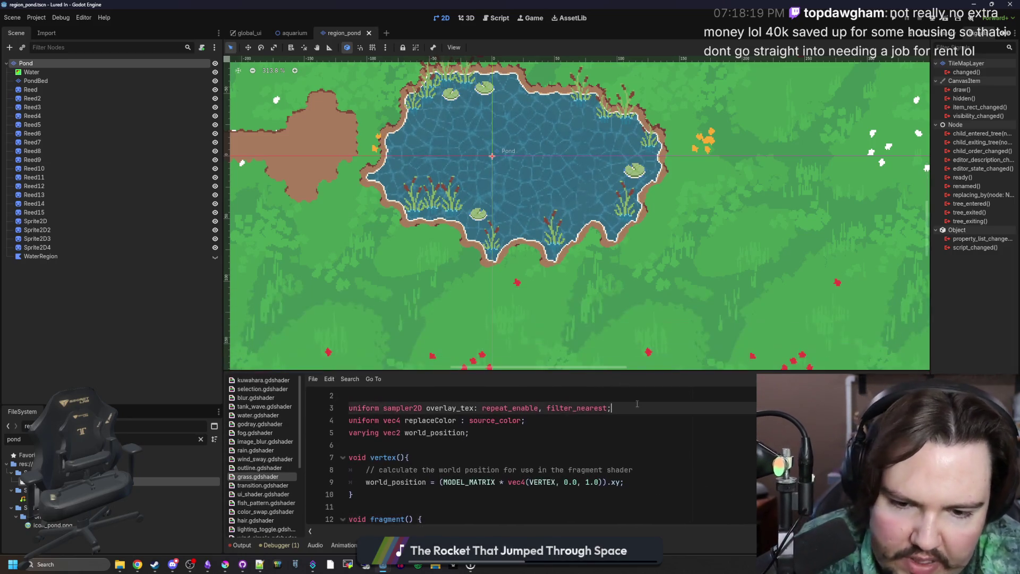
click(637, 404)
key(ctrl+s)
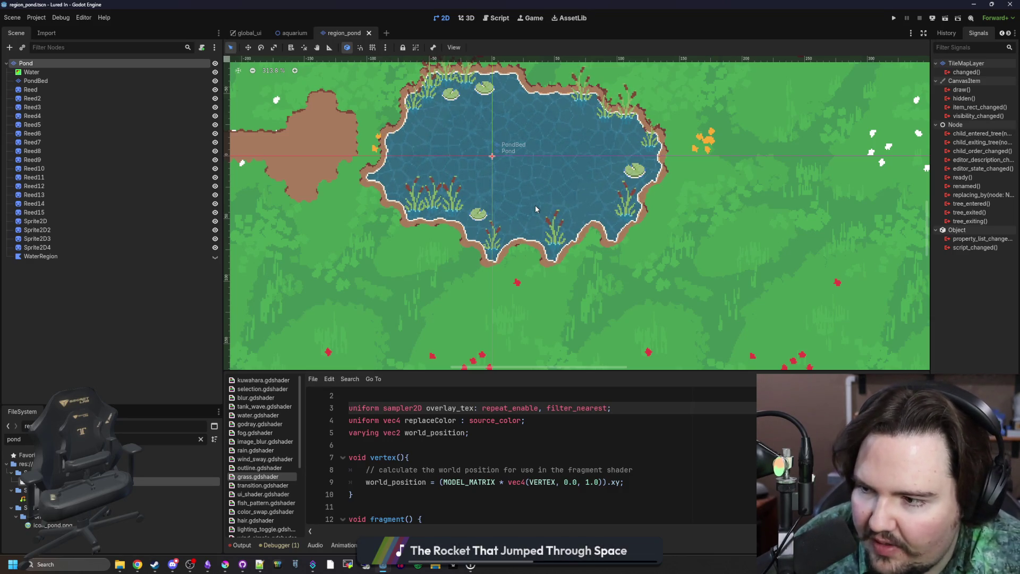
Check the uniform lines below shader_type and save the scene again.
click(614, 445)
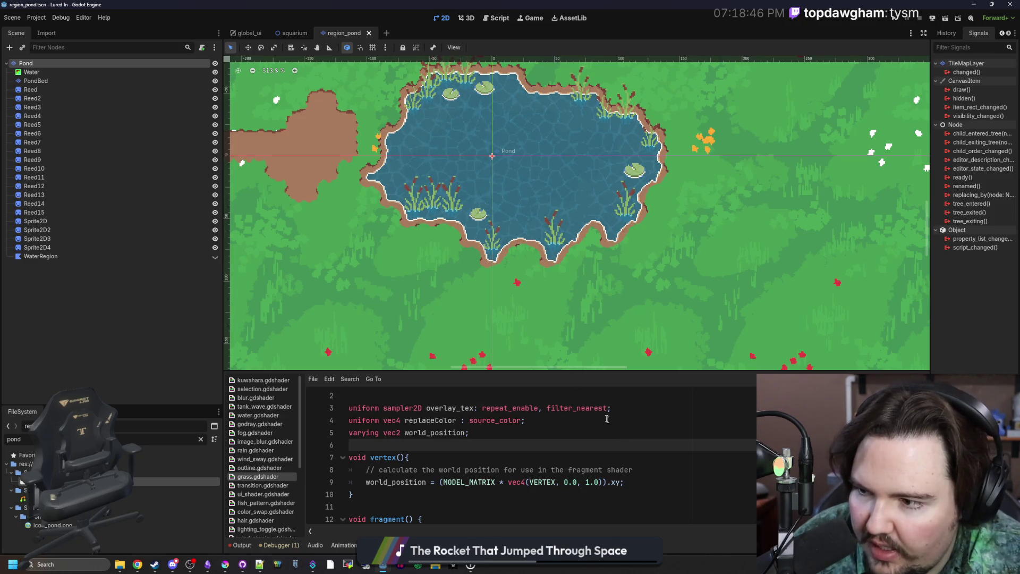
click(550, 430)
key(ctrl+s)
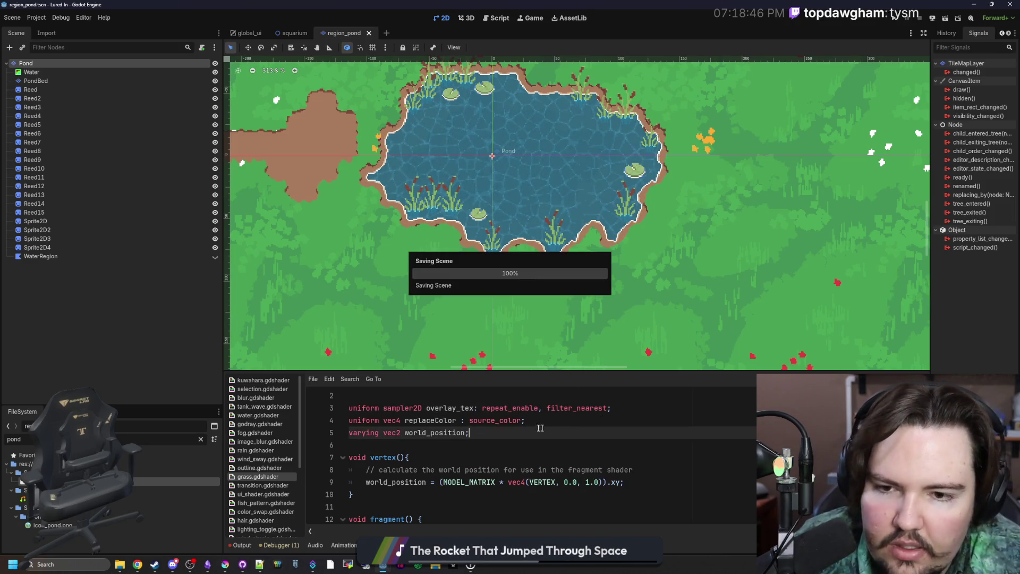
key(Up)
key(Up)
key(Up)
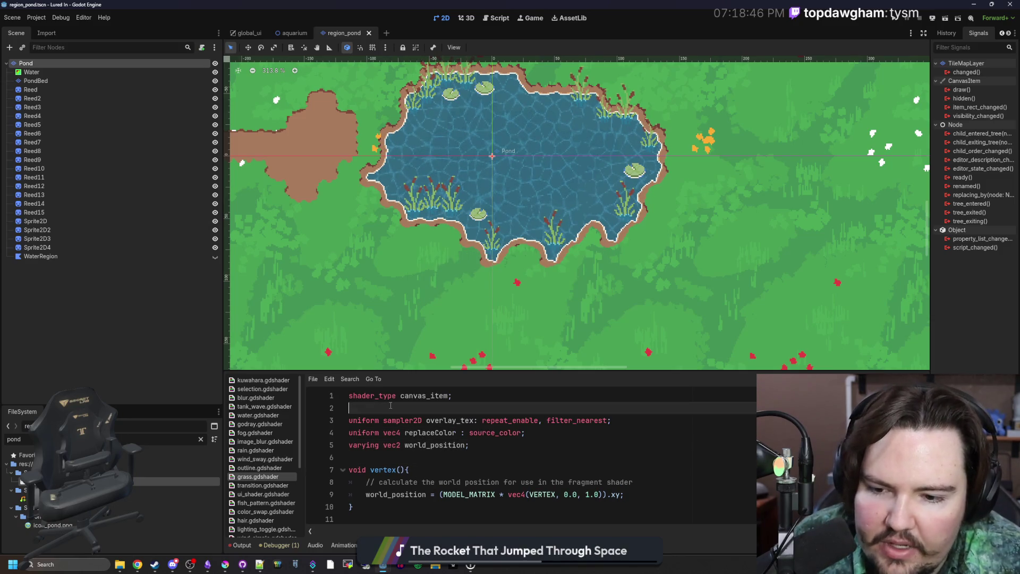
Zoom around the pond in the 2D viewport and save the scene.
scroll(up, 3)
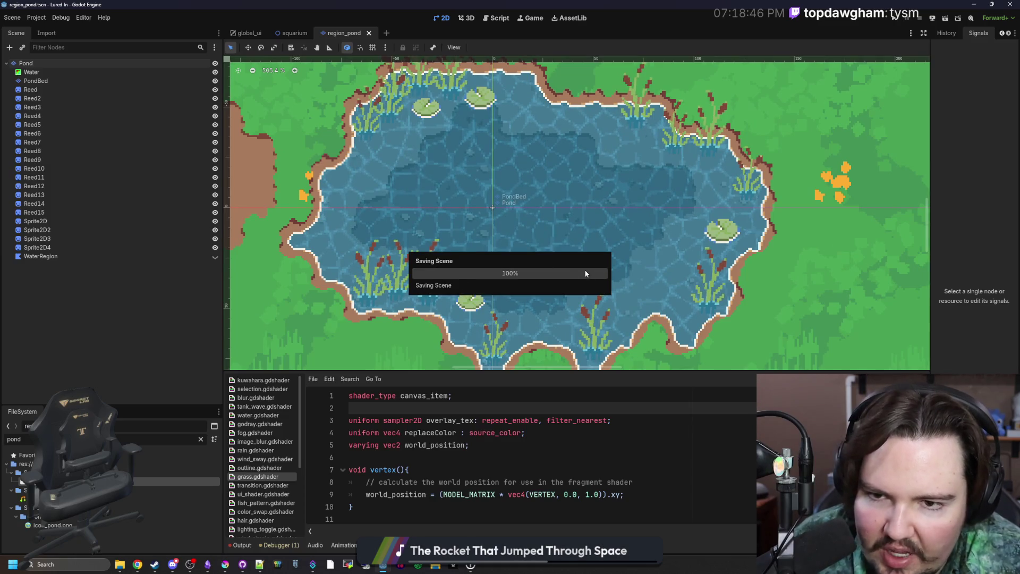
scroll(up, 3)
scroll(down, 3)
scroll(up, 3)
scroll(up, 3)
scroll(down, 3)
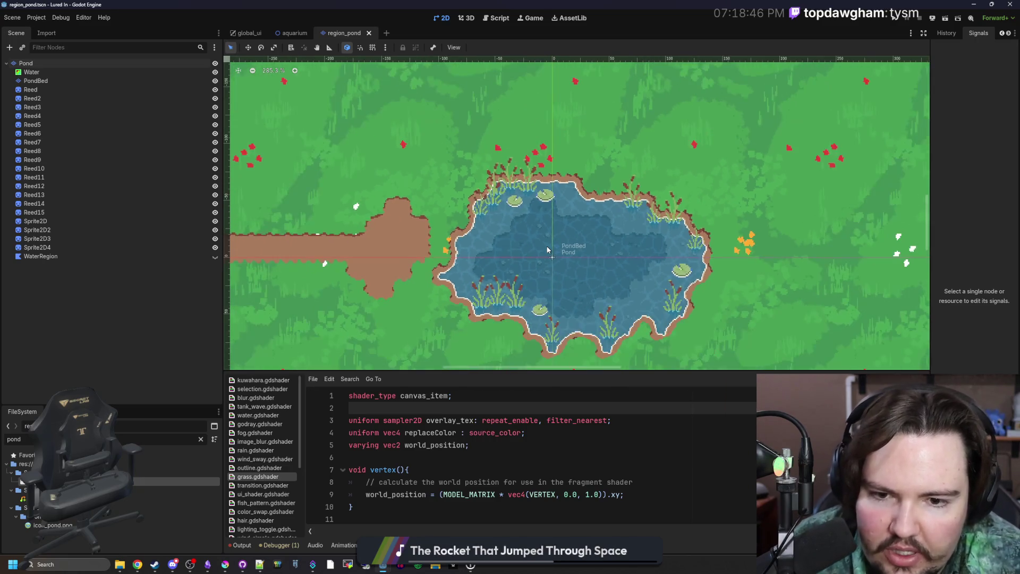
scroll(up, 3)
scroll(up, 3)
scroll(down, 3)
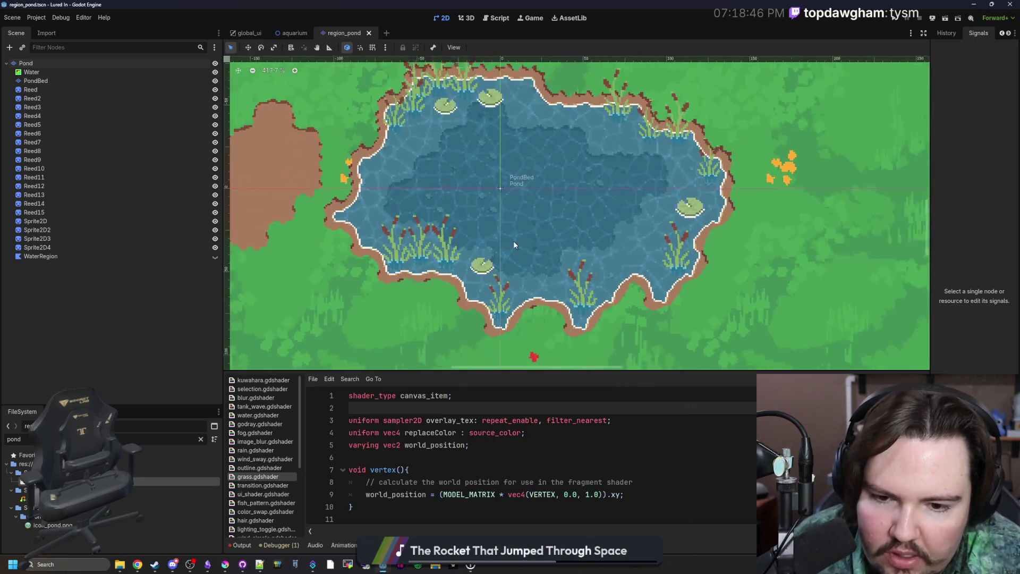
scroll(up, 3)
key(ctrl+s)
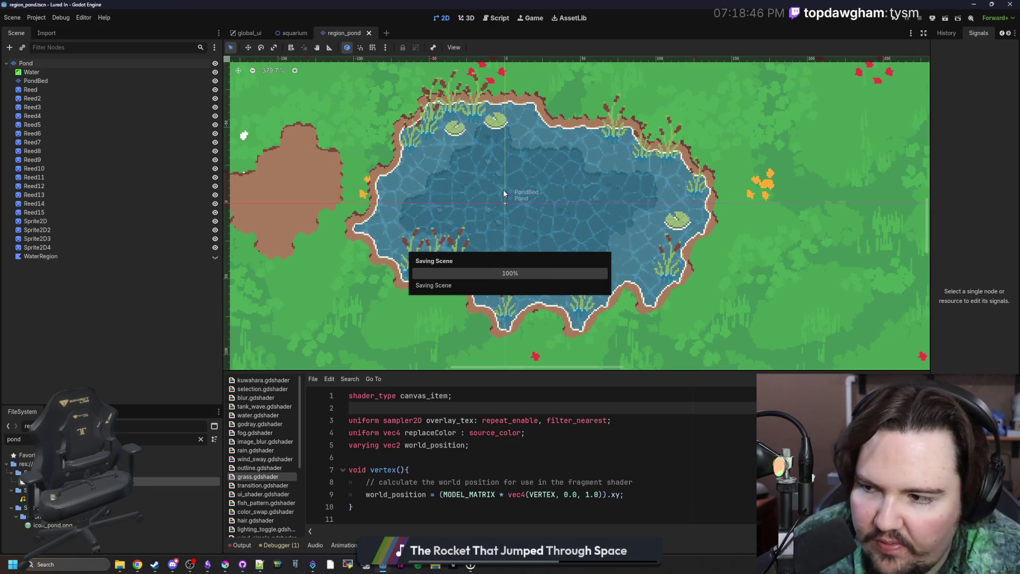
Show the pond TileMapLayer's tile palette, enlarge the panel, save and run the game.
scroll(down, 3)
scroll(up, 3)
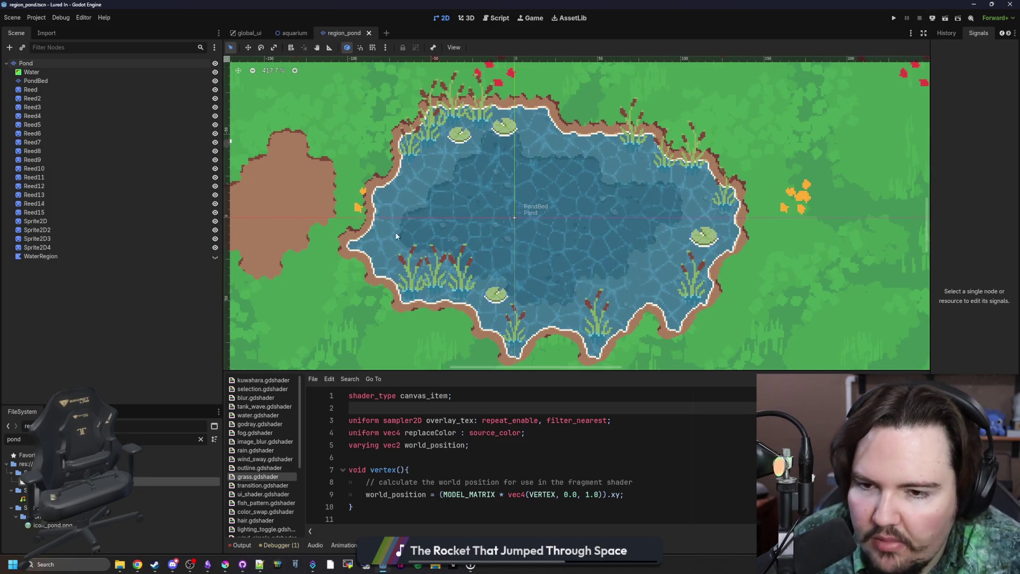
scroll(up, 3)
scroll(down, 3)
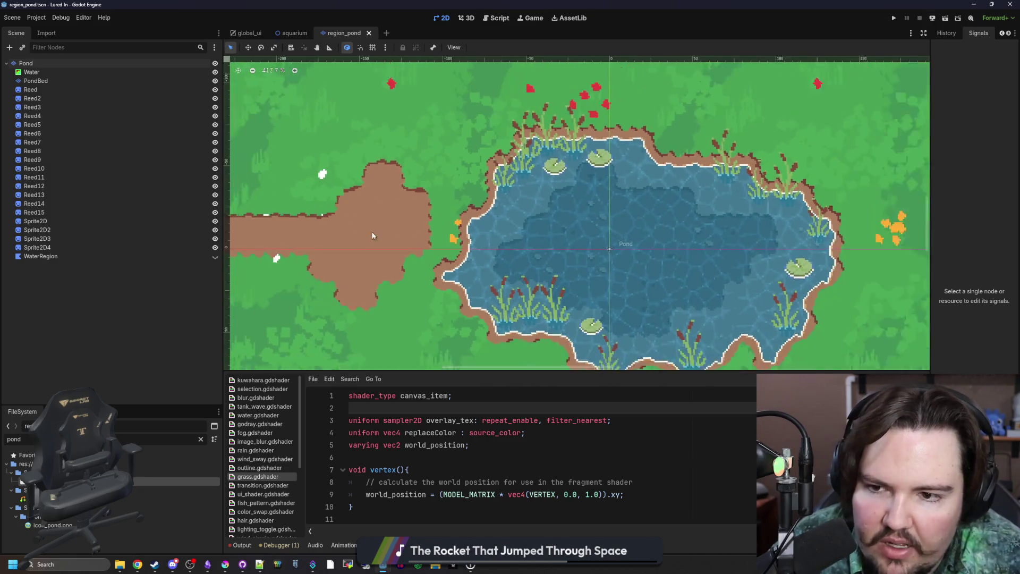
scroll(up, 3)
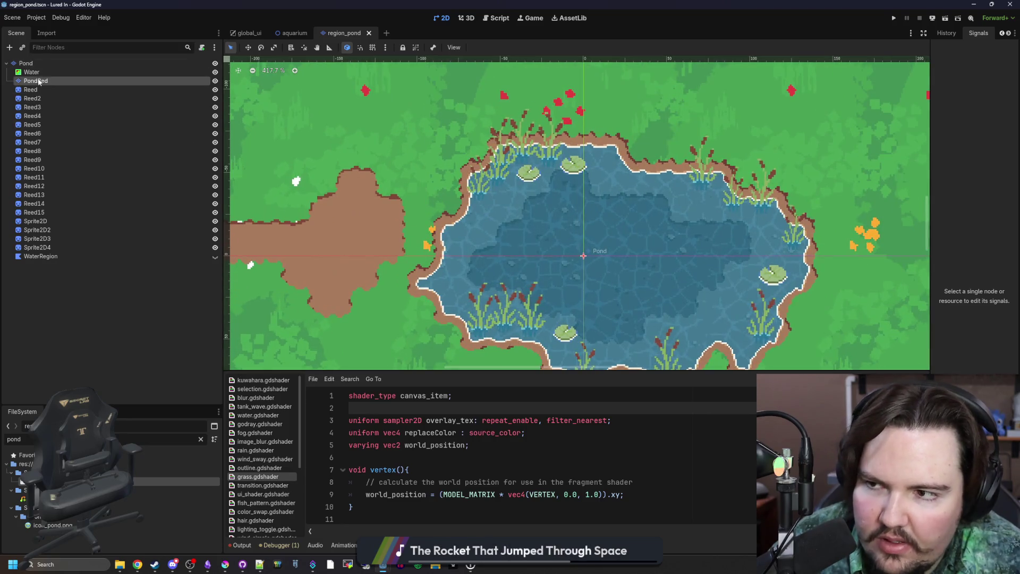
click(35, 72)
drag(549, 213, 547, 365)
scroll(down, 3)
key(ctrl+s)
click(893, 19)
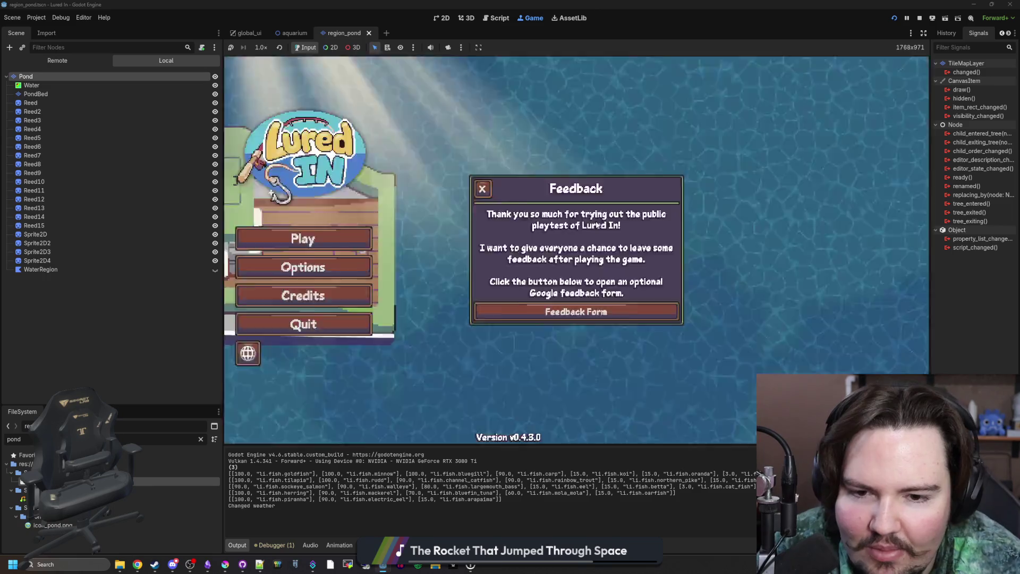
Close the Feedback popup, start the game, travel to Pond and cast a line.
click(483, 189)
click(329, 233)
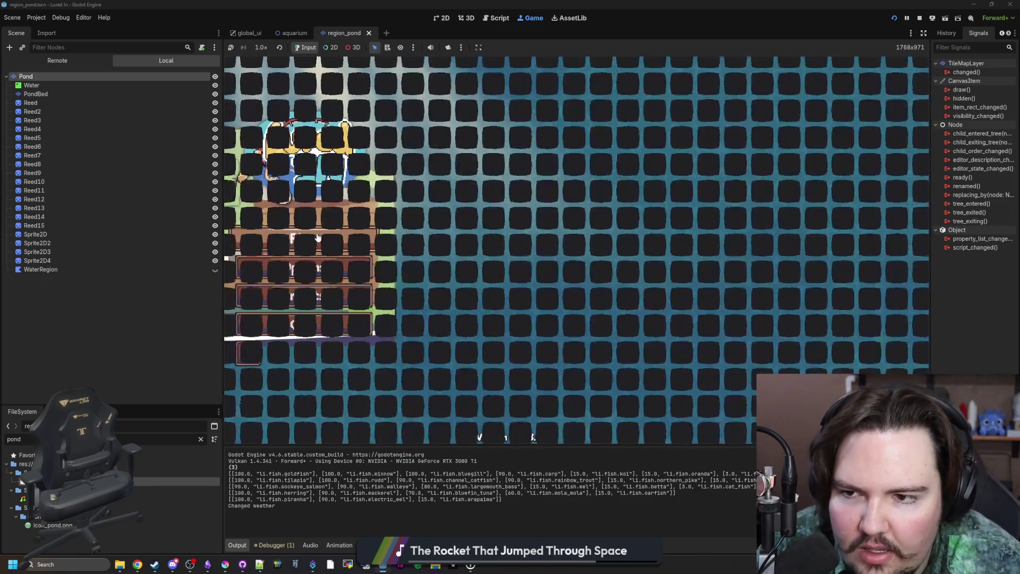
click(613, 303)
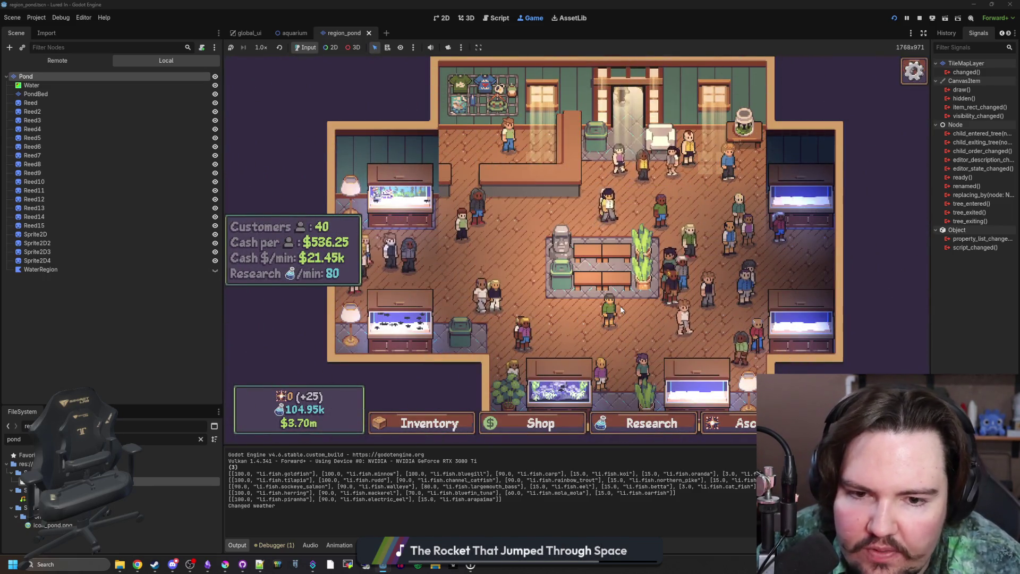
click(677, 191)
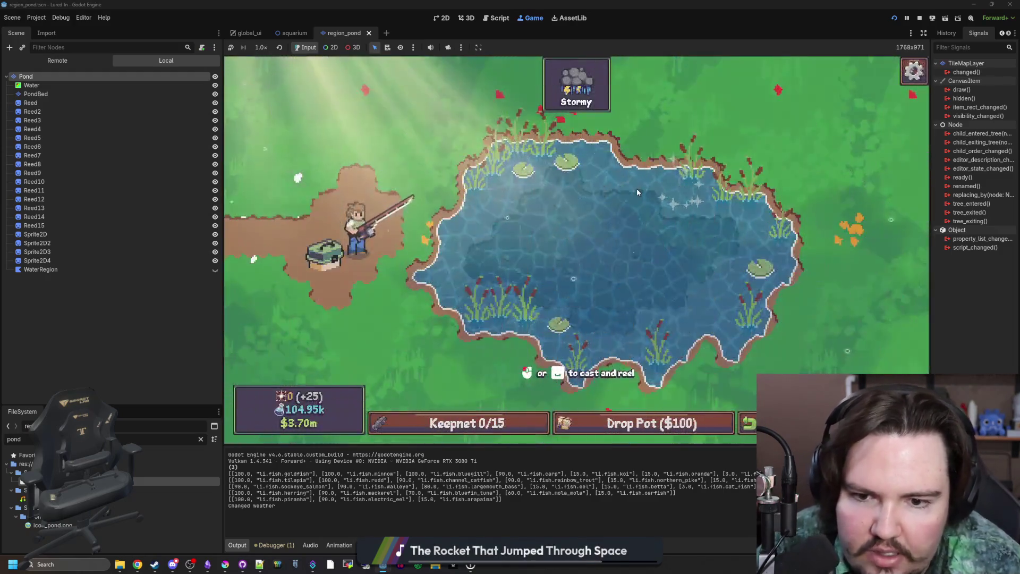
click(556, 246)
drag(556, 244, 556, 243)
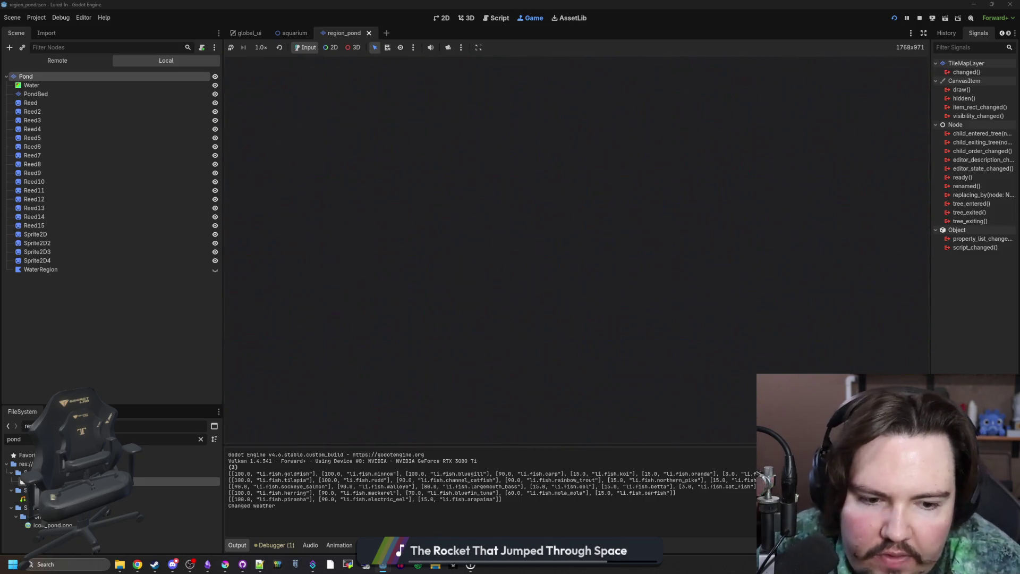
Travel to the Lake and cast, then move on to the sunny Jungle spot.
click(676, 257)
drag(642, 285, 642, 285)
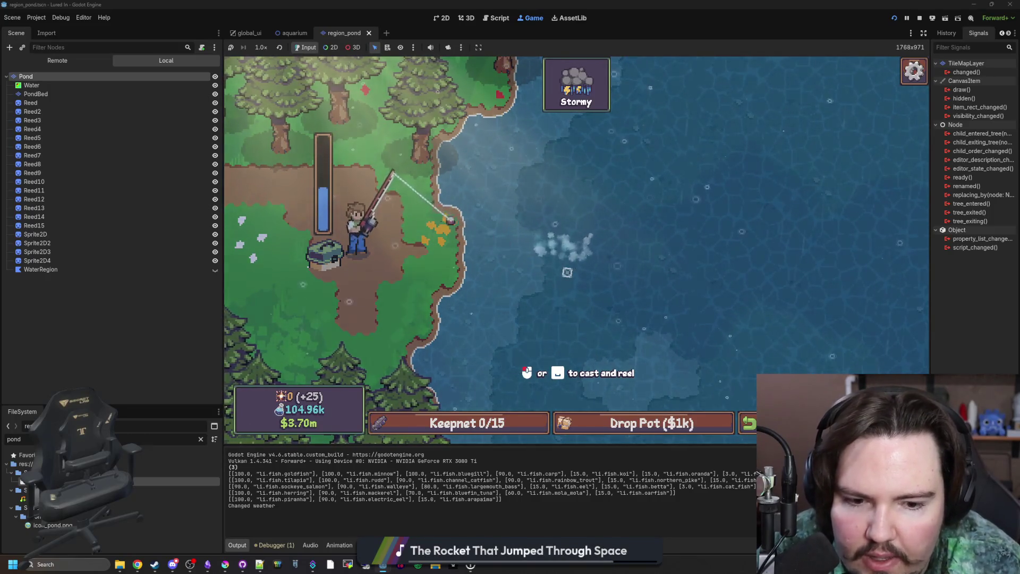
scroll(down, 3)
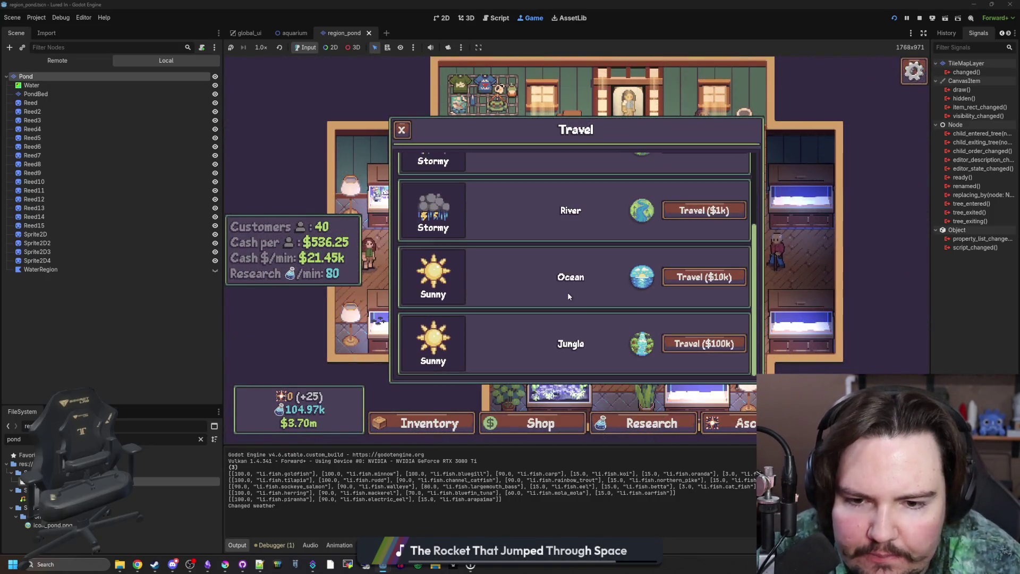
click(700, 346)
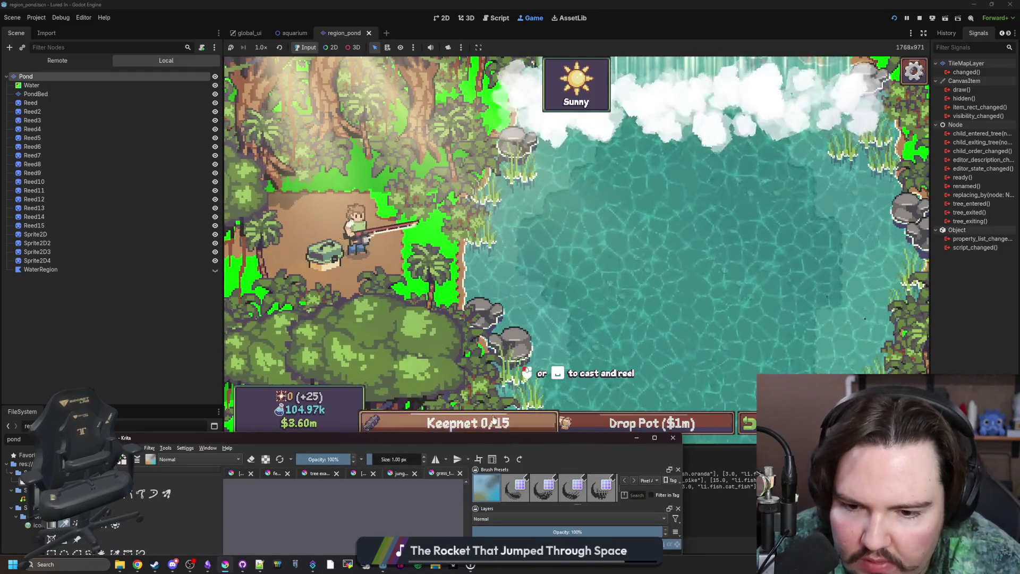
click(224, 565)
Zoom around grass_tileset.png in Krita, apply one fill, then return to Godot and stop the game.
scroll(up, 3)
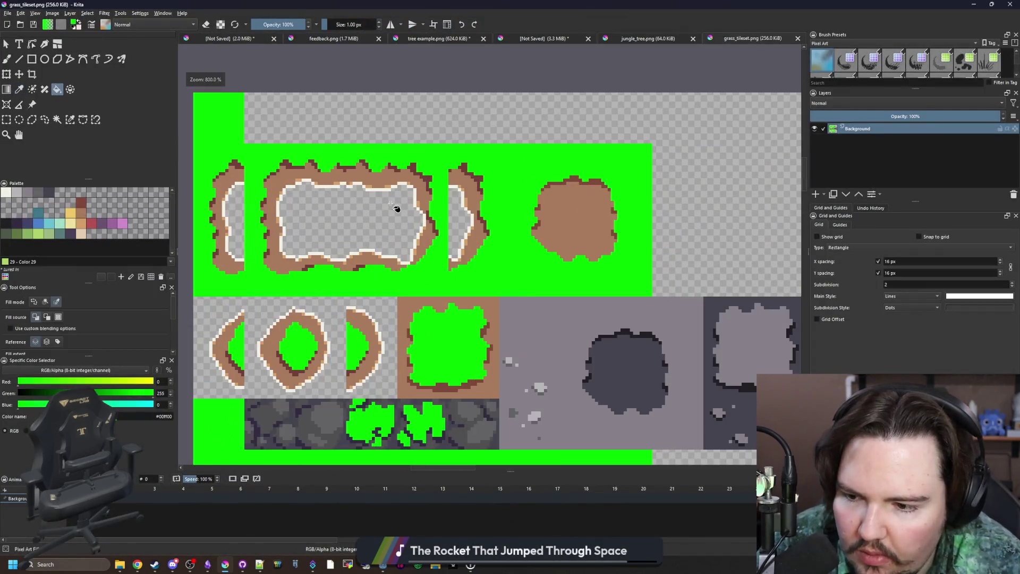
scroll(up, 3)
click(469, 301)
scroll(down, 3)
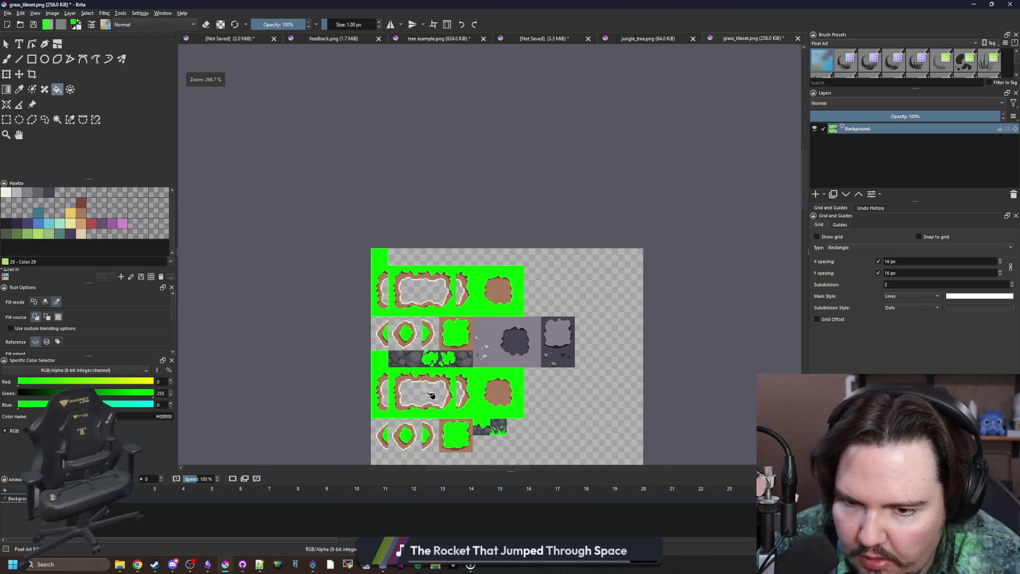
scroll(up, 3)
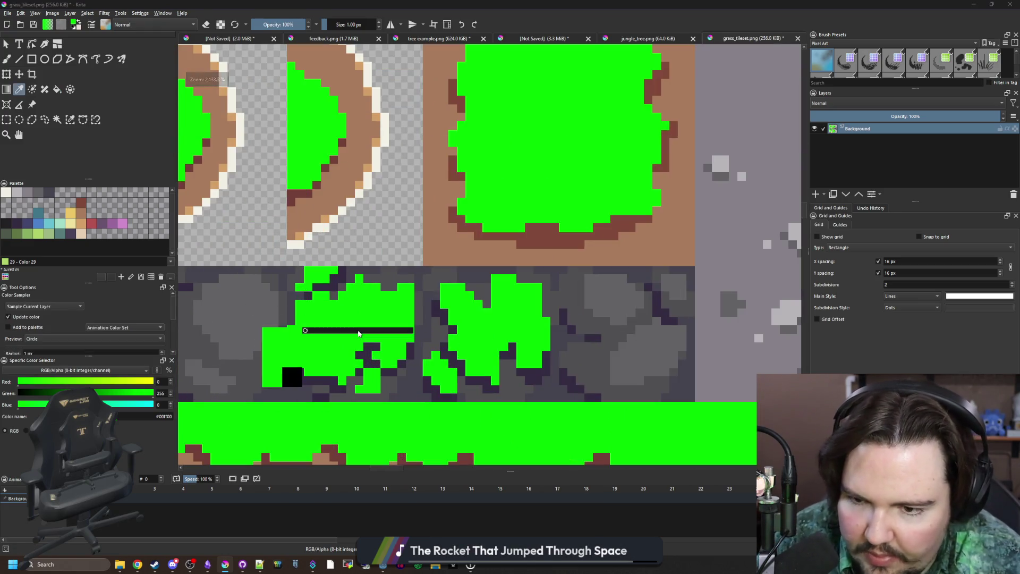
scroll(down, 3)
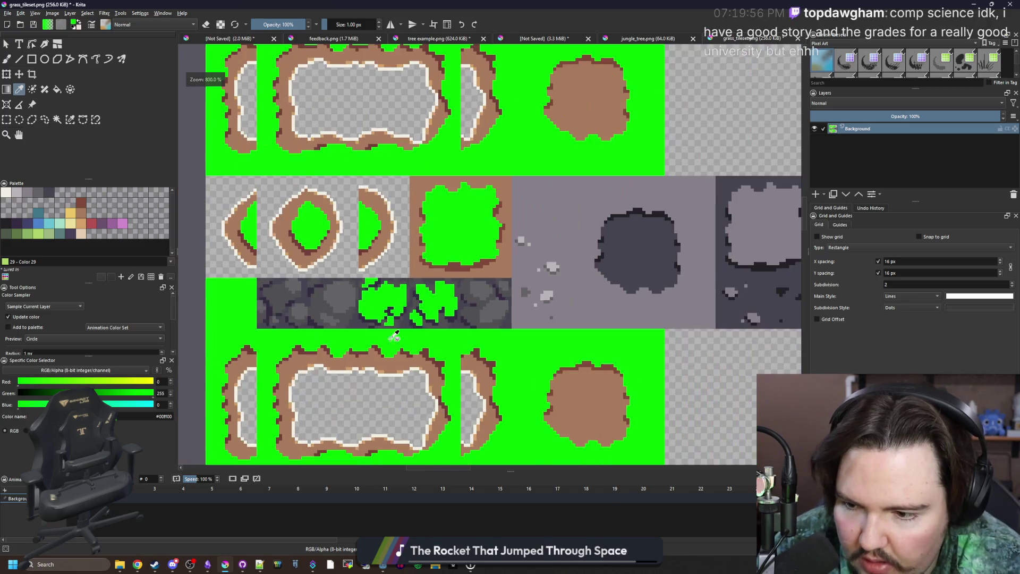
key(f)
scroll(down, 3)
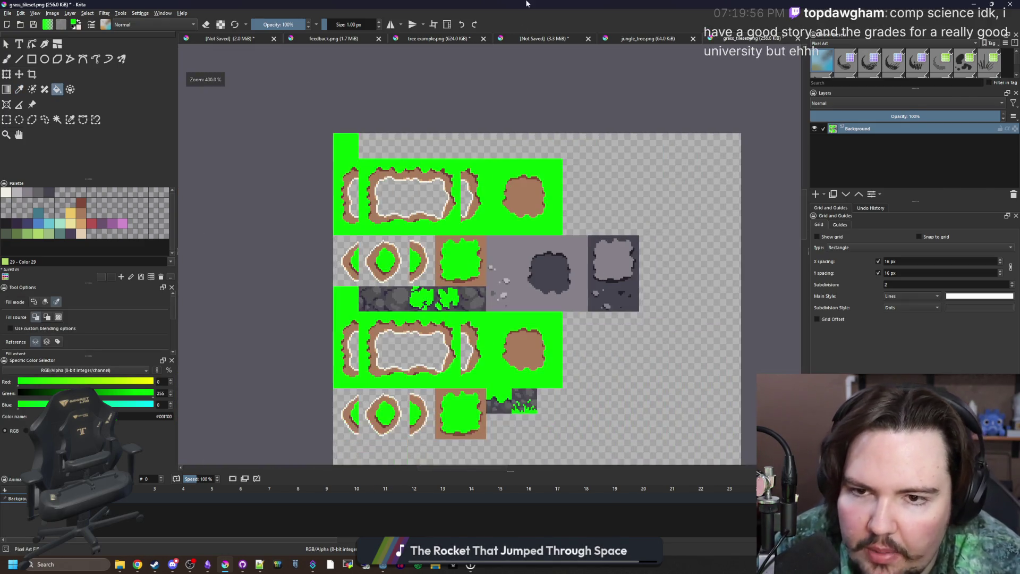
key(alt+Tab)
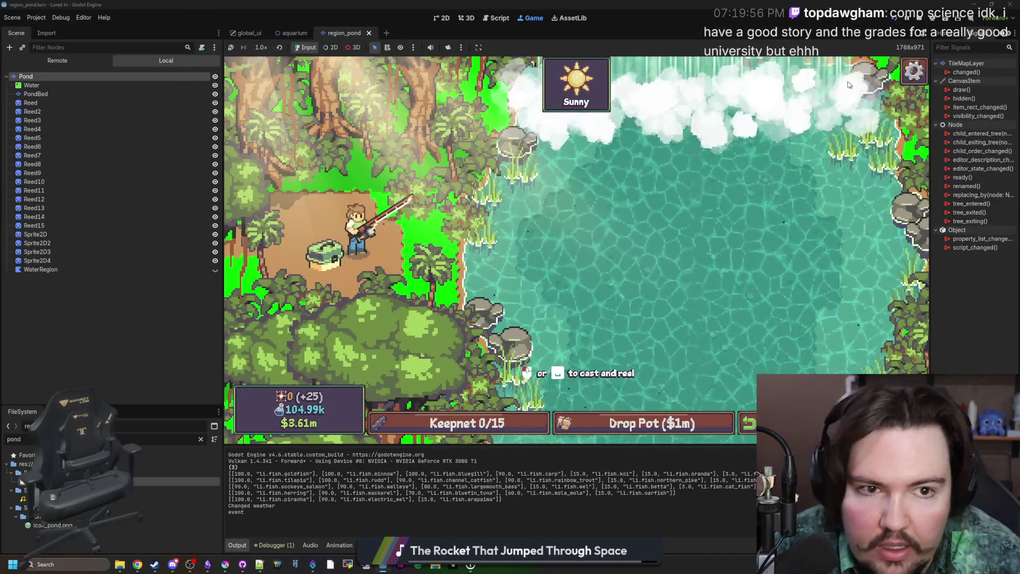
key(F6)
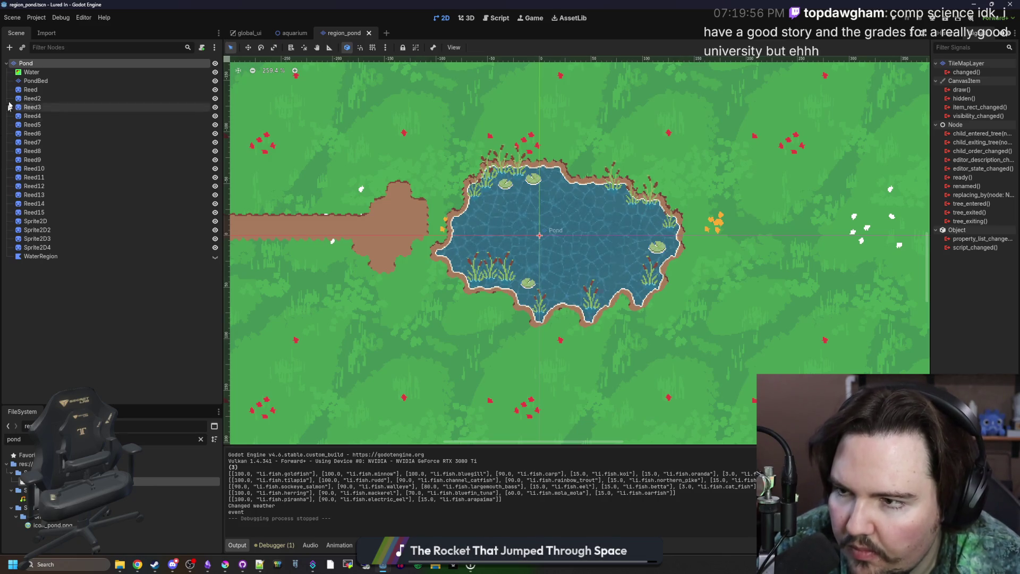
Select the PondBed layer, reselect the Pond node, and enlarge the tile panel.
click(35, 81)
click(26, 64)
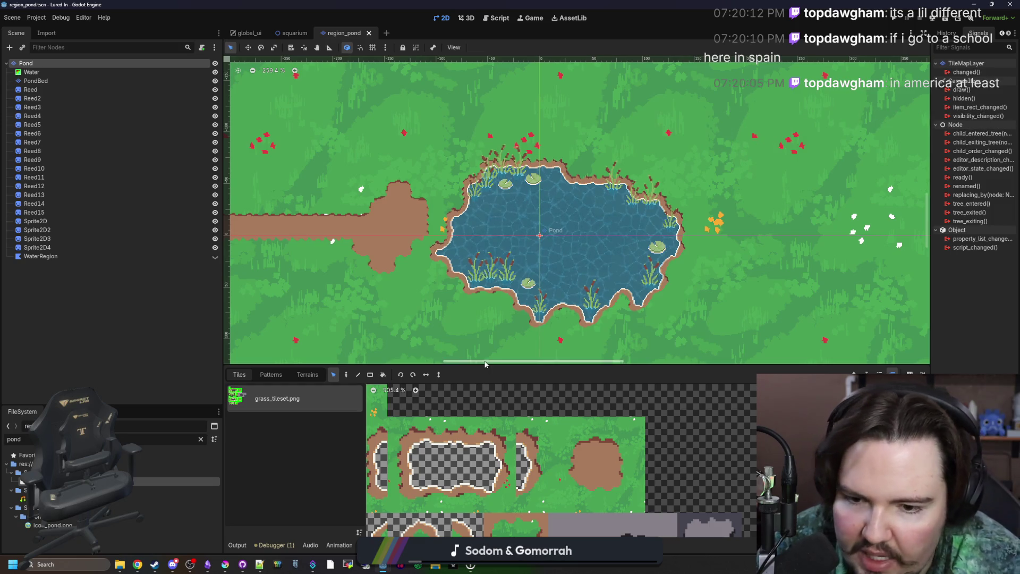
drag(484, 365, 484, 222)
scroll(down, 3)
scroll(down, 3)
Open the pond layer's TileSet editor, widen the atlas view, and save the scene.
click(393, 545)
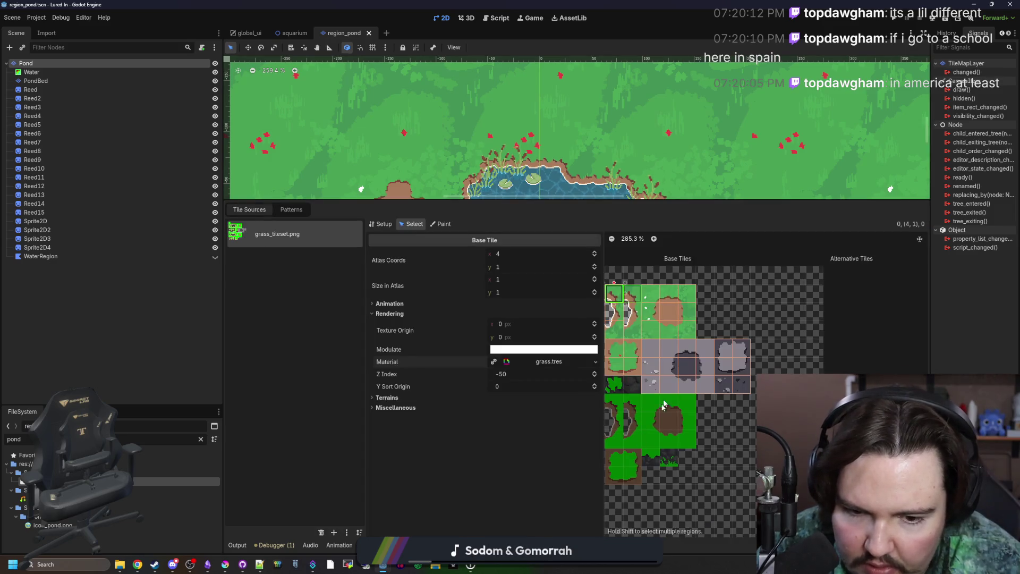
scroll(down, 3)
scroll(up, 3)
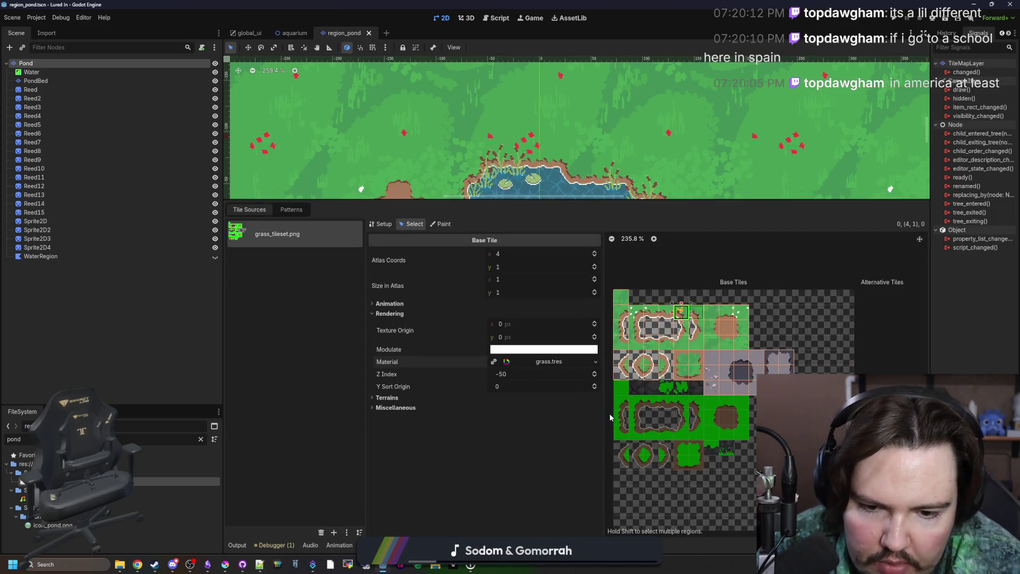
drag(604, 414, 454, 414)
scroll(down, 3)
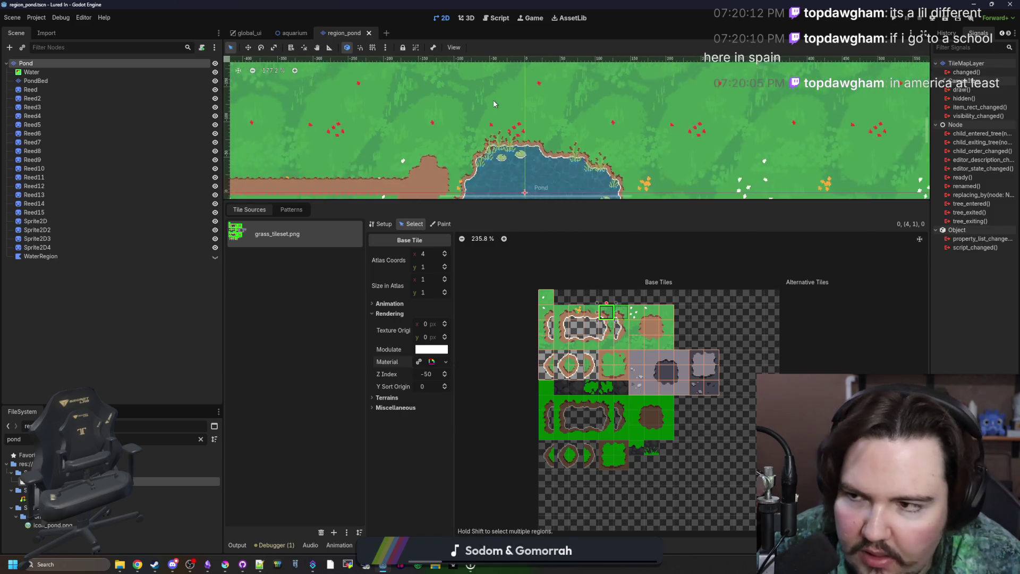
scroll(up, 3)
key(ctrl+s)
text(jung)
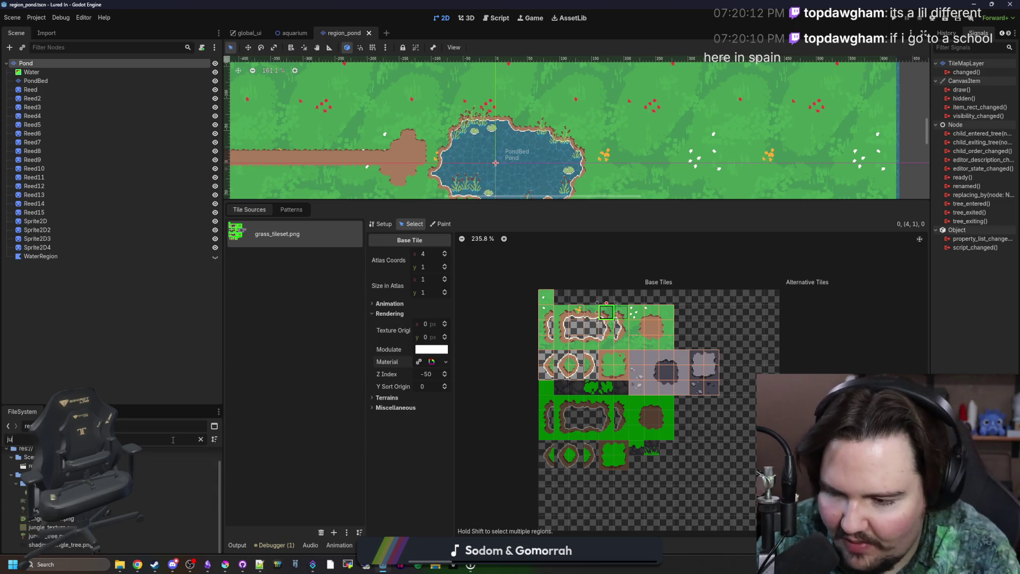
Open region_jungle.tscn, widen the right dock, and show the Jungle layer's properties.
double_click(159, 465)
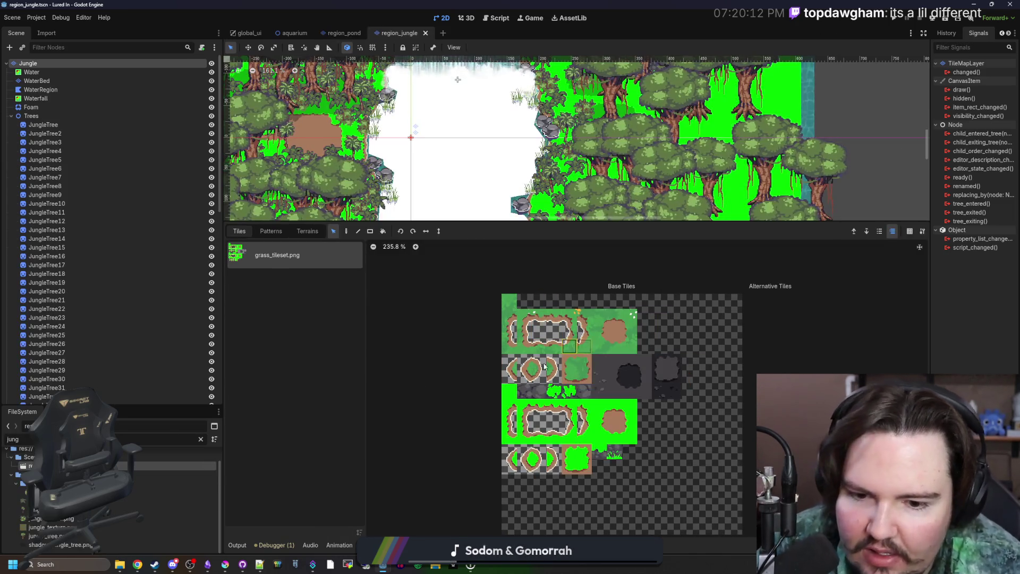
scroll(up, 3)
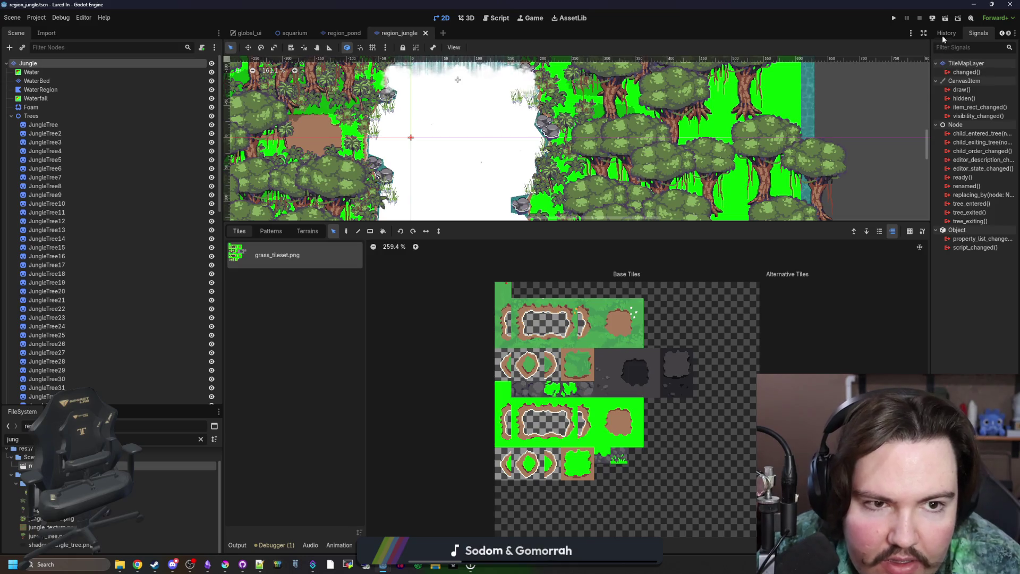
click(945, 33)
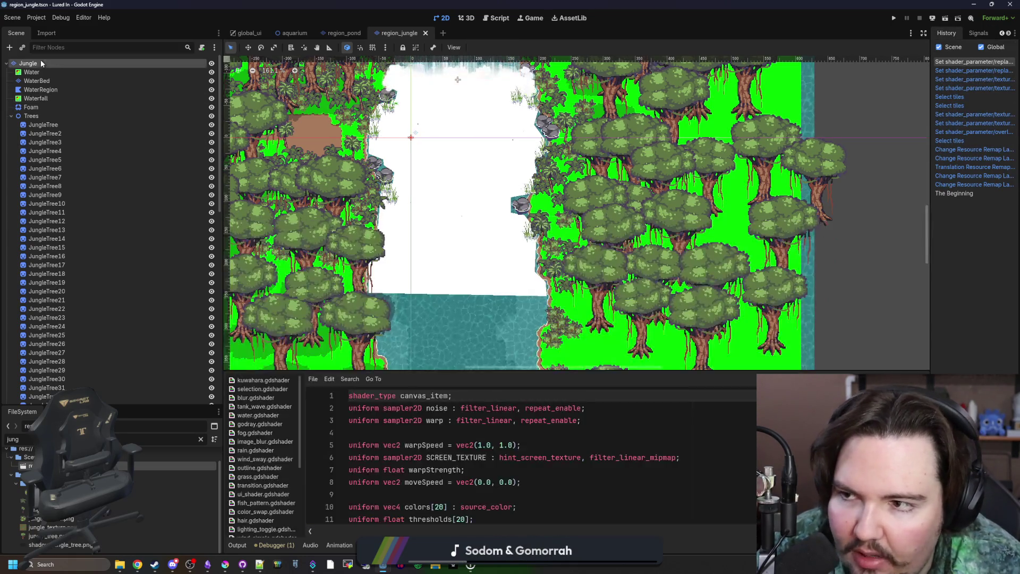
drag(921, 156, 787, 154)
click(802, 34)
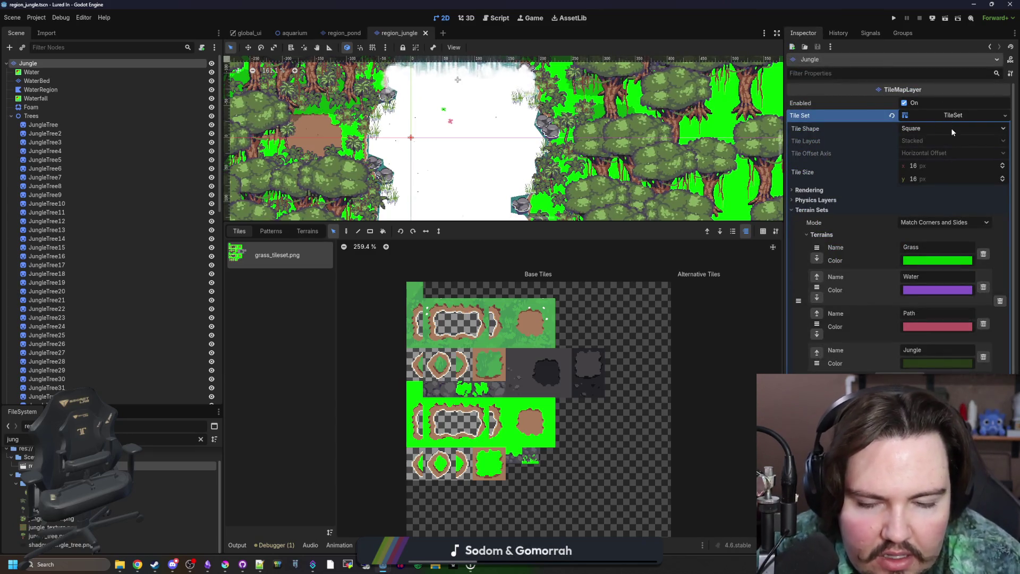
Browse the layer properties, reselect the Jungle layer, and open its TileSet editor.
scroll(up, 3)
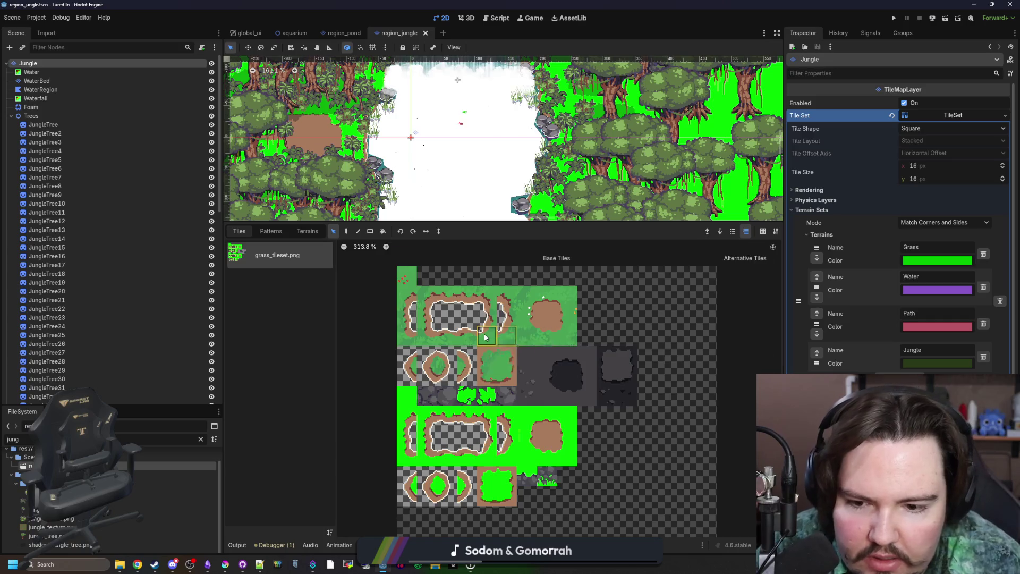
scroll(up, 3)
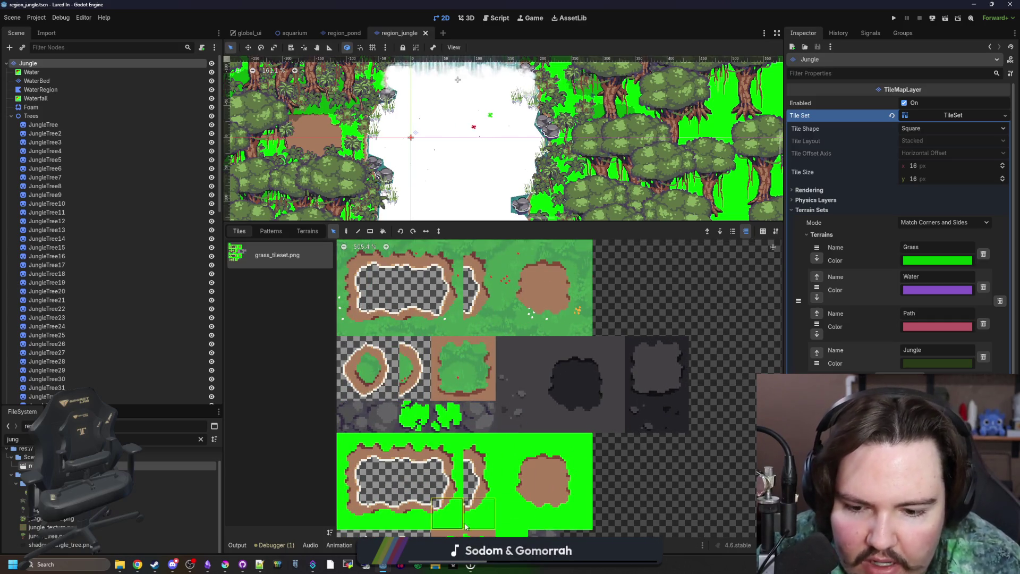
scroll(down, 3)
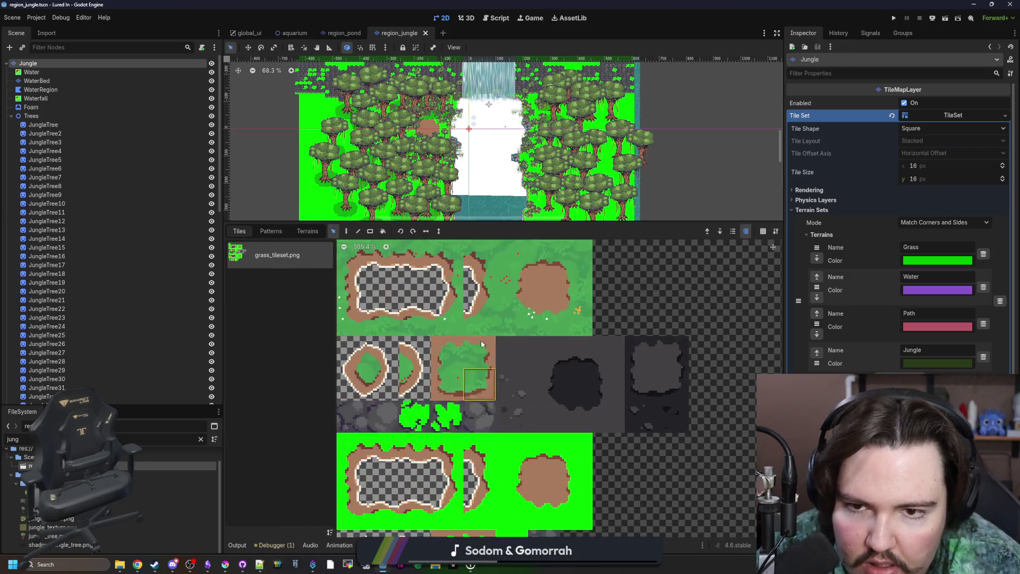
scroll(up, 3)
click(36, 81)
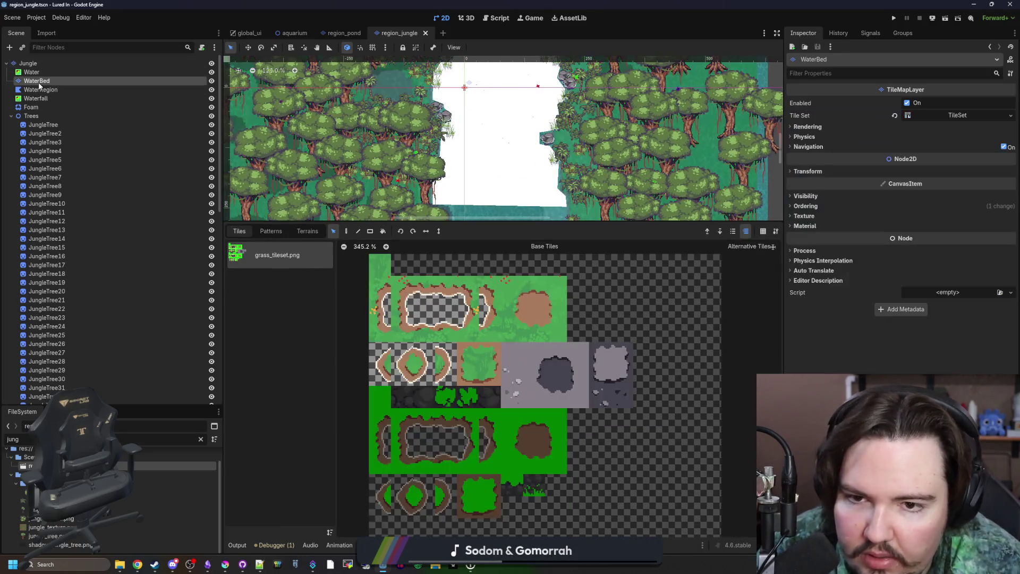
click(45, 64)
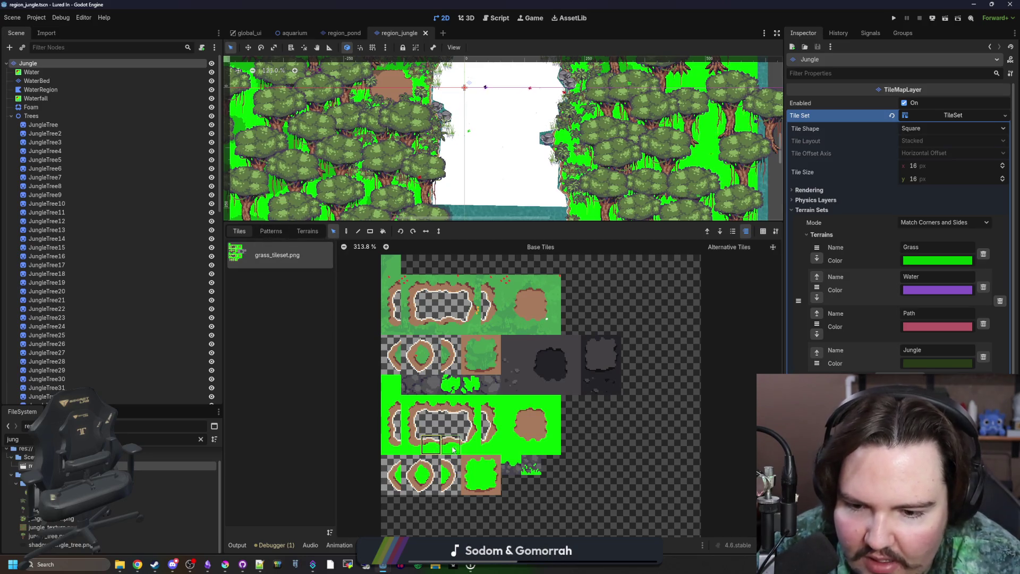
click(953, 115)
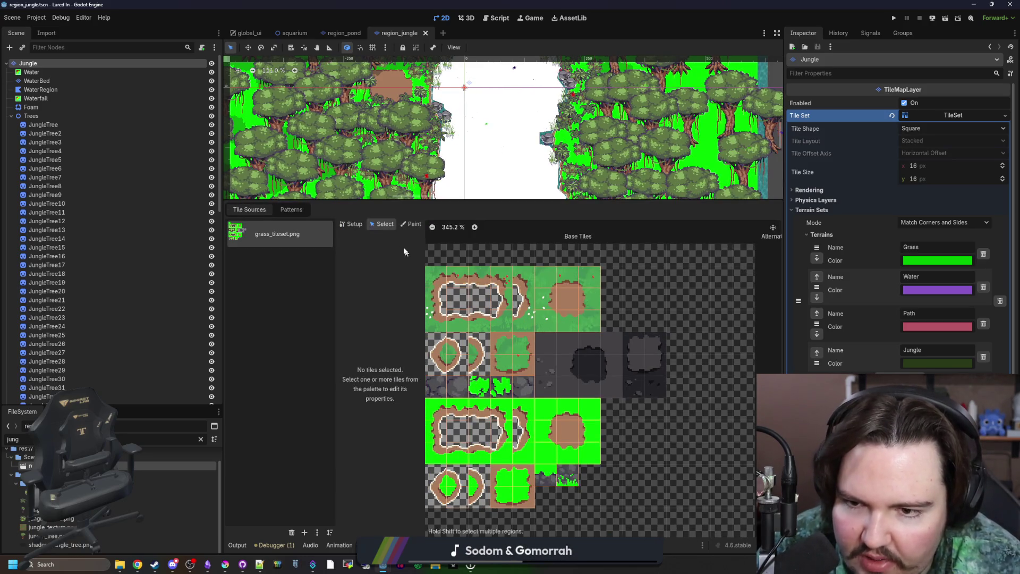
Select atlas tile (2,7) and set its shader Replace Color to pure green 00ff00.
click(353, 224)
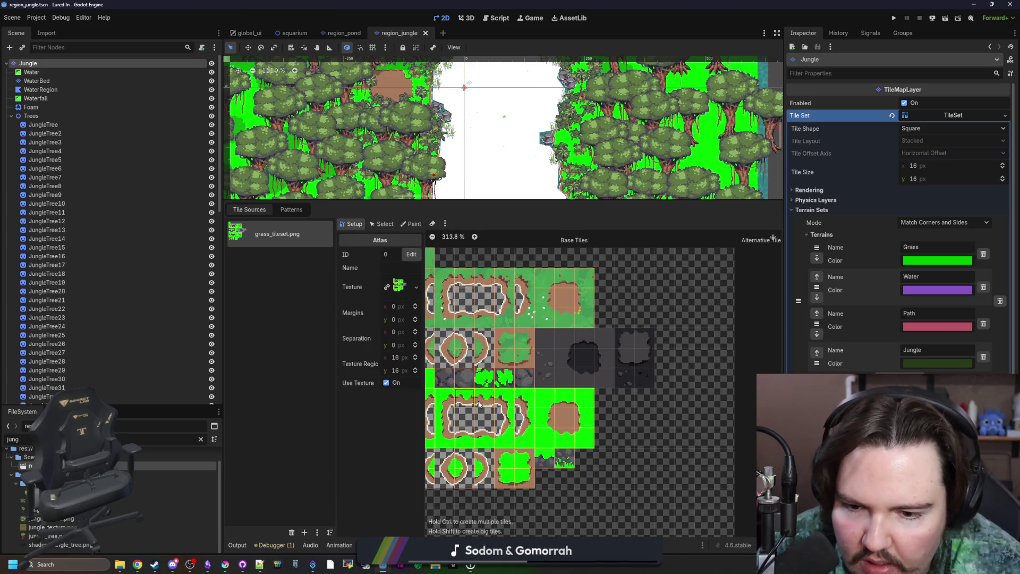
click(386, 225)
click(471, 399)
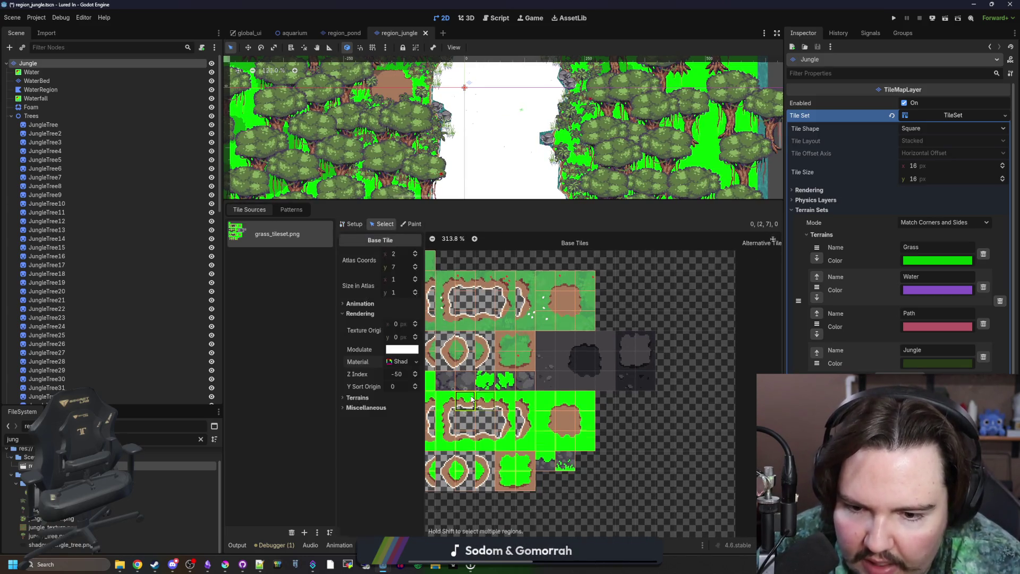
scroll(down, 3)
click(399, 469)
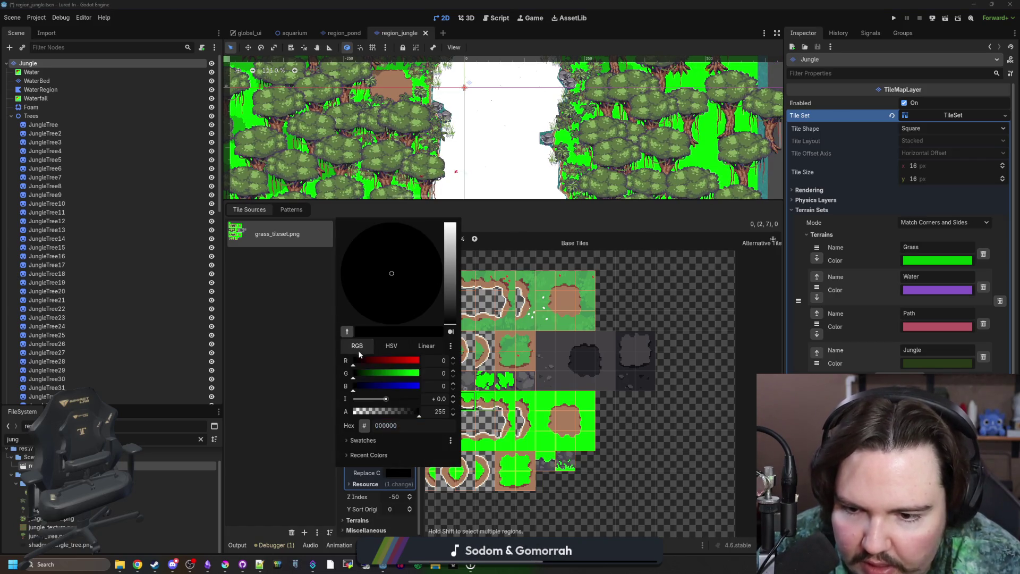
click(346, 331)
click(584, 424)
Save the region_jungle scene and run the project.
click(276, 406)
key(ctrl+s)
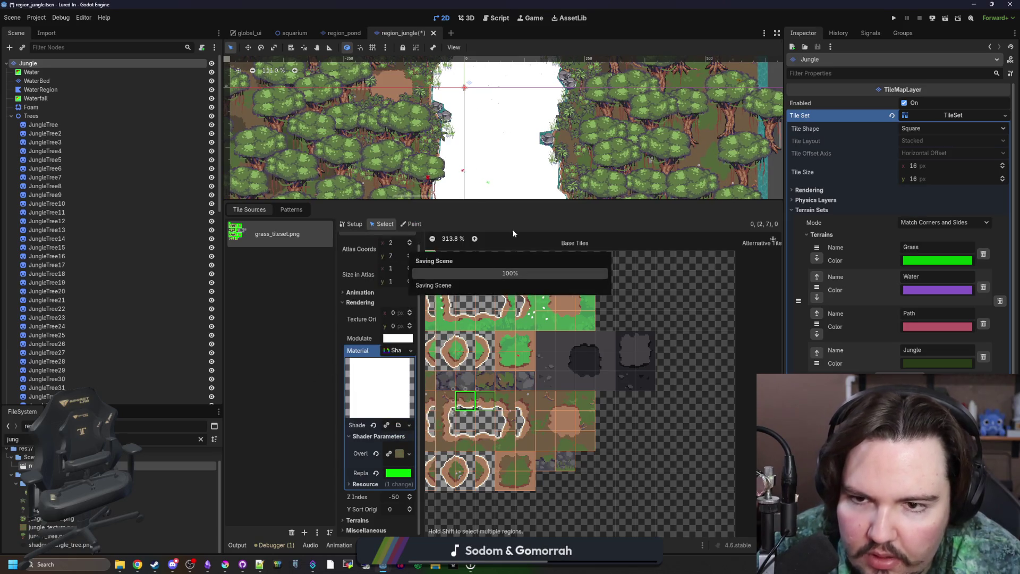
click(894, 16)
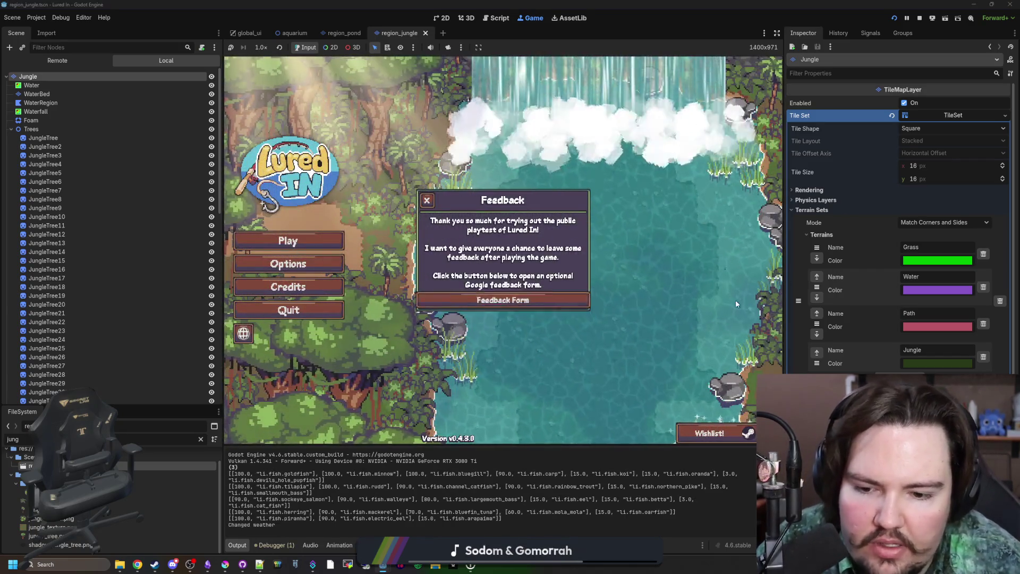
Widen the game window, dismiss the Feedback dialog and start playing from the title screen.
drag(786, 304, 903, 297)
click(470, 189)
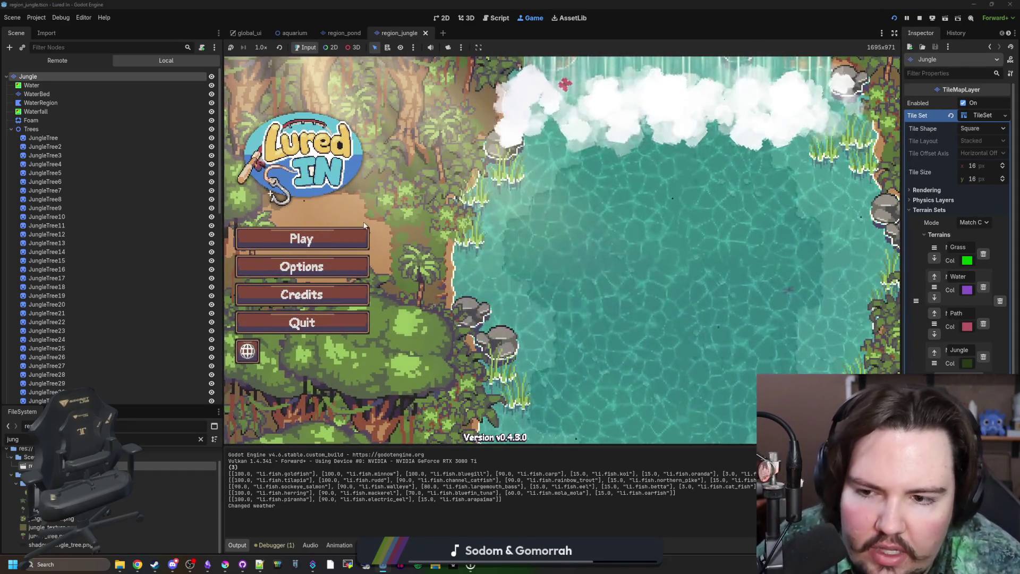
click(524, 298)
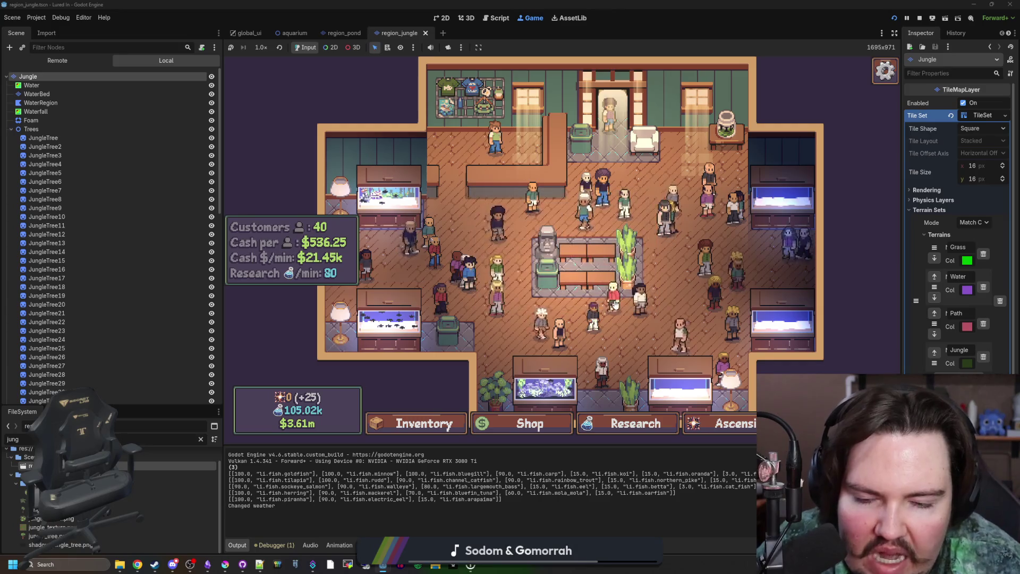
scroll(down, 3)
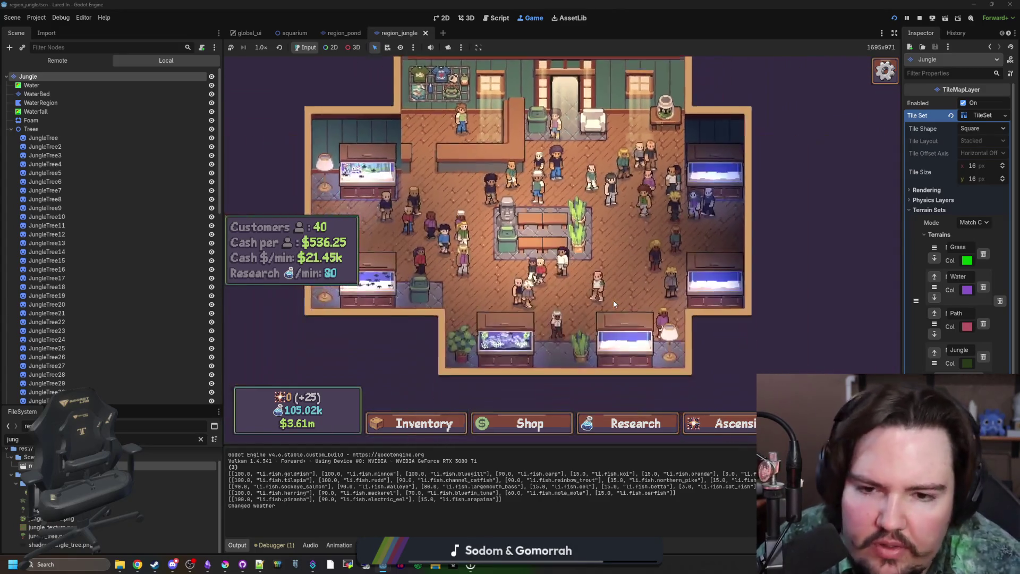
scroll(up, 3)
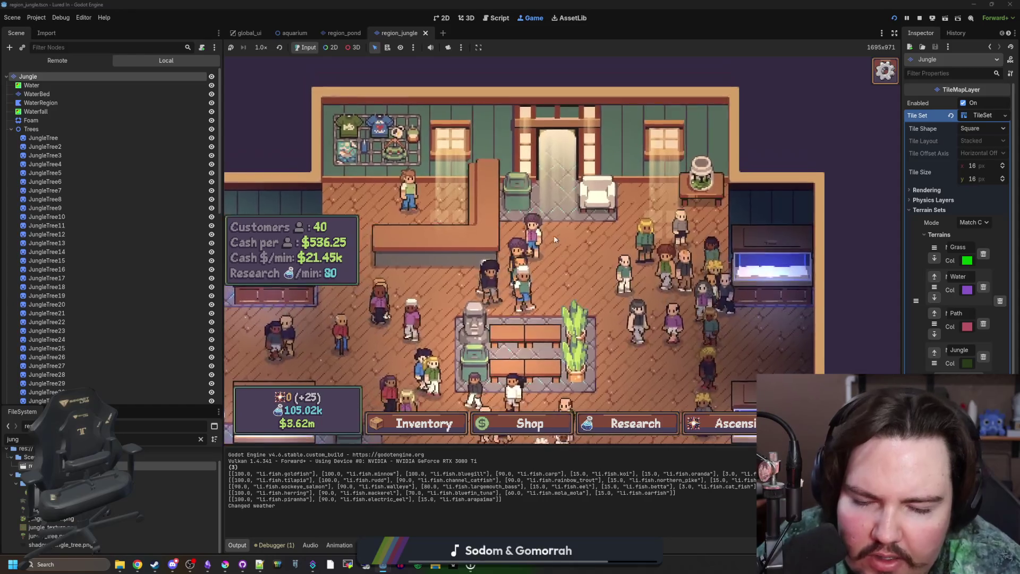
scroll(down, 3)
scroll(down, 3)
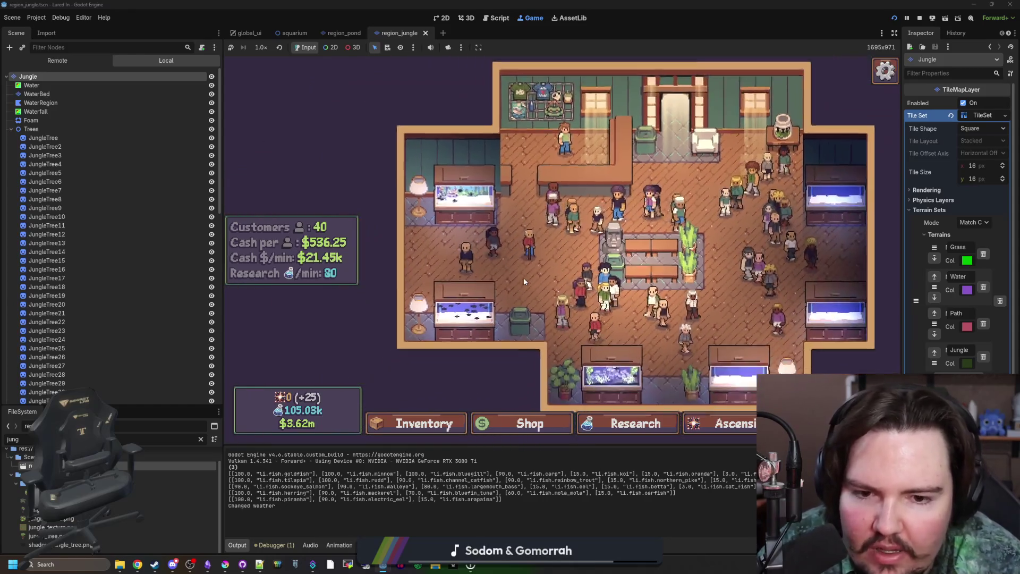
scroll(up, 3)
Look through the Freshwater tank, Fish Tank 6, statue and staff character customisation panels.
click(584, 308)
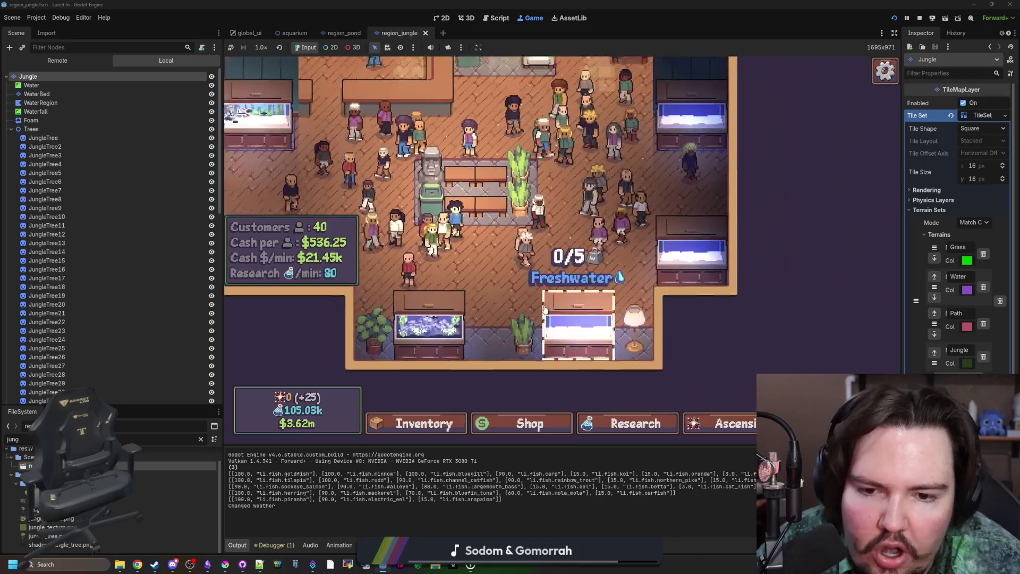
click(539, 276)
click(390, 129)
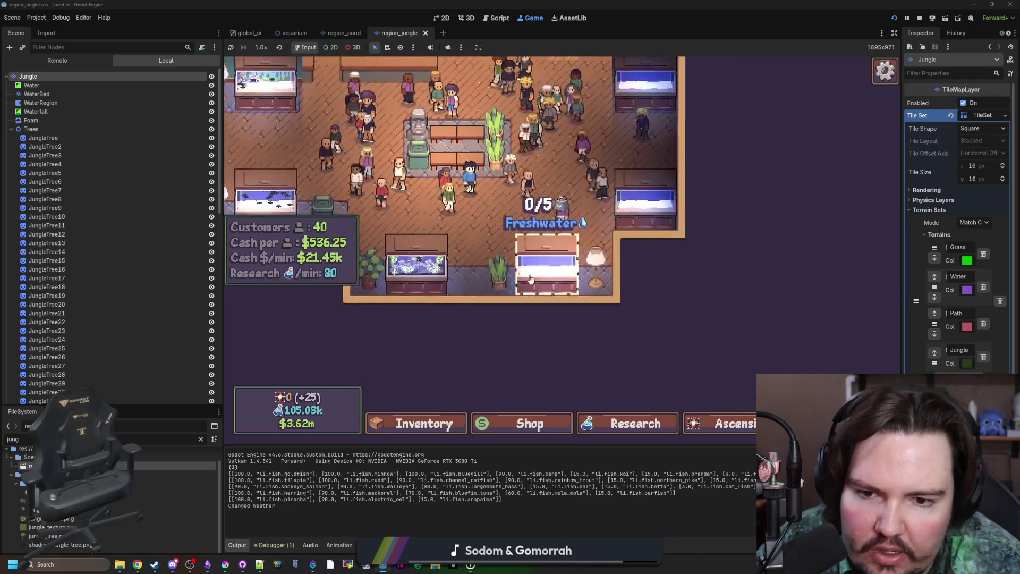
click(387, 134)
click(390, 129)
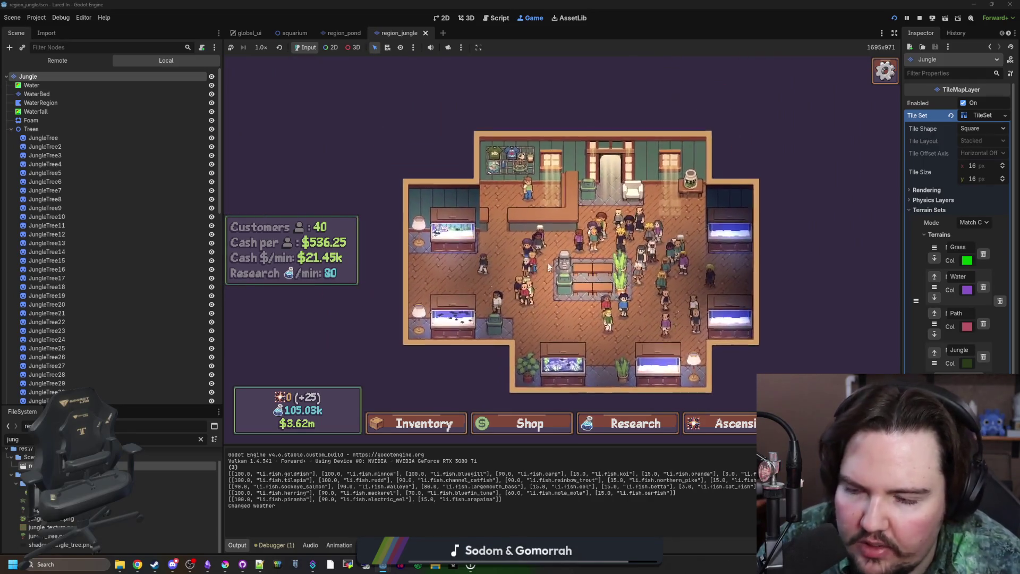
scroll(up, 3)
click(539, 269)
scroll(up, 3)
scroll(down, 3)
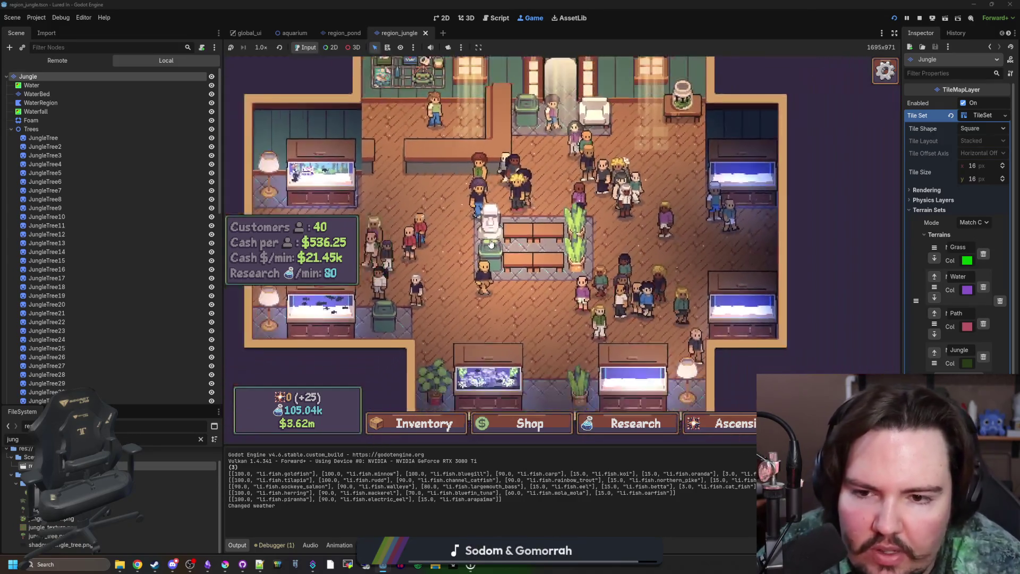
click(491, 189)
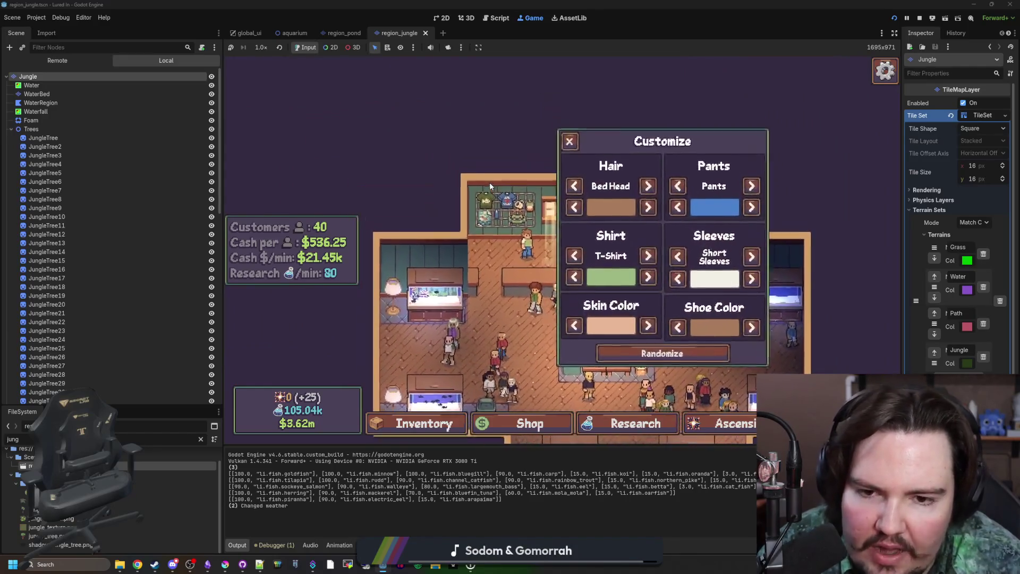
click(571, 142)
Travel to the Jungle region and cast the line toward the far water.
click(581, 186)
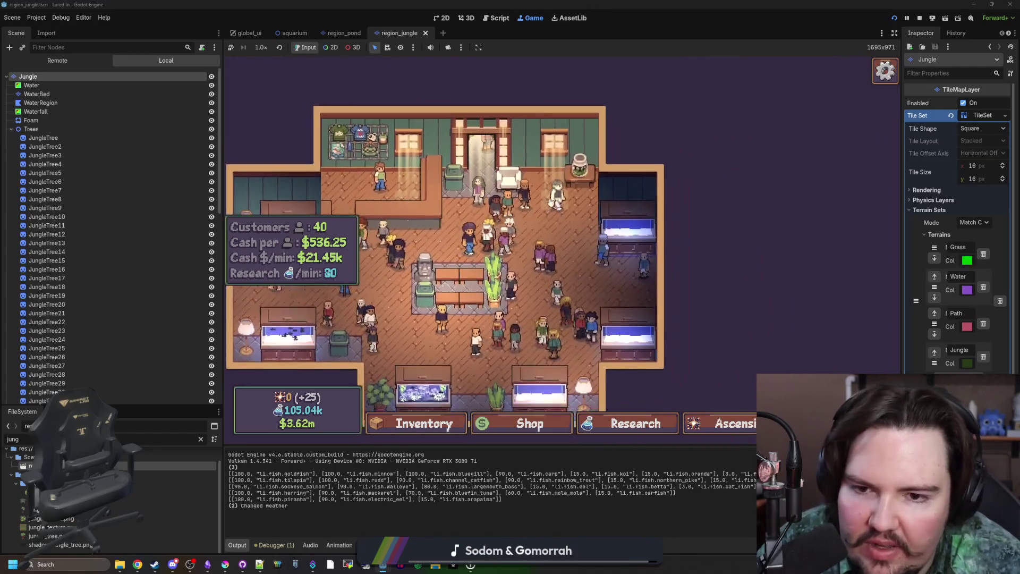
scroll(down, 3)
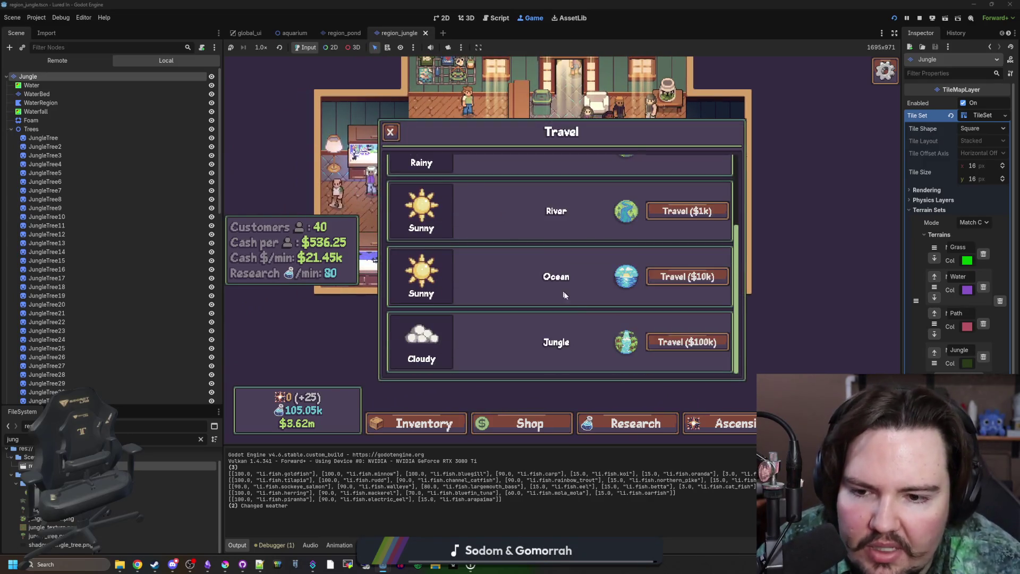
click(677, 347)
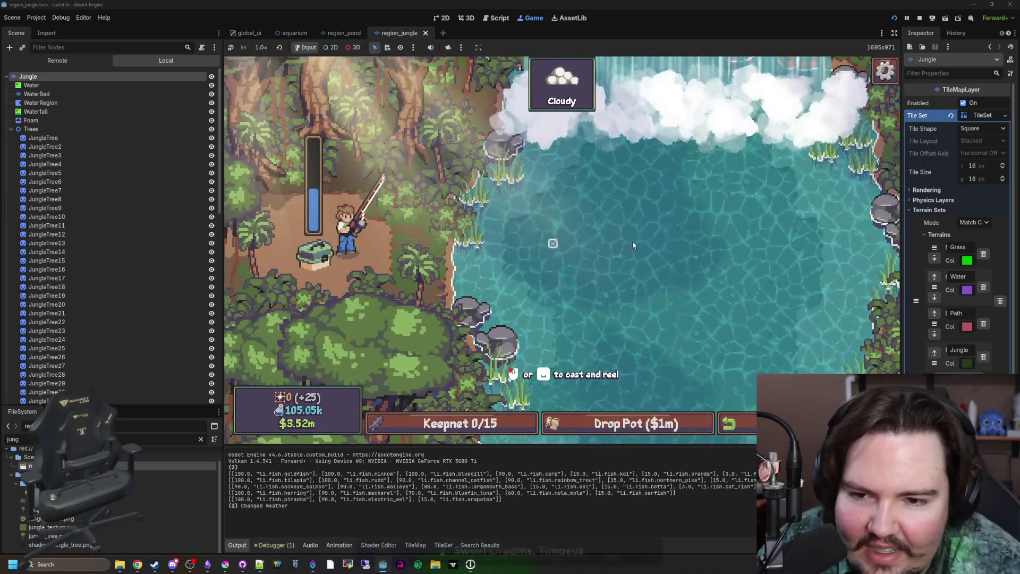
click(635, 237)
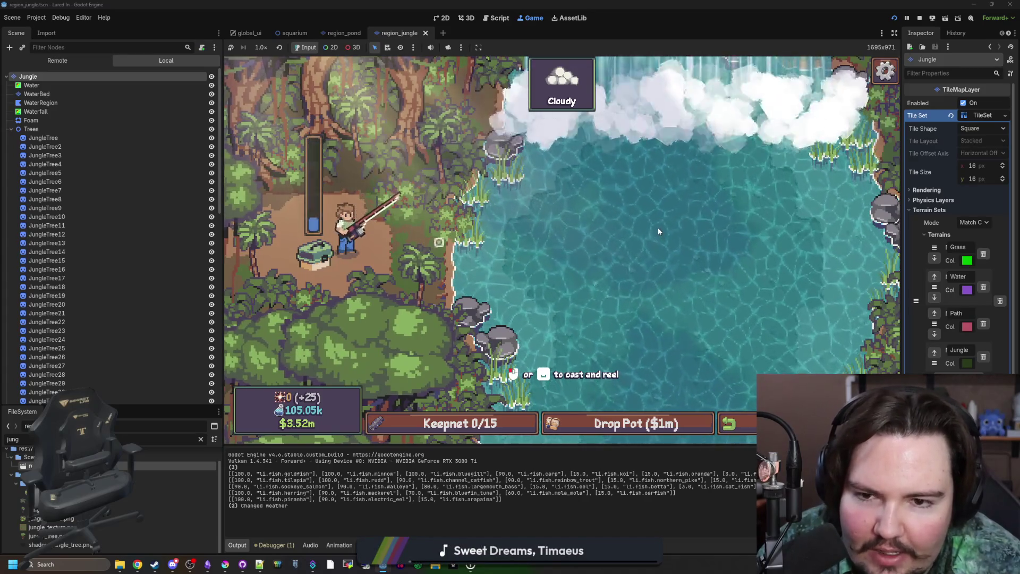
click(738, 183)
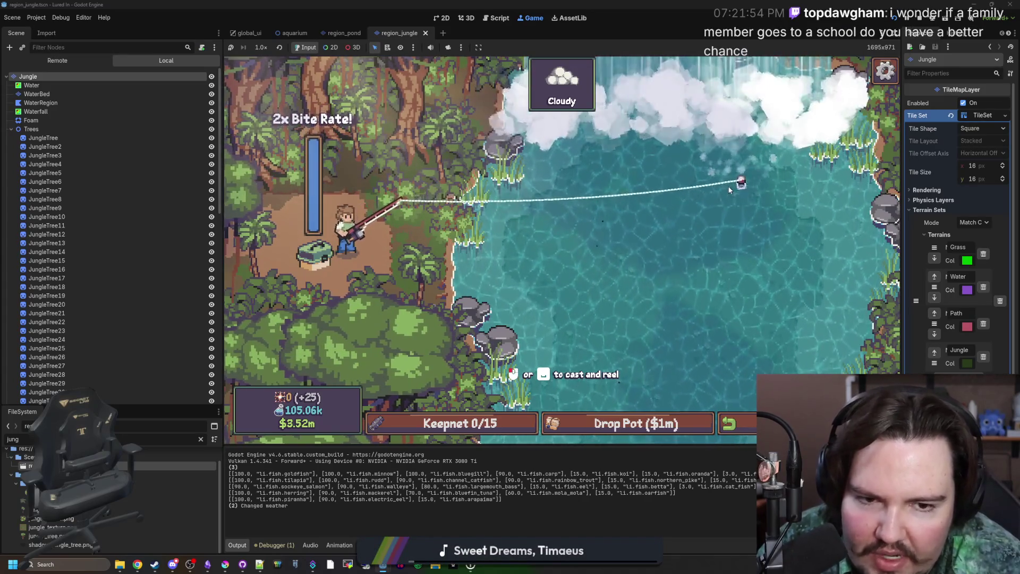
click(721, 423)
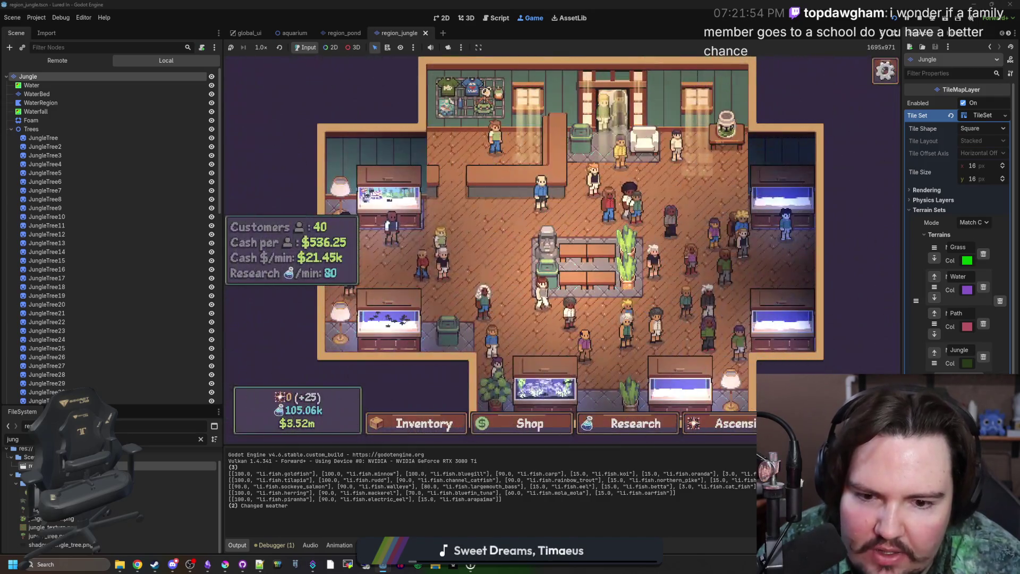
scroll(down, 3)
click(687, 341)
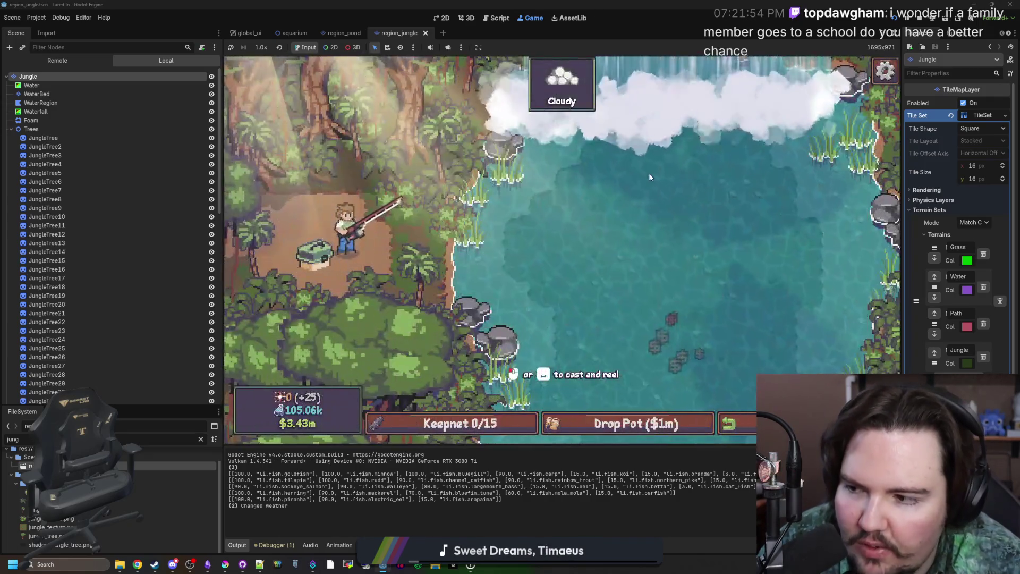
click(715, 184)
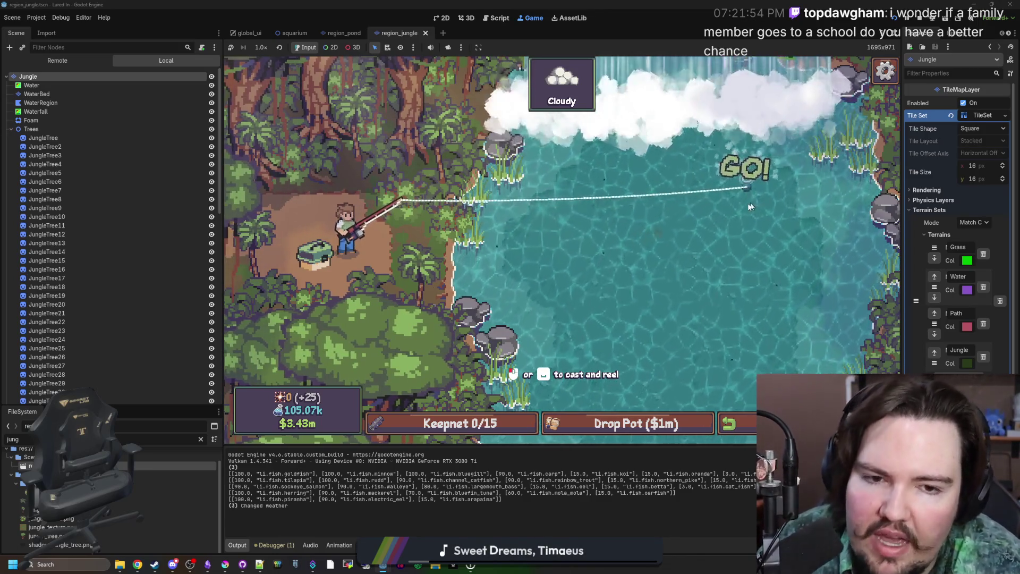
Strike on the bite and mash to win the reel minigame.
click(721, 209)
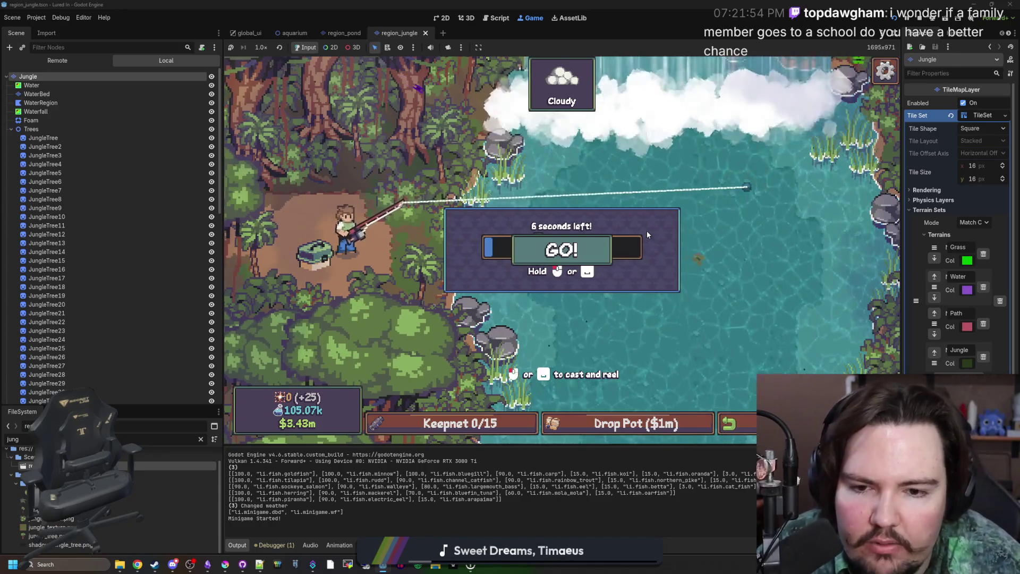
click(646, 231)
click(639, 232)
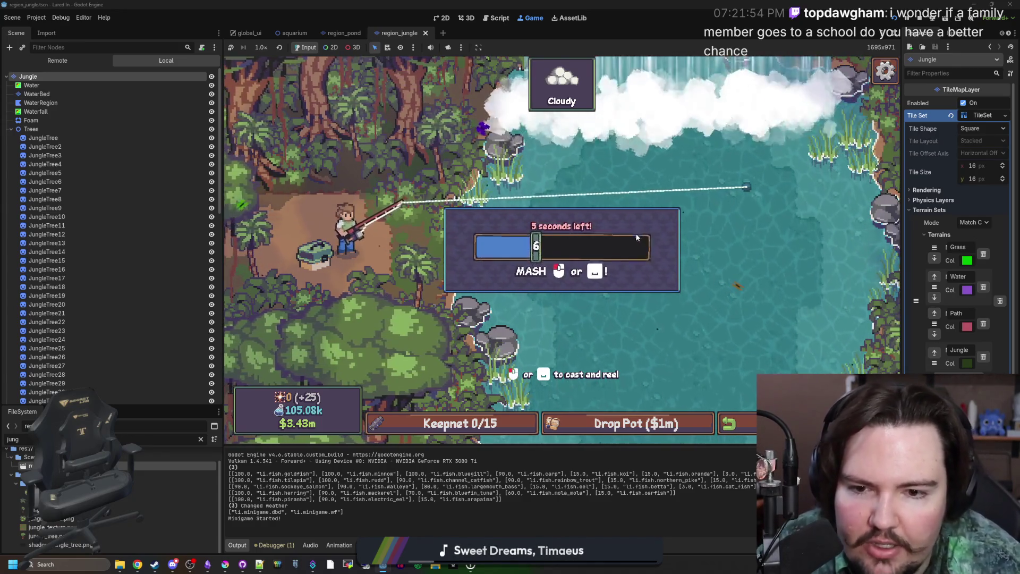
click(636, 233)
click(629, 242)
click(629, 242)
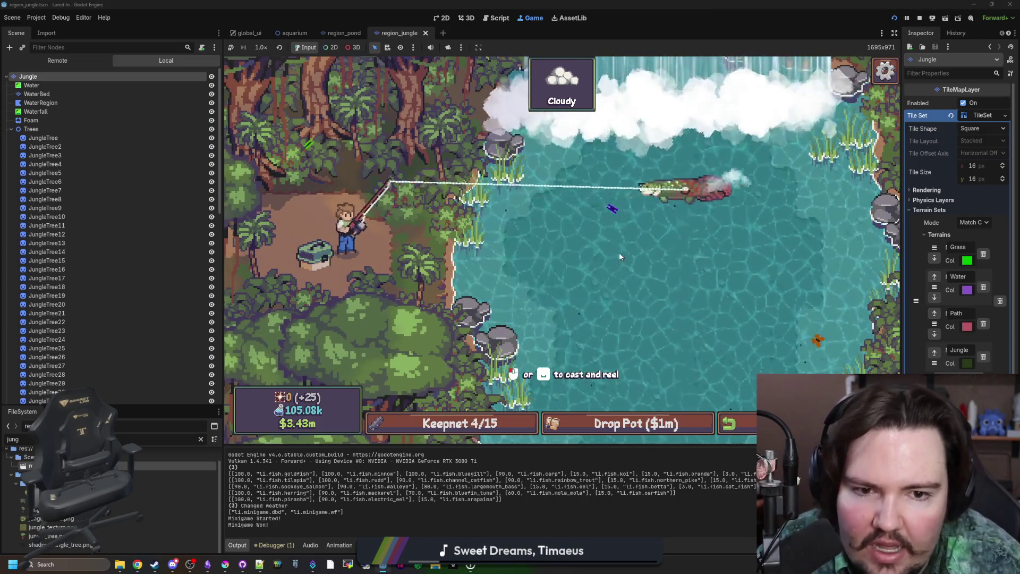
Cast again and win Follow the Fish by keeping the bobber on the fish.
drag(706, 207, 718, 186)
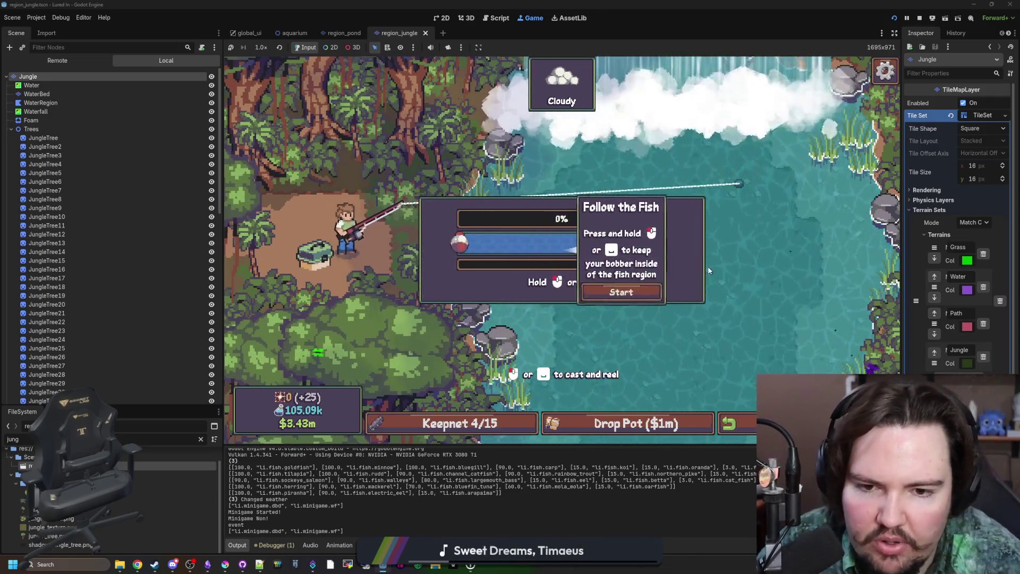
click(724, 287)
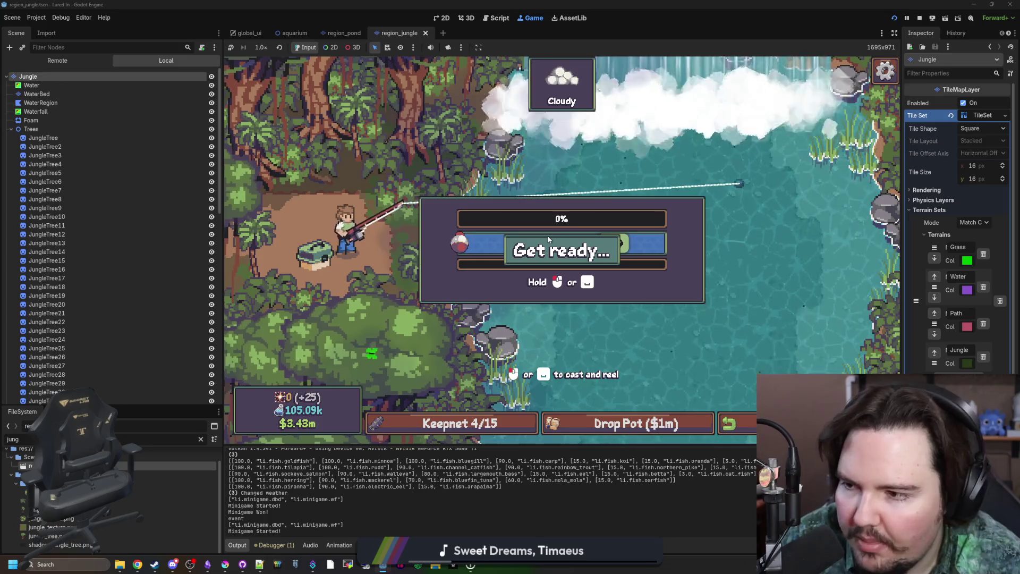
drag(632, 185, 632, 186)
click(624, 189)
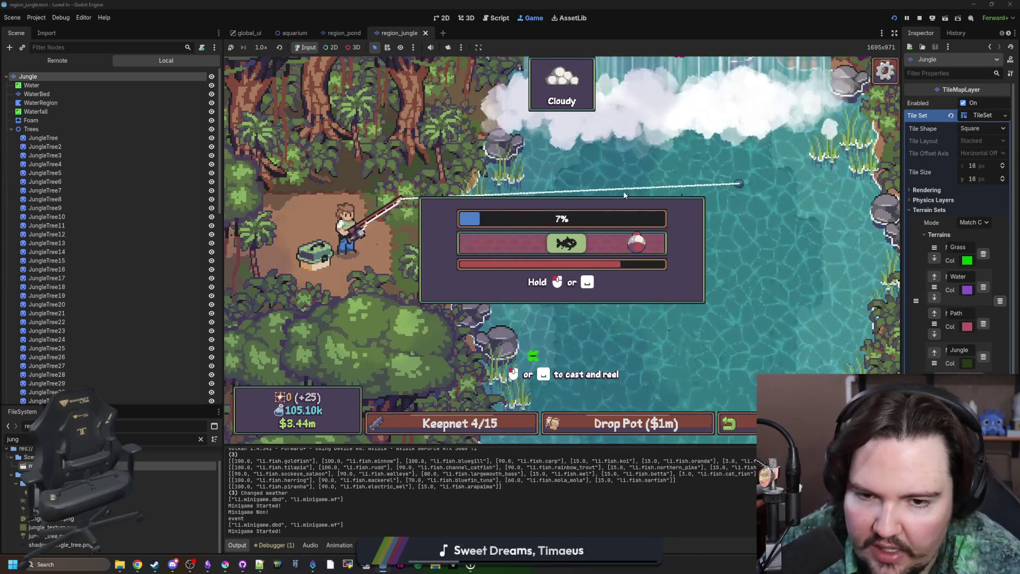
click(623, 190)
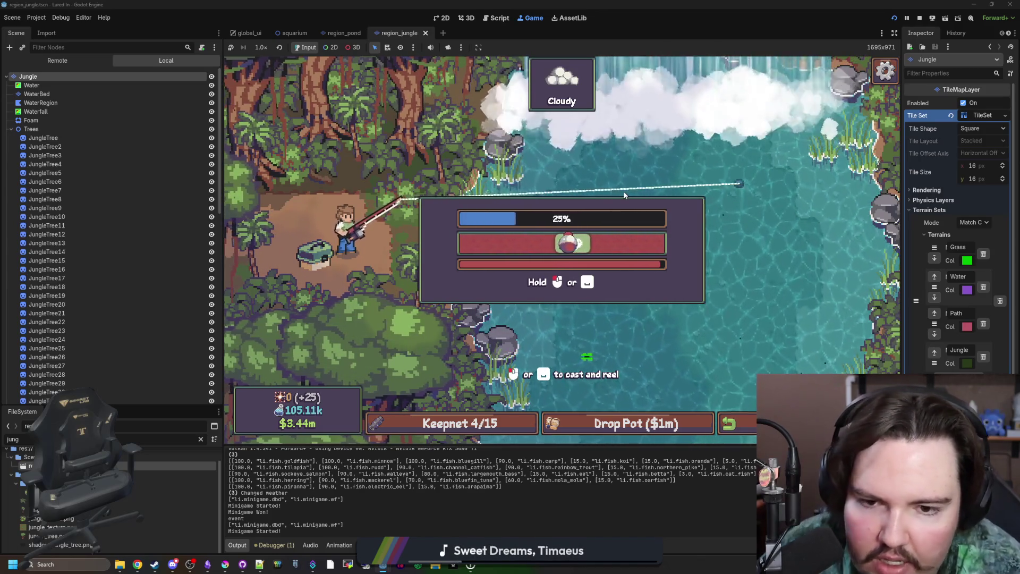
click(623, 190)
drag(623, 190, 623, 190)
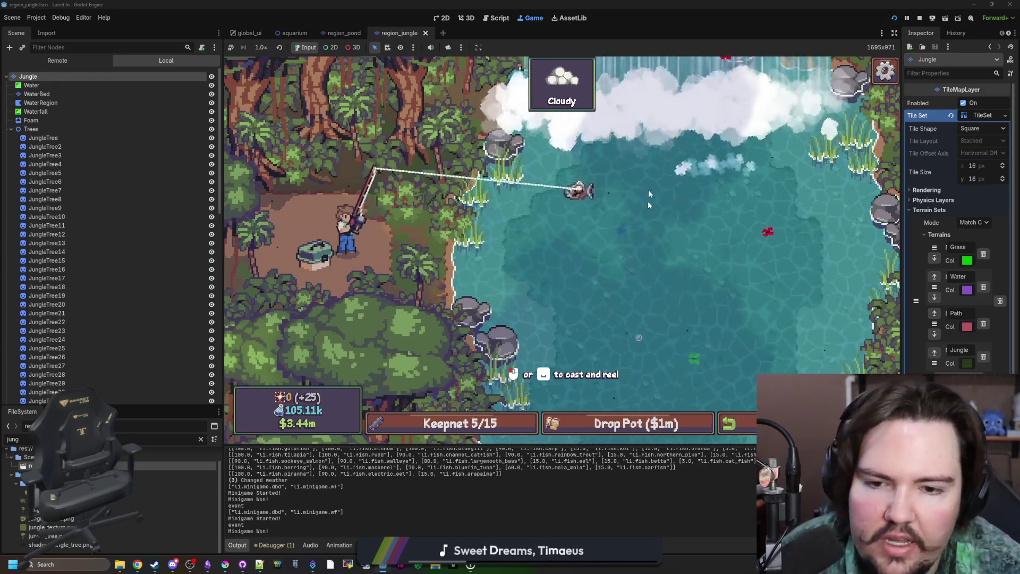
Cast toward the lower water and hook every row in Sink Your Hook.
click(626, 342)
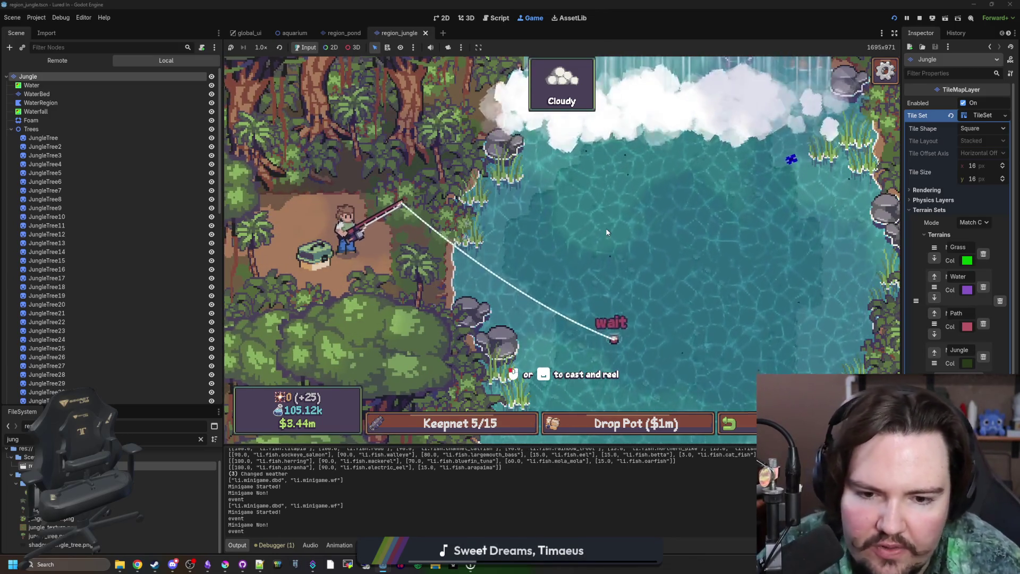
click(609, 232)
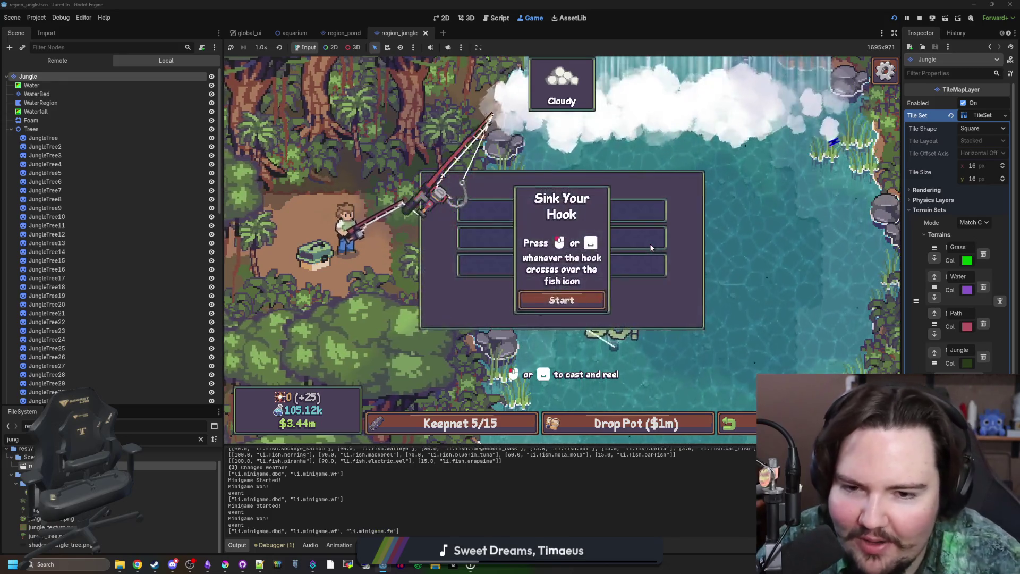
click(686, 296)
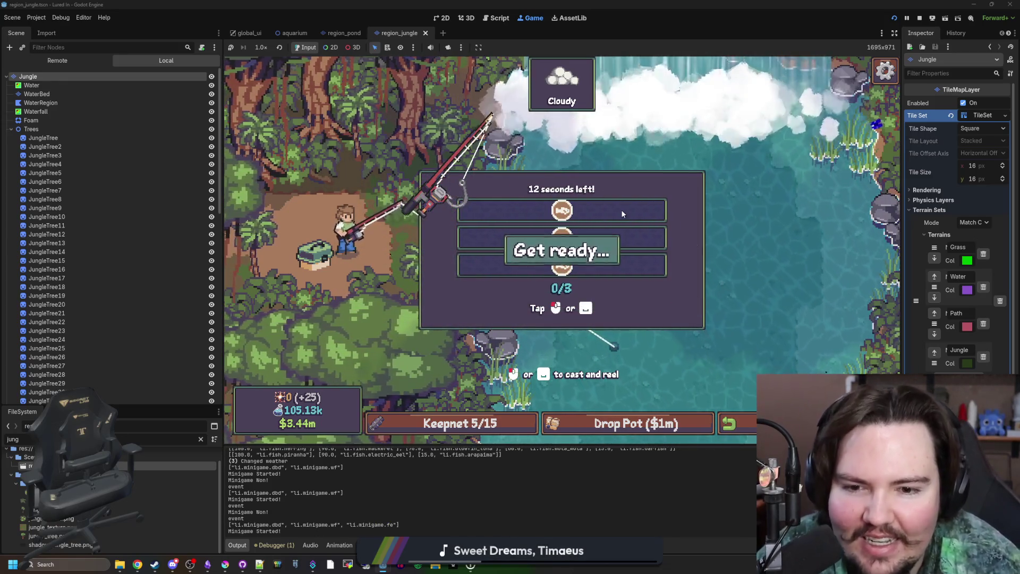
click(671, 215)
click(667, 223)
click(667, 228)
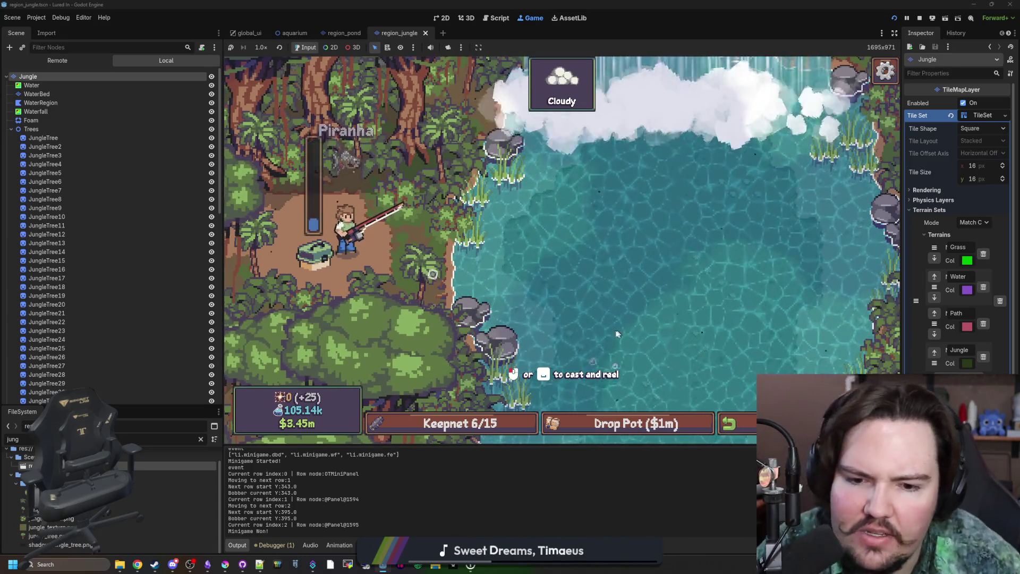
Cast once more and reel in a Piranha, bringing the keepnet to 7/15.
click(588, 323)
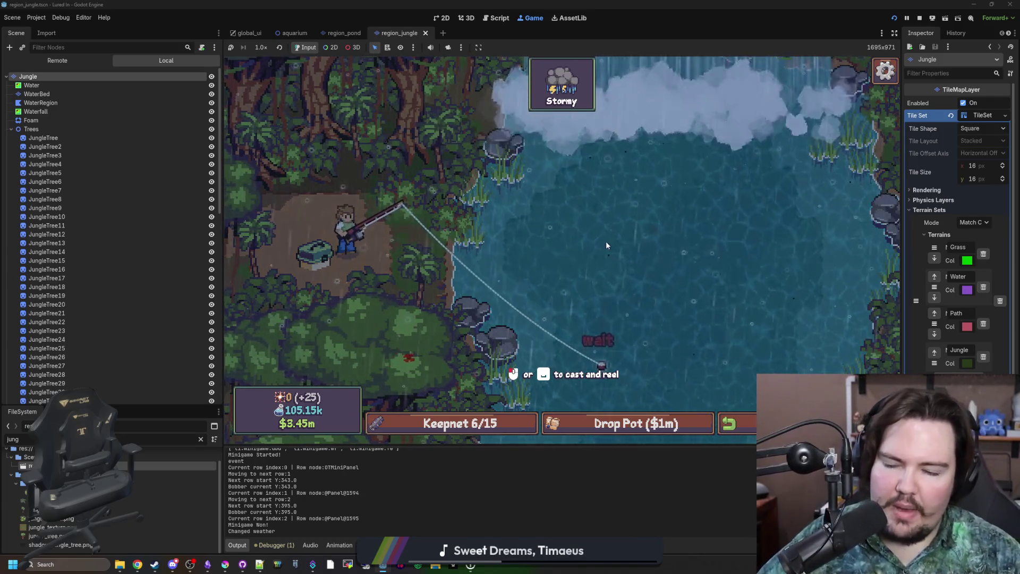
click(601, 256)
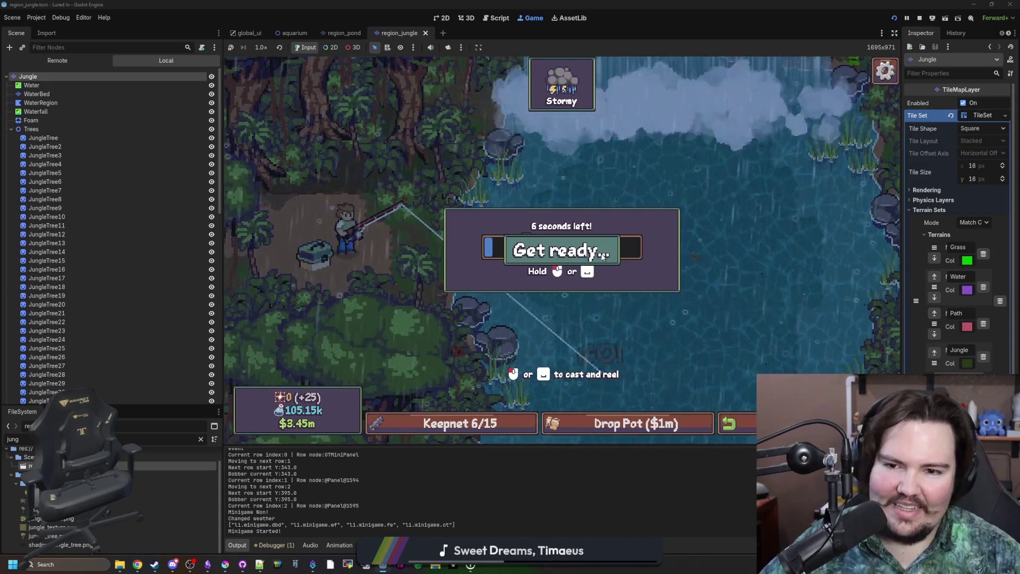
click(604, 257)
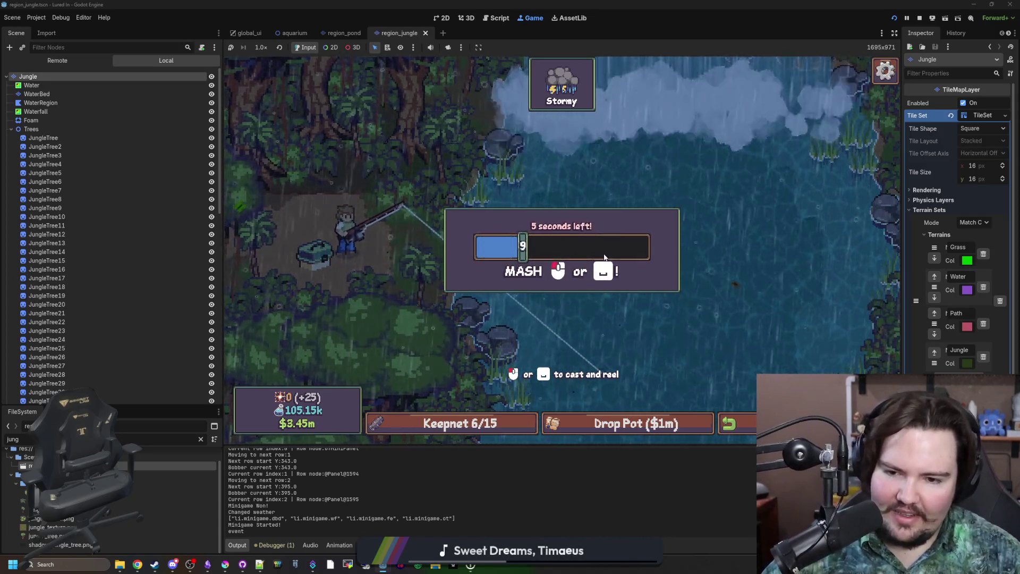
click(603, 254)
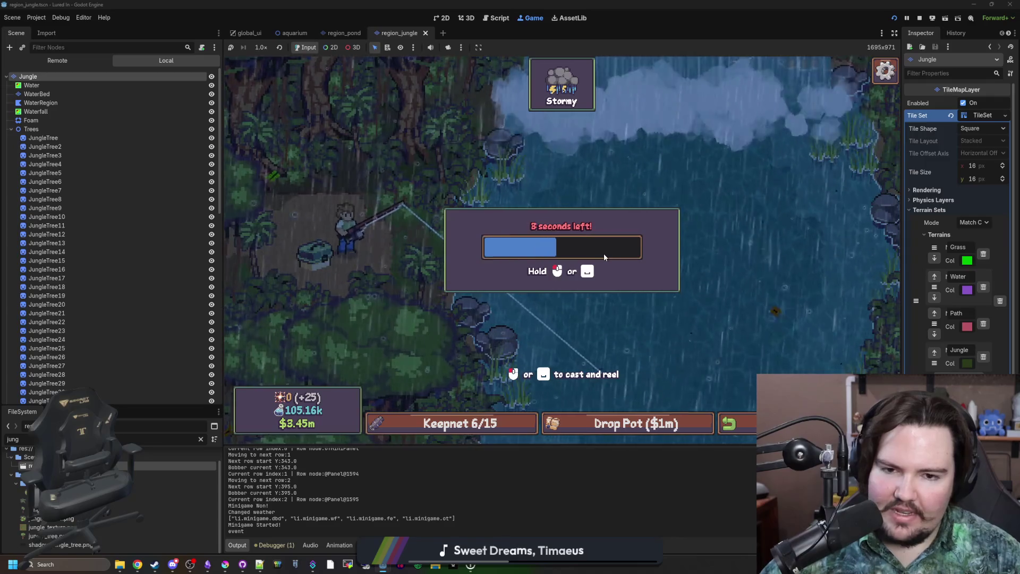
click(597, 260)
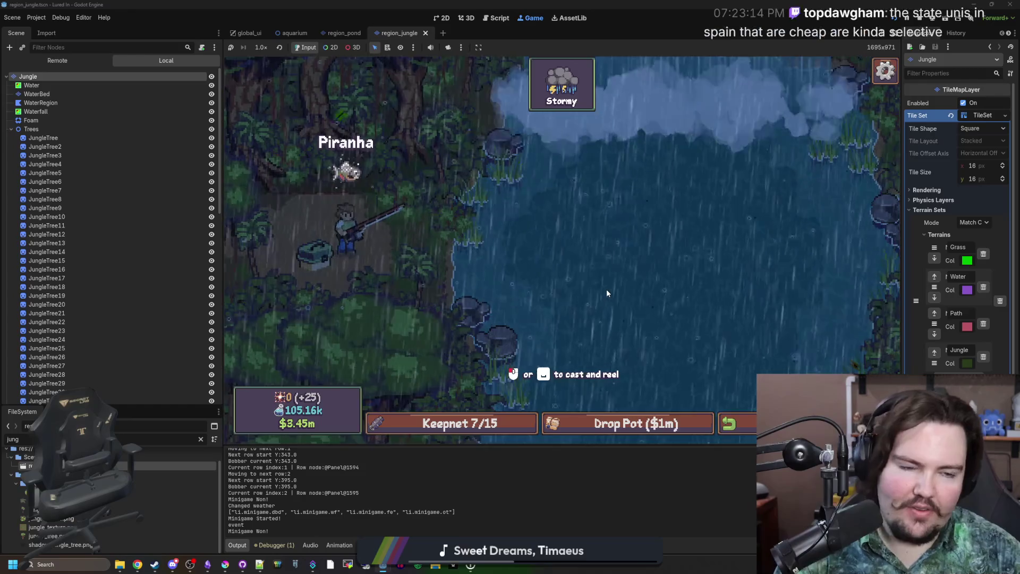
Return from the pause menu to the main menu and dismiss the feedback prompt.
key(Escape)
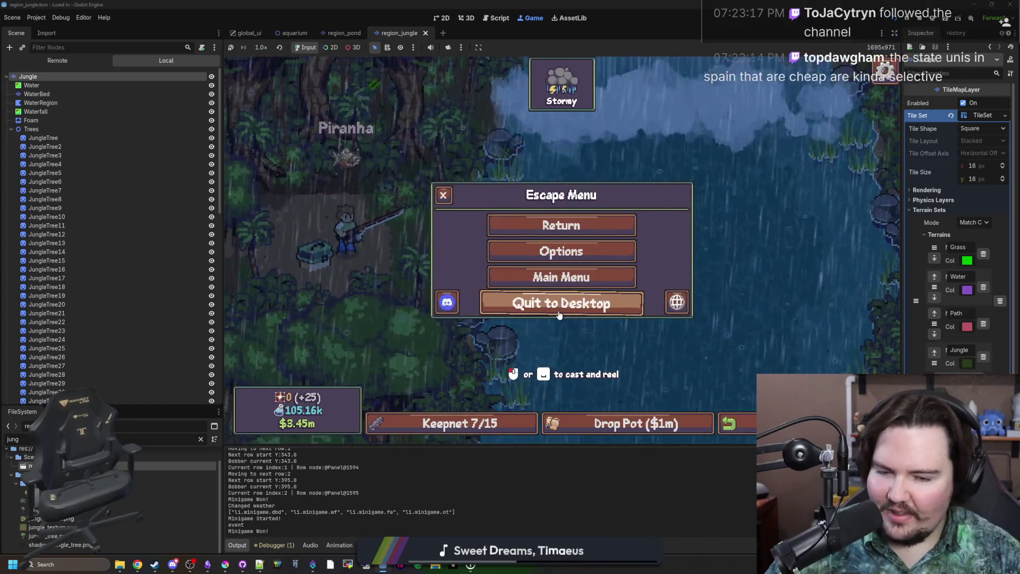
click(583, 291)
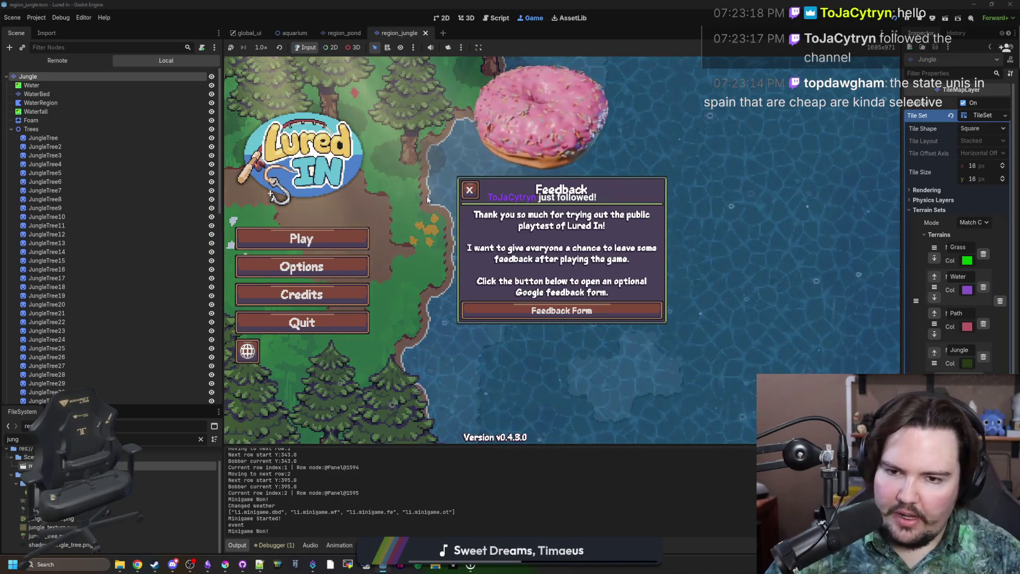
click(470, 189)
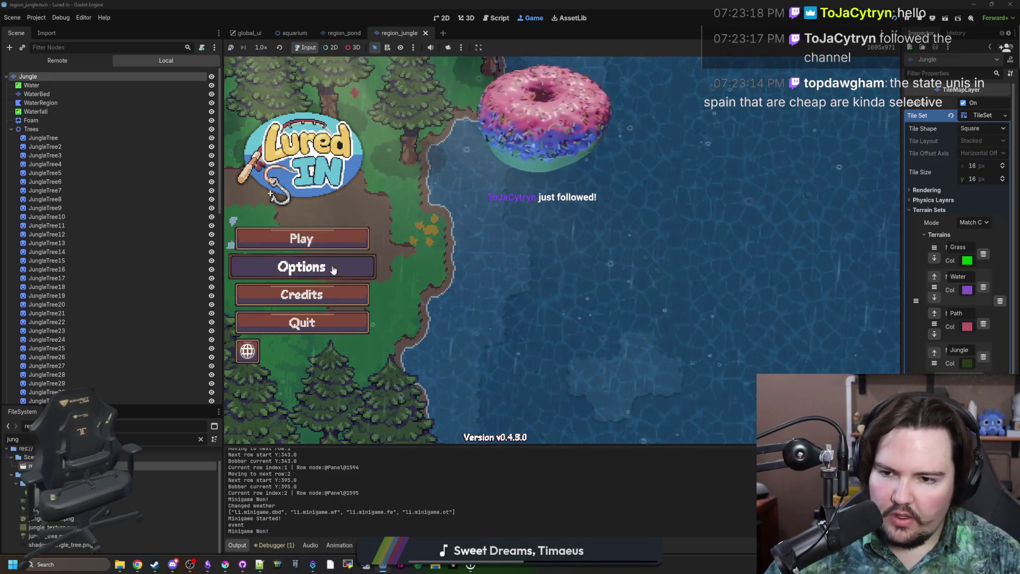
click(319, 267)
click(814, 233)
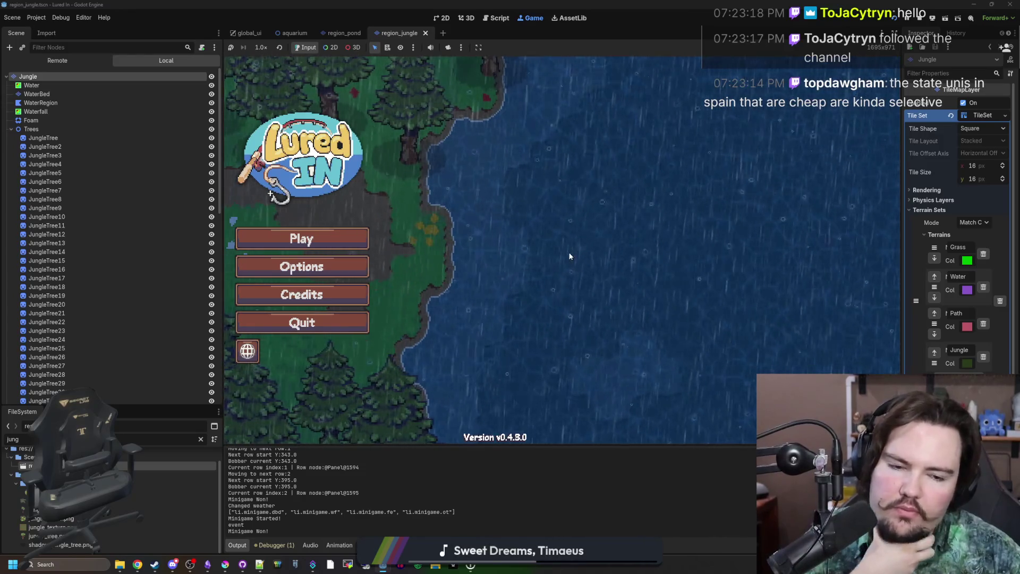
Browse the Options pages, close the Options window and quit the game.
click(333, 277)
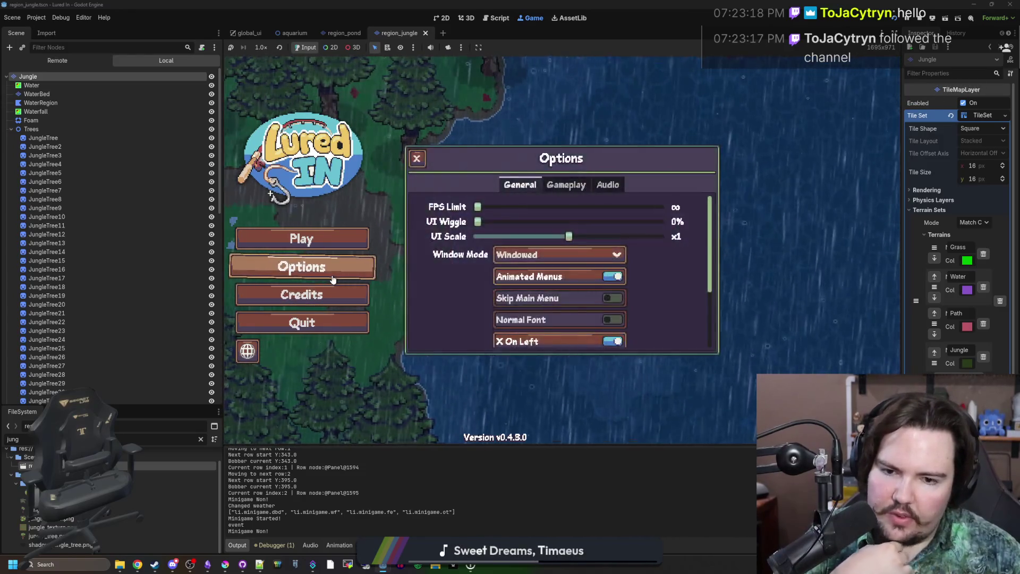
scroll(down, 3)
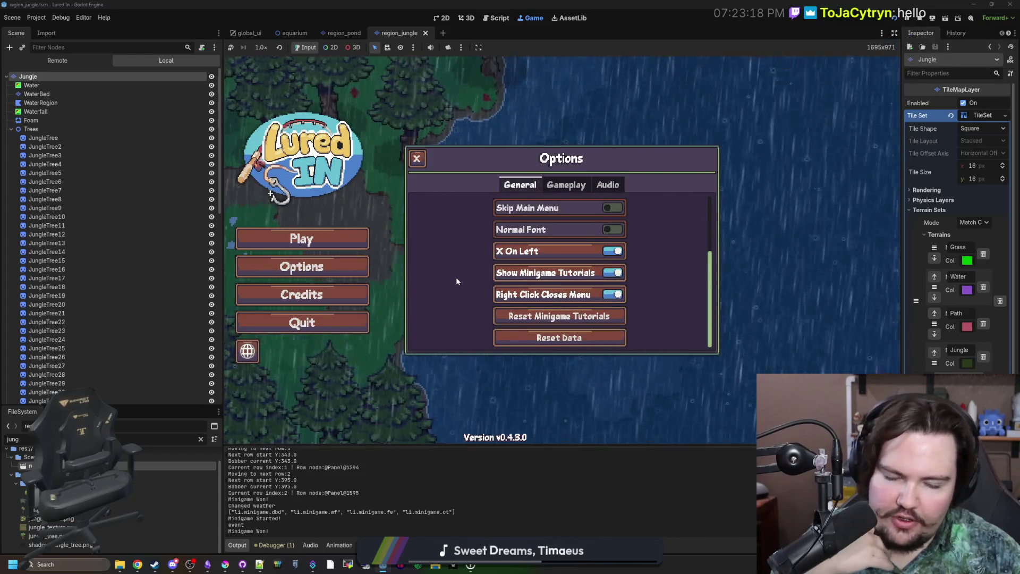
scroll(up, 3)
click(565, 184)
click(520, 184)
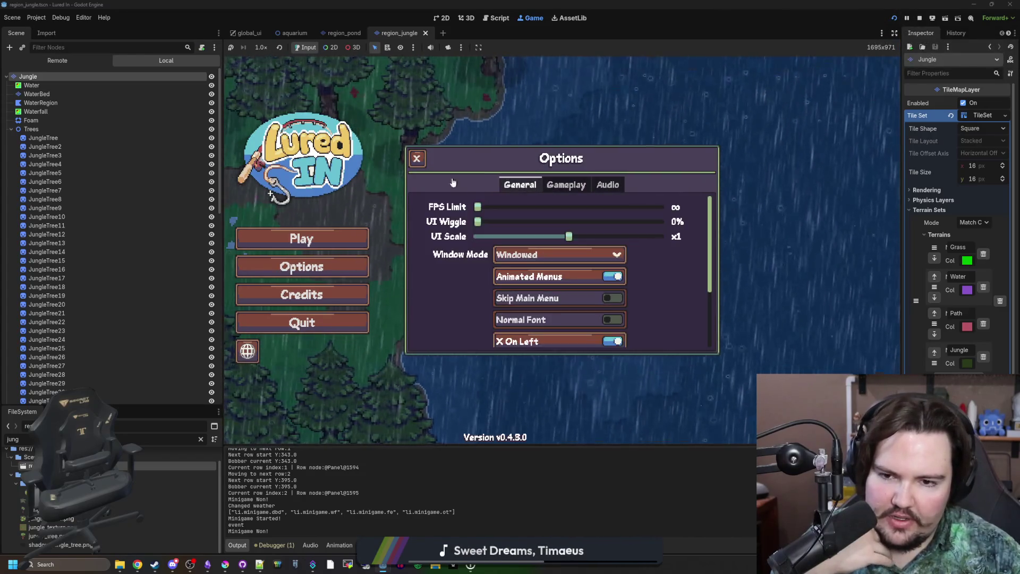
click(416, 160)
click(319, 324)
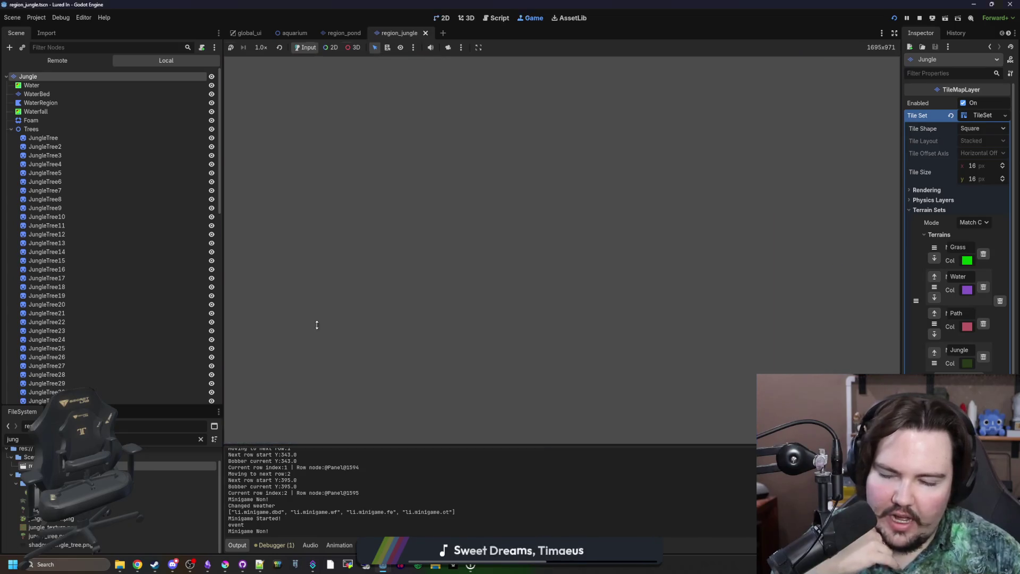
Save region_jungle while selecting Foam and Shrubs and collapsing the WaterDecorations group.
scroll(down, 3)
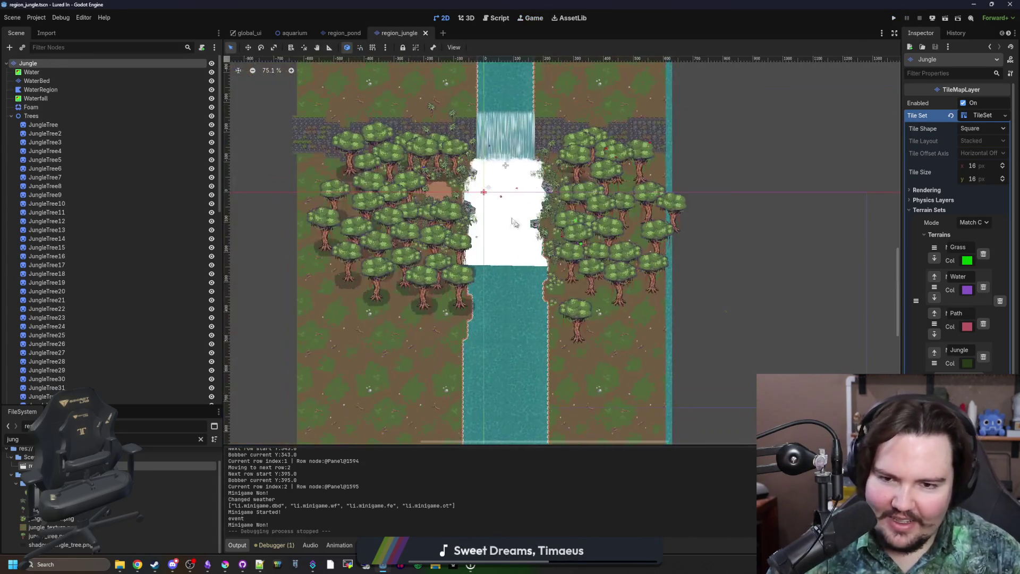
scroll(up, 3)
key(ctrl+s)
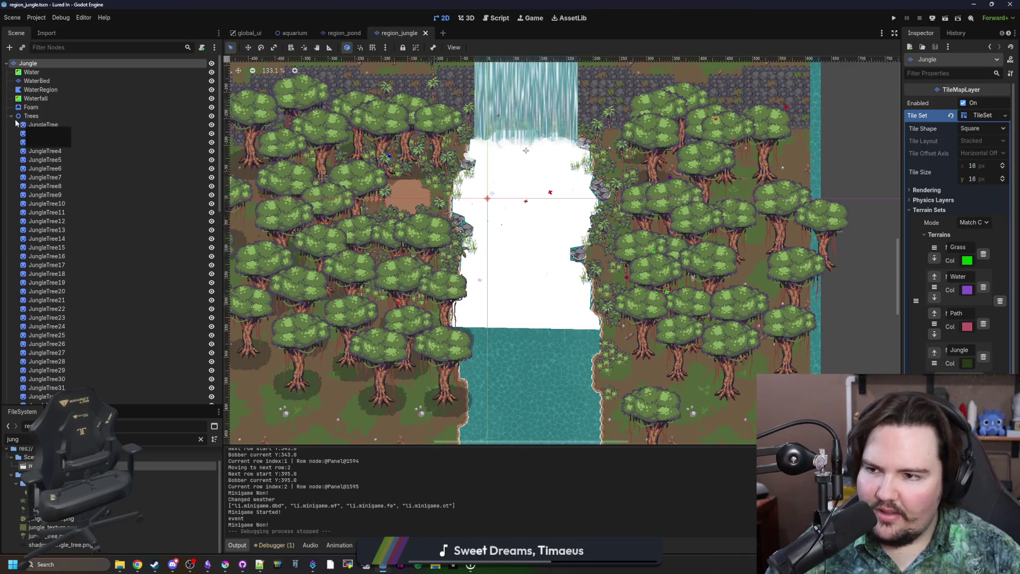
click(47, 108)
key(ctrl+s)
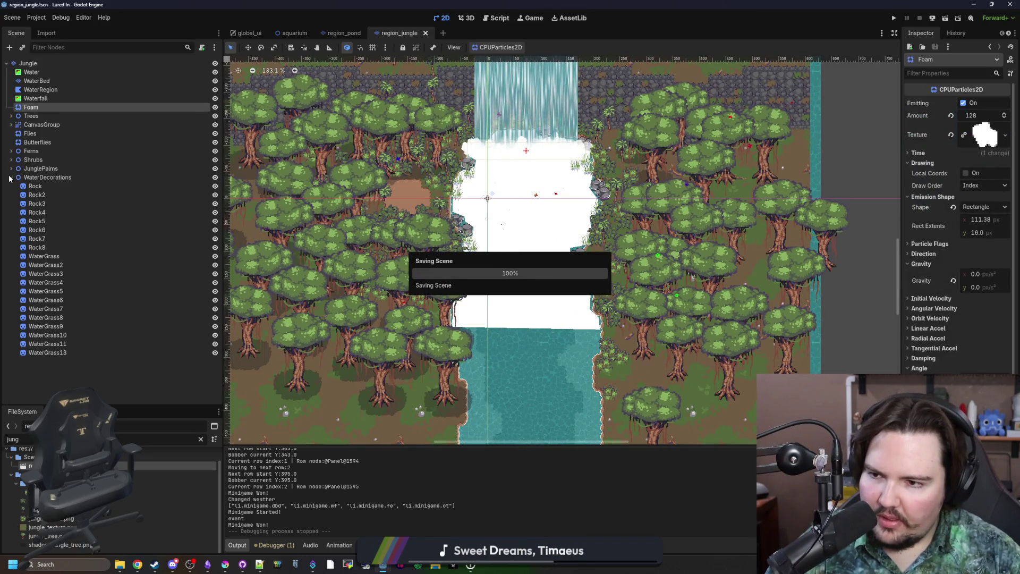
click(10, 177)
click(56, 161)
key(ctrl+s)
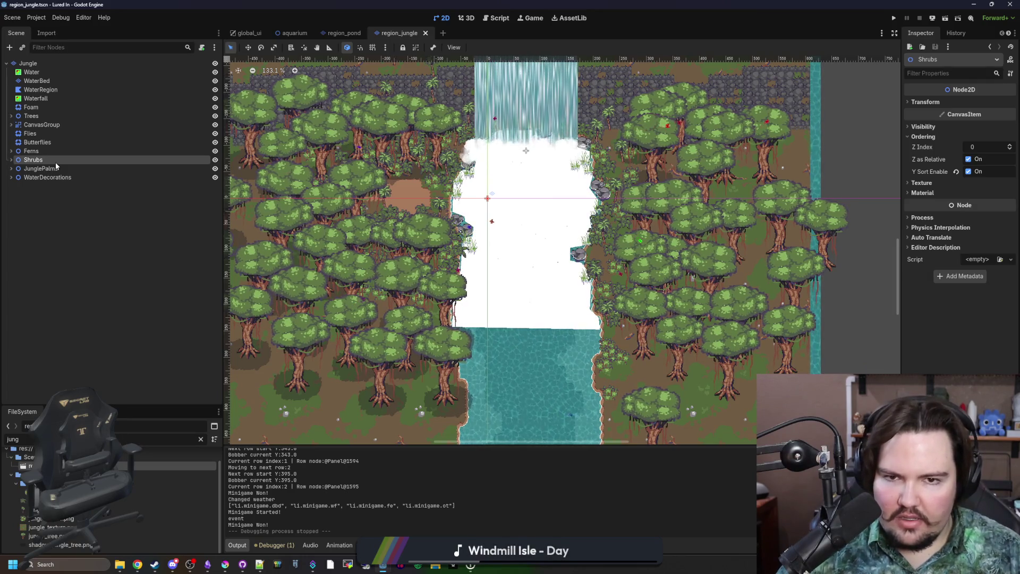
scroll(up, 3)
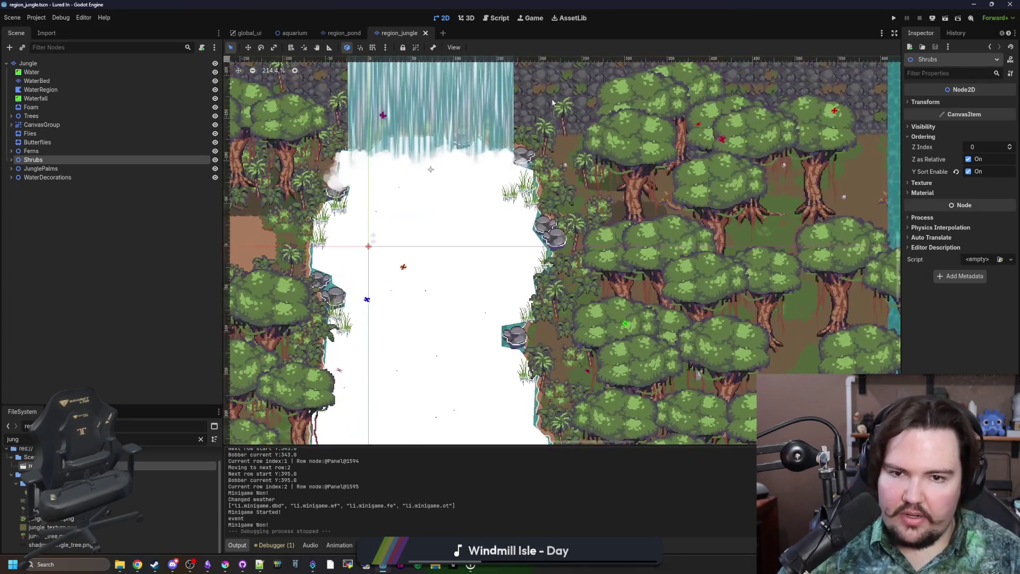
scroll(down, 3)
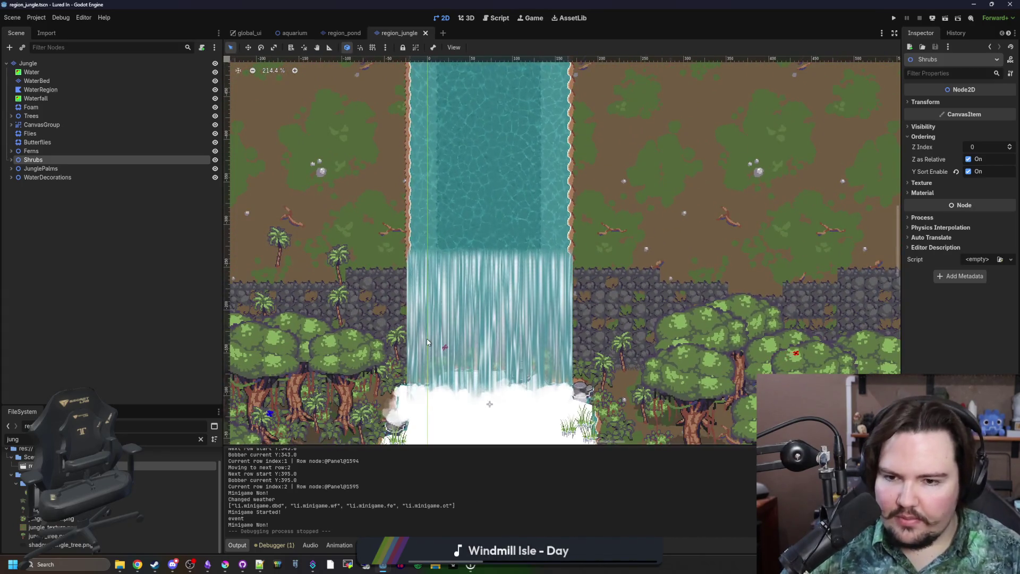
scroll(up, 3)
scroll(down, 3)
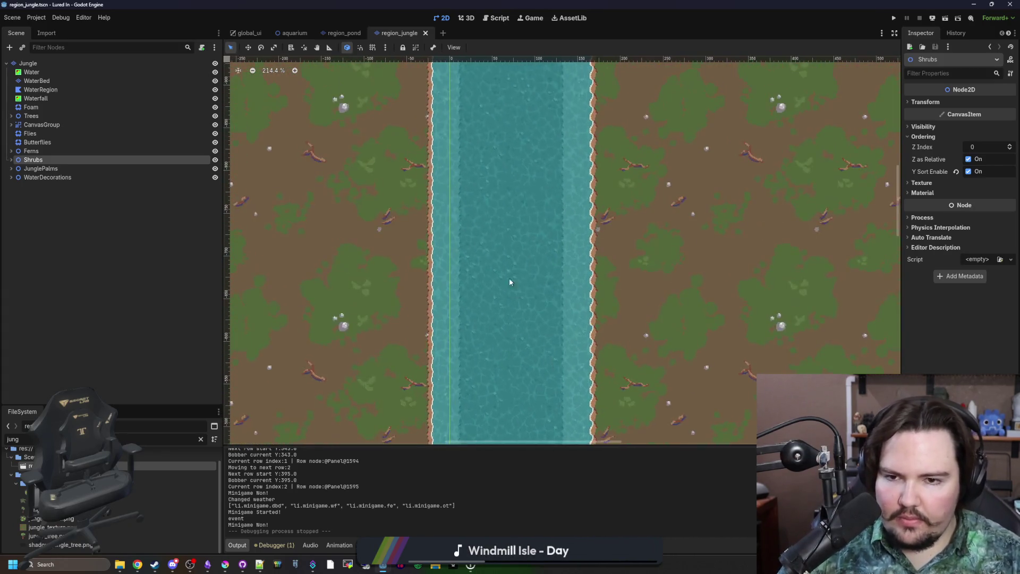
scroll(down, 3)
scroll(up, 3)
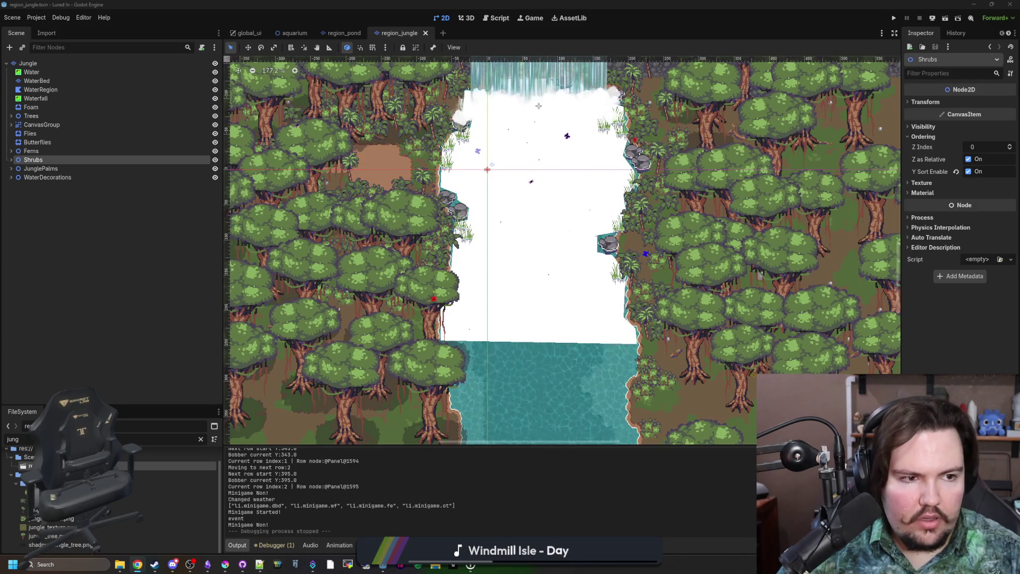
double_click(356, 204)
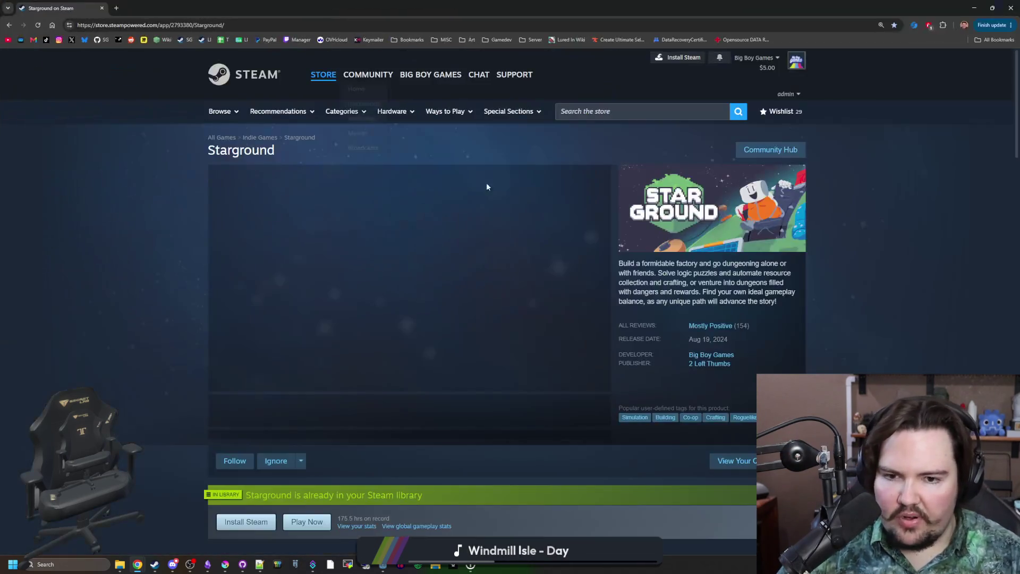
Open the Big Boy Games curator page and scroll through its releases.
click(728, 353)
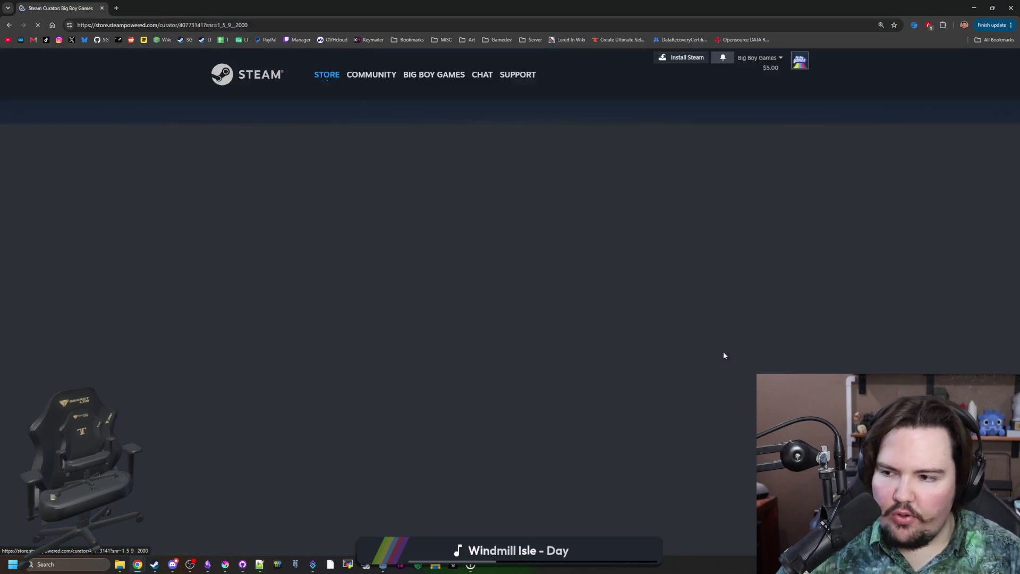
scroll(down, 3)
scroll(down, 3)
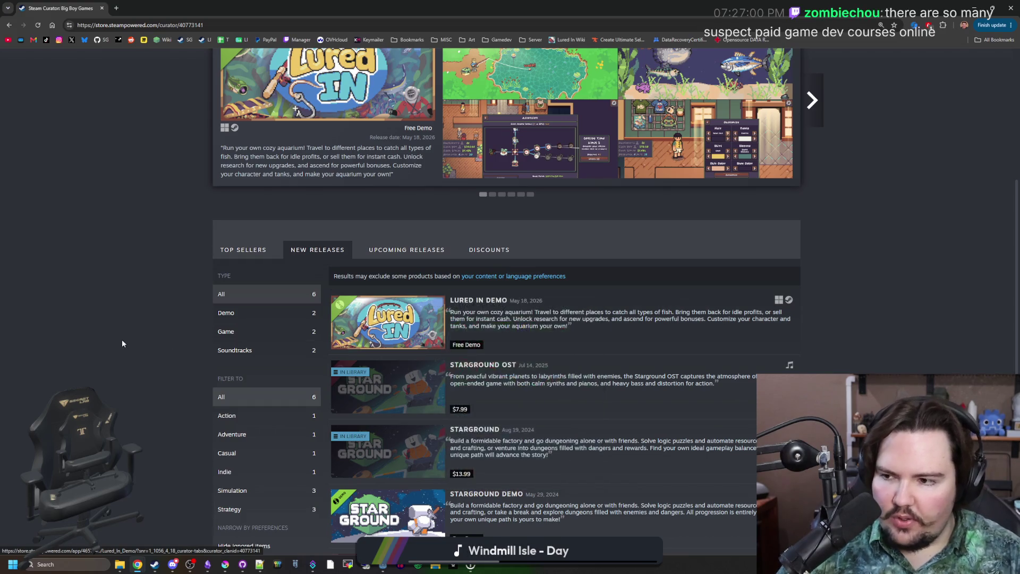
scroll(down, 3)
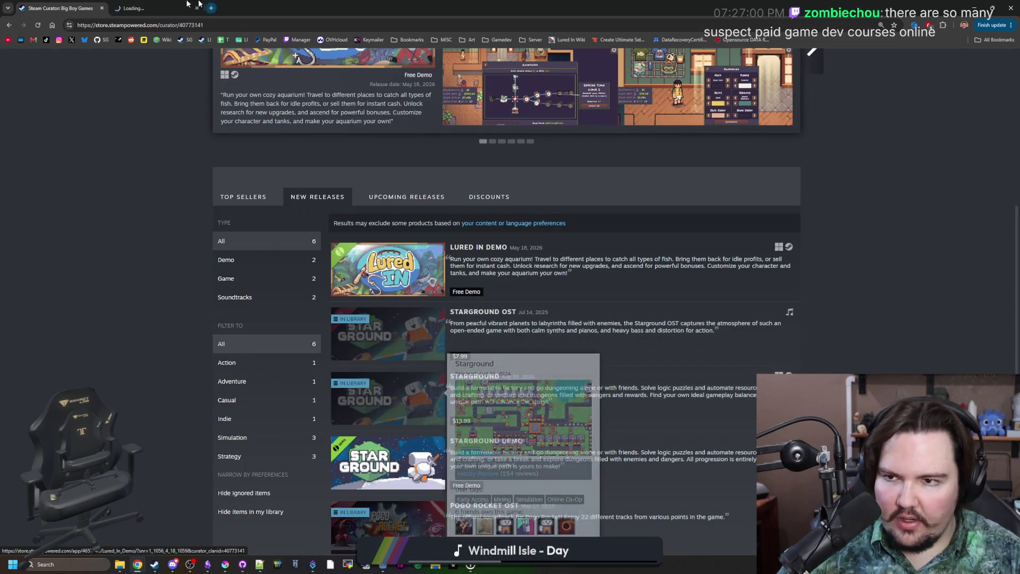
Open Starground's store page in a new tab, review it, then return to the curator tab.
click(393, 399)
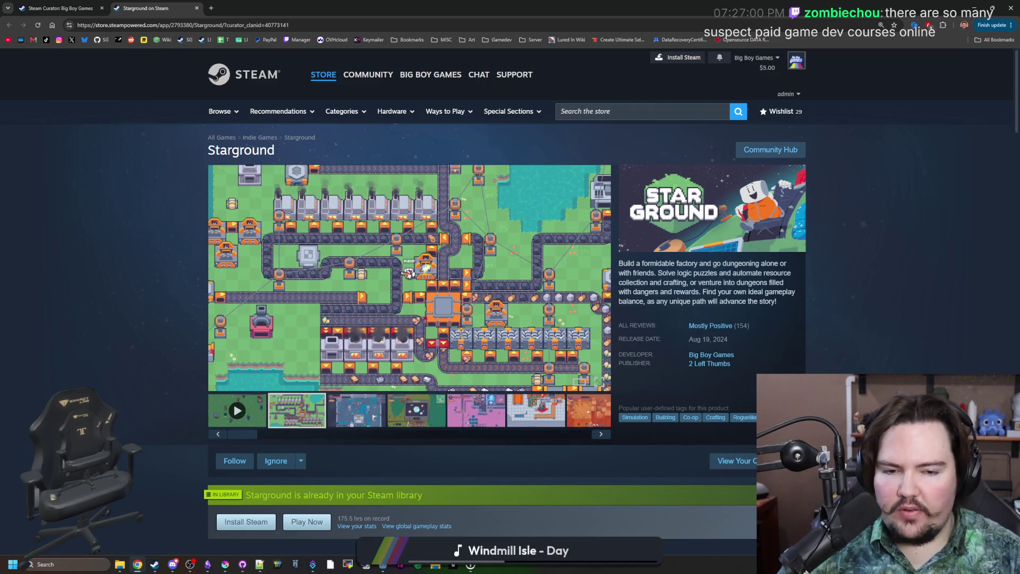
scroll(down, 3)
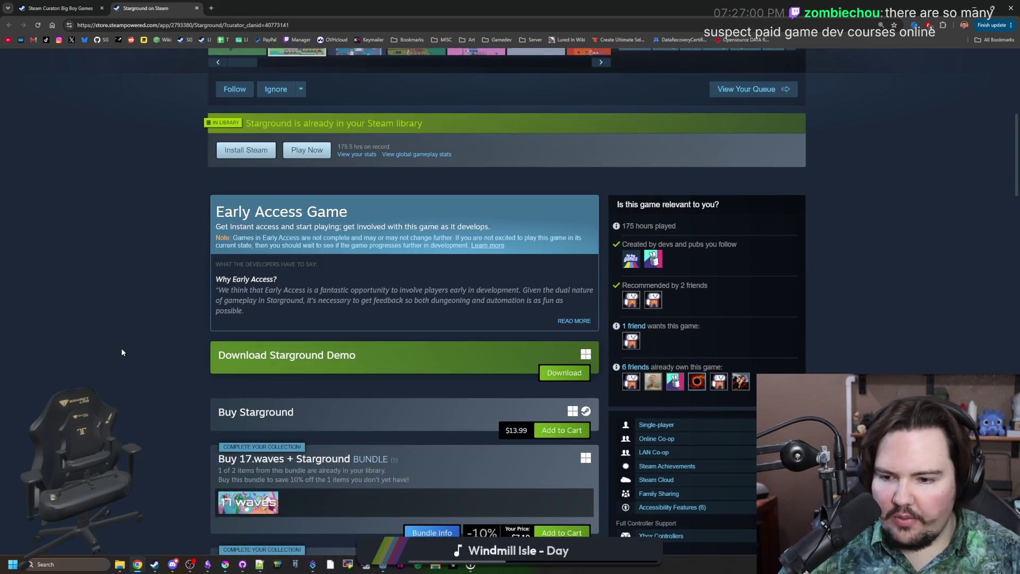
scroll(down, 3)
scroll(down, 3)
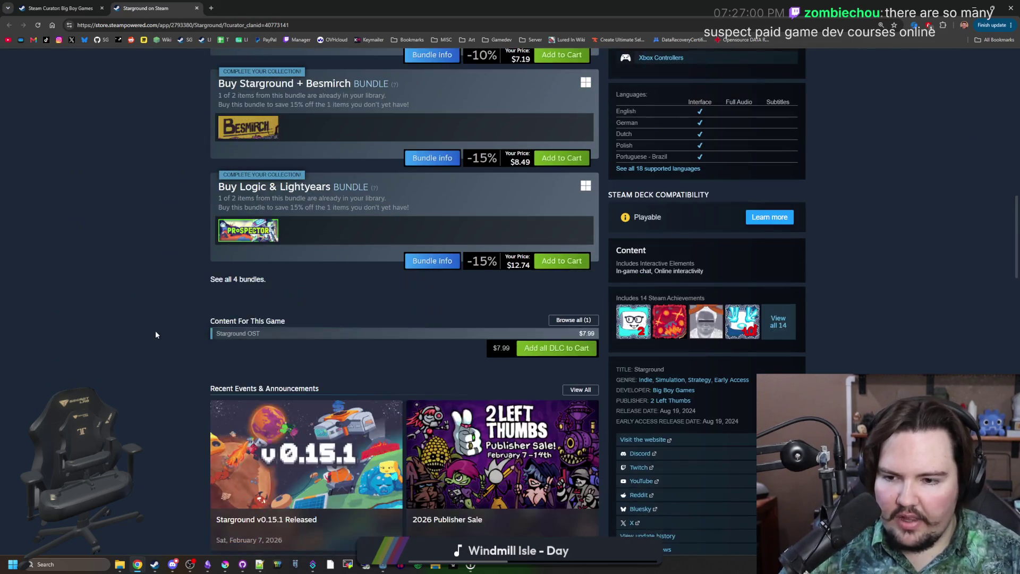
scroll(down, 3)
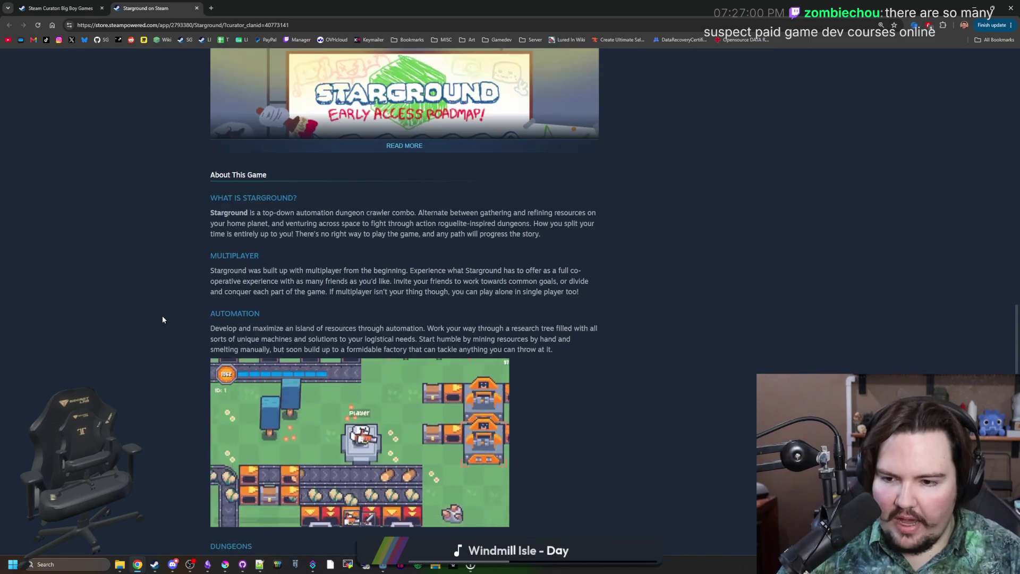
scroll(up, 3)
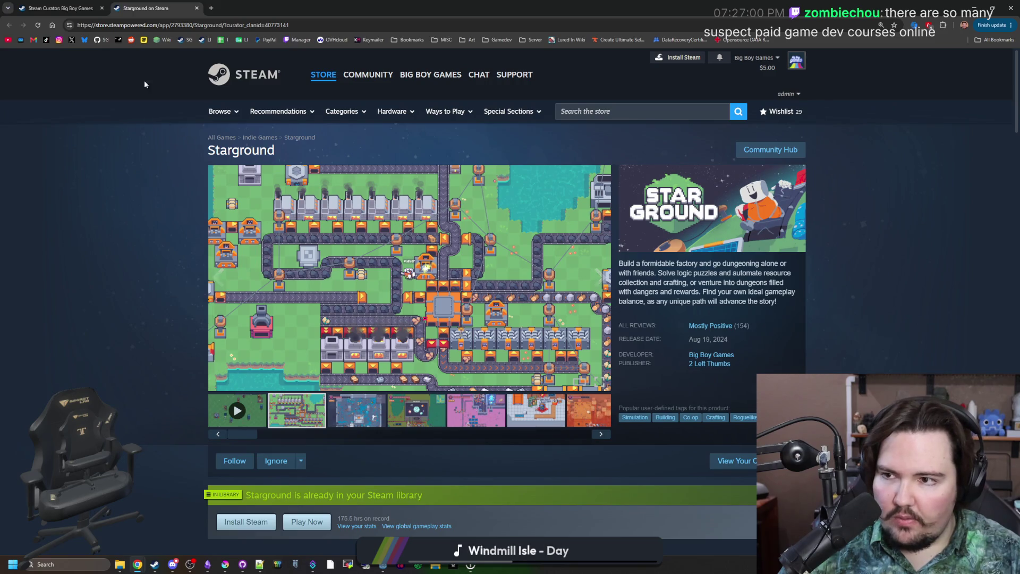
click(59, 8)
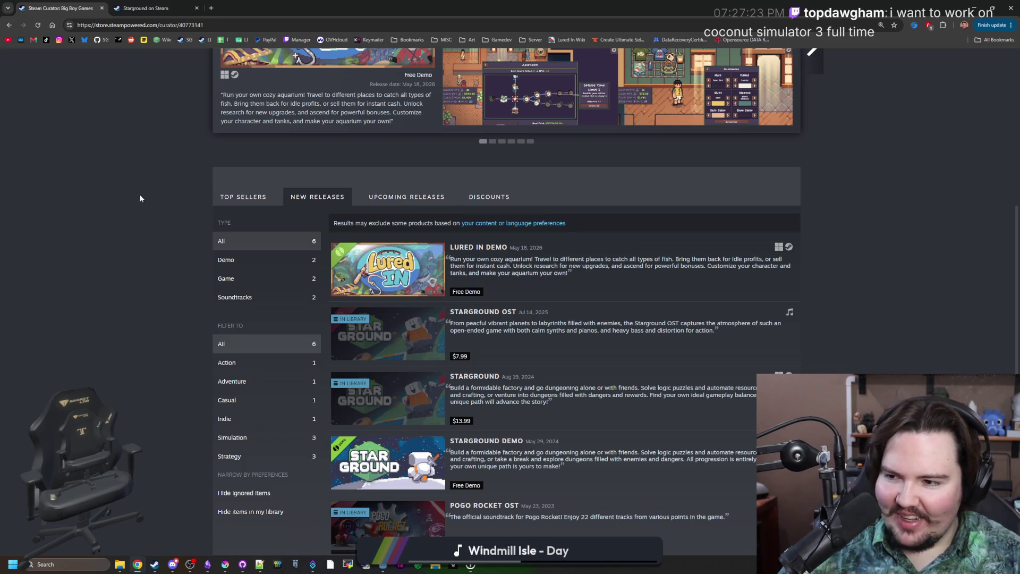
Search Google for 'coconut simulator 3' in a new tab and scroll the results.
click(211, 10)
text(cocon)
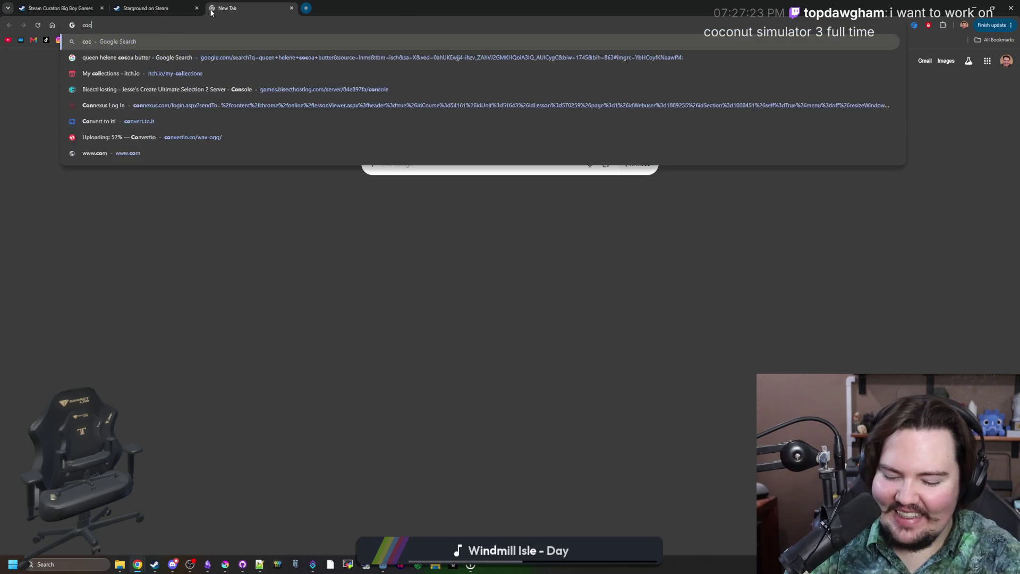
text(ut simulator 3)
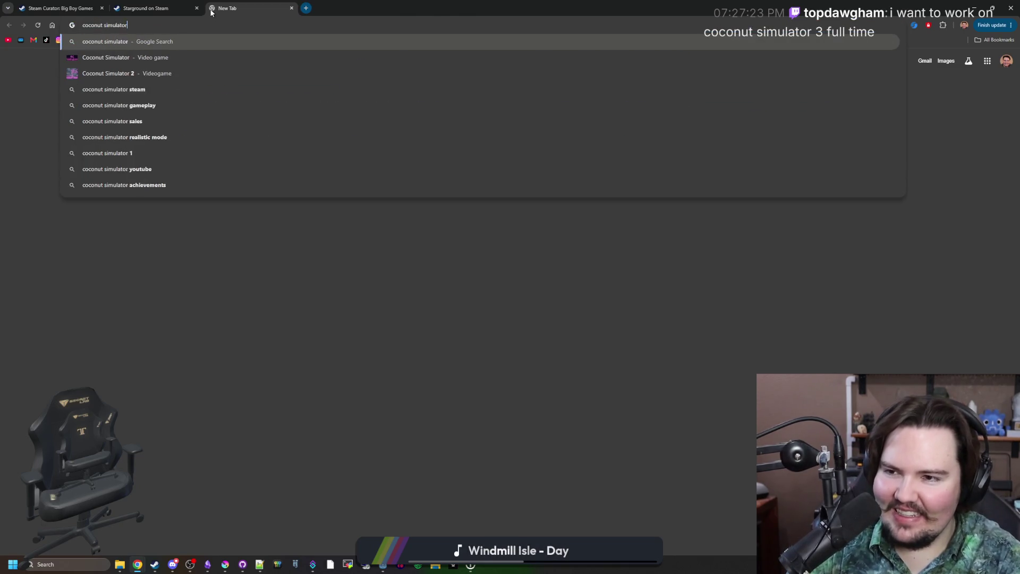
key(Return)
scroll(down, 3)
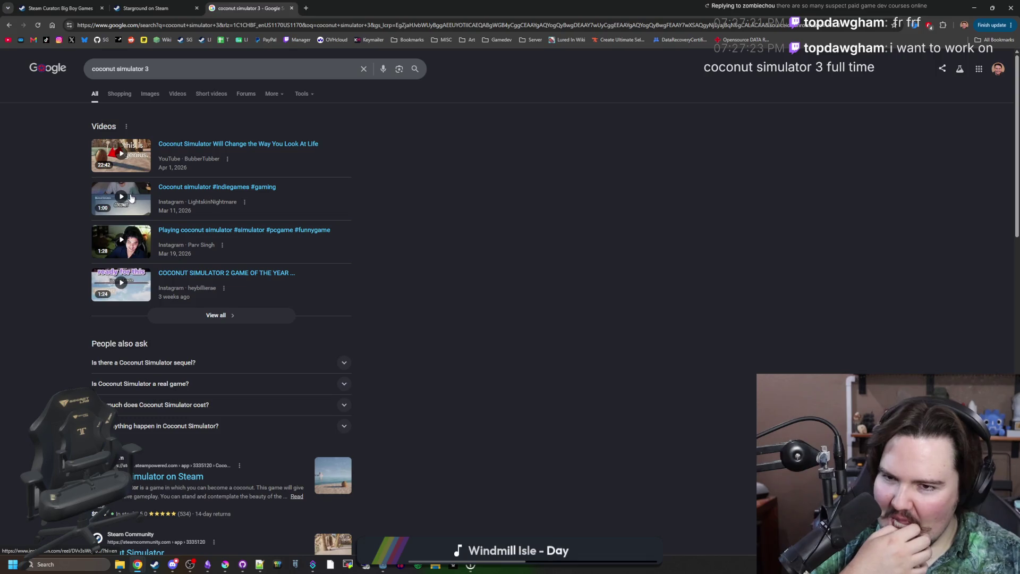
scroll(down, 3)
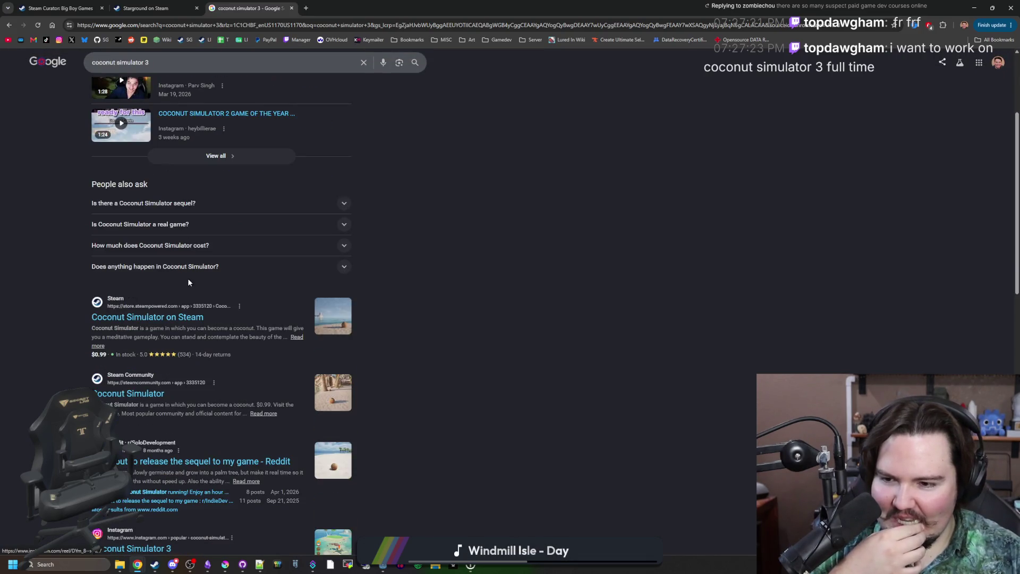
scroll(up, 3)
Change the search to 'coconut simulator 2' and open its Steam store page.
click(177, 68)
key(BackSpace)
text(2)
key(Return)
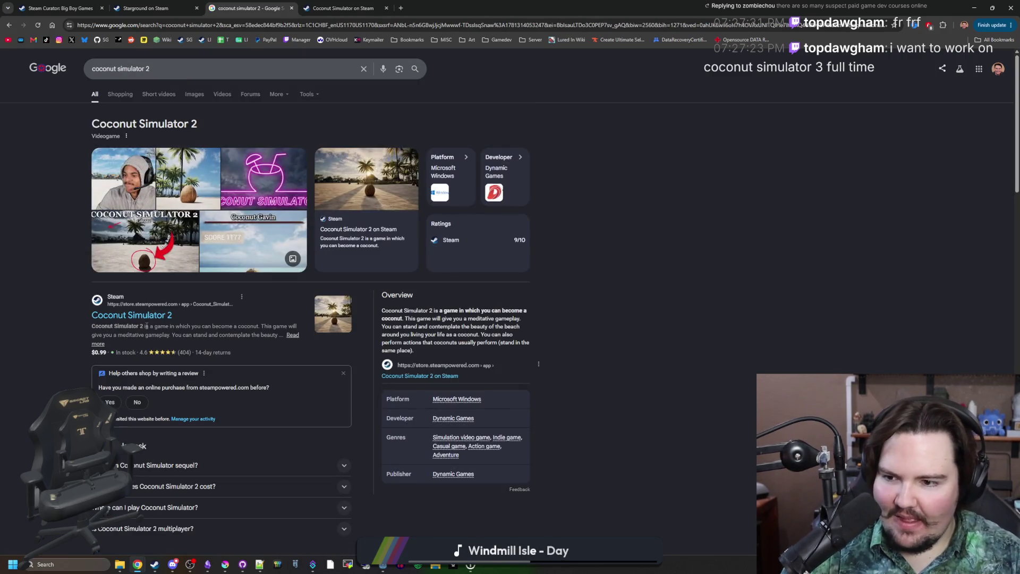
middle_click(131, 315)
click(457, 7)
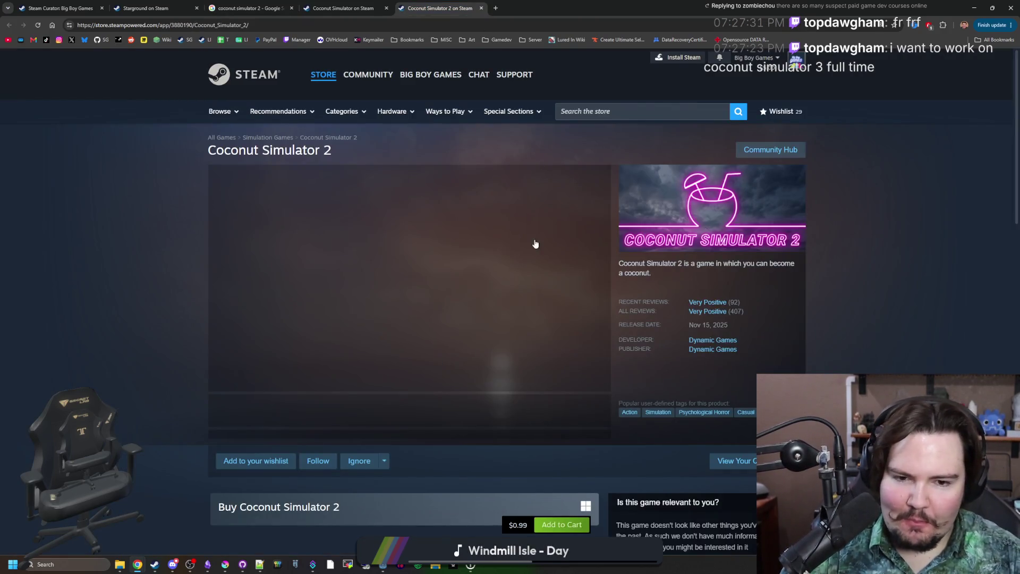
Preview the palms, sunset and fifth screenshots, then view one full screen.
click(379, 409)
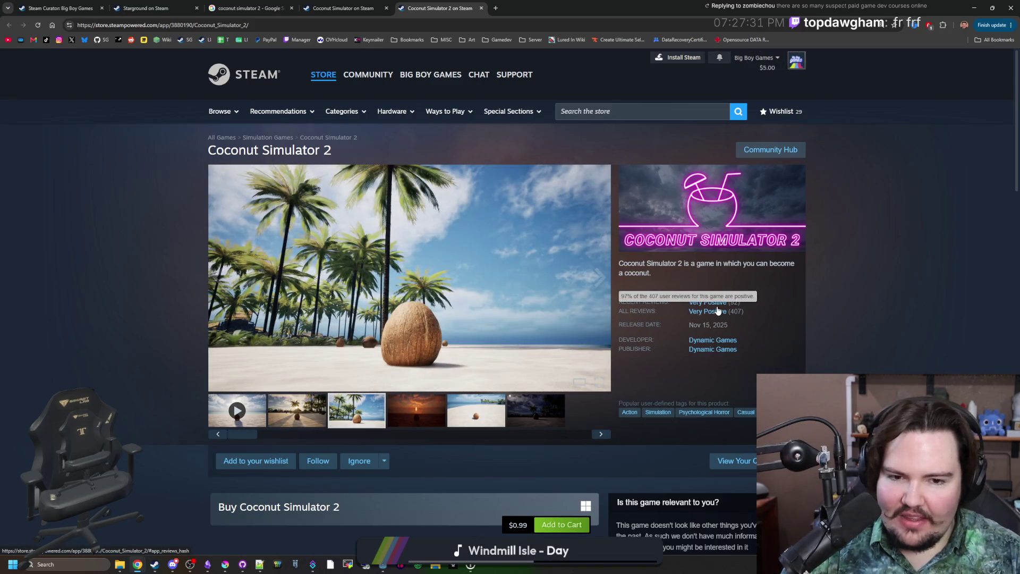
scroll(down, 3)
scroll(up, 3)
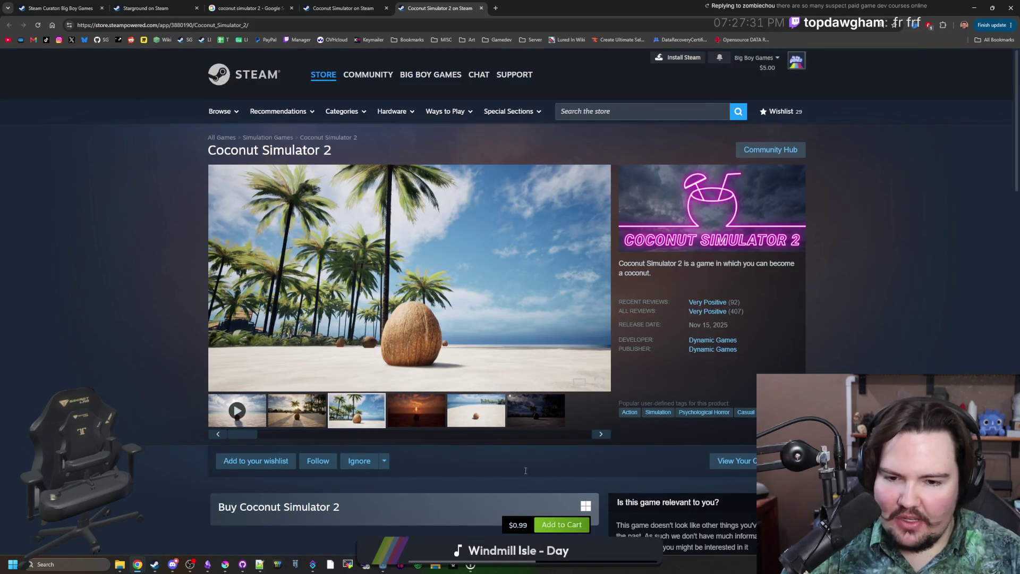
click(415, 420)
click(474, 413)
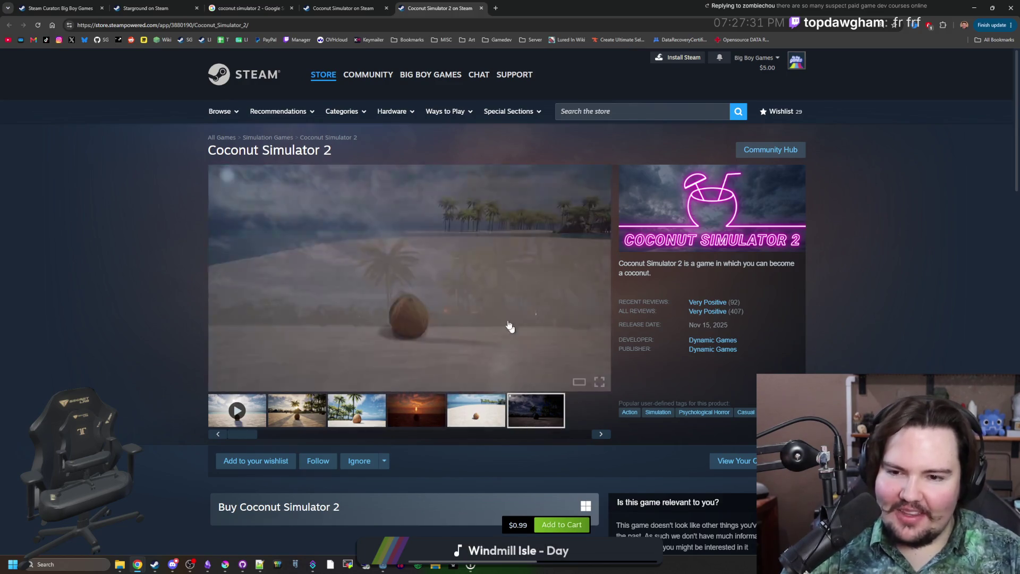
click(505, 318)
Step back through the full-screen screenshots to the night shot.
click(138, 312)
click(137, 311)
click(136, 311)
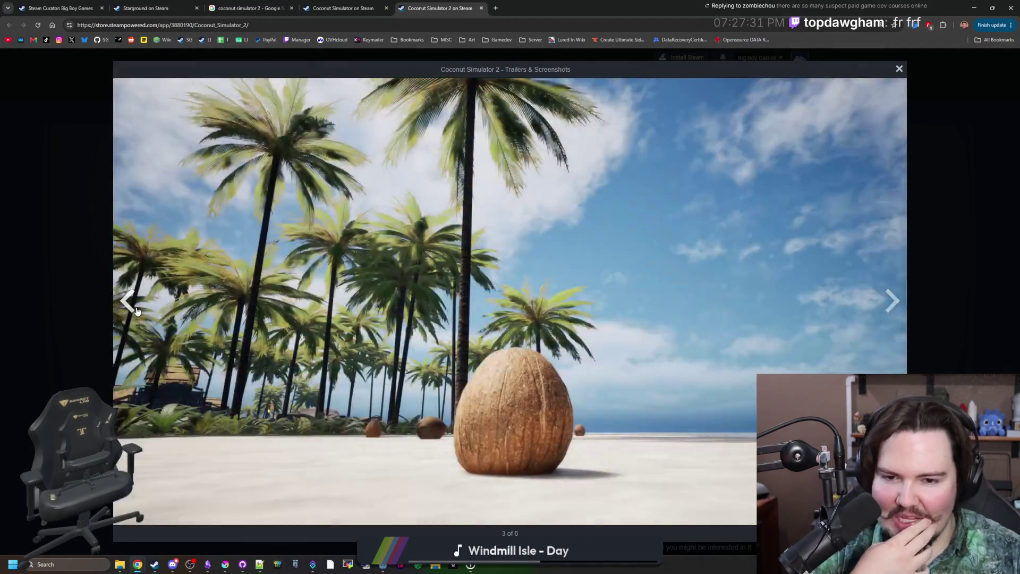
click(136, 311)
click(137, 311)
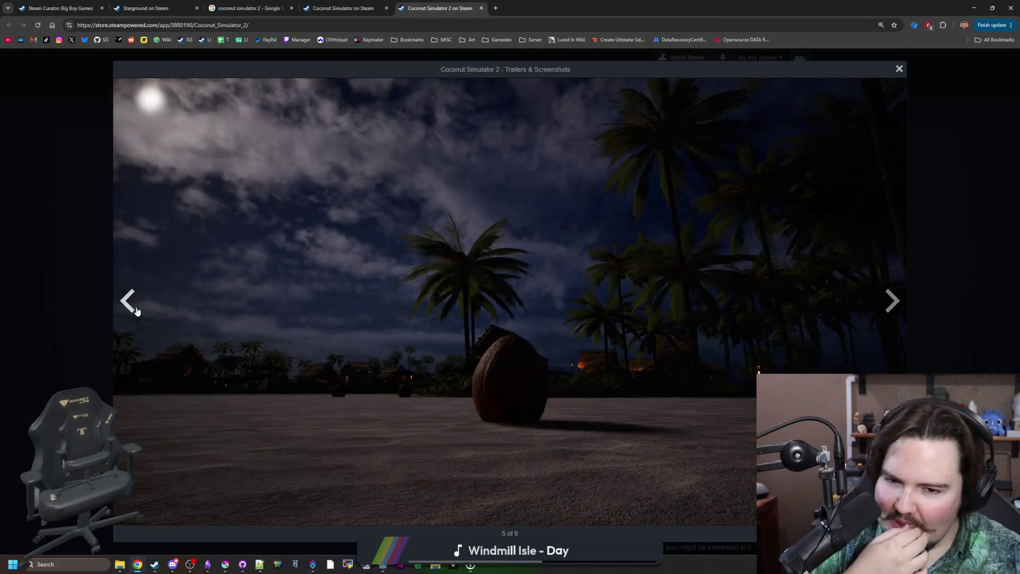
click(137, 310)
click(137, 310)
click(136, 311)
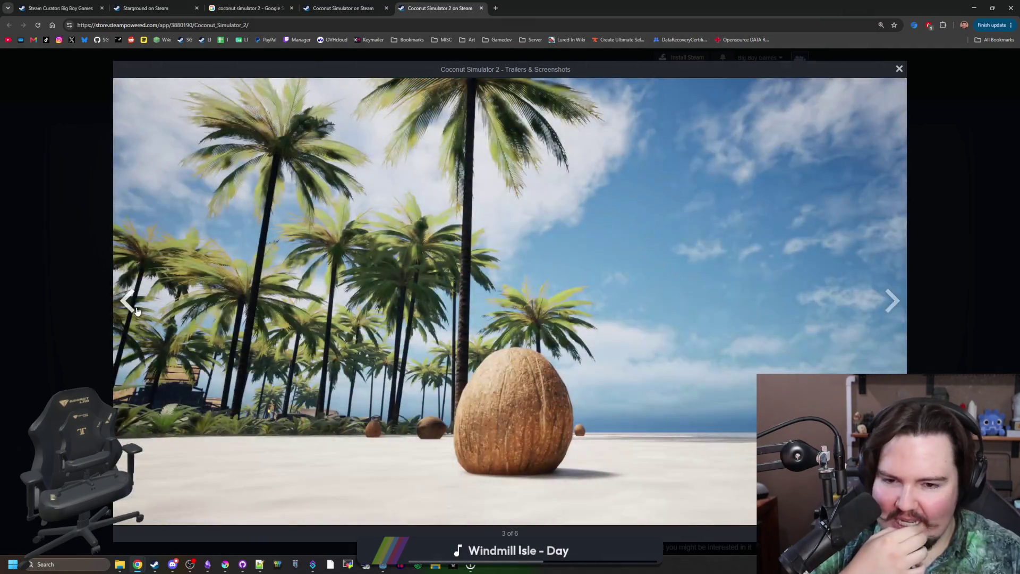
click(137, 311)
click(136, 311)
click(137, 310)
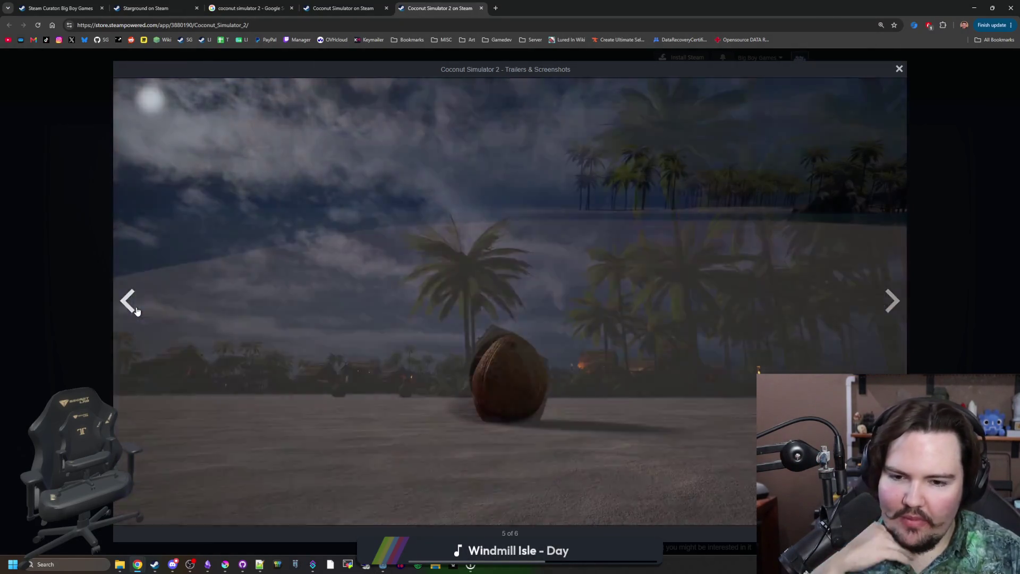
click(137, 310)
click(137, 311)
click(136, 311)
click(136, 311)
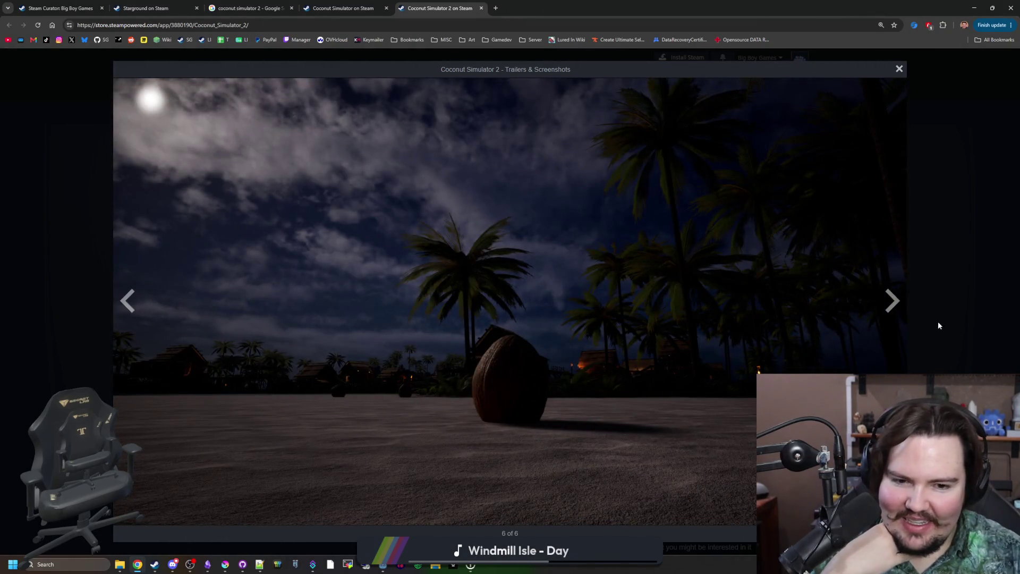
Advance to the sunset-over-sea screenshot, close the viewer and scroll the page.
click(897, 313)
click(898, 314)
click(897, 313)
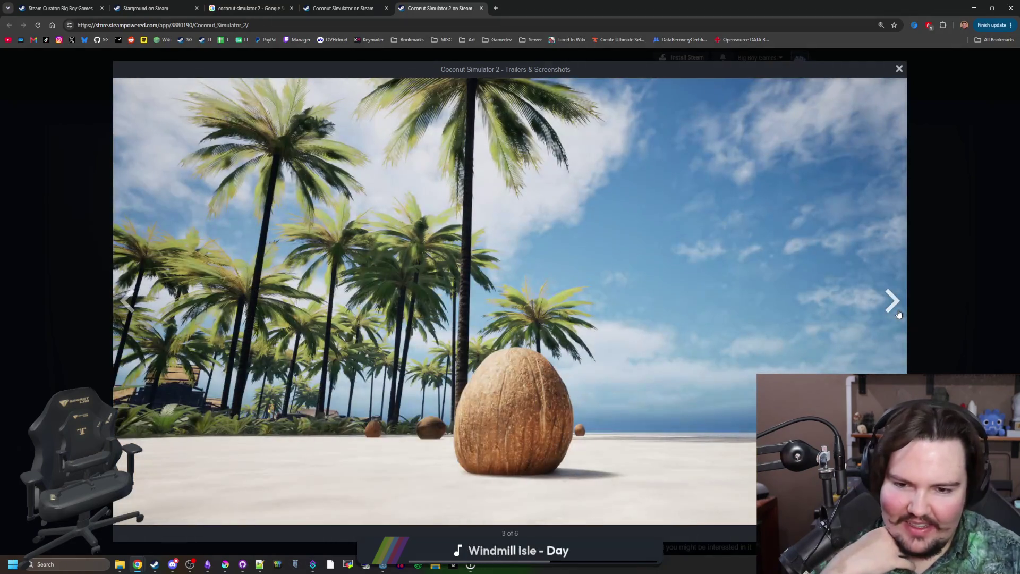
click(898, 314)
click(968, 262)
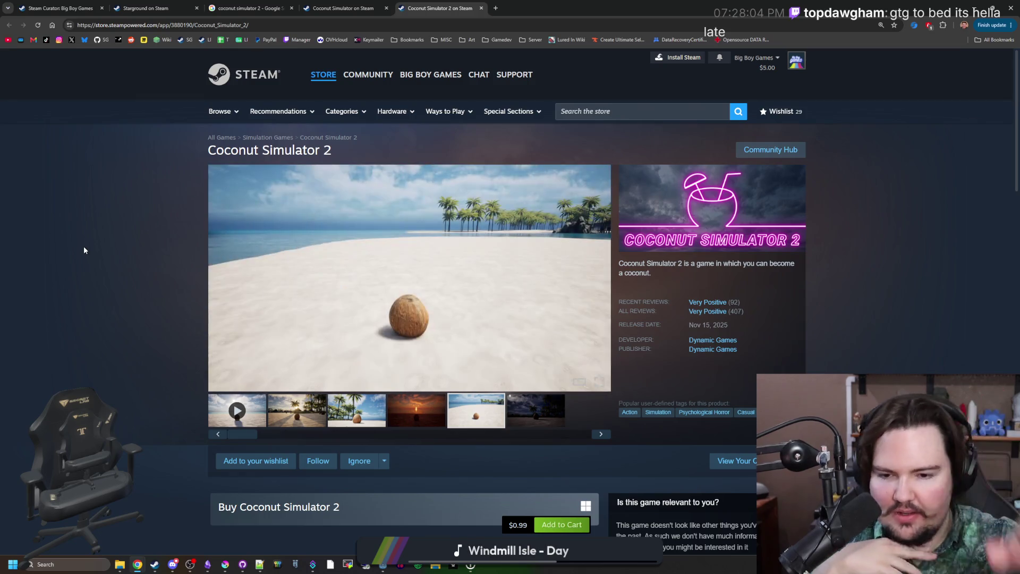
scroll(down, 3)
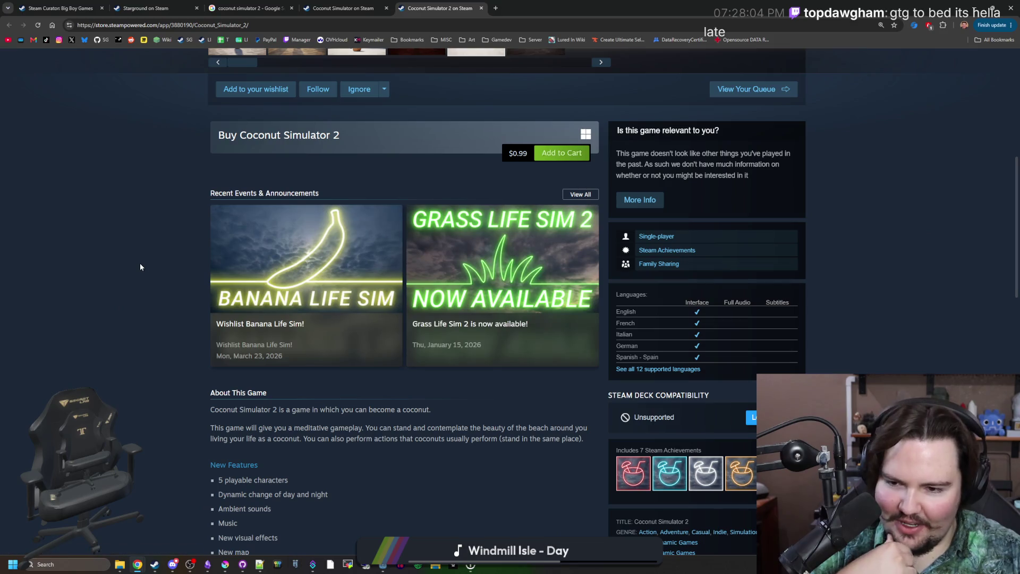
scroll(up, 3)
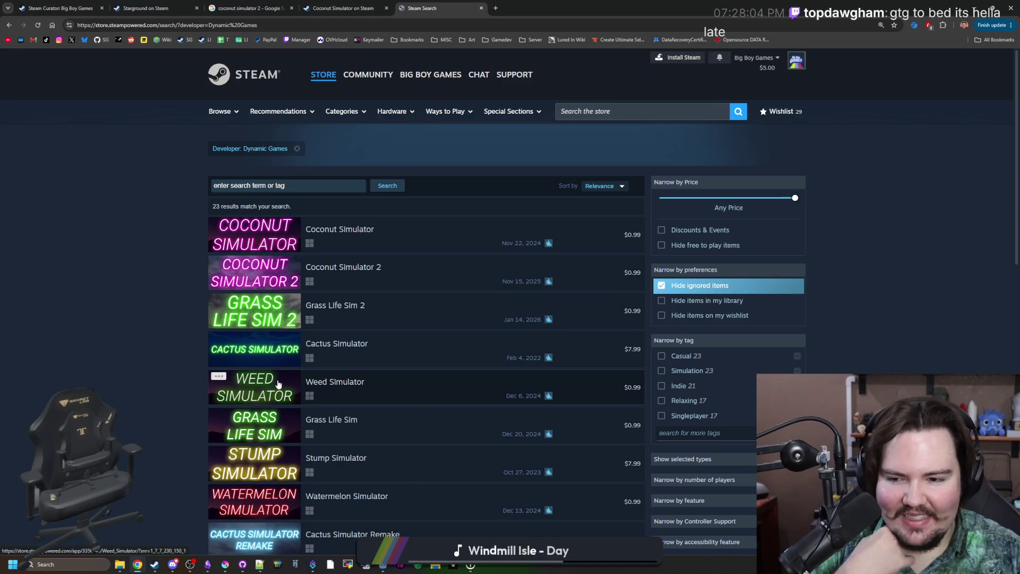
Scroll through Dynamic Games' 23 search results and open the Banana Life Sim store page.
mouse_move(259, 437)
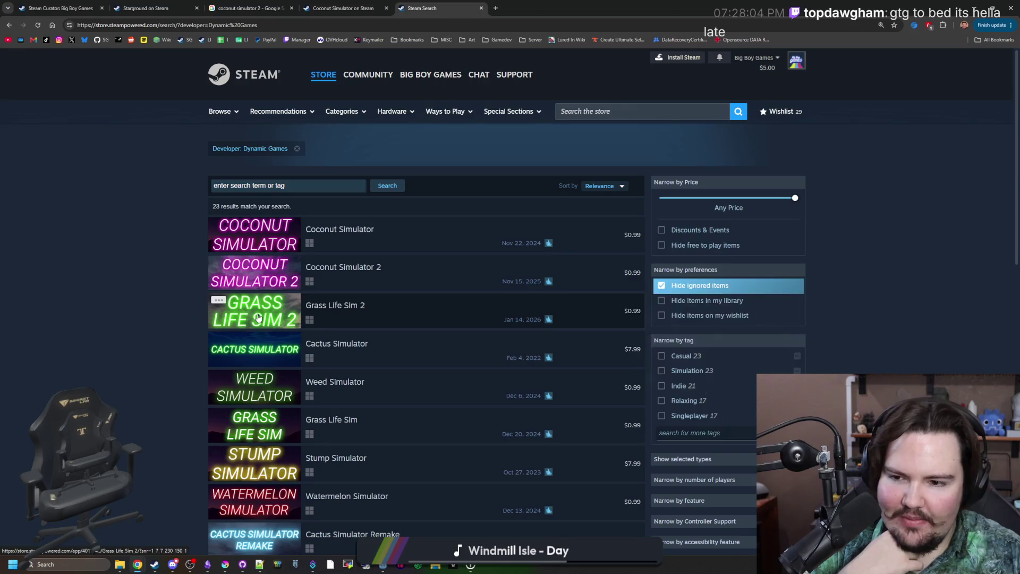
mouse_move(268, 362)
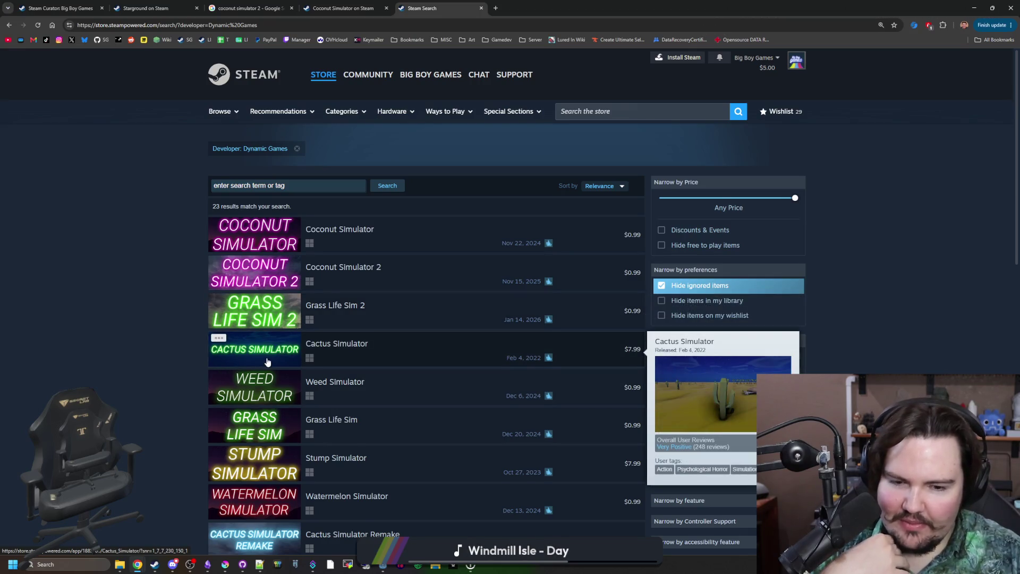
scroll(down, 3)
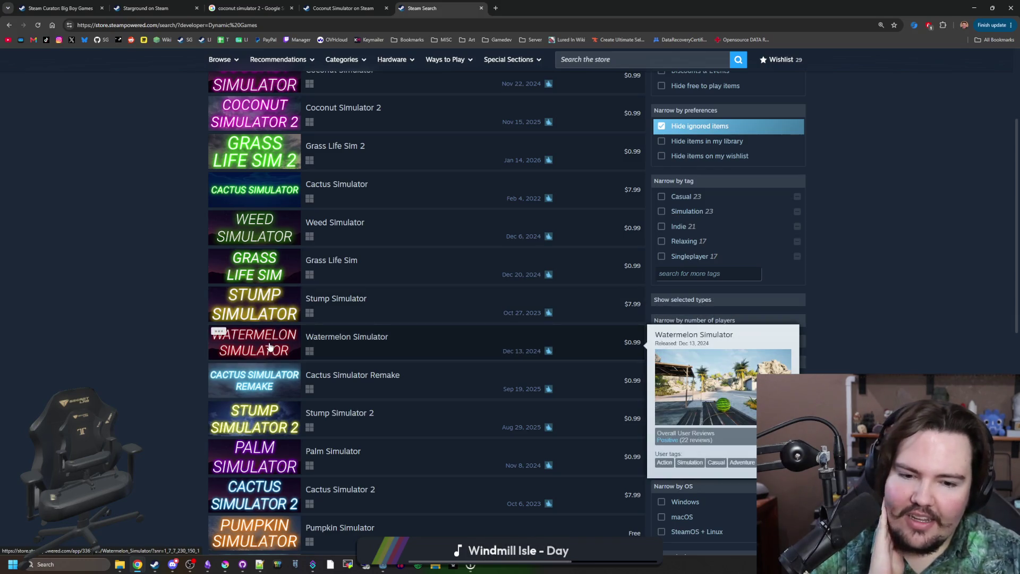
scroll(down, 3)
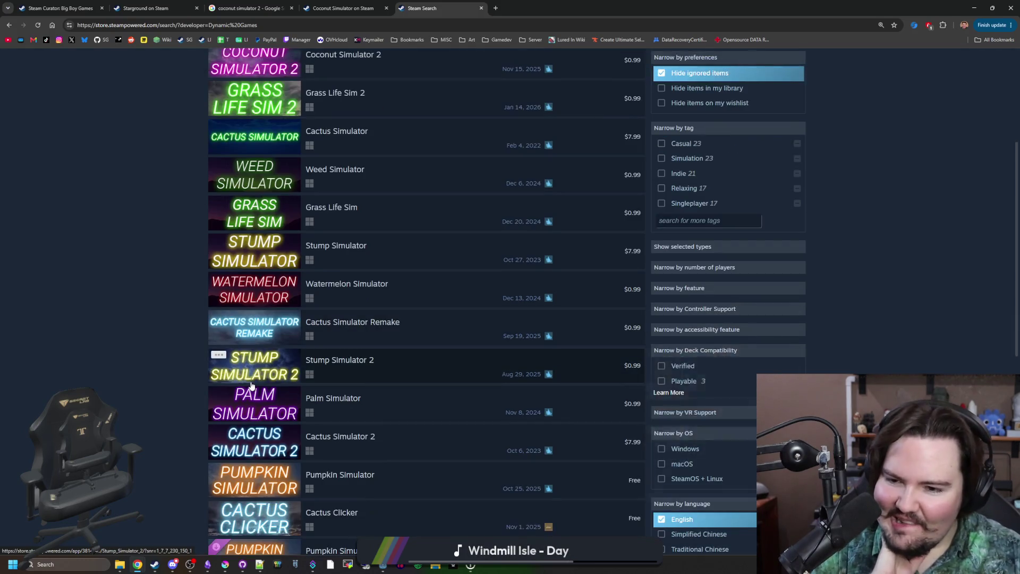
scroll(down, 3)
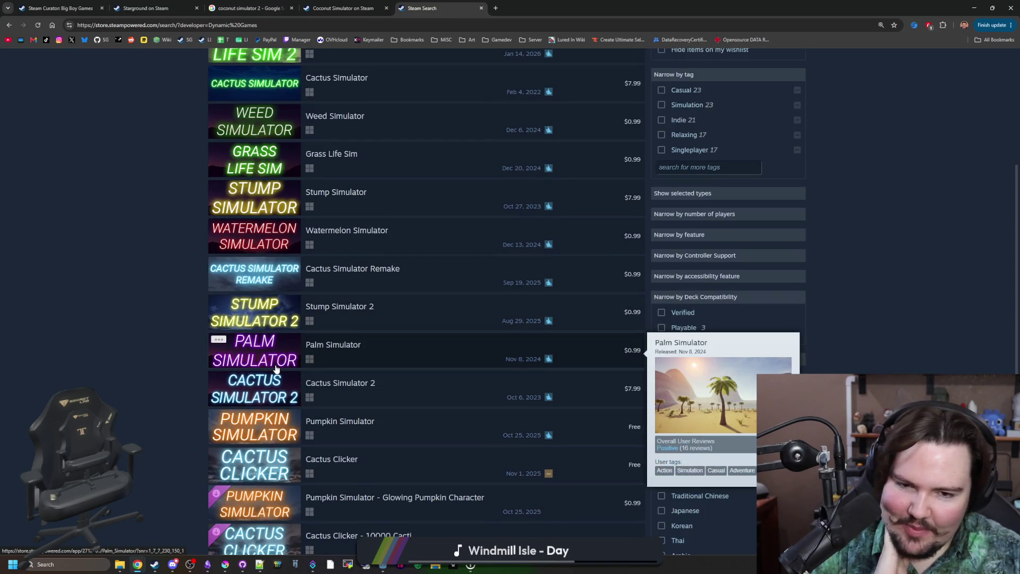
mouse_move(269, 390)
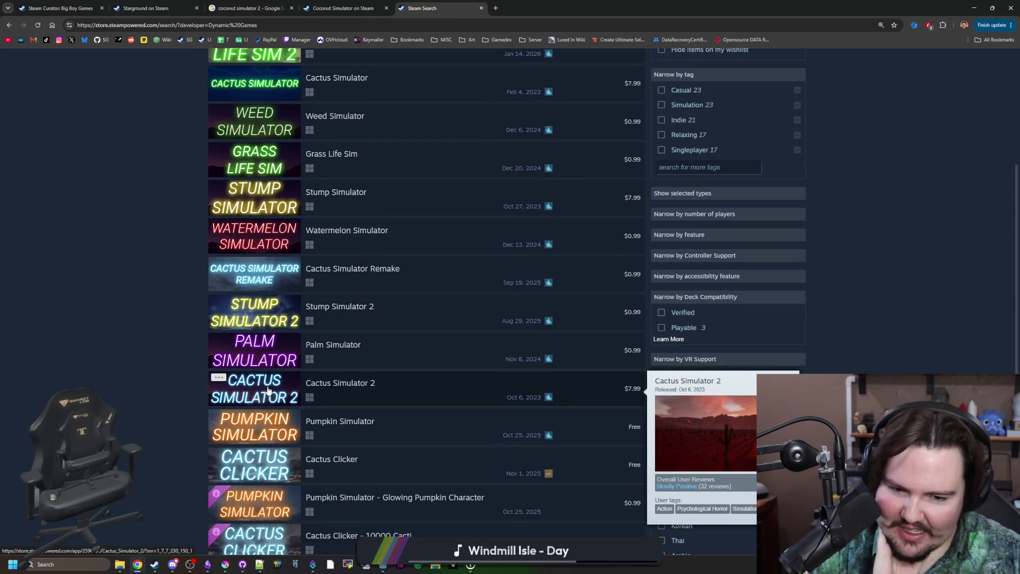
scroll(down, 3)
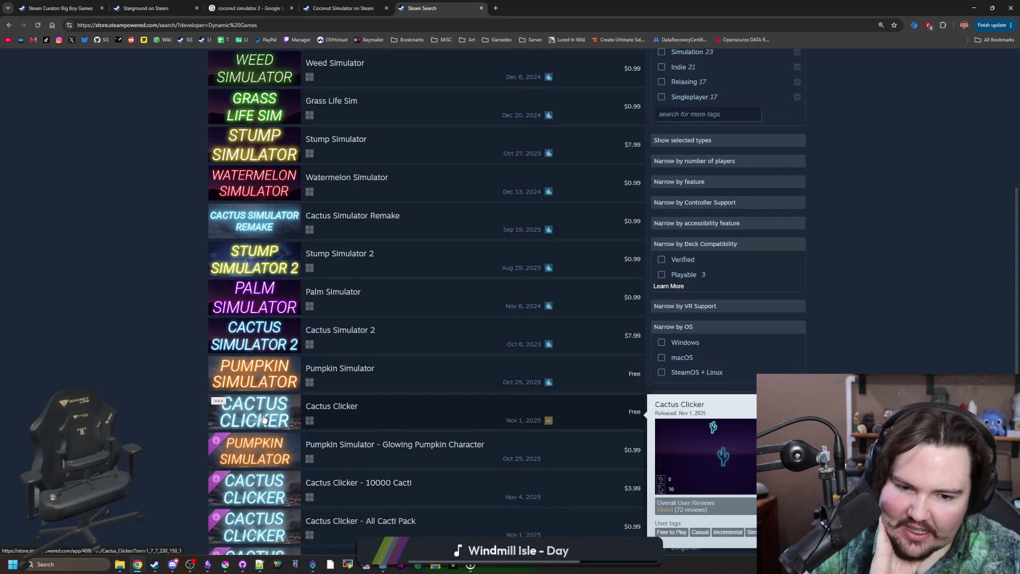
scroll(down, 3)
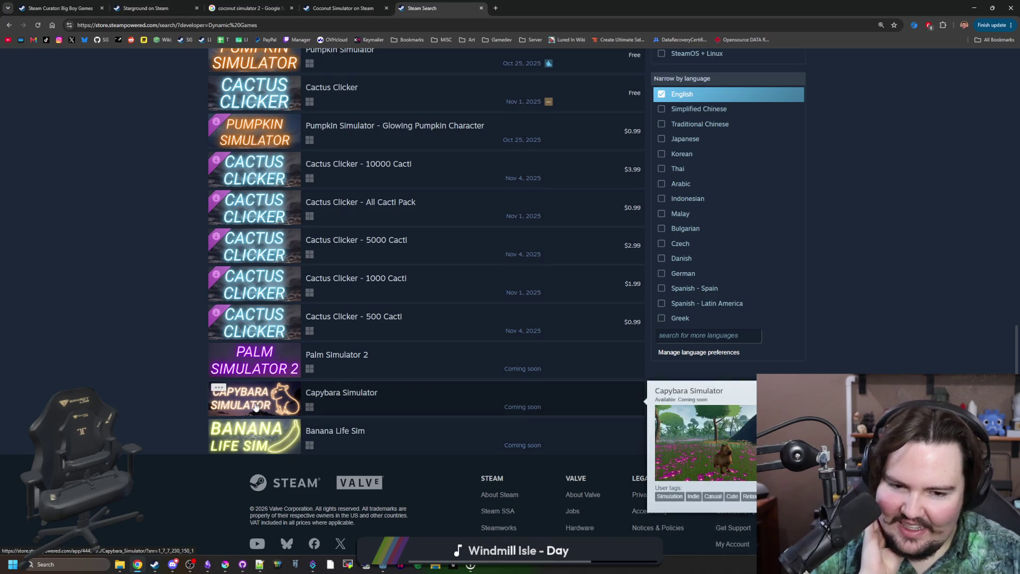
click(265, 446)
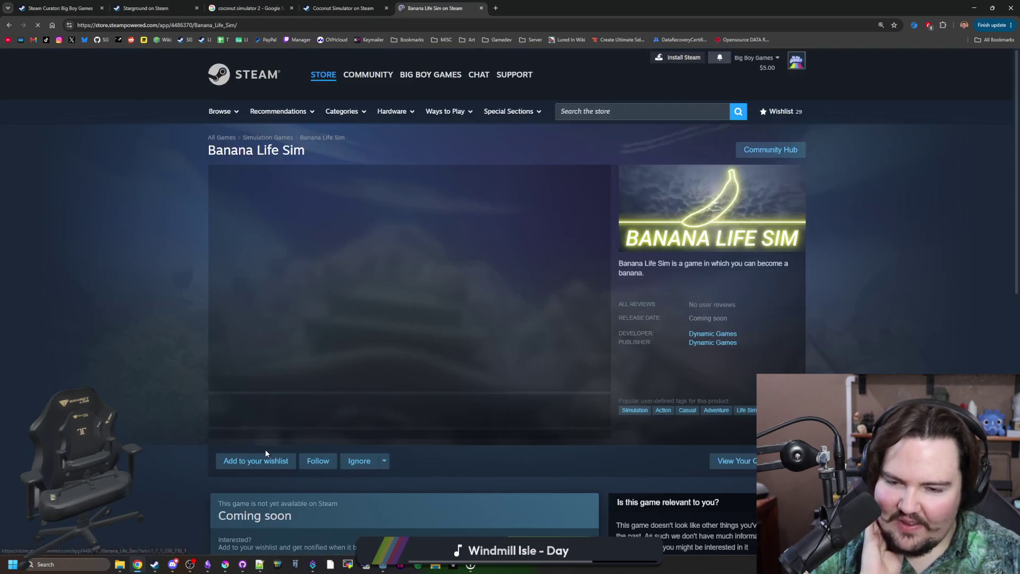
Step through Banana Life Sim's screenshot gallery from the waterfall shot to the last one.
click(348, 408)
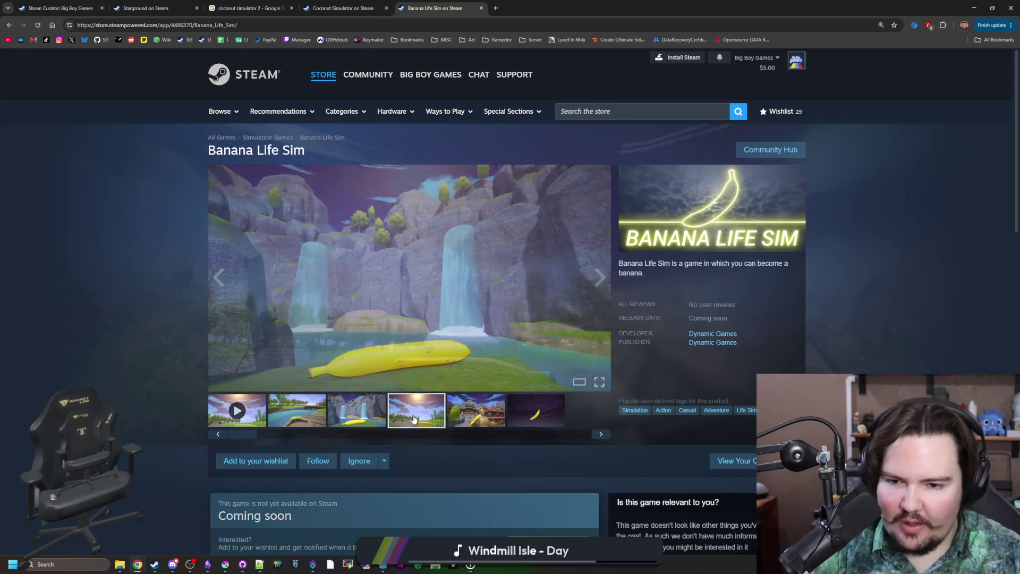
click(417, 411)
click(476, 412)
click(544, 410)
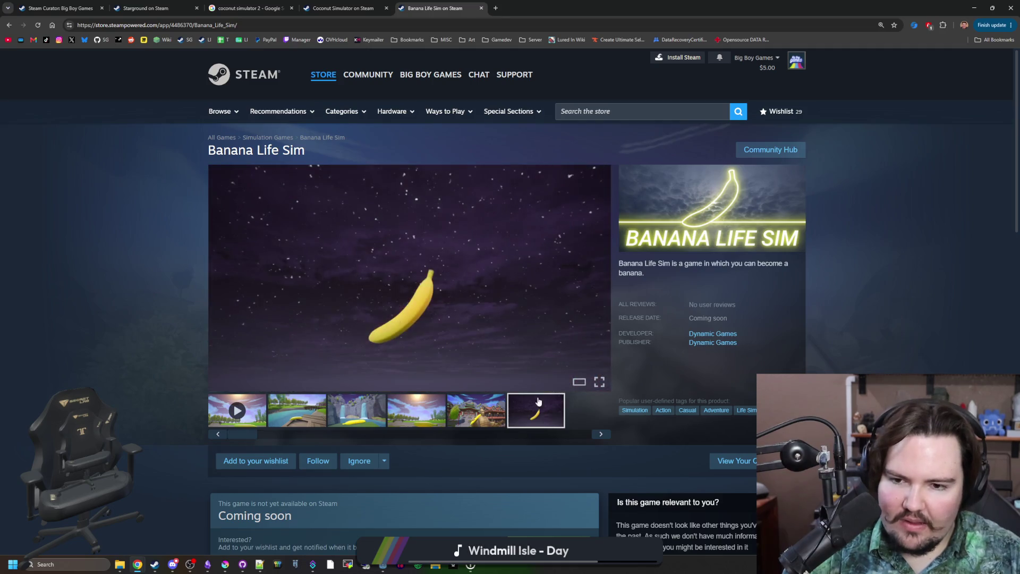
Follow the 'Wishlist Palm Simulator 2 too!' announcement to the Palm Simulator 2 store page.
scroll(down, 3)
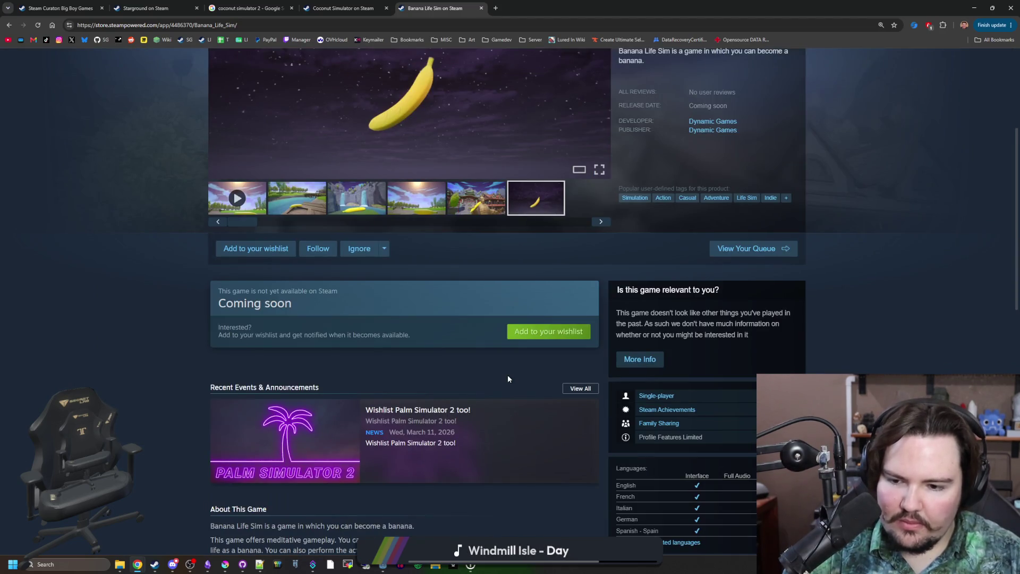
scroll(down, 3)
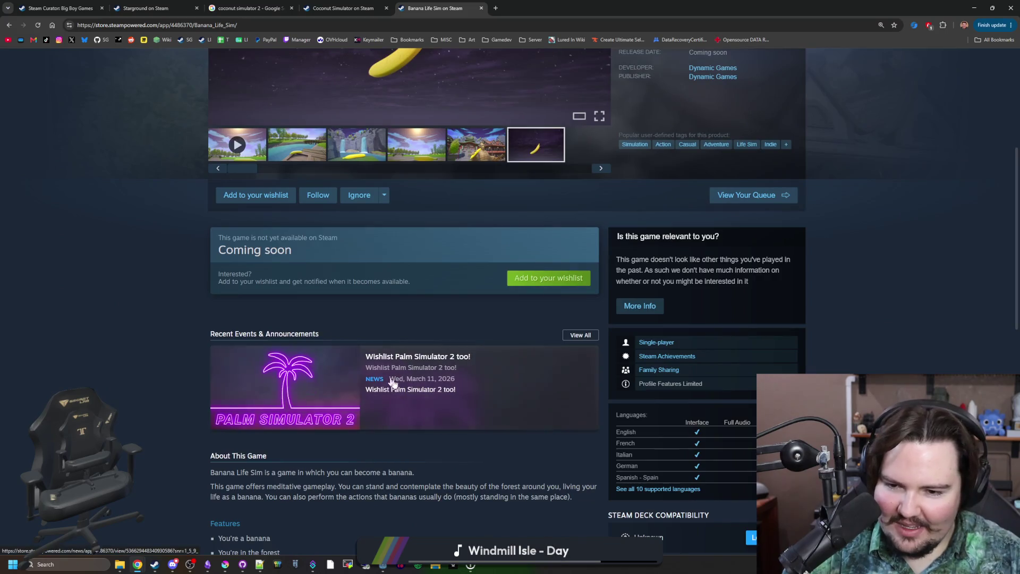
click(387, 379)
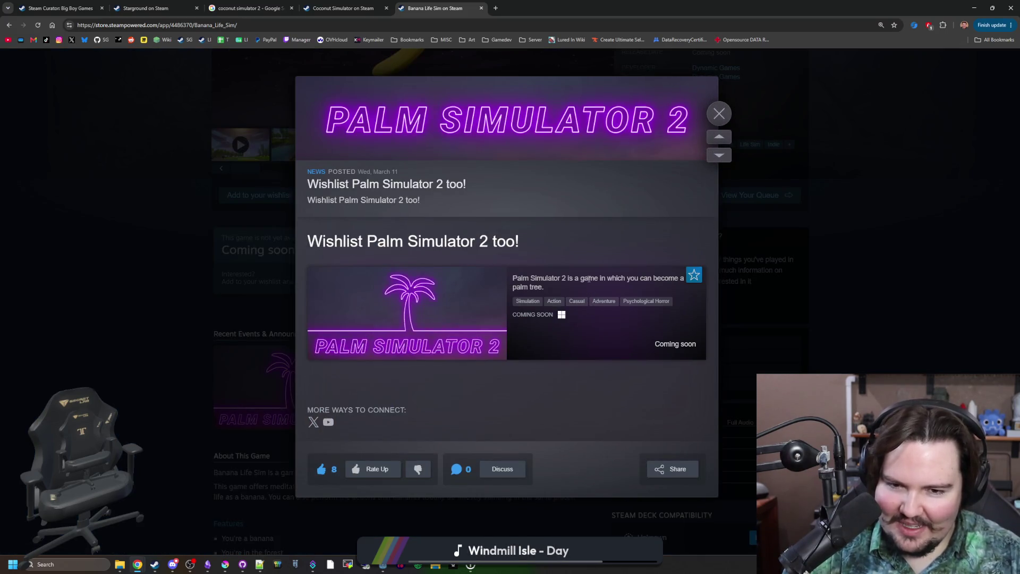
click(390, 278)
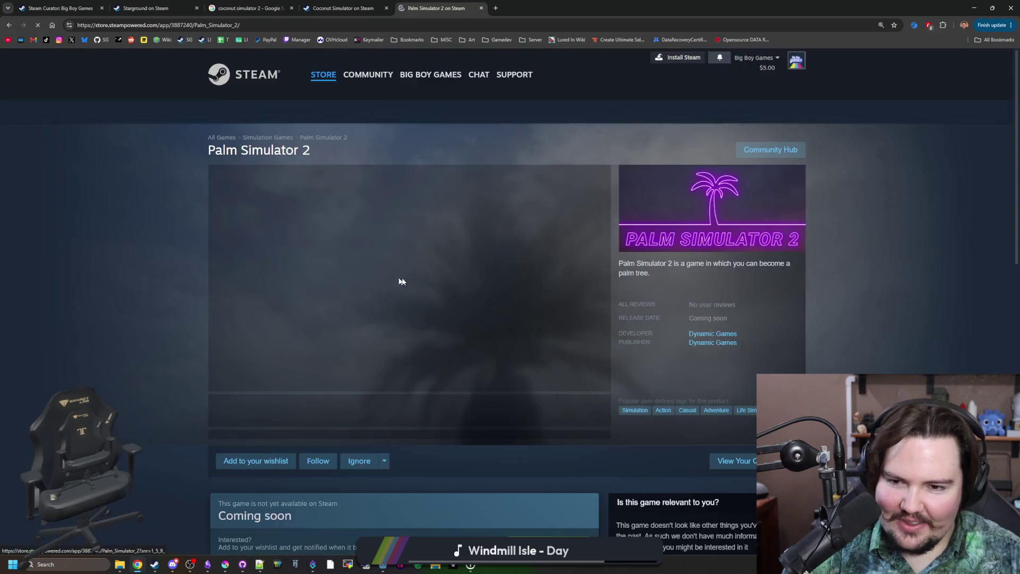
Page through Palm Simulator 2's screenshots full size, then close the viewer and move the browser aside.
click(377, 410)
click(425, 317)
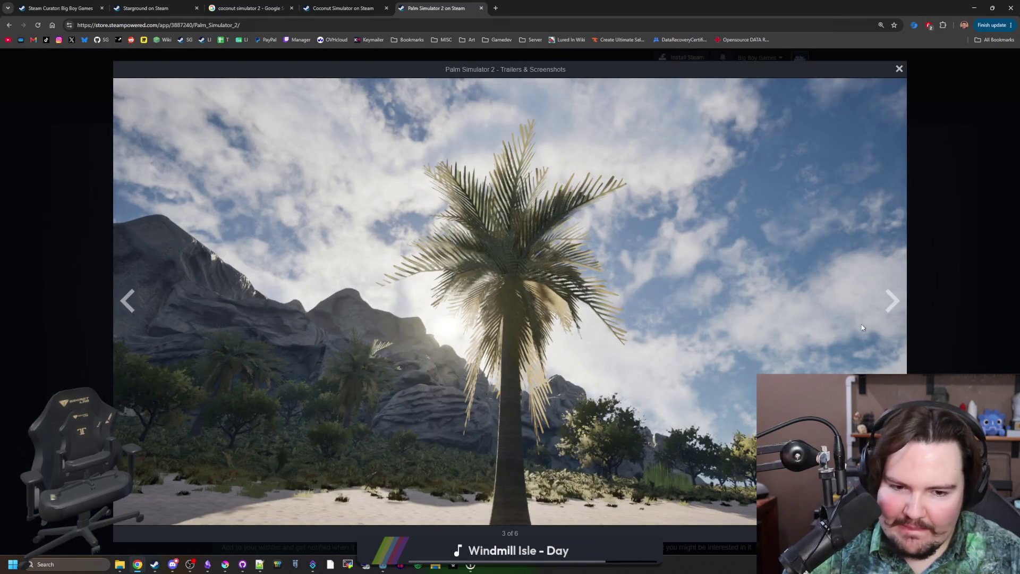
click(892, 301)
click(891, 301)
click(891, 301)
click(892, 301)
click(892, 301)
click(892, 301)
click(892, 301)
click(891, 301)
click(892, 301)
click(892, 301)
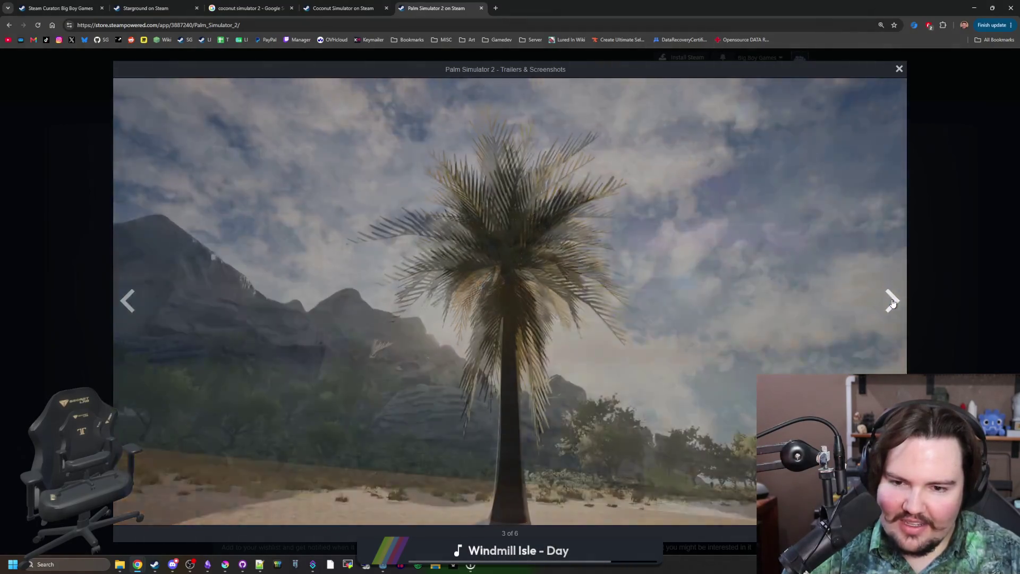
key(Escape)
drag(576, 3, 443, 277)
Back in Godot, deselect nodes and save the region_jungle scene.
click(568, 280)
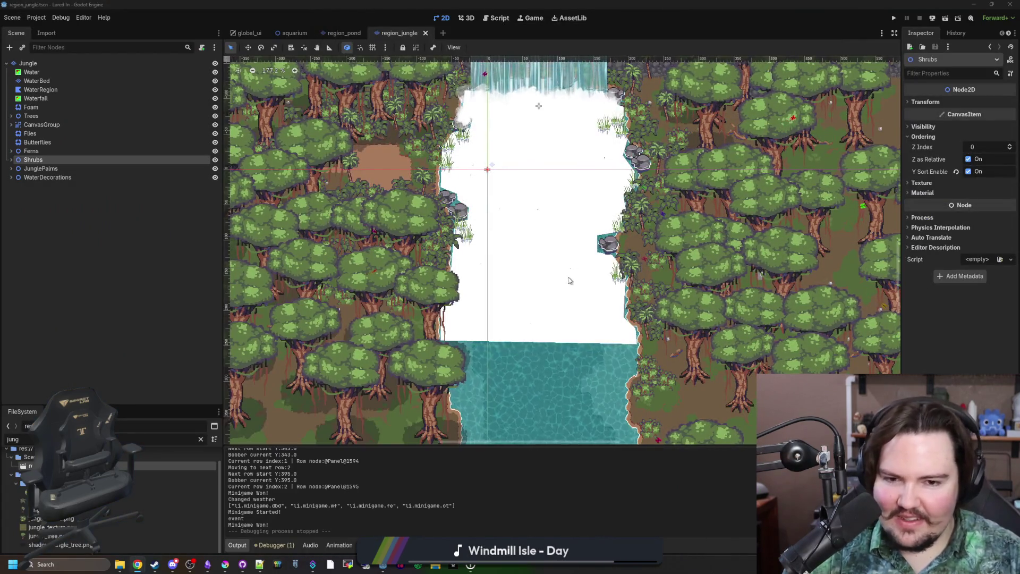
click(95, 268)
key(ctrl+s)
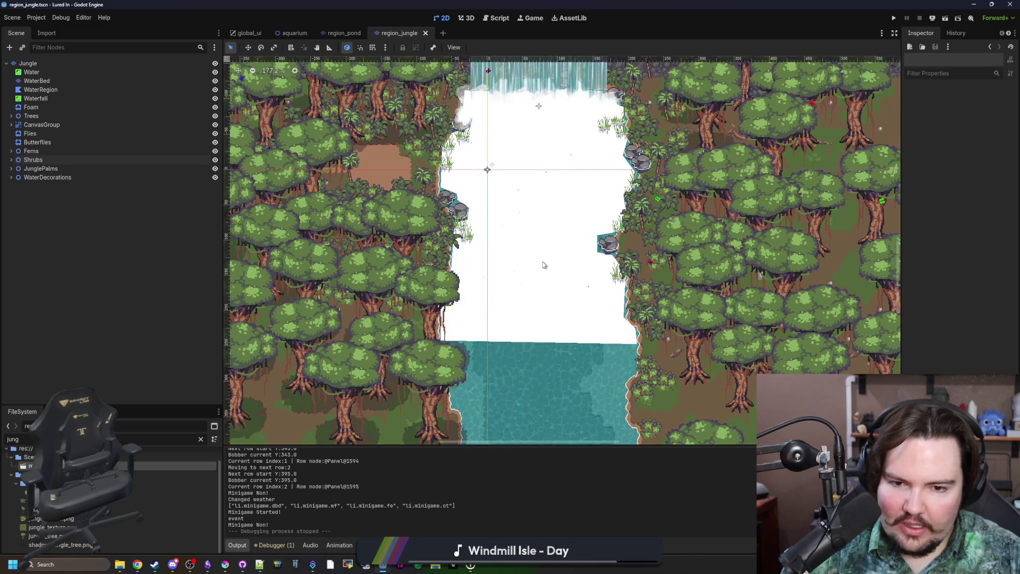
scroll(down, 3)
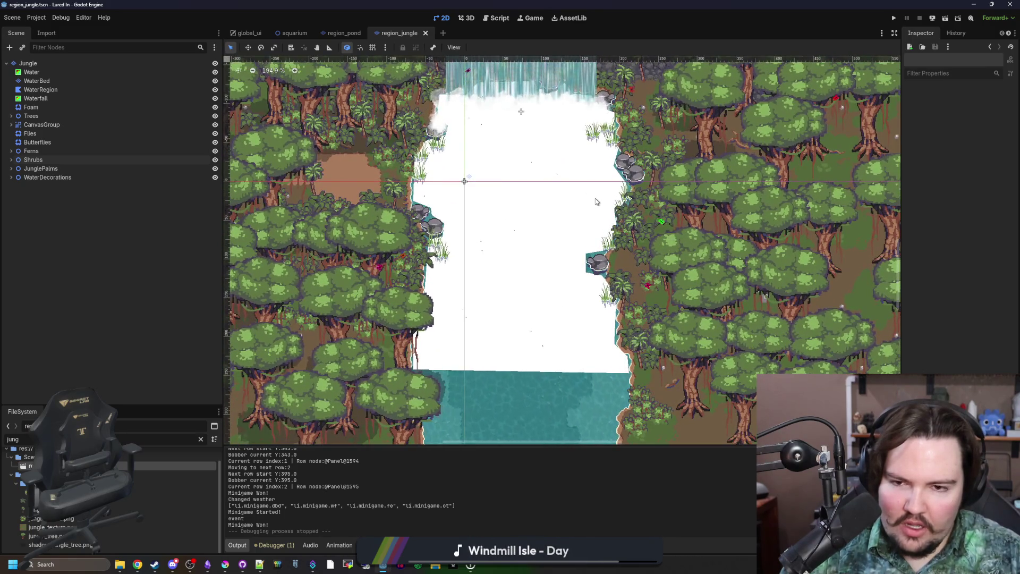
scroll(up, 3)
key(ctrl+s)
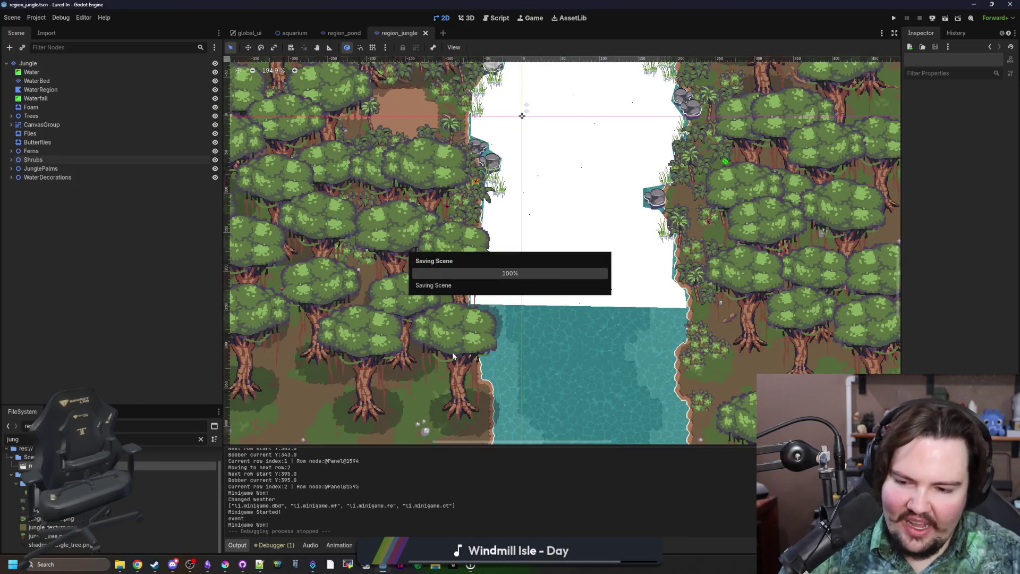
scroll(down, 3)
scroll(up, 3)
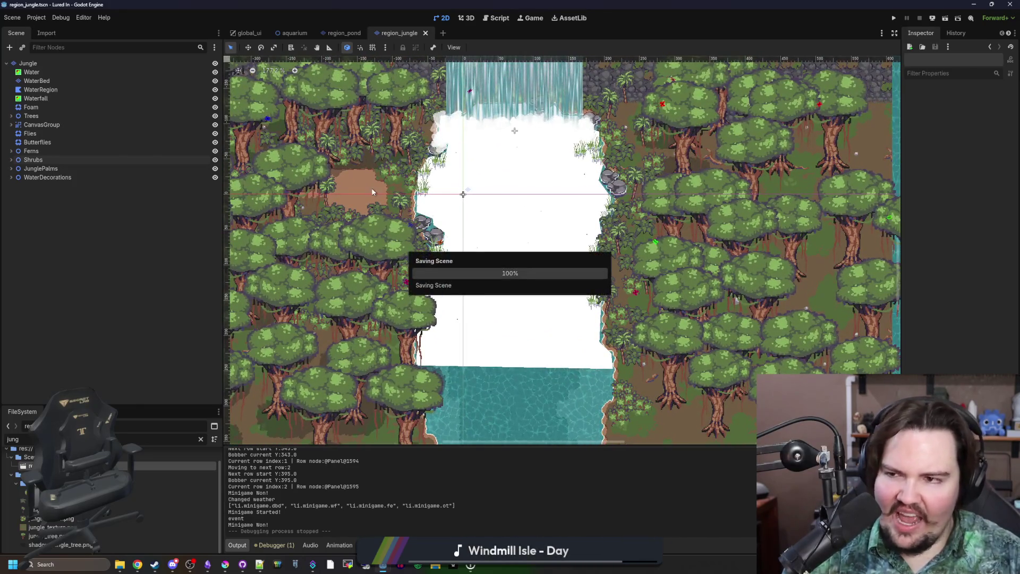
Filter the FileSystem for 'fishing_re' and open fishing_region.tscn.
click(200, 439)
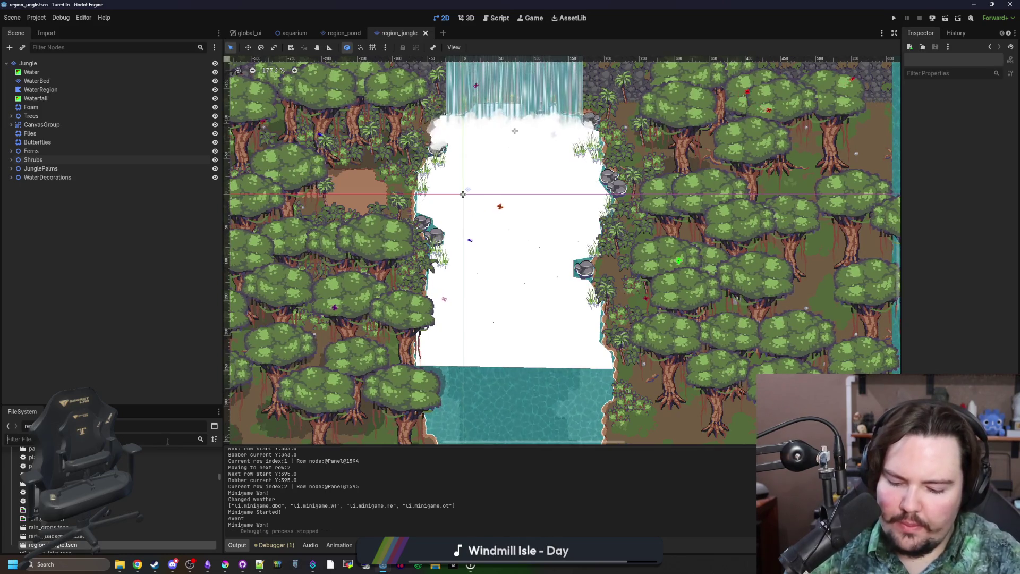
text(fl)
key(BackSpace)
text(ishing_re)
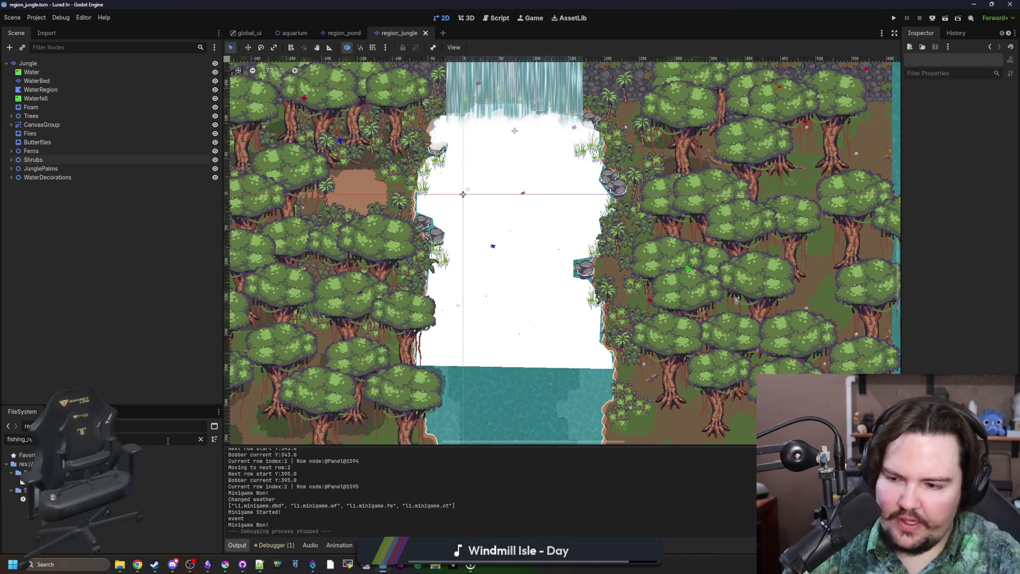
double_click(80, 480)
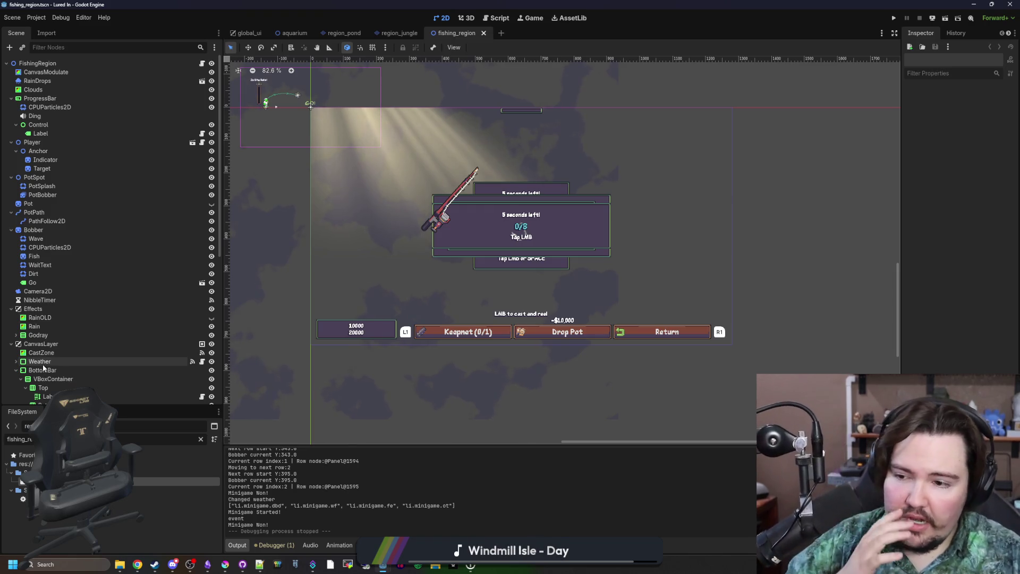
Select CastZone, review its signal connections, hide it, and open fishing_region.gd at its mouse handlers.
click(81, 353)
scroll(up, 3)
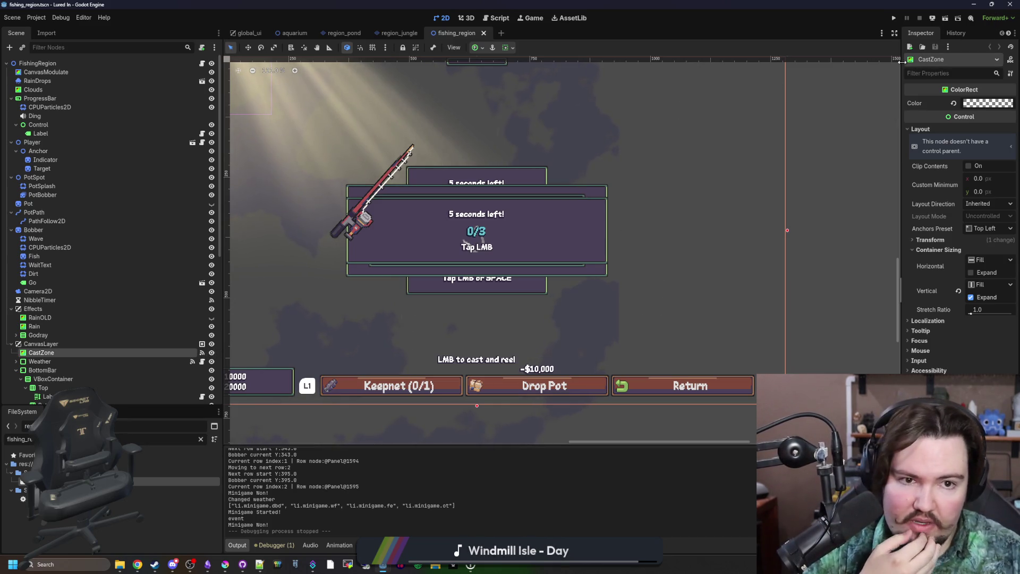
drag(901, 65, 856, 64)
click(940, 33)
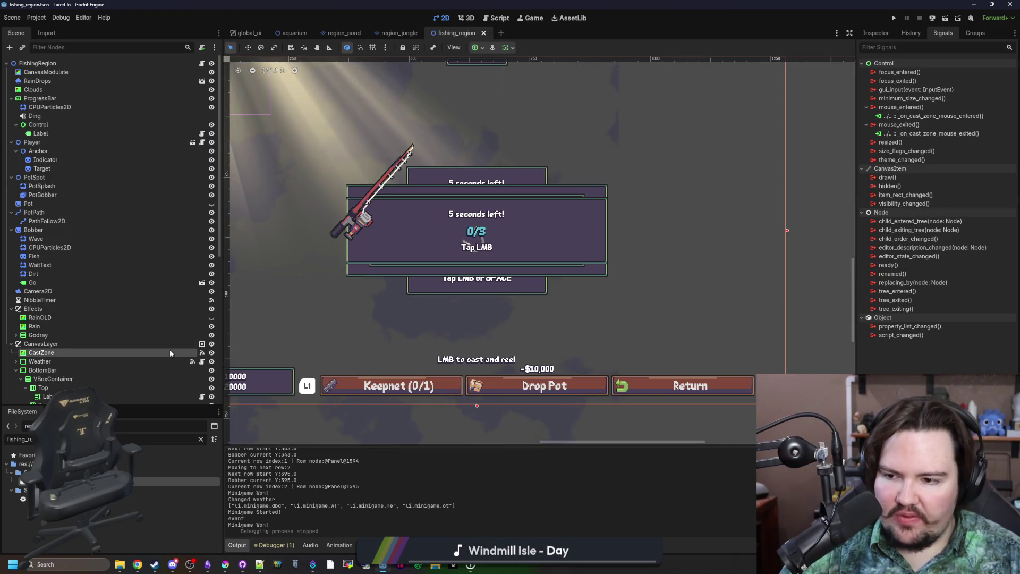
click(211, 352)
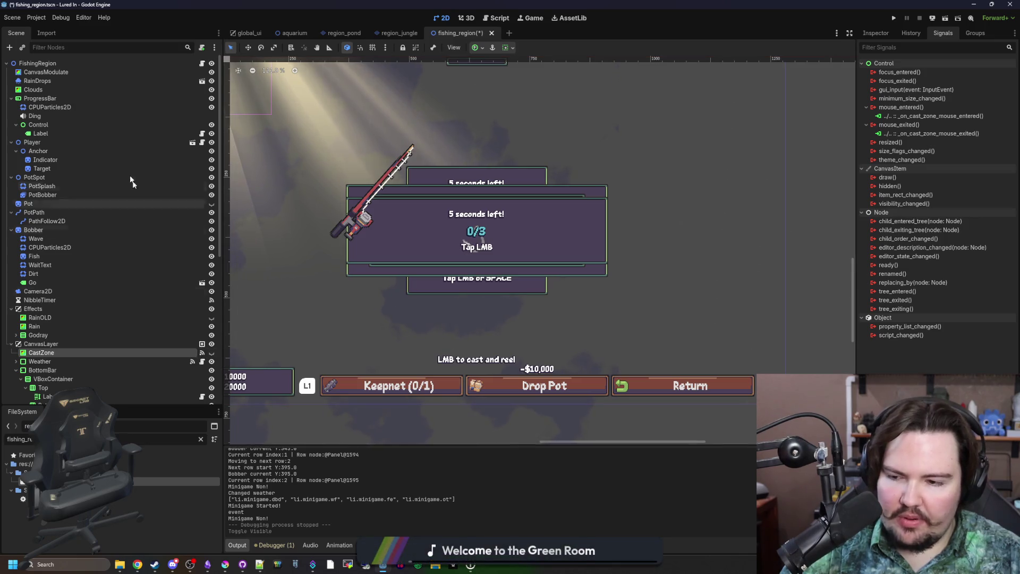
click(202, 63)
click(433, 229)
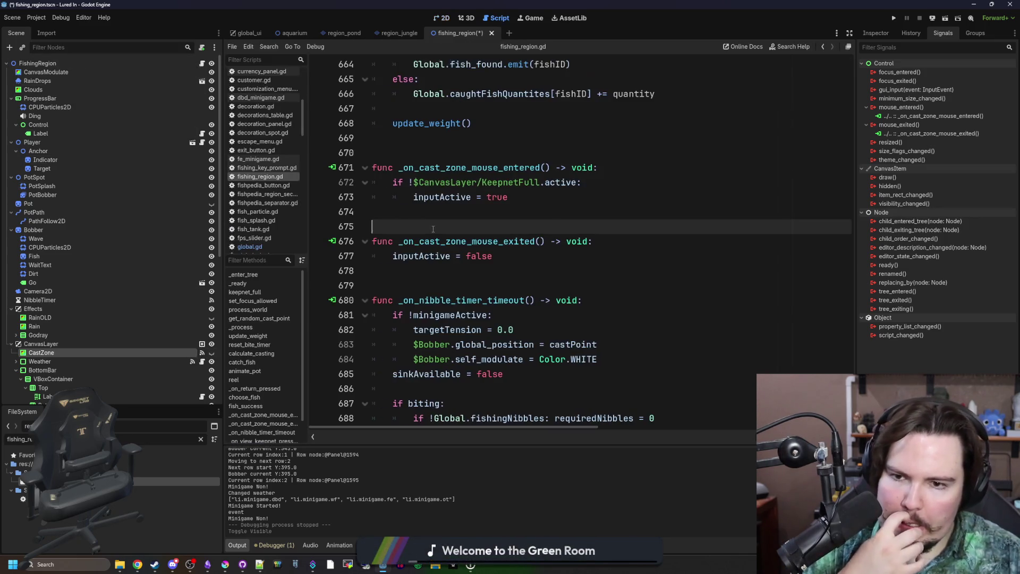
Below the mouse-exited handler, add a func _unhandled_input signature.
click(427, 276)
key(ctrl+f)
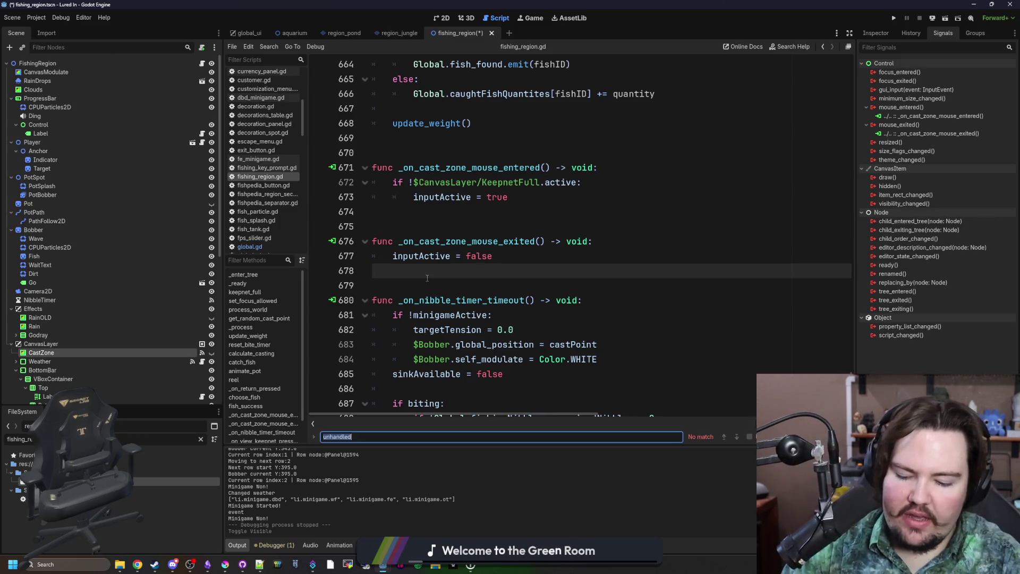
text(unh)
click(434, 205)
key(Return)
key(Return)
key(Return)
text(c unhand)
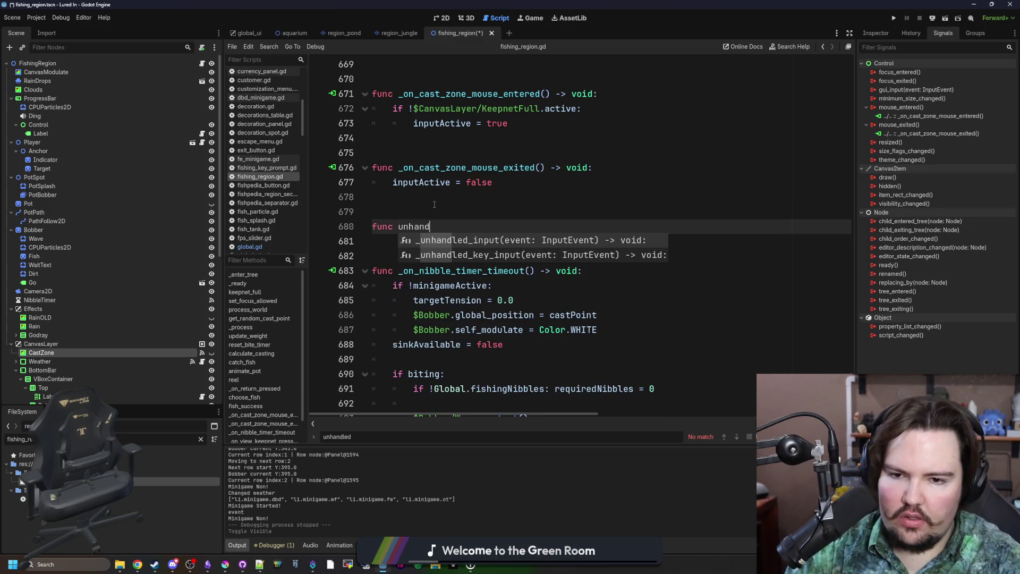
key(Return)
key(Return)
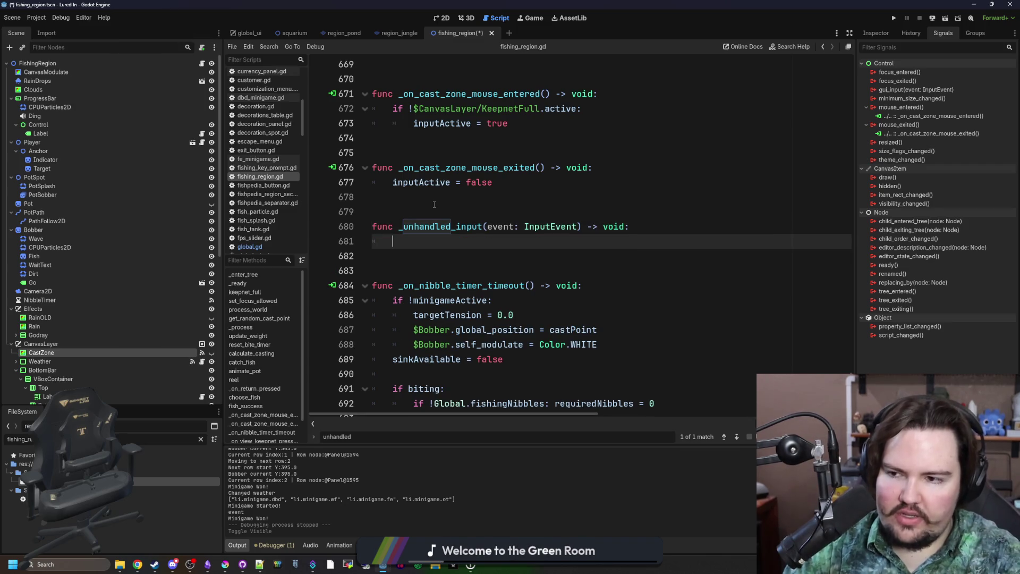
Add an InputEventMouseButton check that prints "haaa" and save the script.
text(ifevent is)
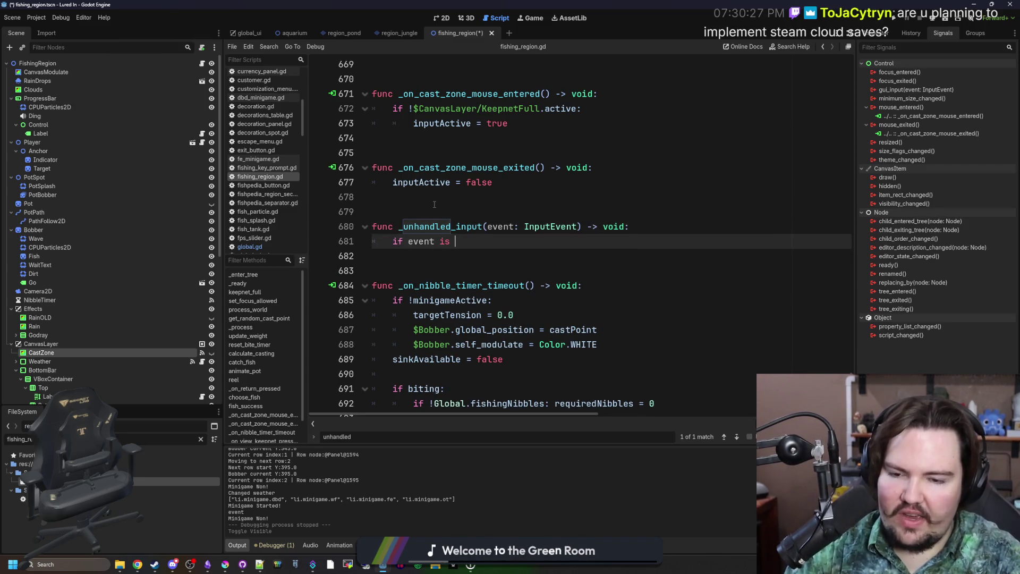
text(ouseButt)
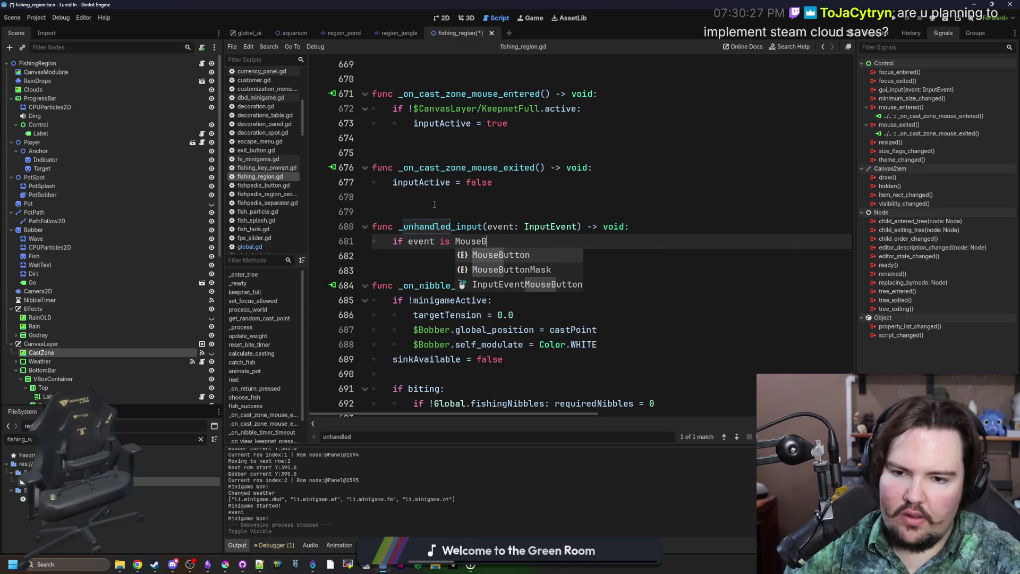
key(Down)
key(Down)
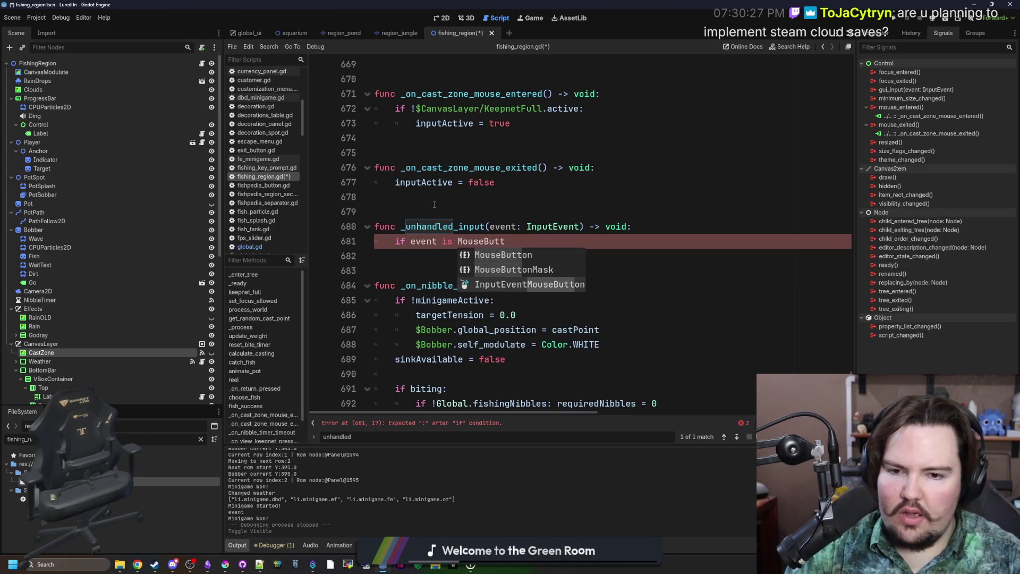
key(Return)
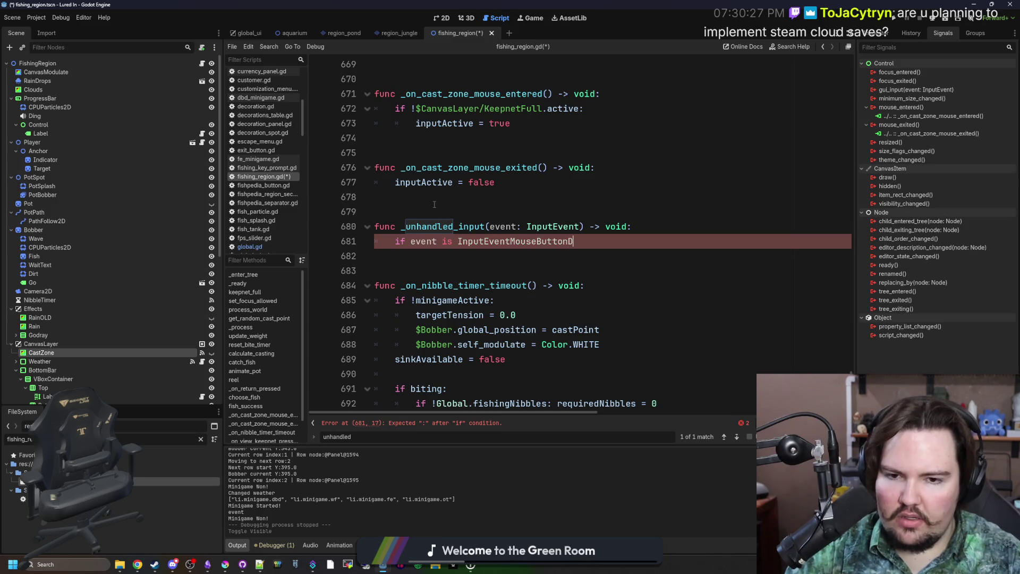
text(:)
key(Return)
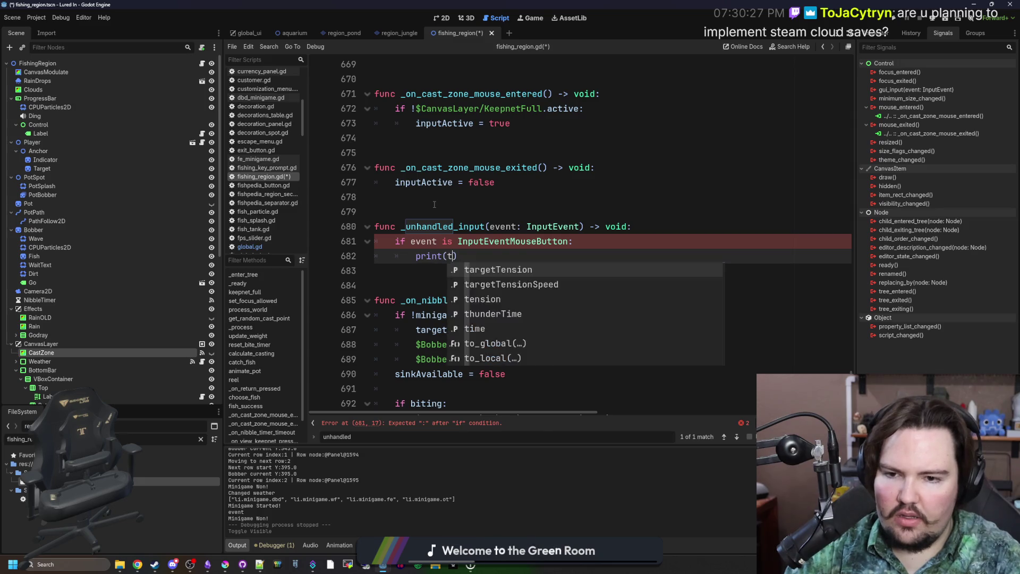
key(BackSpace)
text(")
click(434, 204)
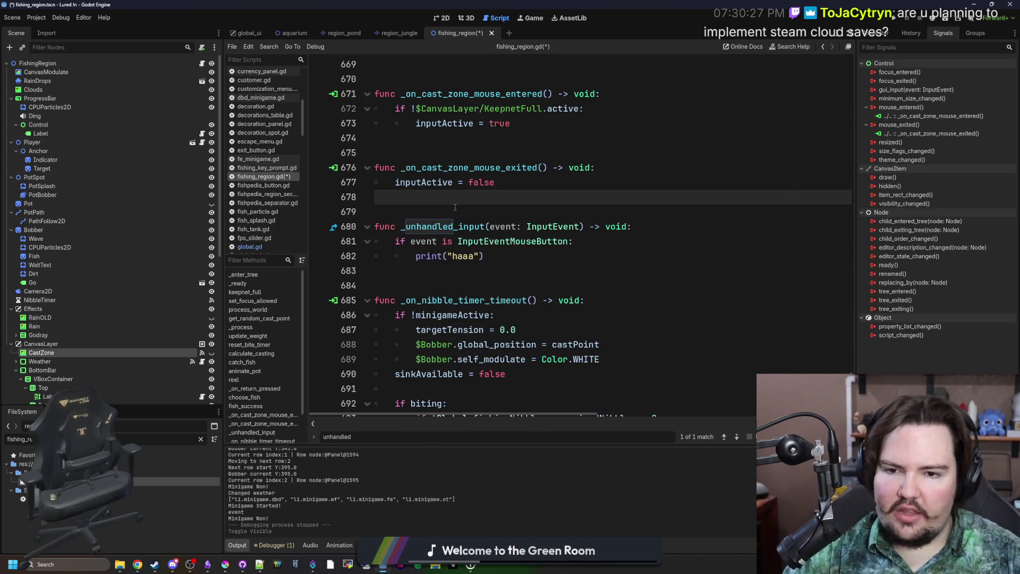
key(ctrl+s)
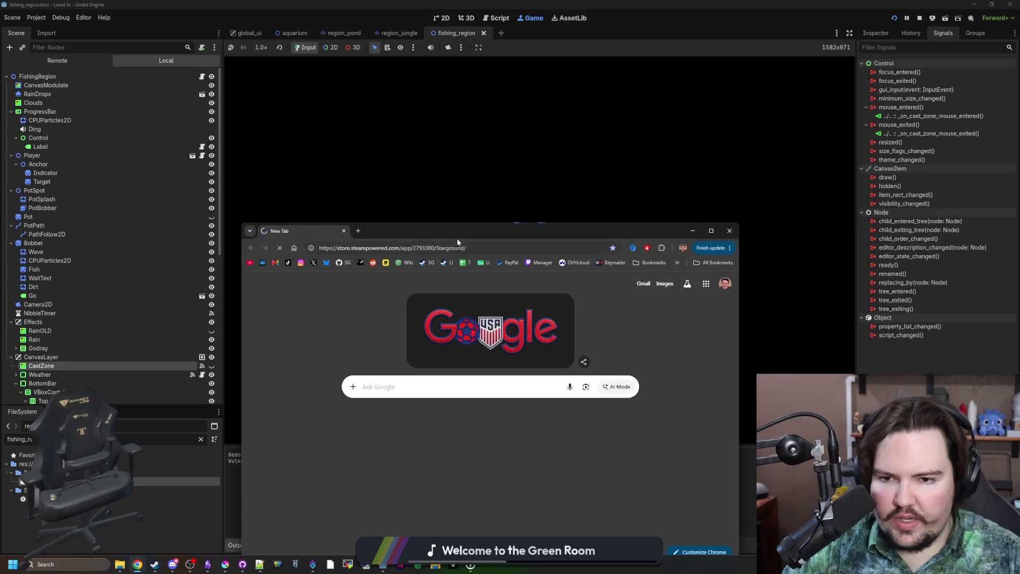
Maximize the browser, load the Lured In store page from the LI bookmark, and scroll to its features.
double_click(457, 238)
click(199, 41)
scroll(down, 3)
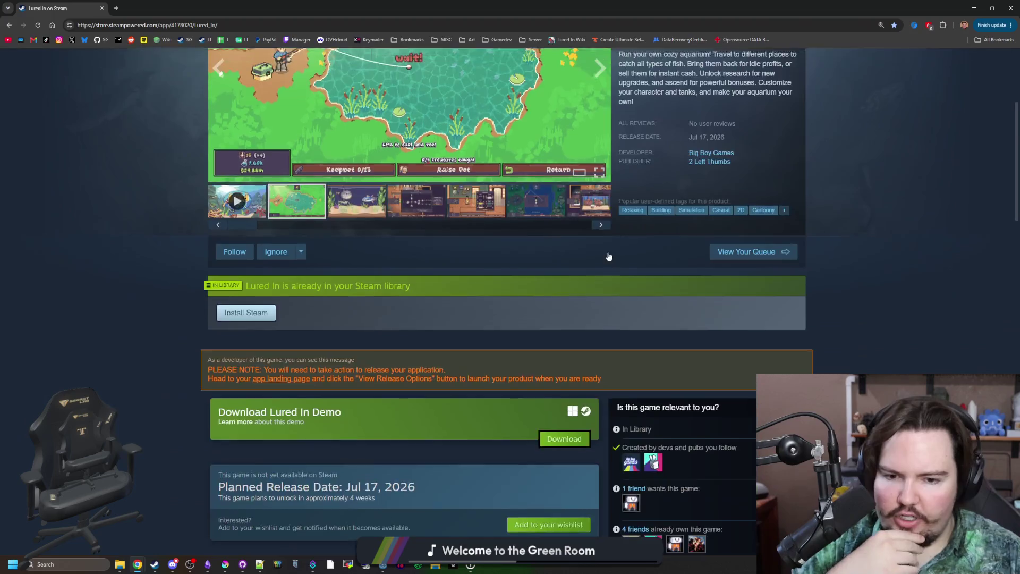
scroll(up, 3)
scroll(down, 3)
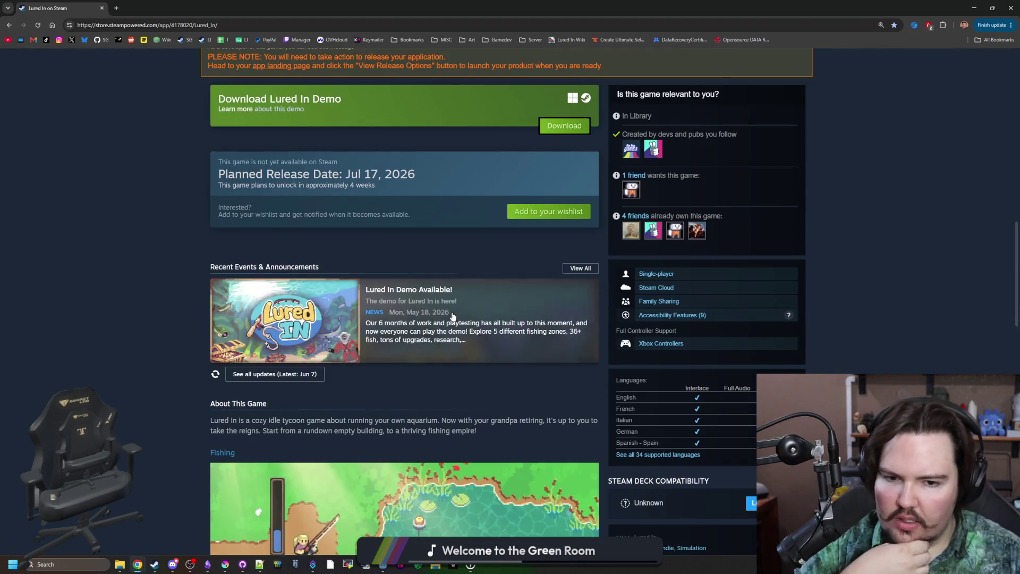
click(155, 563)
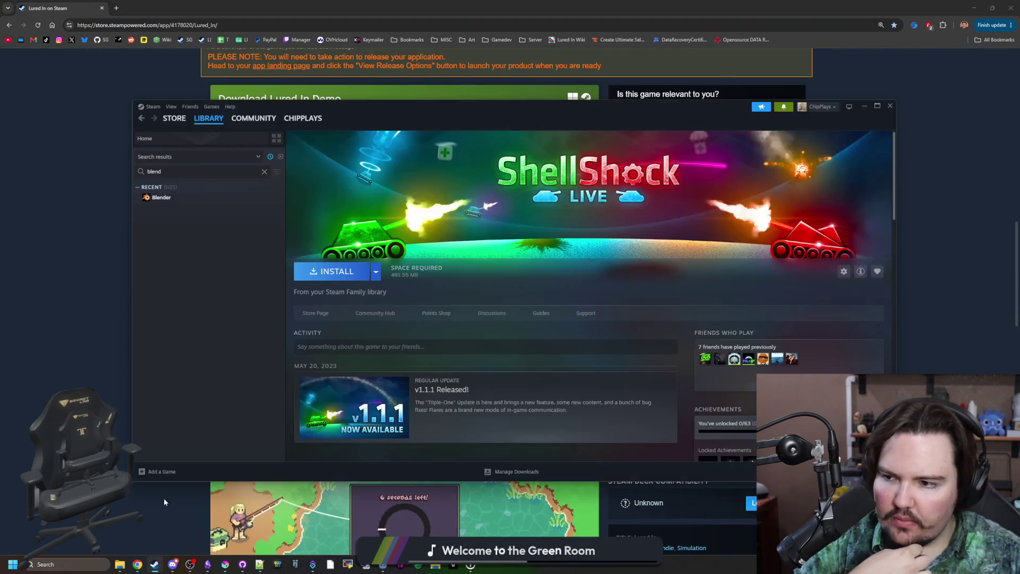
Search the library for 'lur' and look through Lured In's Properties pages, Updates to Privacy.
click(264, 172)
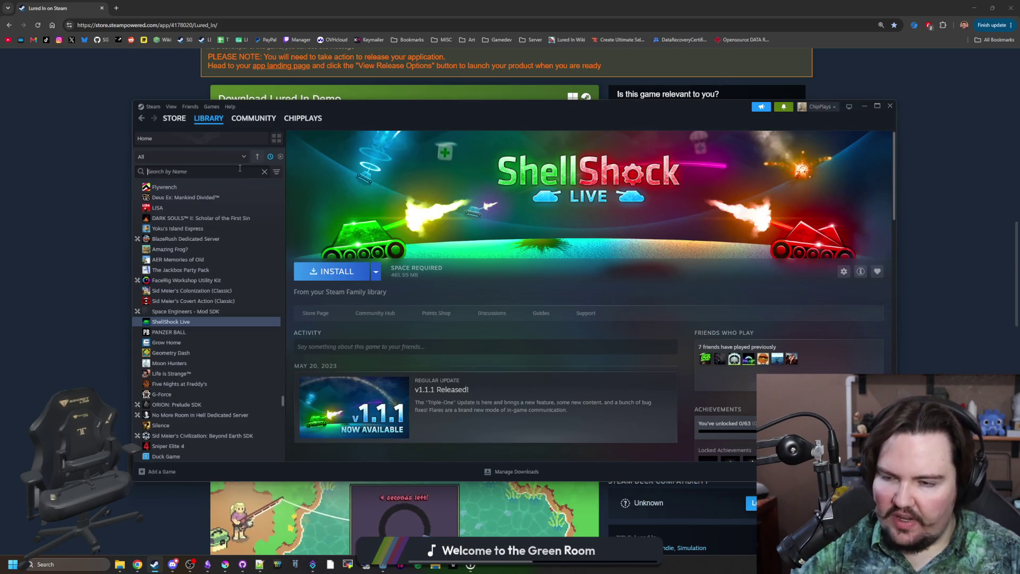
text(lur)
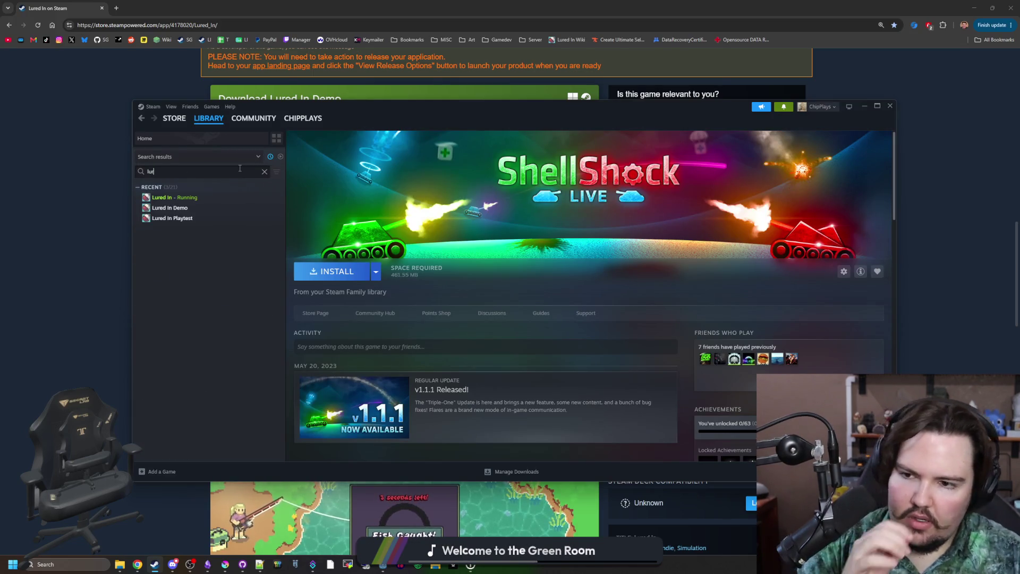
click(203, 197)
scroll(down, 3)
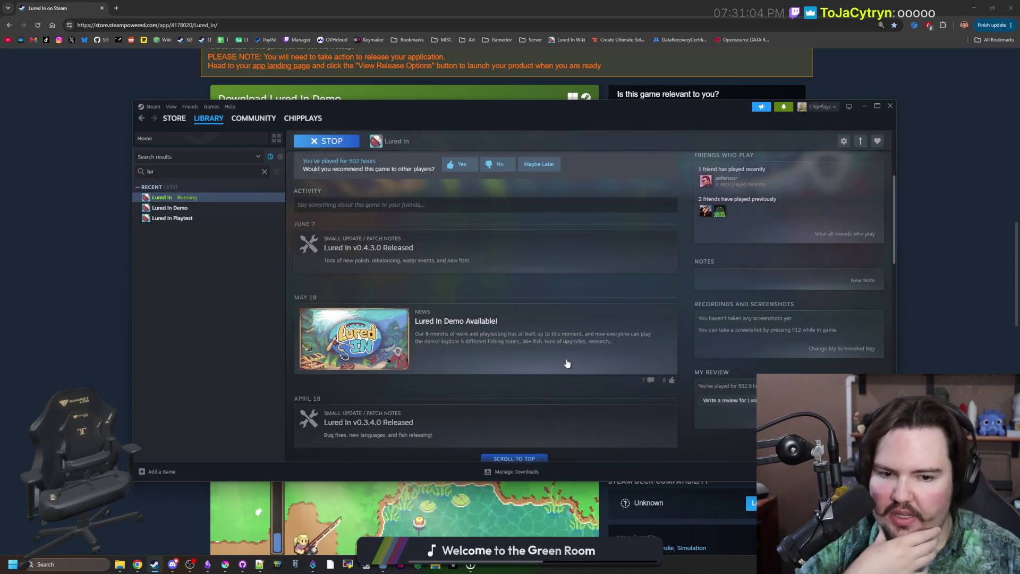
right_click(191, 197)
click(226, 257)
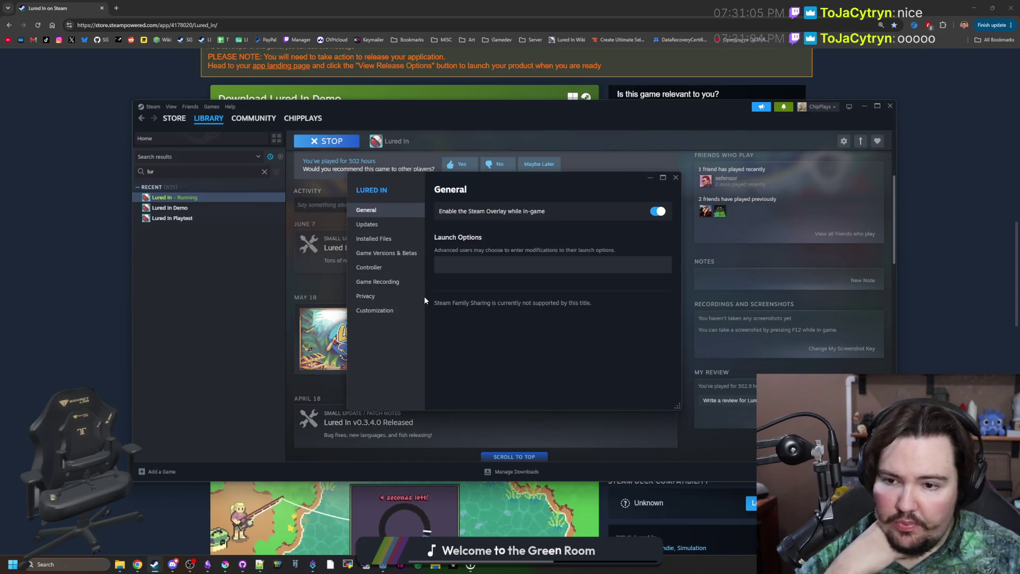
click(374, 225)
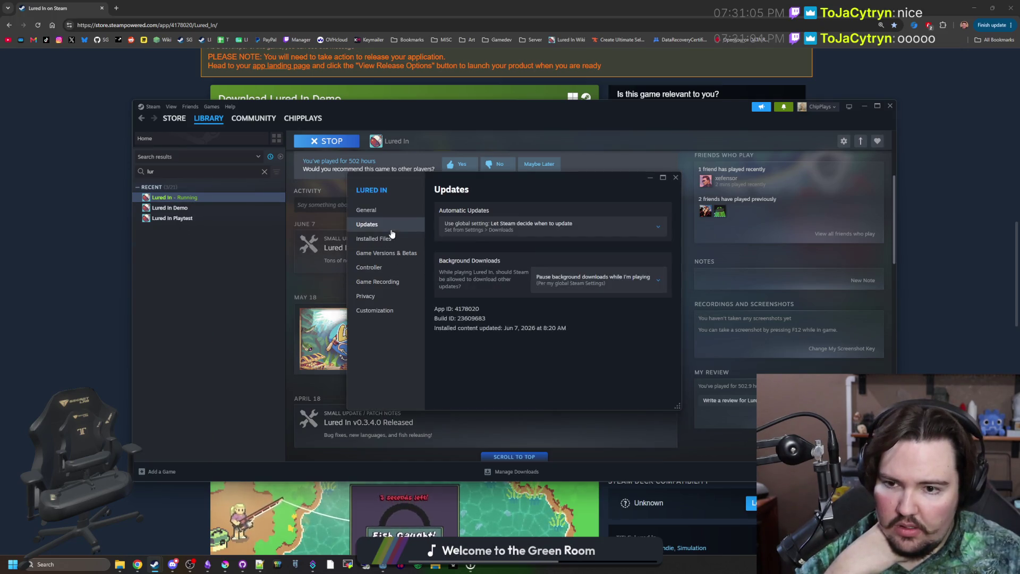
click(392, 242)
click(396, 253)
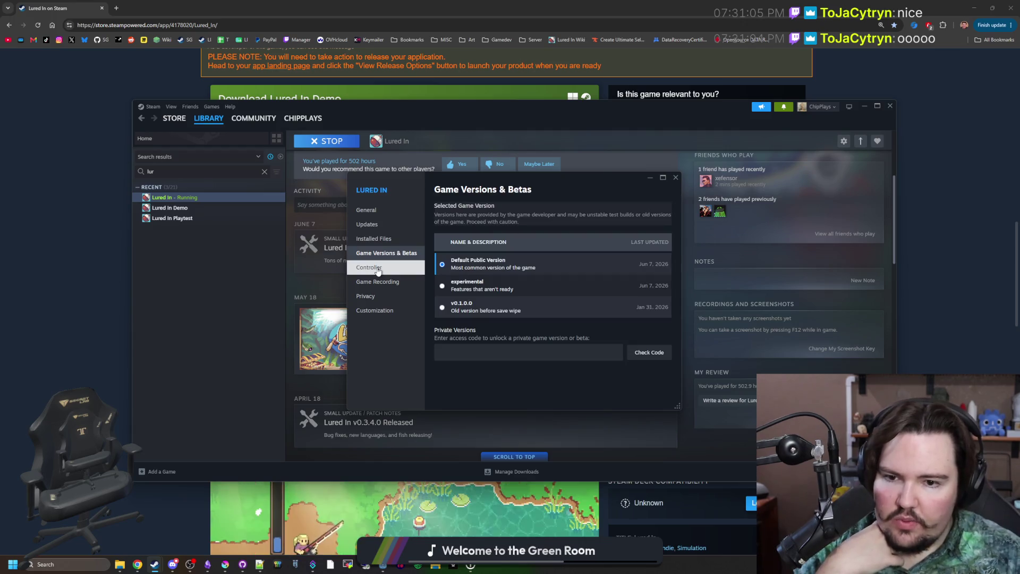
click(378, 270)
click(365, 296)
click(676, 177)
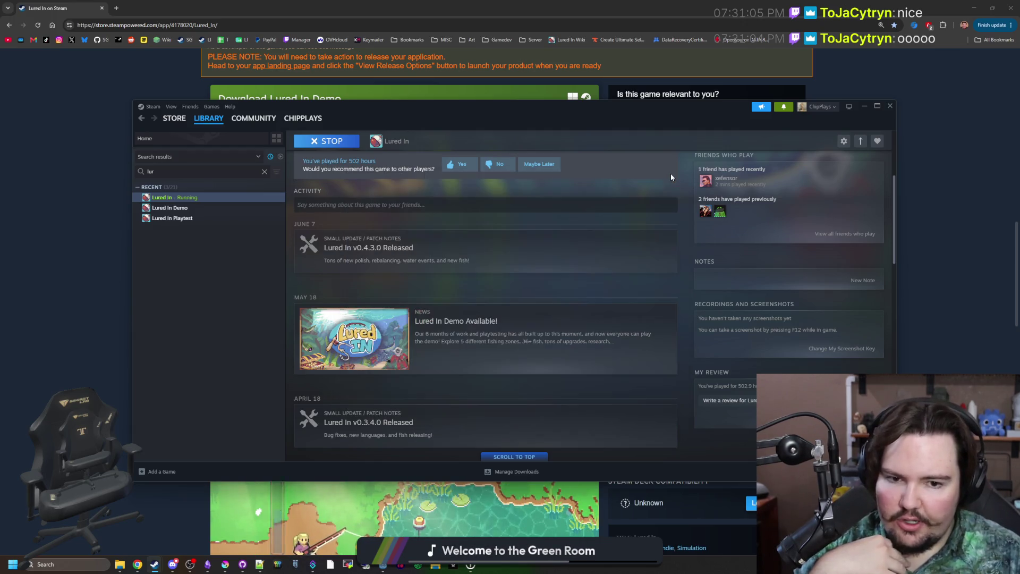
Review Lured In Demo's Properties: Installed Files, Betas, Controller, Privacy and Updates.
click(194, 212)
right_click(194, 211)
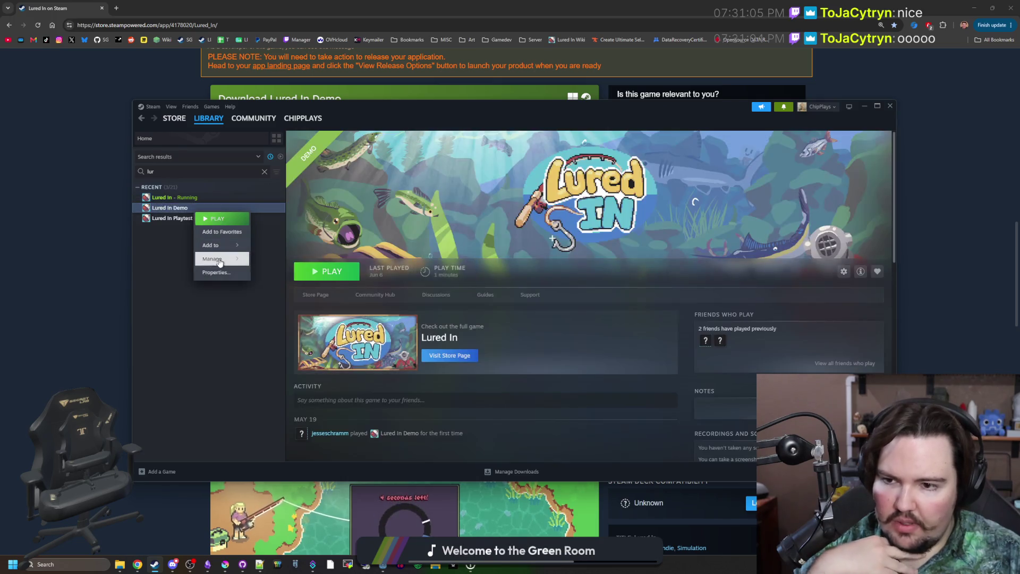
click(215, 275)
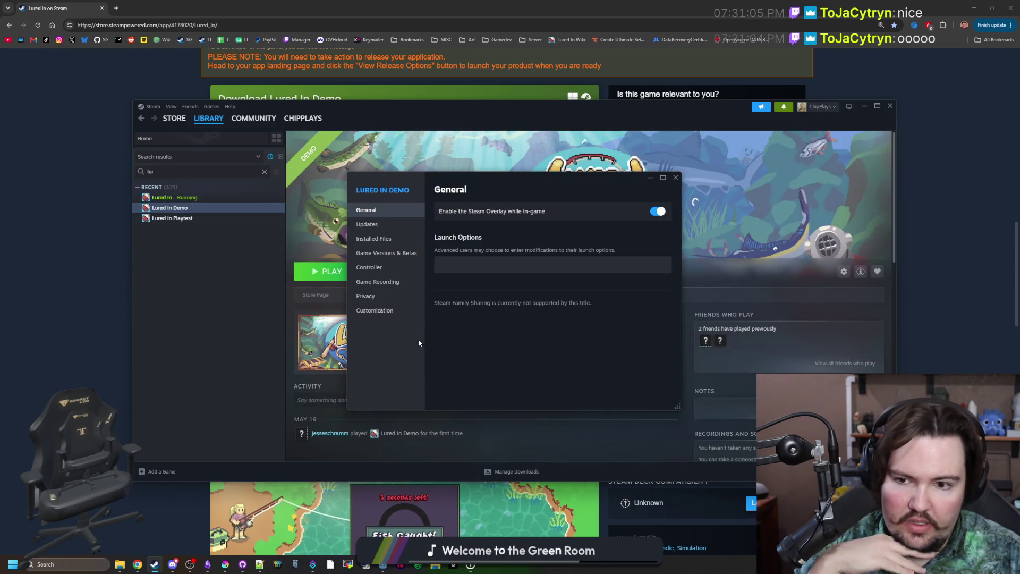
click(388, 239)
click(393, 254)
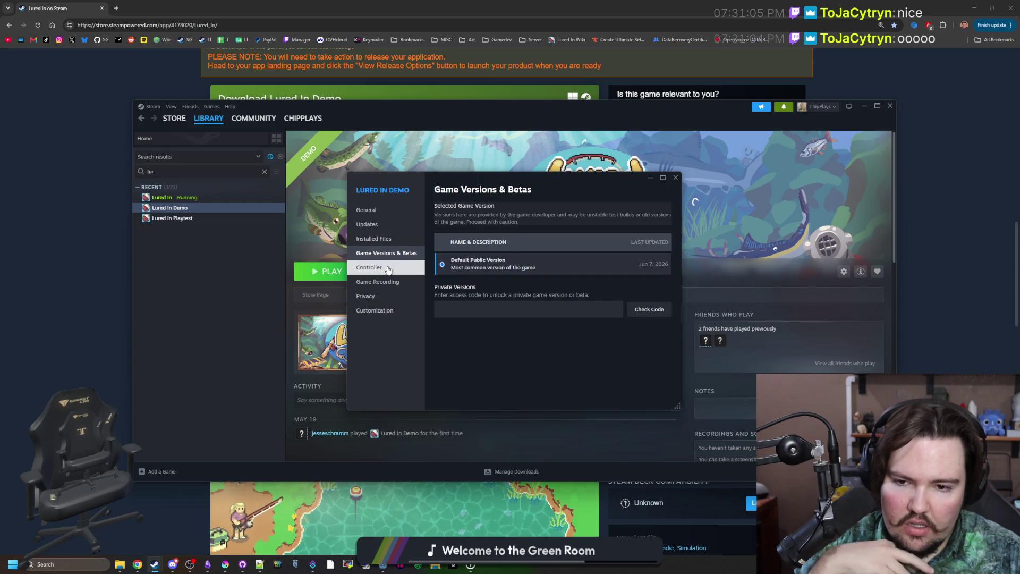
click(389, 268)
click(384, 284)
click(378, 297)
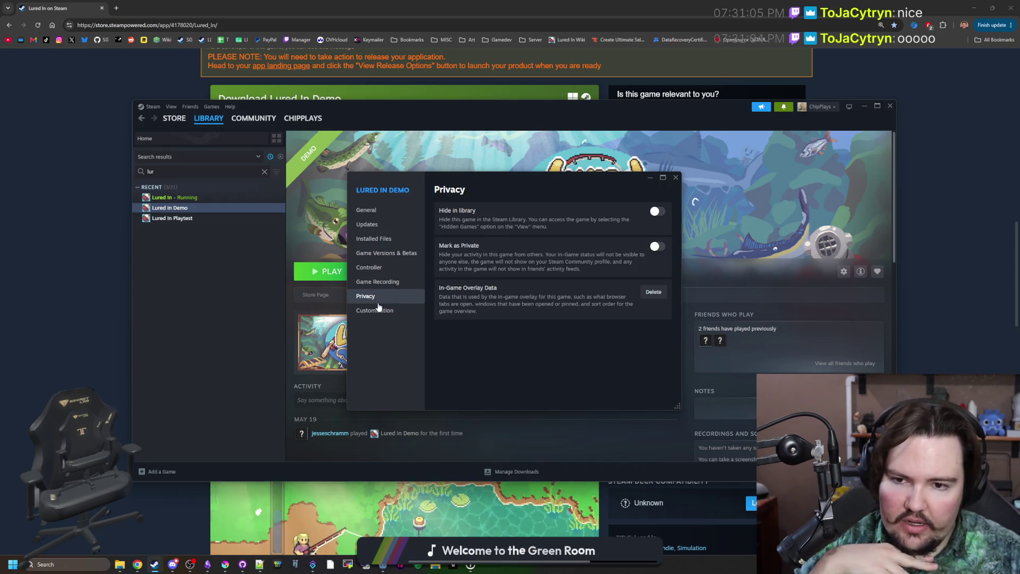
click(394, 236)
click(393, 230)
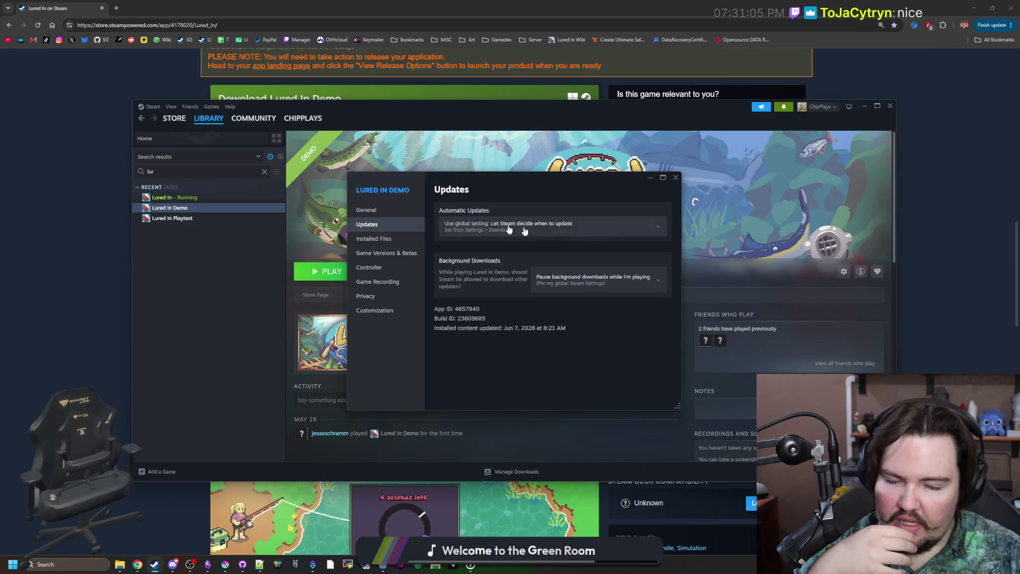
click(676, 178)
Check Lured In Playtest's Installed Files and Betas properties, then clear the library search.
scroll(down, 3)
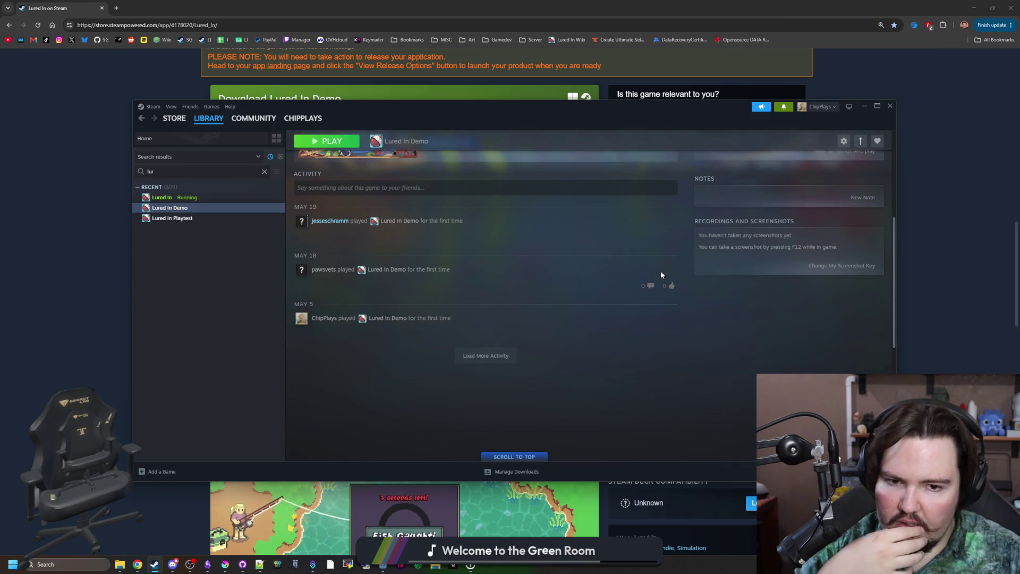
click(247, 222)
right_click(201, 218)
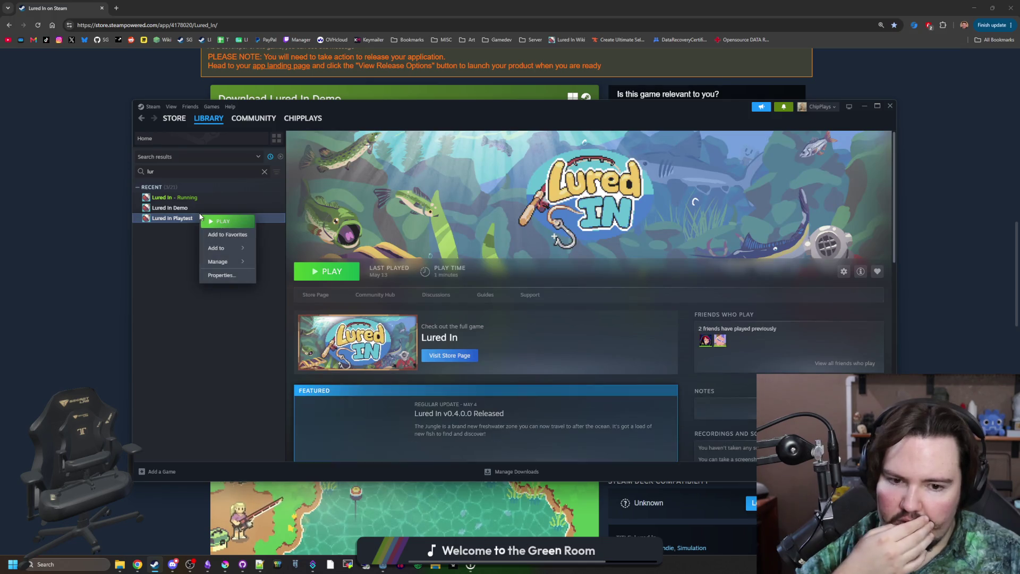
click(218, 276)
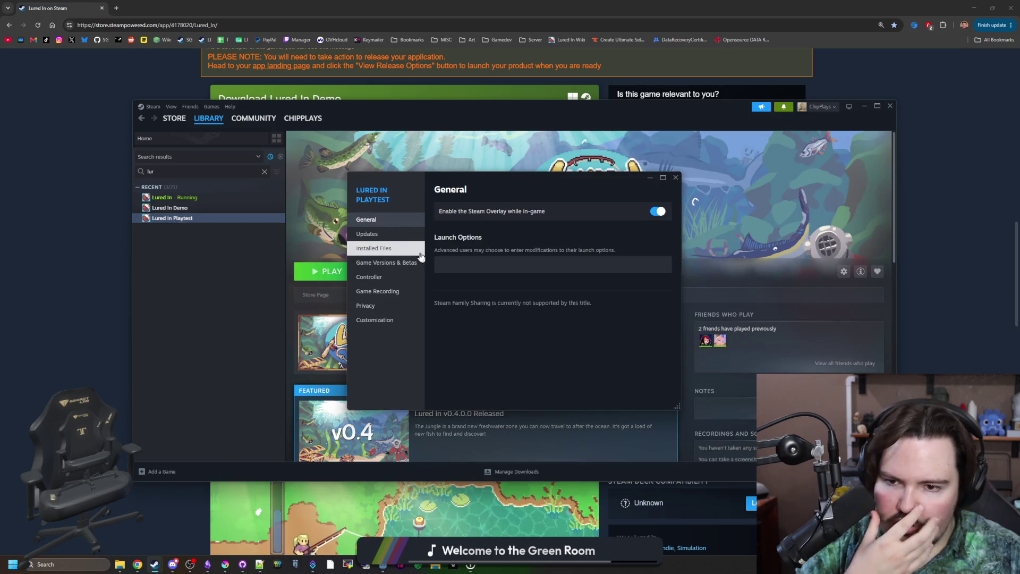
click(408, 250)
click(402, 264)
click(675, 177)
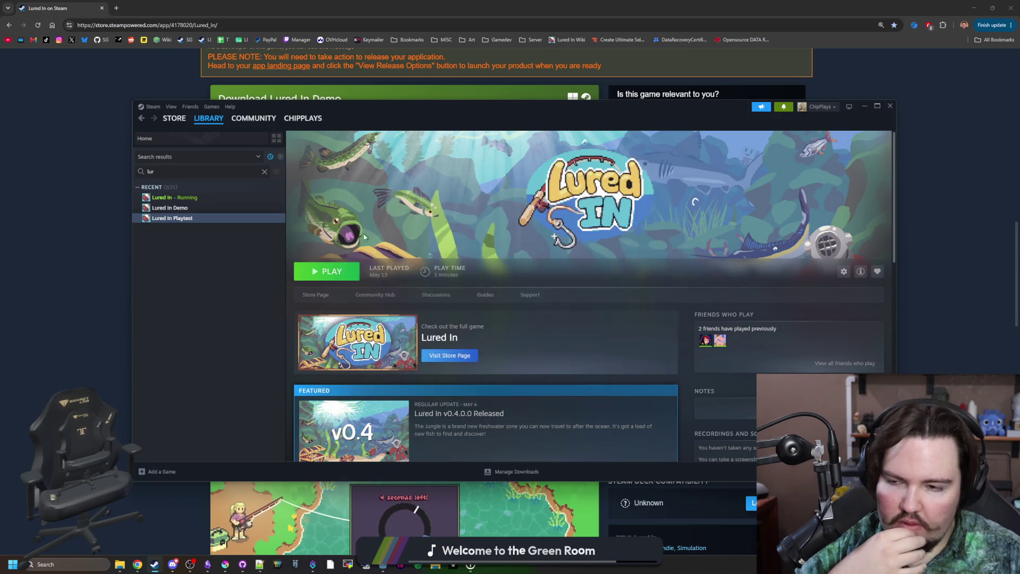
click(264, 172)
click(175, 228)
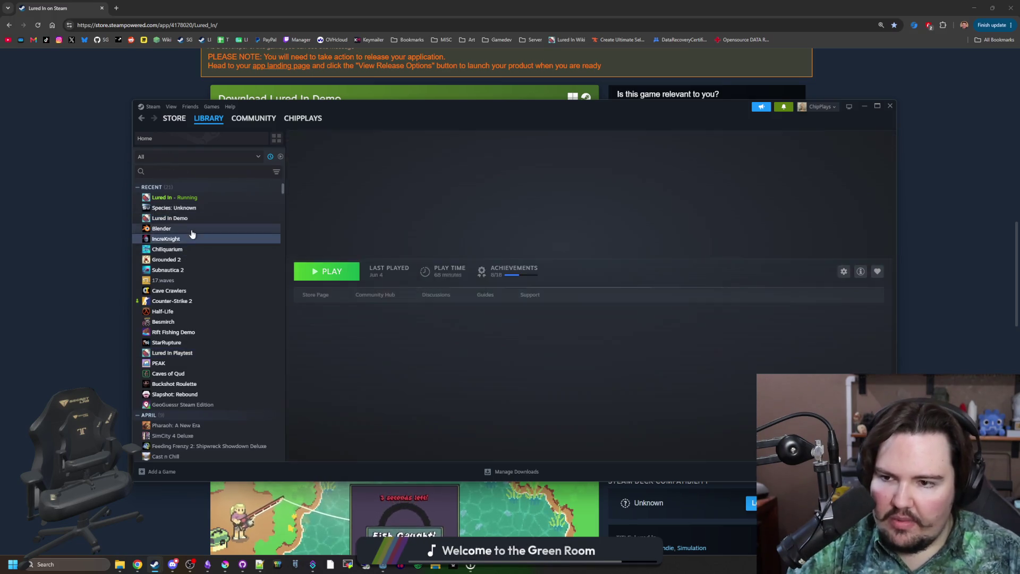
Scroll the full library and look at Grounded 2's page.
scroll(down, 3)
scroll(down, 3)
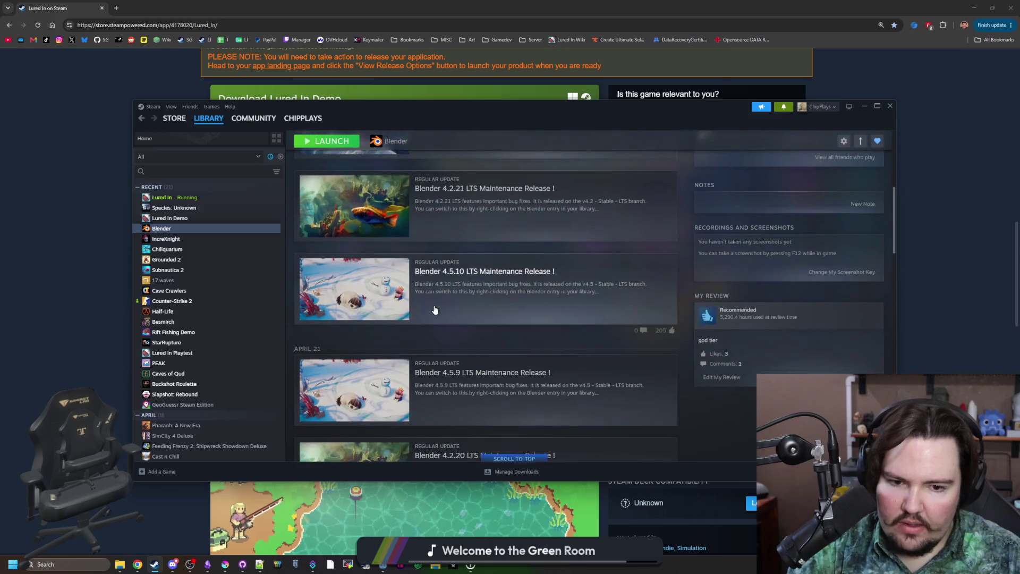
scroll(up, 3)
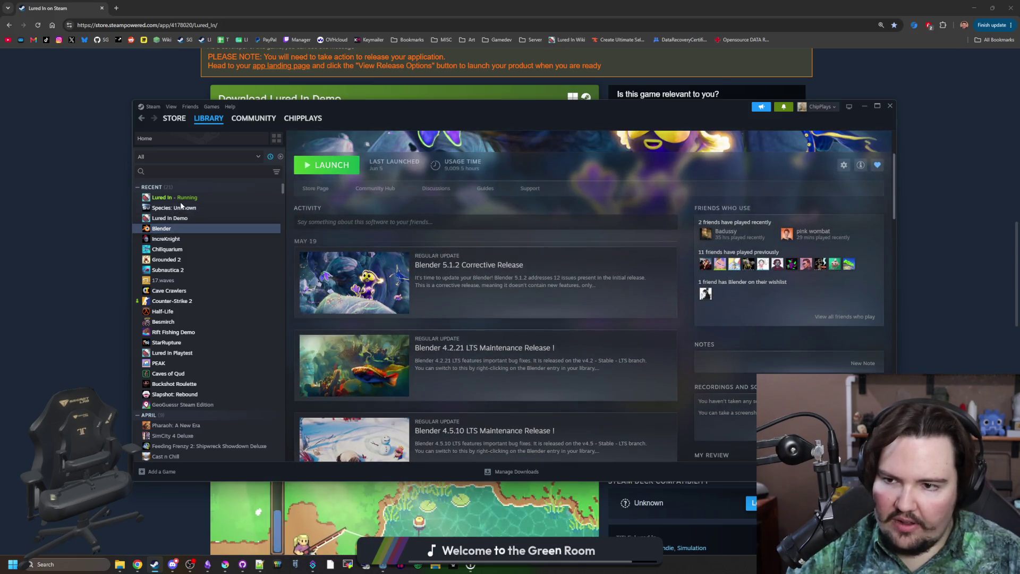
click(173, 259)
scroll(down, 3)
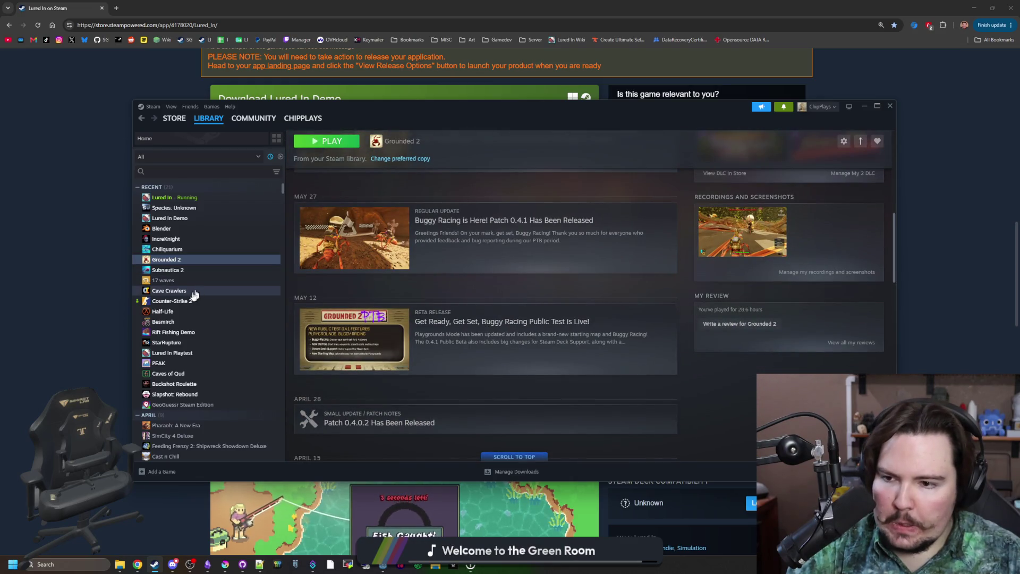
Search the library for 'fact' and open Factorio's Properties.
click(207, 171)
text(fac)
text(t)
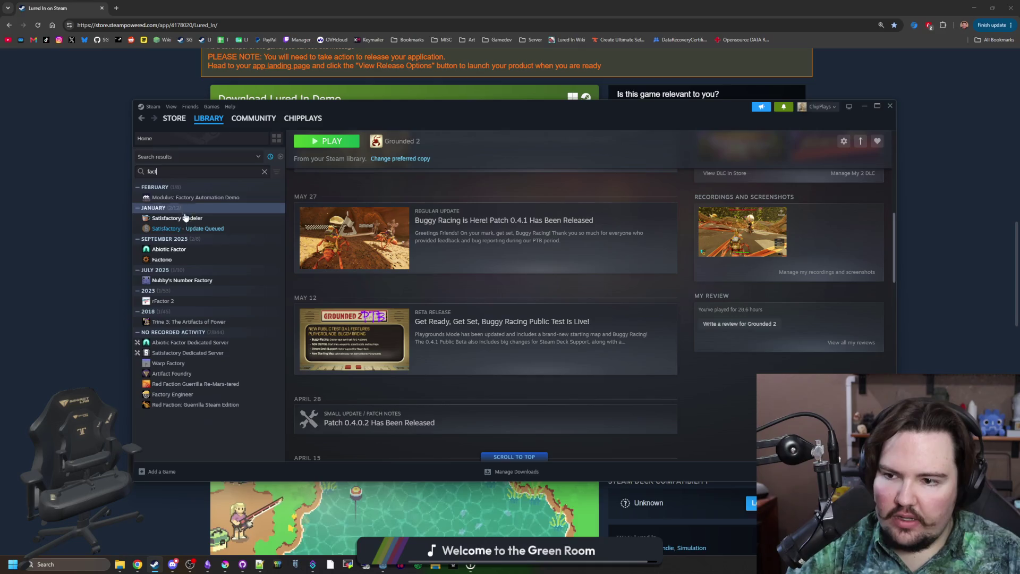
click(178, 260)
scroll(down, 3)
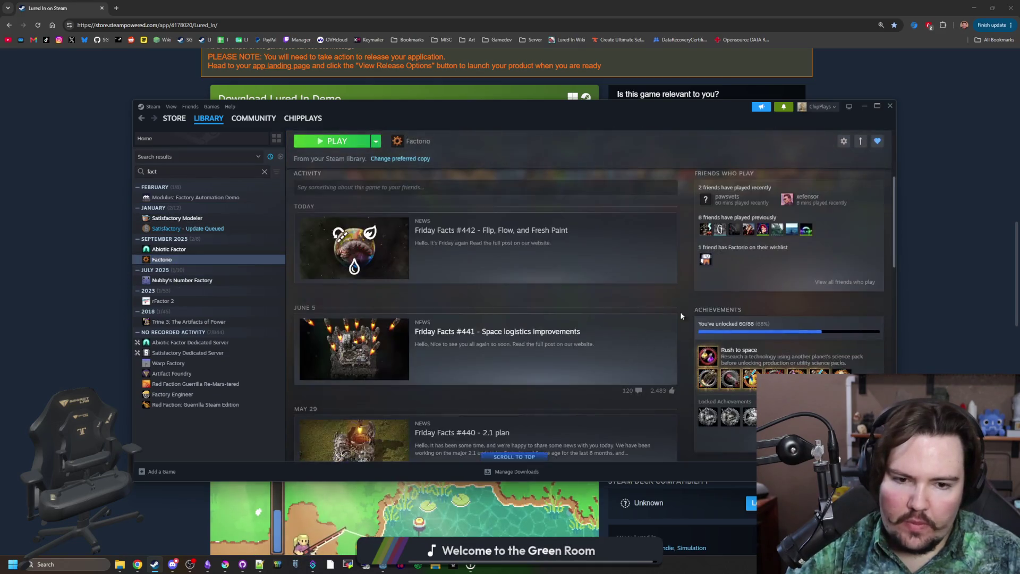
scroll(up, 3)
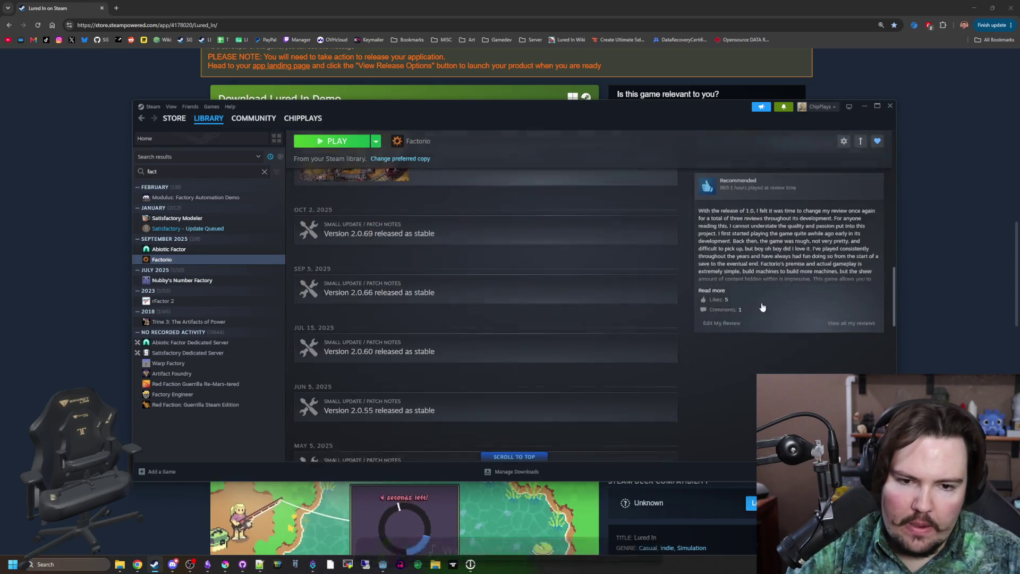
right_click(178, 259)
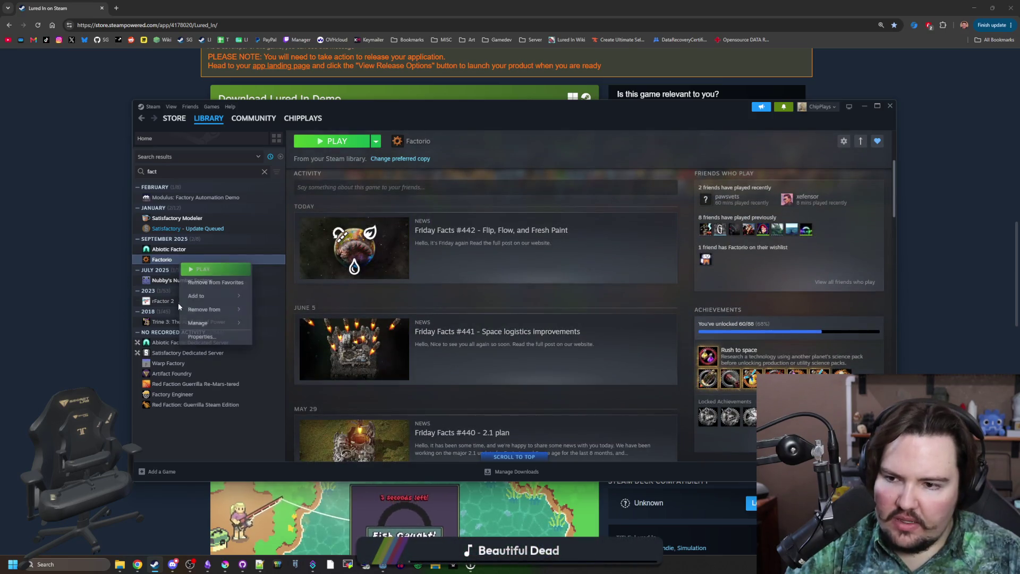
click(194, 324)
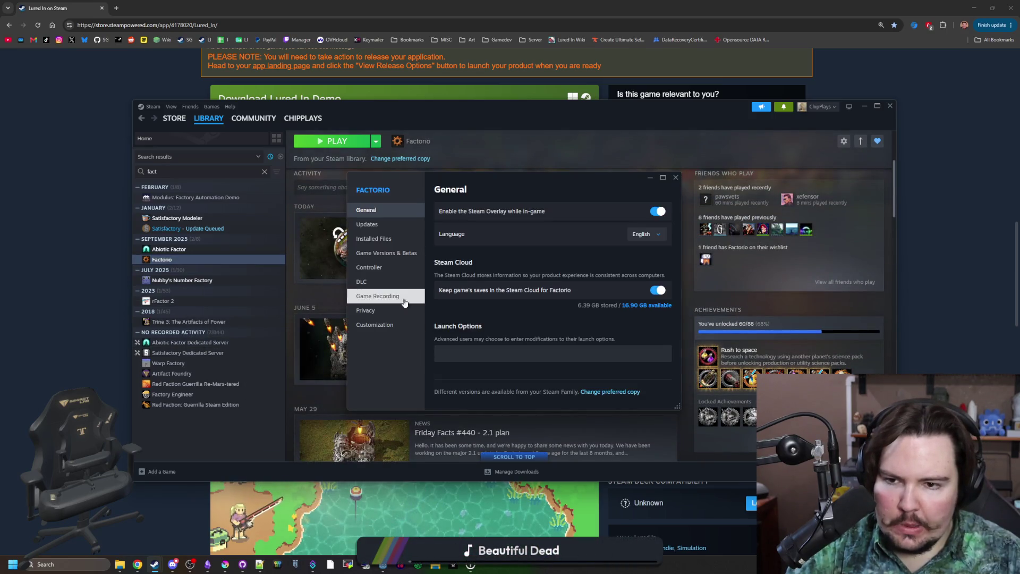
Review Factorio's Properties pages, ending on General to confirm Steam Cloud saves, then close.
click(391, 283)
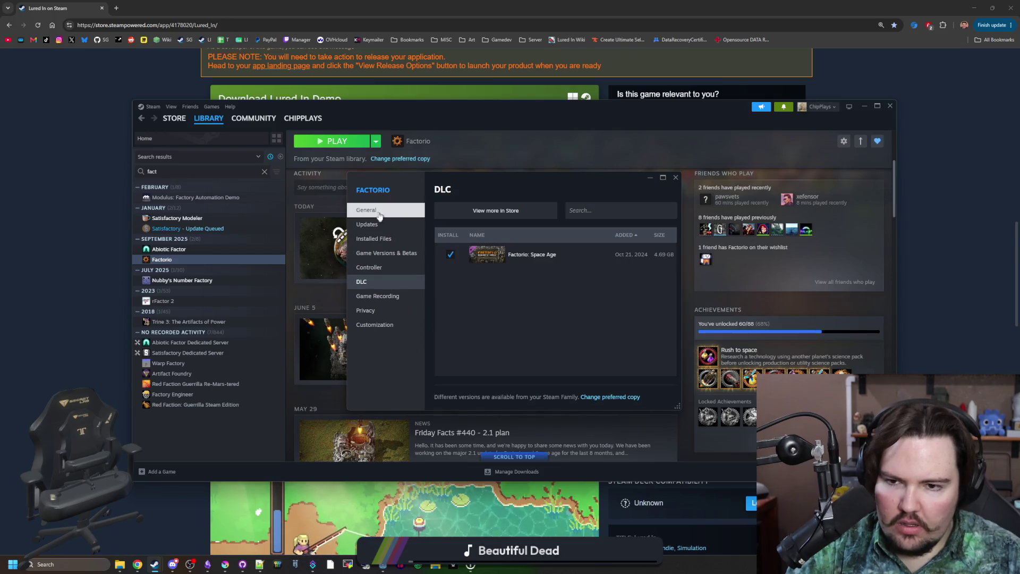
click(372, 325)
scroll(down, 3)
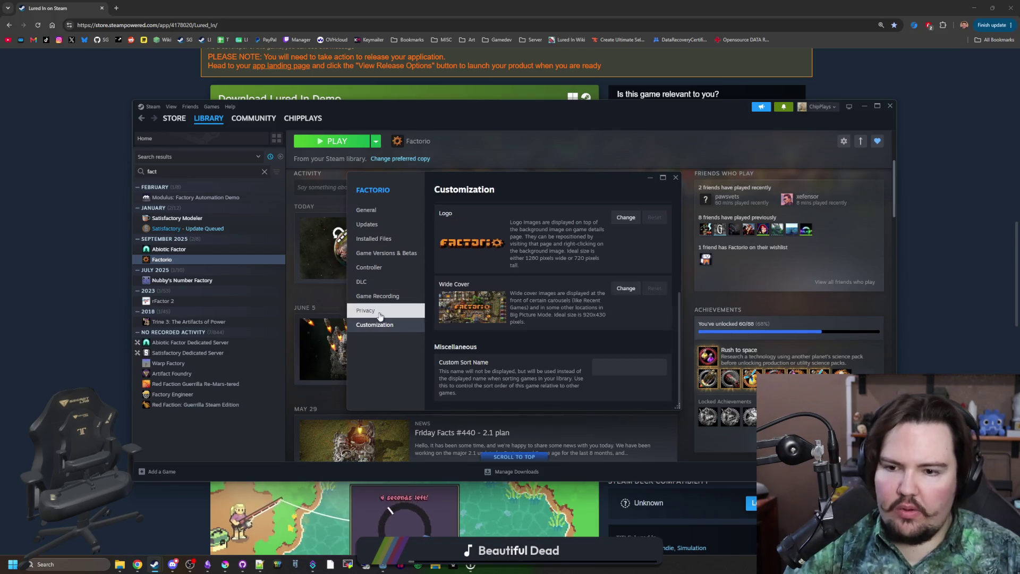
click(380, 313)
click(385, 253)
click(386, 238)
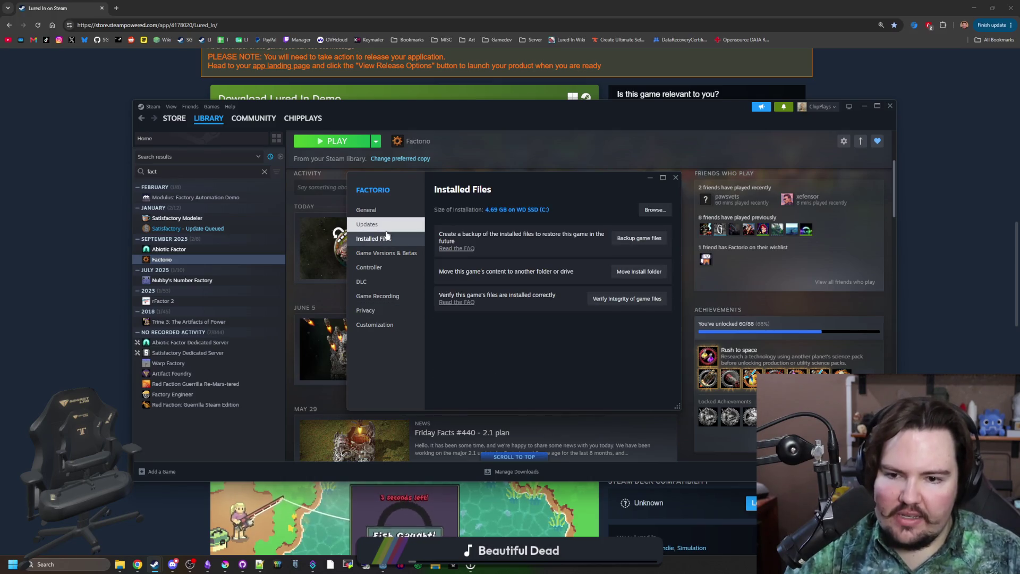
click(388, 225)
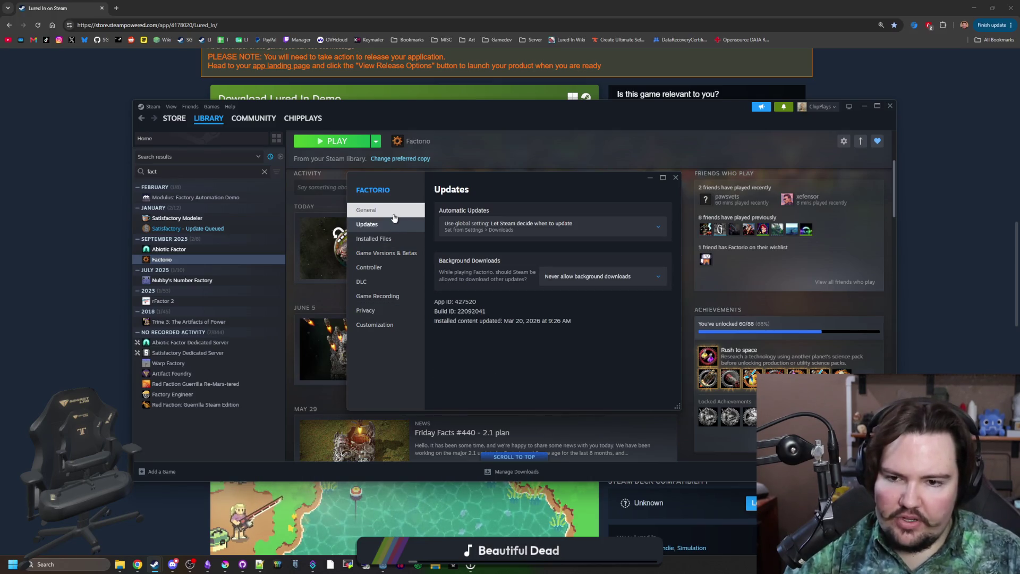
click(394, 211)
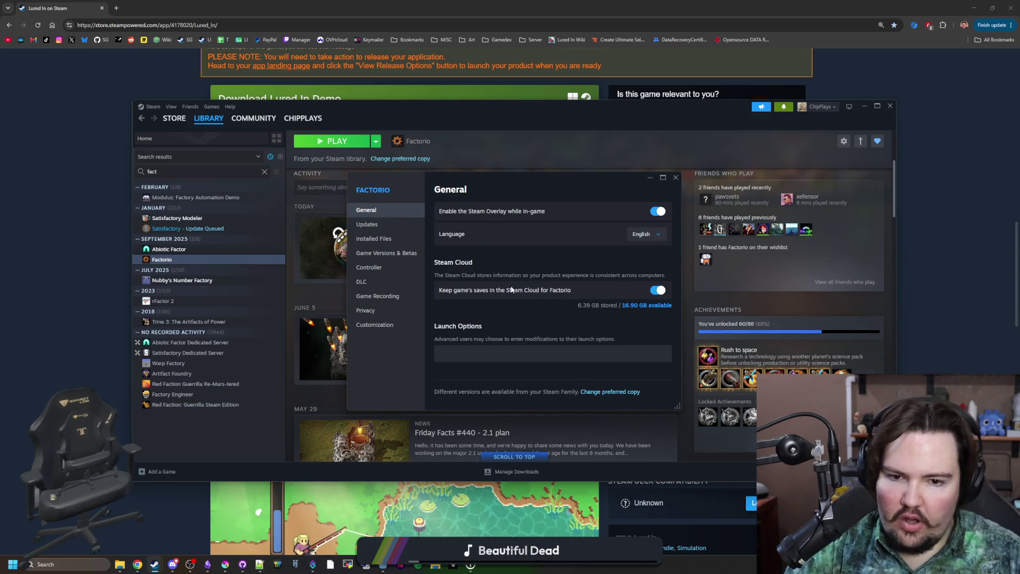
click(676, 178)
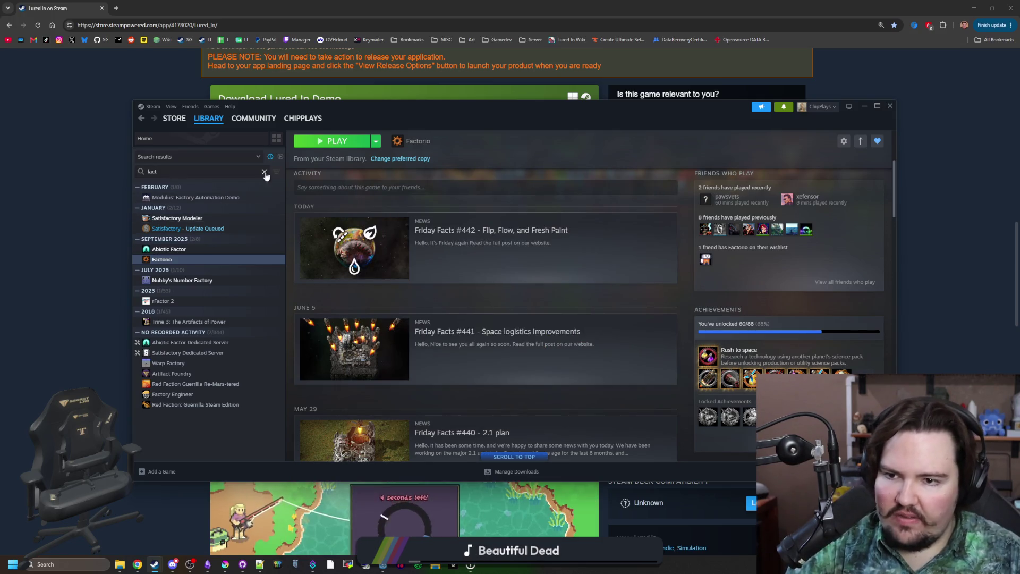
Search the library for 'lured' and open Lured In's Properties.
click(264, 171)
text(lured)
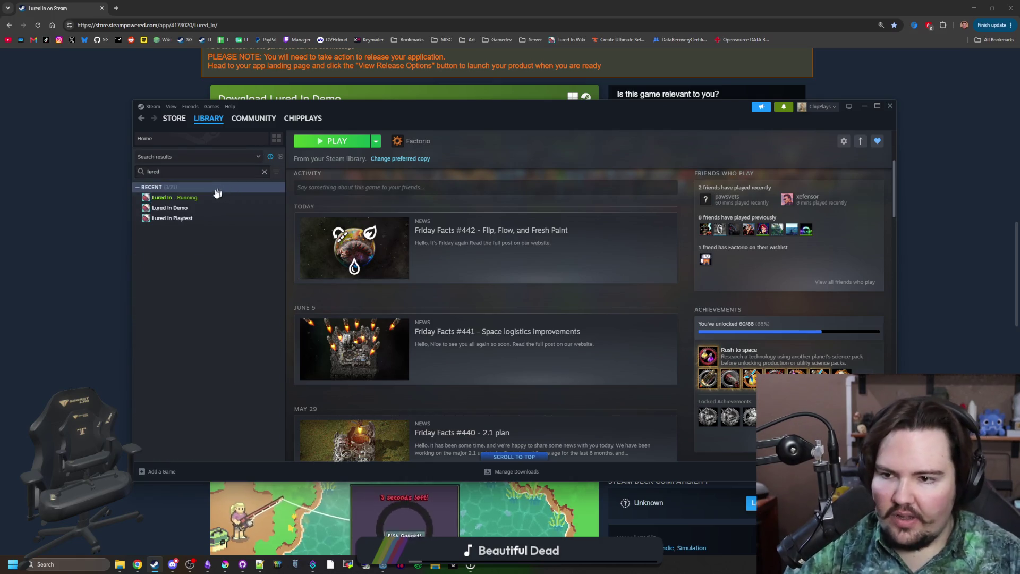
click(198, 197)
right_click(198, 196)
click(227, 256)
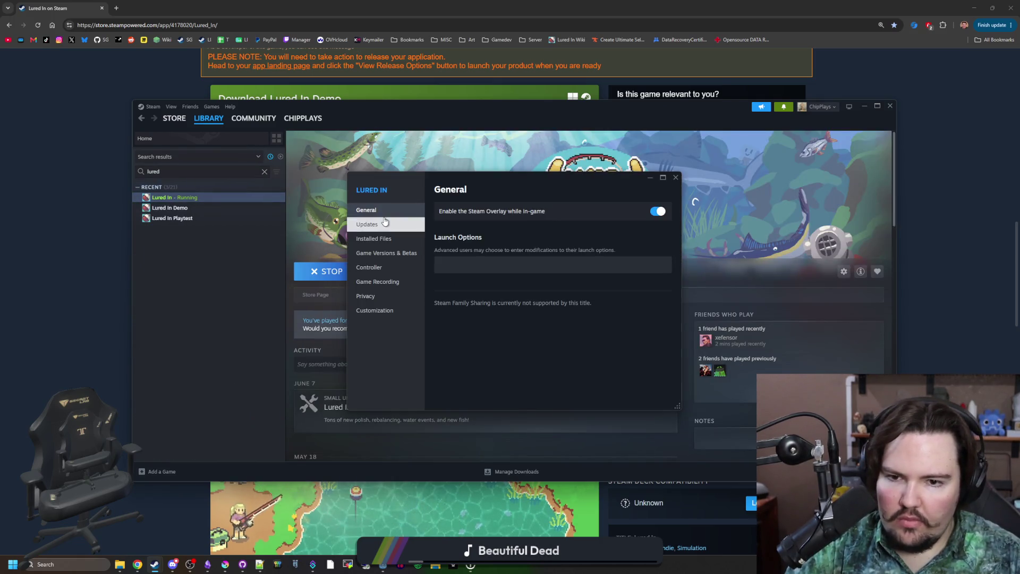
Close Lured In's properties and open the Properties window for Lured In Demo.
click(676, 178)
click(166, 208)
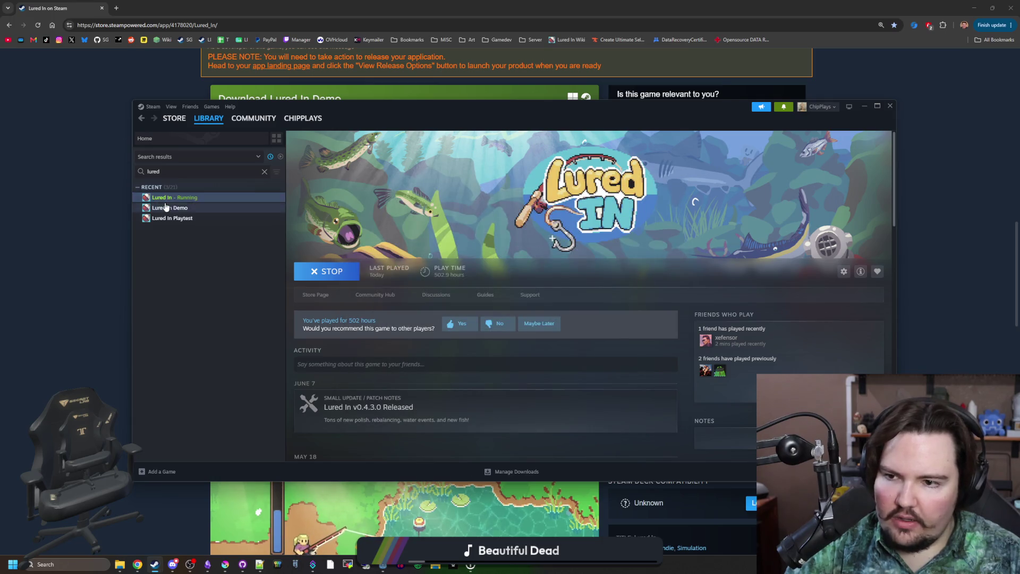
right_click(166, 206)
click(213, 266)
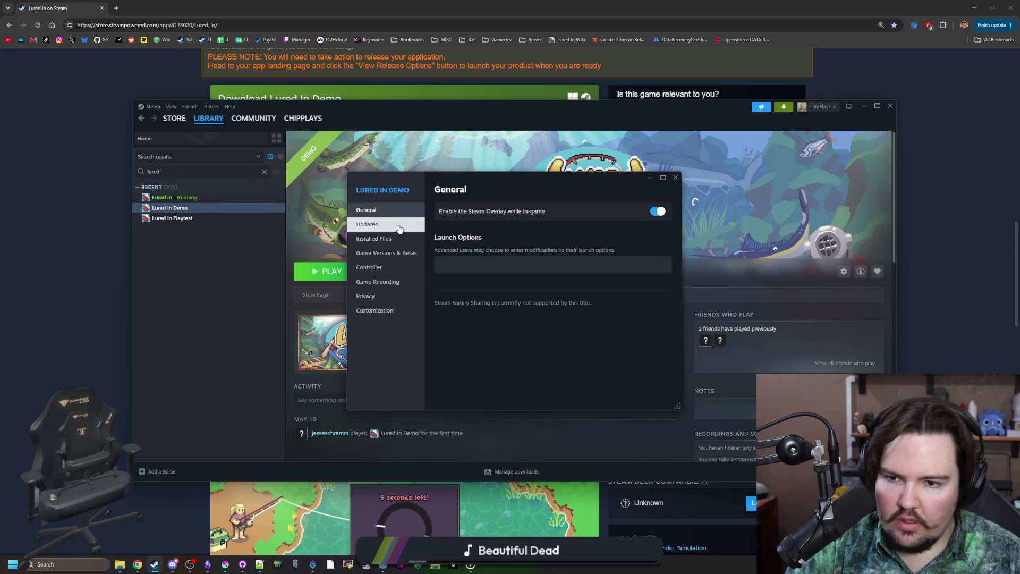
Review the demo's Updates, Installed Files, Betas, Controller, Game Recording, Privacy and Customization pages, returning to General.
click(367, 224)
click(373, 238)
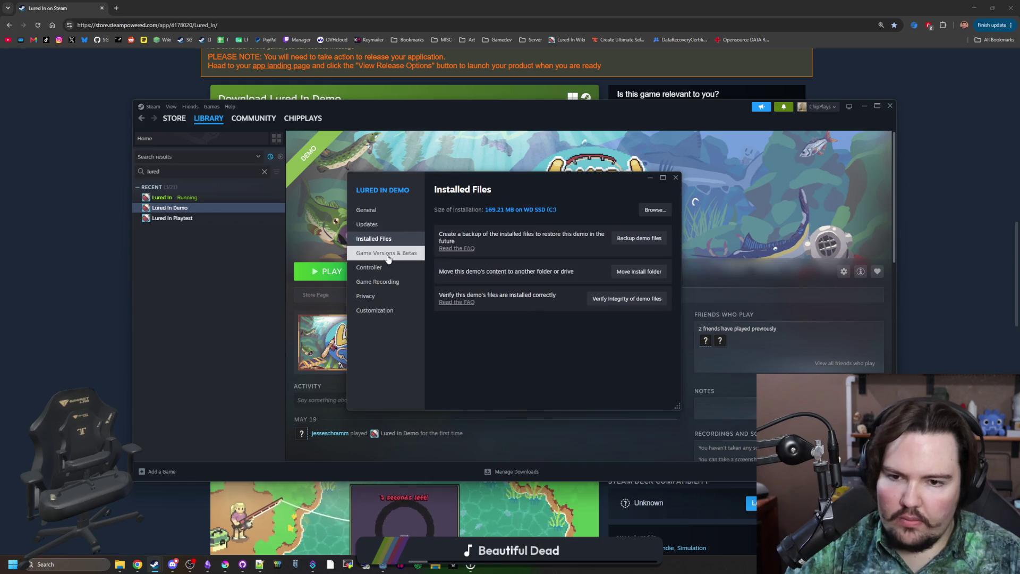
click(386, 253)
click(380, 268)
click(378, 282)
click(367, 296)
click(374, 311)
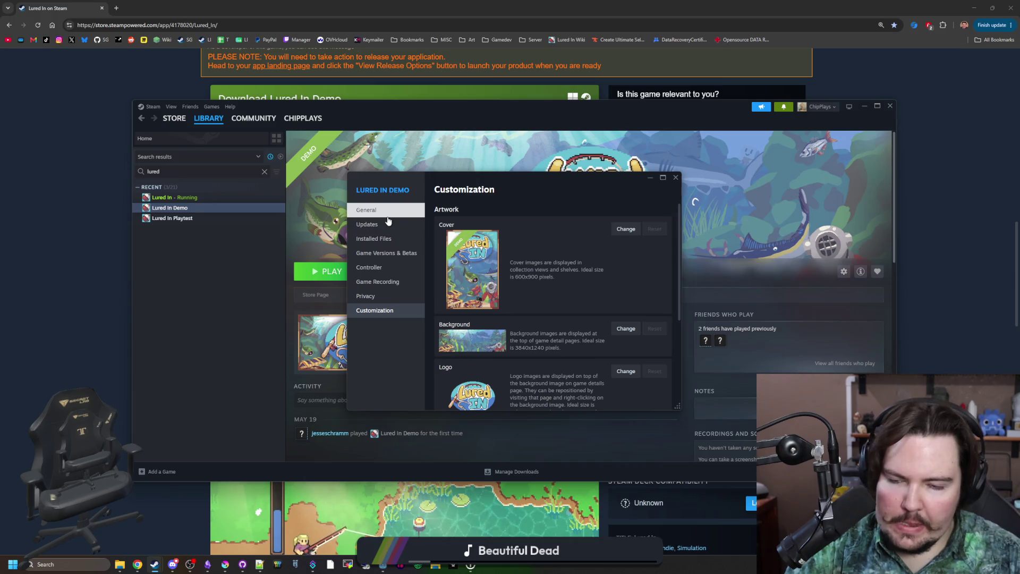
click(367, 209)
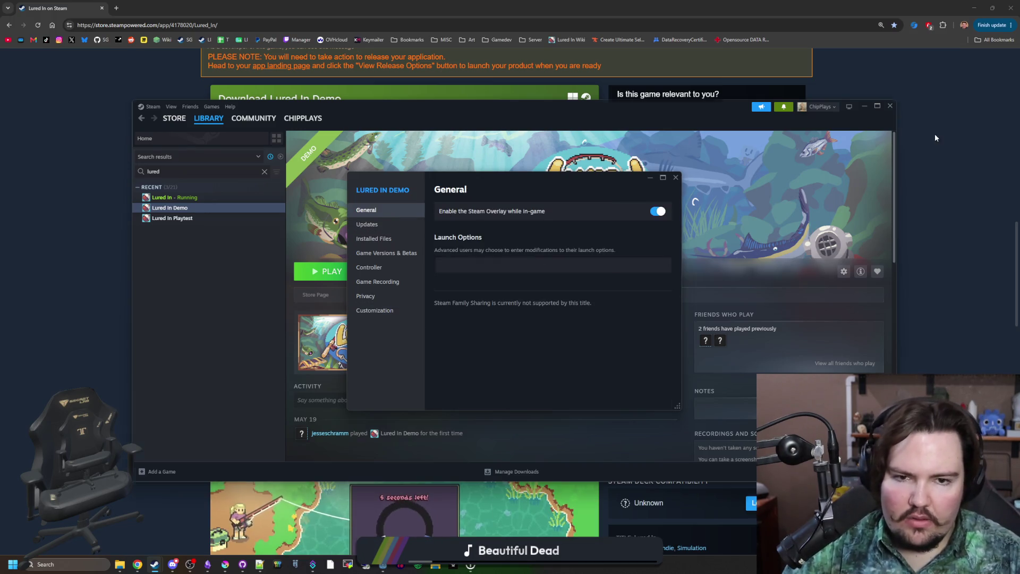
Load the Steamworks partner dashboard in a new Chrome tab and open the Lured In Playtest app.
click(935, 137)
click(124, 8)
click(117, 40)
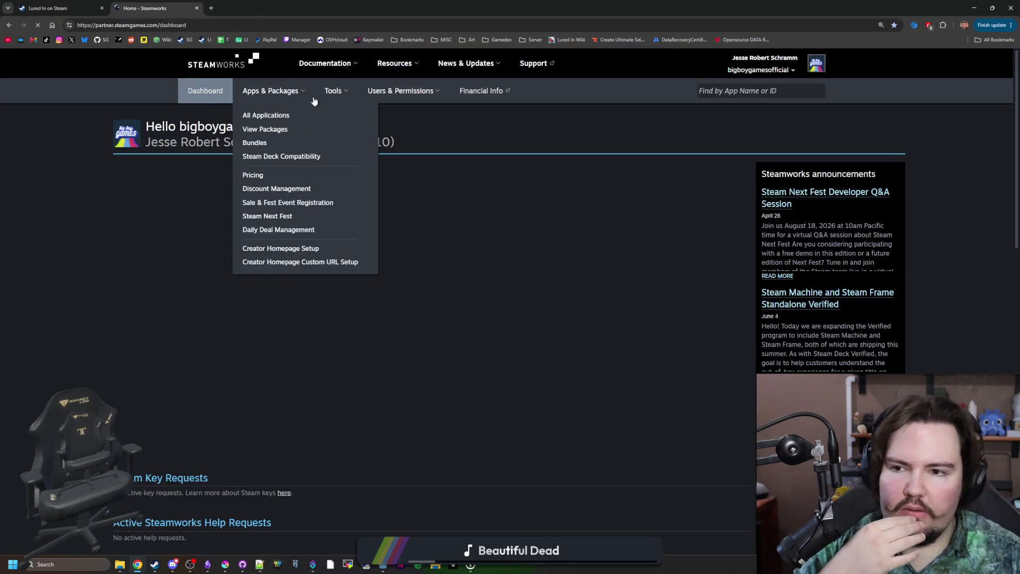
click(239, 219)
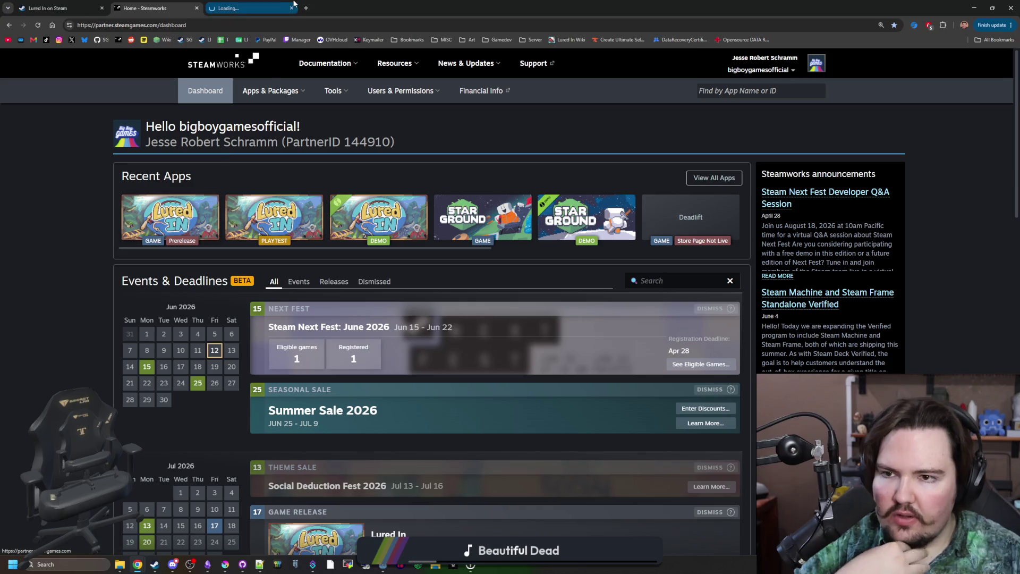